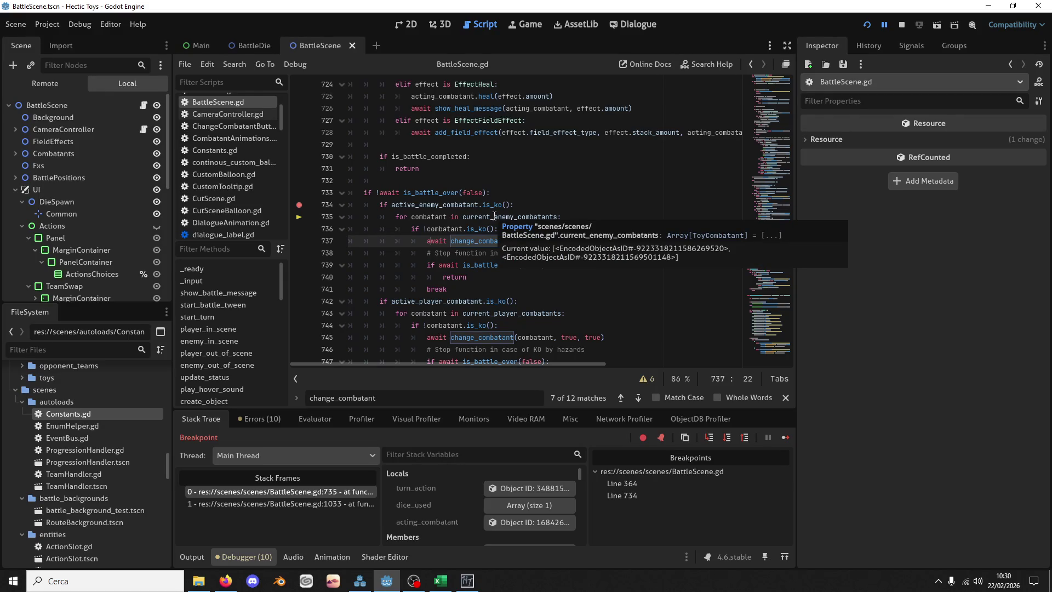
Step: Step over twice with F10 to get past the enemy knockout loop
{"action": "left_click", "coordinate": [452, 221]}
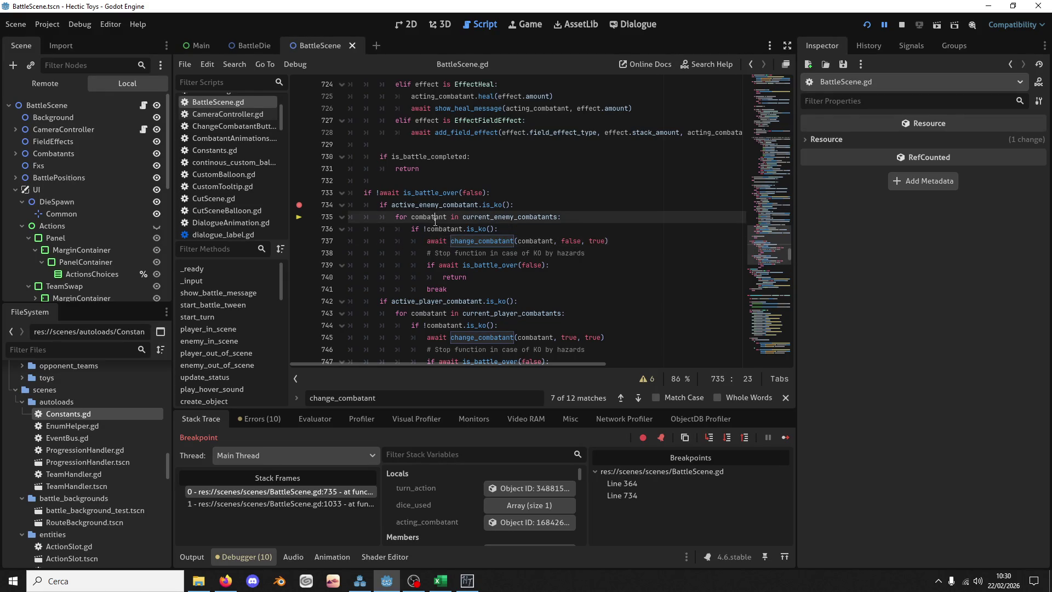
{"action": "key", "text": "F10"}
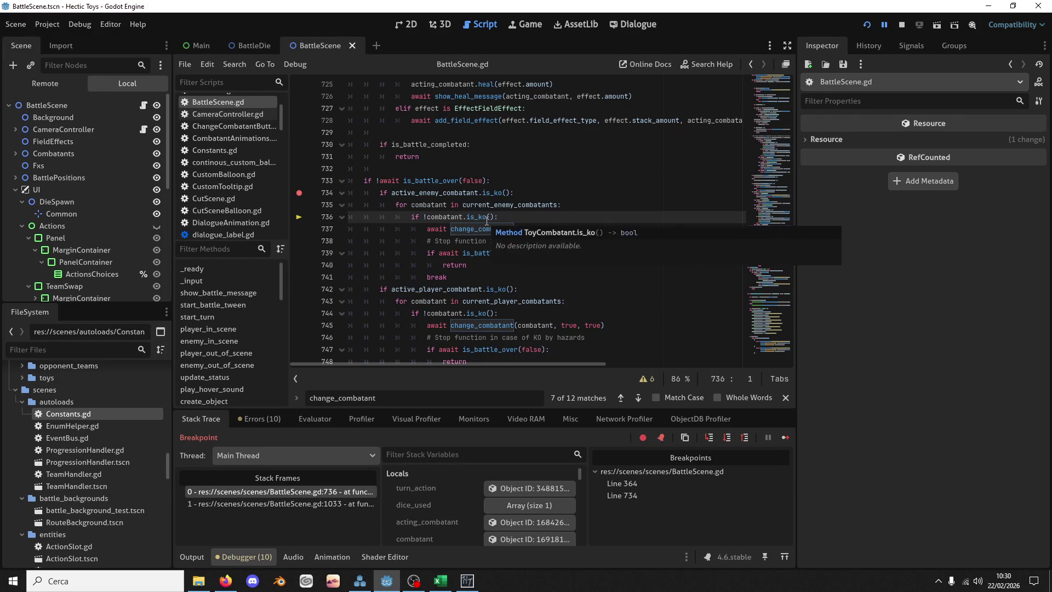
{"action": "key", "text": "F10"}
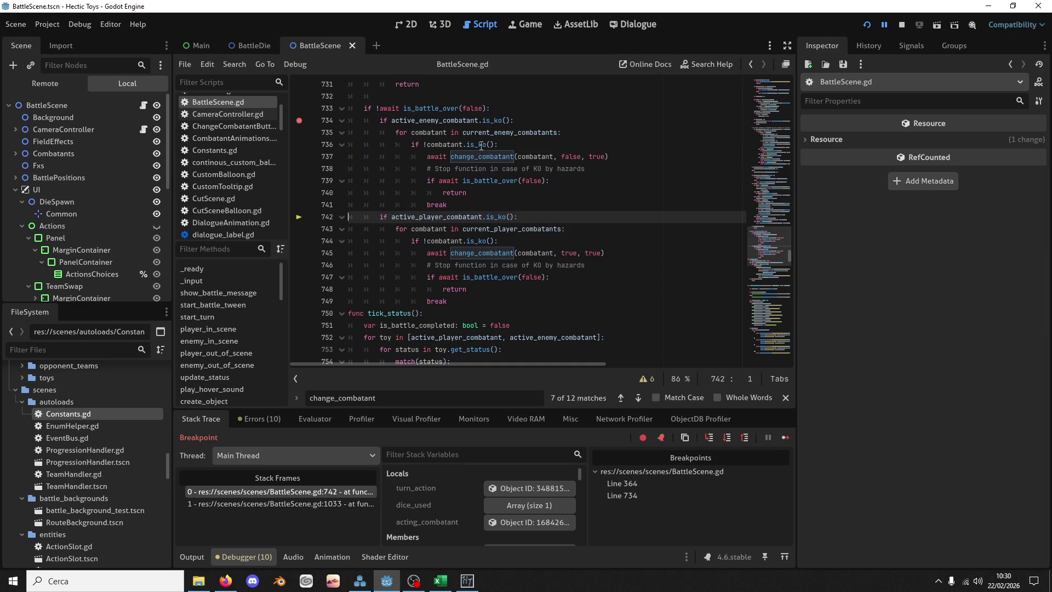
Step: Inspect current_enemy_combatants' value, then scroll up through BattleScene.gd and begin a text search
{"action": "mouse_move", "coordinate": [483, 133]}
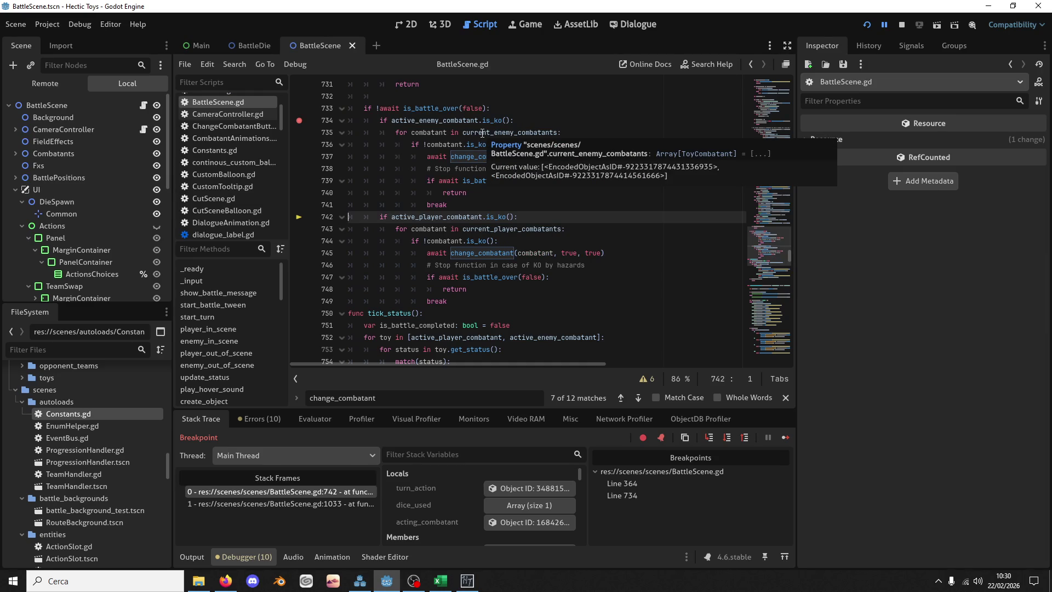
{"action": "left_click", "coordinate": [483, 133]}
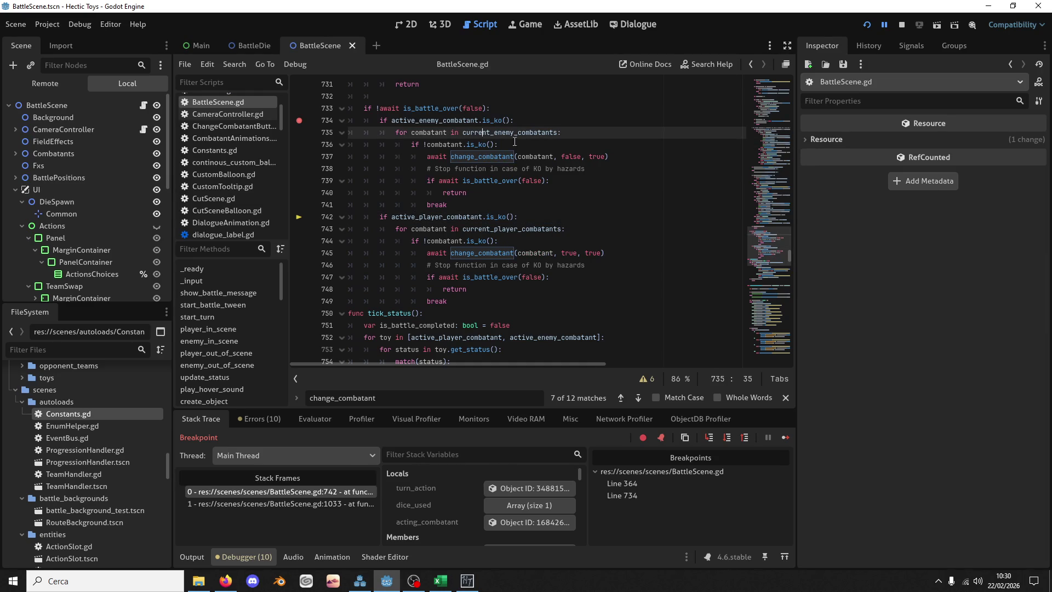
{"action": "mouse_move", "coordinate": [505, 130]}
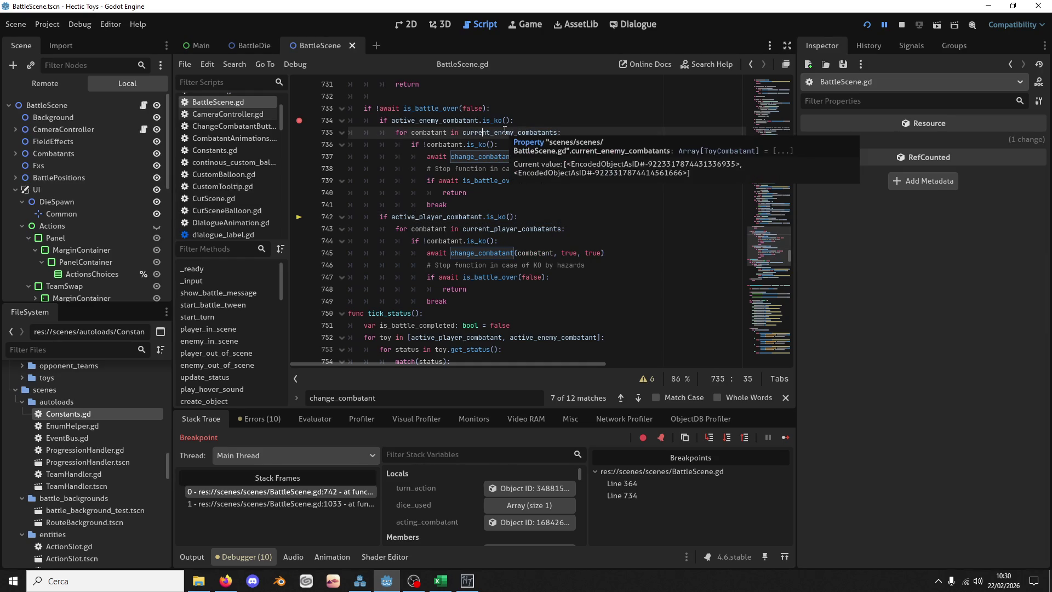
{"action": "left_click_drag", "start_coordinate": [771, 241], "coordinate": [777, 299]}
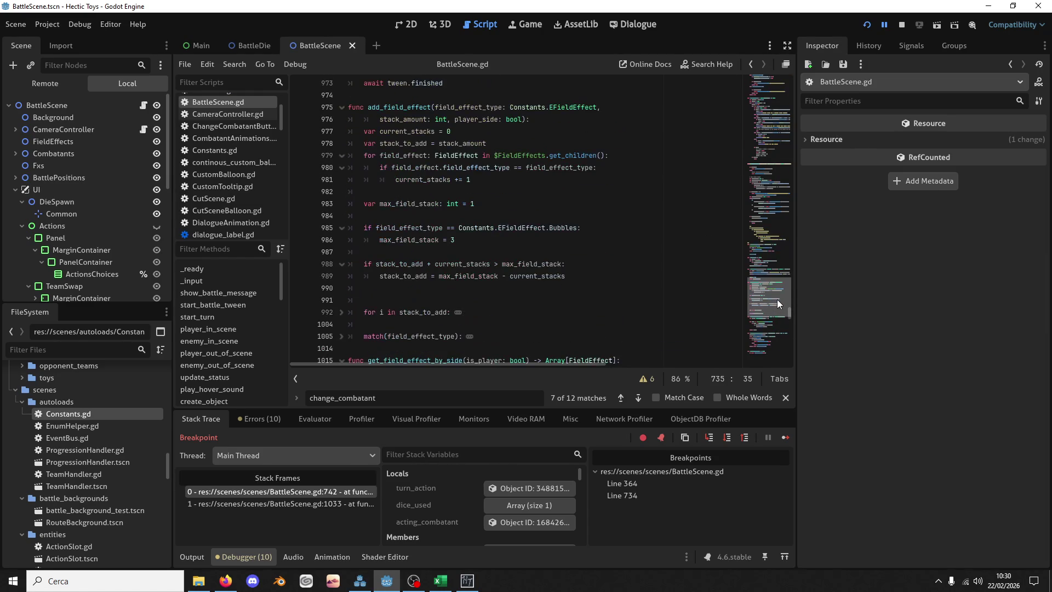
{"action": "scroll", "coordinate": [603, 286], "scroll_direction": "up", "scroll_amount": 8}
{"action": "scroll", "coordinate": [544, 309], "scroll_direction": "up", "scroll_amount": 20}
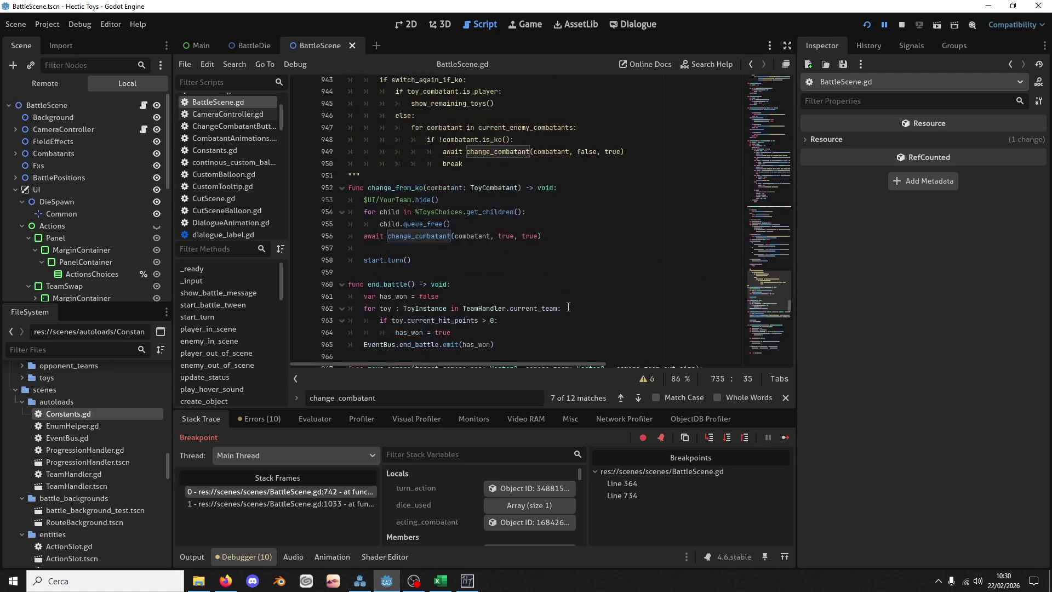
{"action": "scroll", "coordinate": [586, 301], "scroll_direction": "up", "scroll_amount": 4}
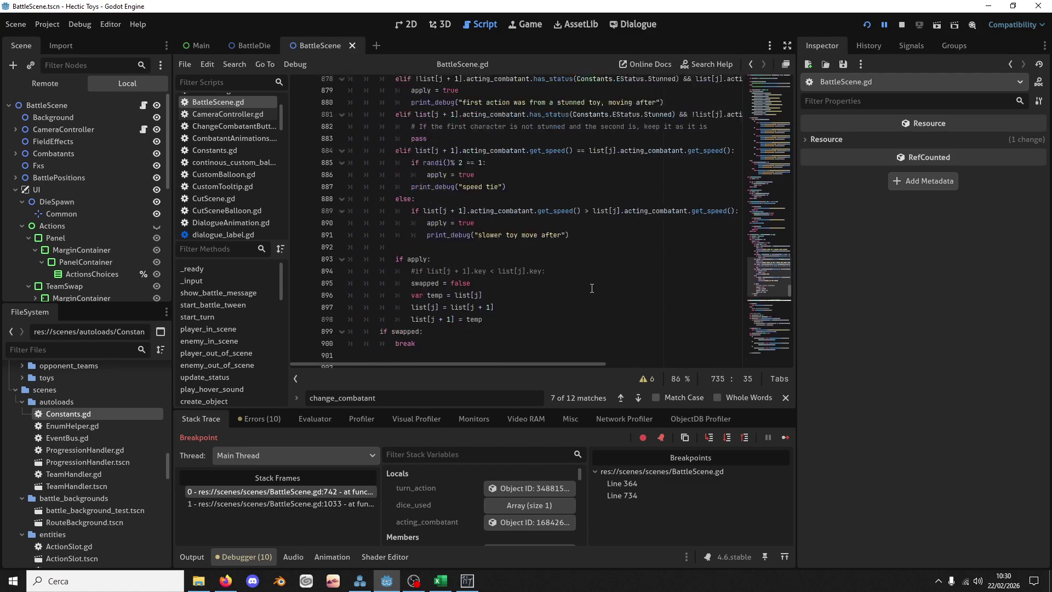
{"action": "key", "text": "ctrl+f"}
Step: Search for 'change_enem' and go to line 392's new_order.append(i_toy) in change_enemy_toy
{"action": "type", "text": "cch"}
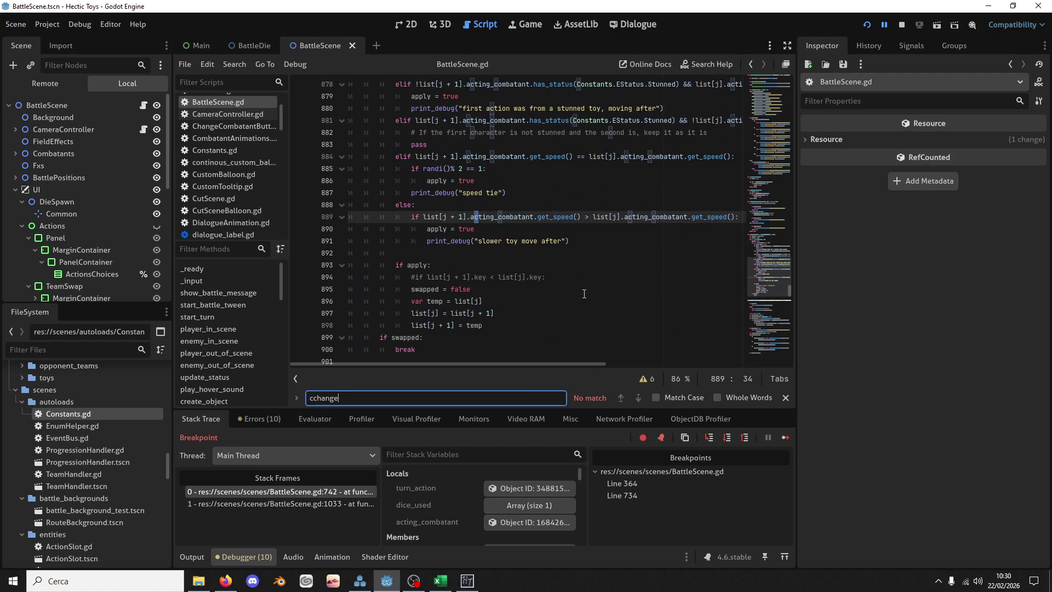
{"action": "key", "text": "Home"}
{"action": "key", "text": "Delete"}
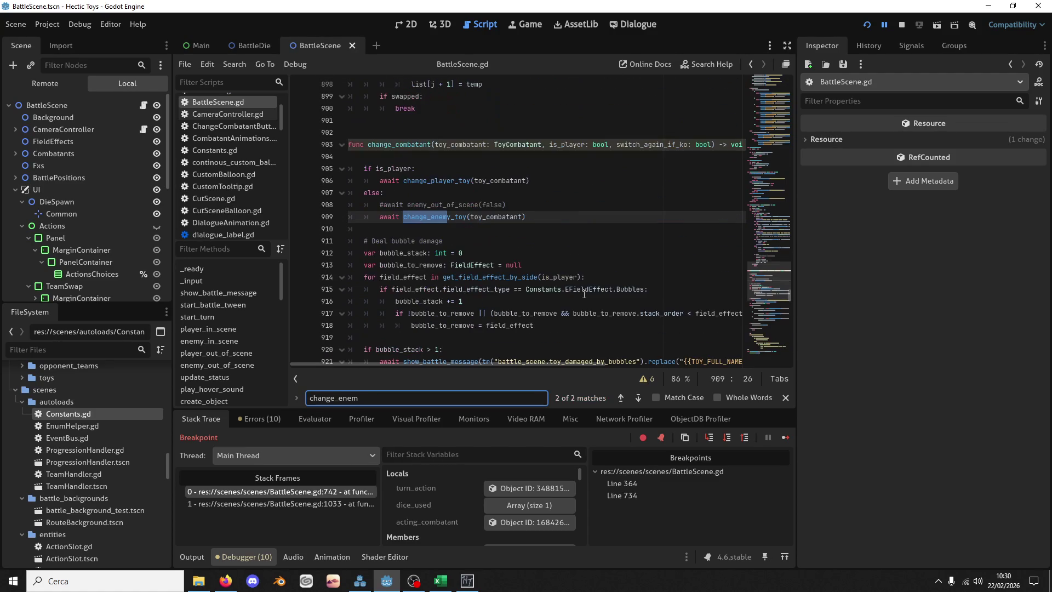
{"action": "key", "text": "Return"}
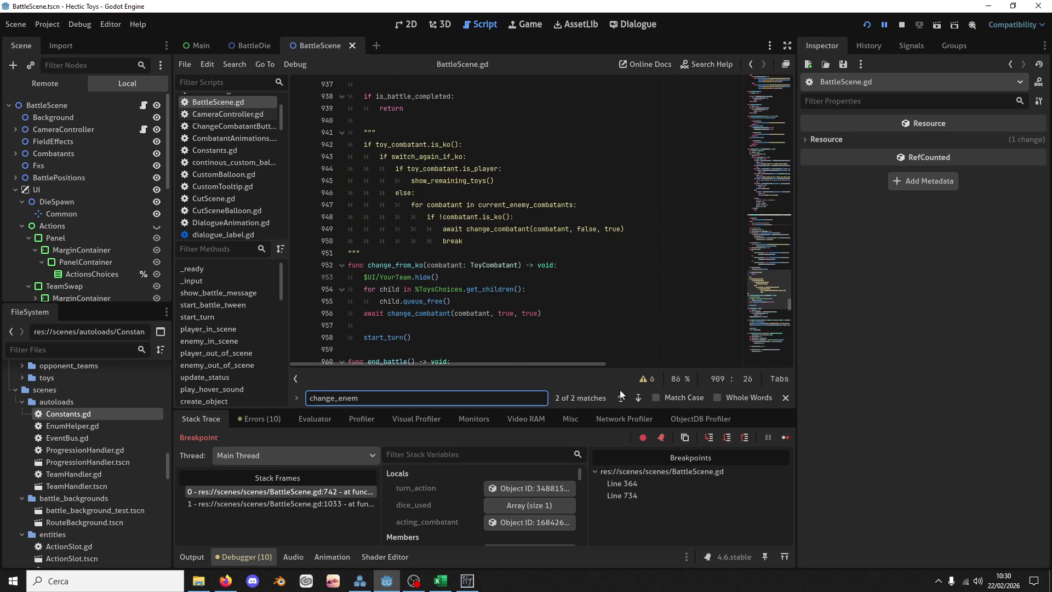
{"action": "scroll", "coordinate": [496, 235], "scroll_direction": "down", "scroll_amount": 8}
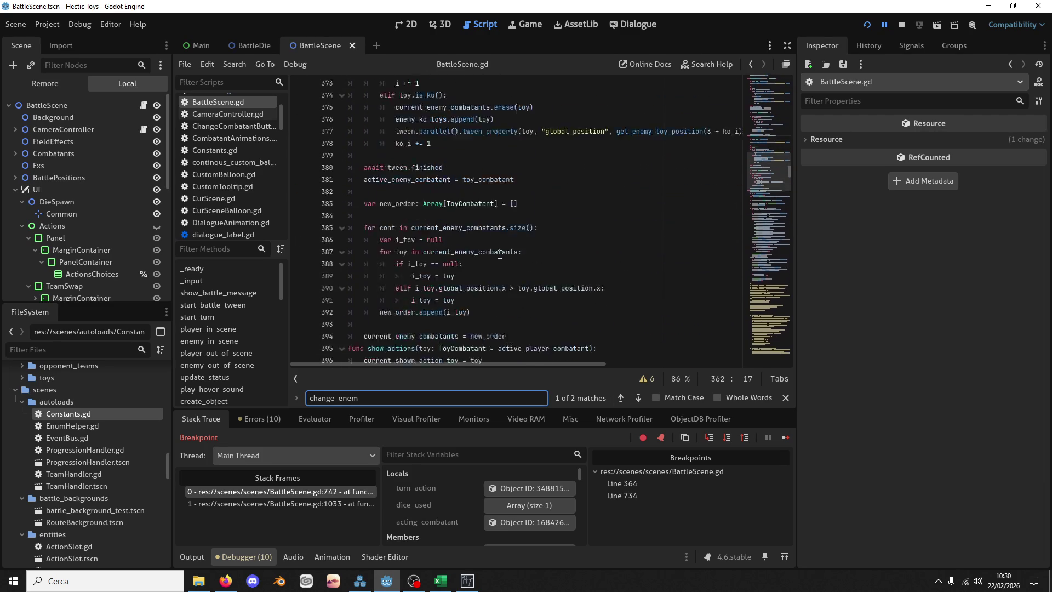
{"action": "left_click", "coordinate": [481, 217]}
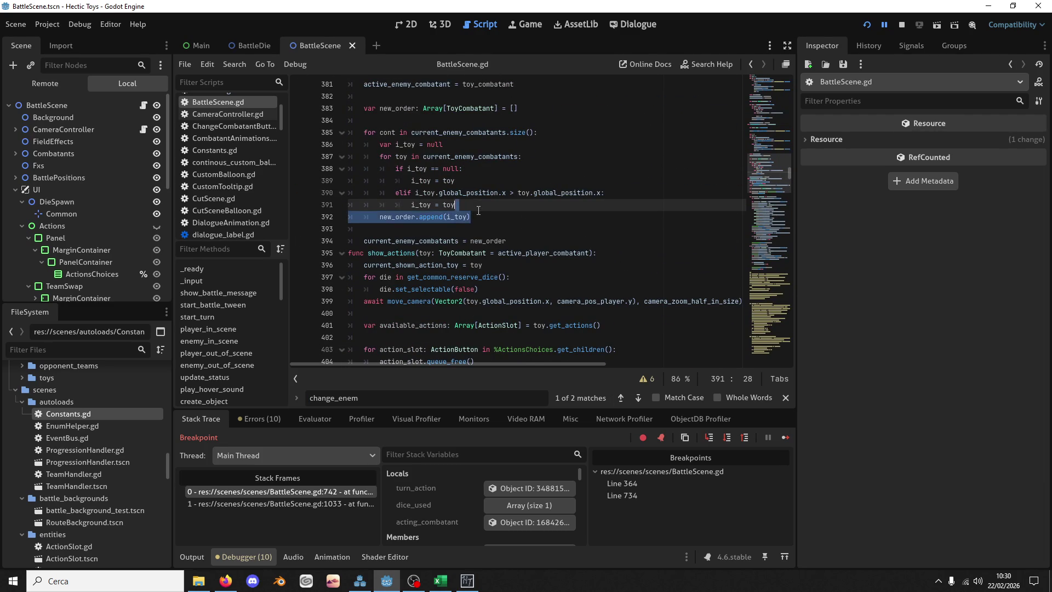
Step: Duplicate that line as current_enemy_combatants.erase(i_toy) and save BattleScene.gd
{"action": "key", "text": "ctrl+shift+d"}
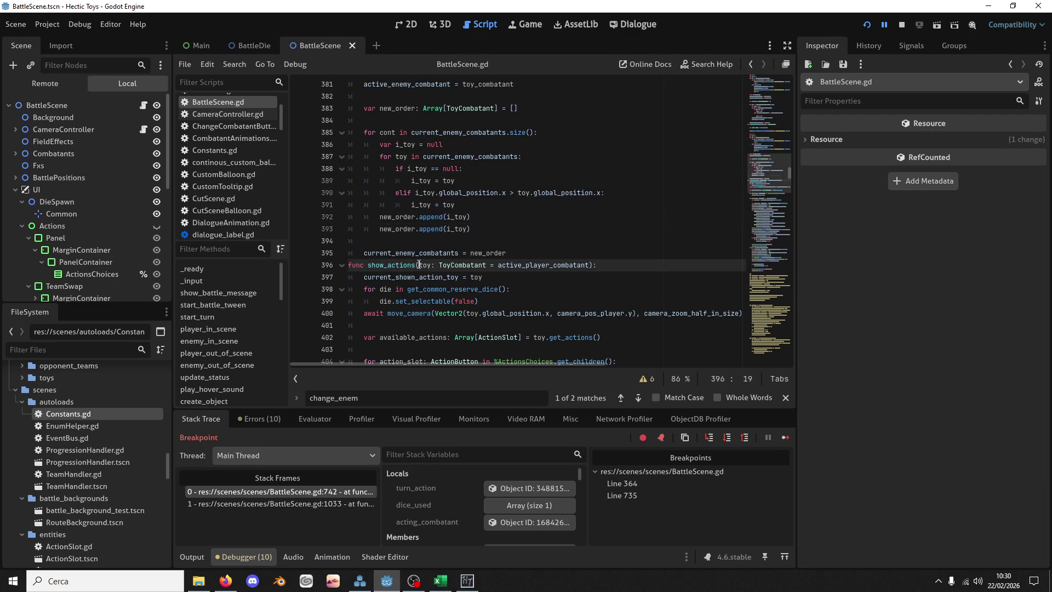
{"action": "double_click", "coordinate": [425, 253]}
{"action": "key", "text": "ctrl+c"}
{"action": "double_click", "coordinate": [394, 228]}
{"action": "key", "text": "ctrl+v"}
{"action": "type", "text": "ras"}
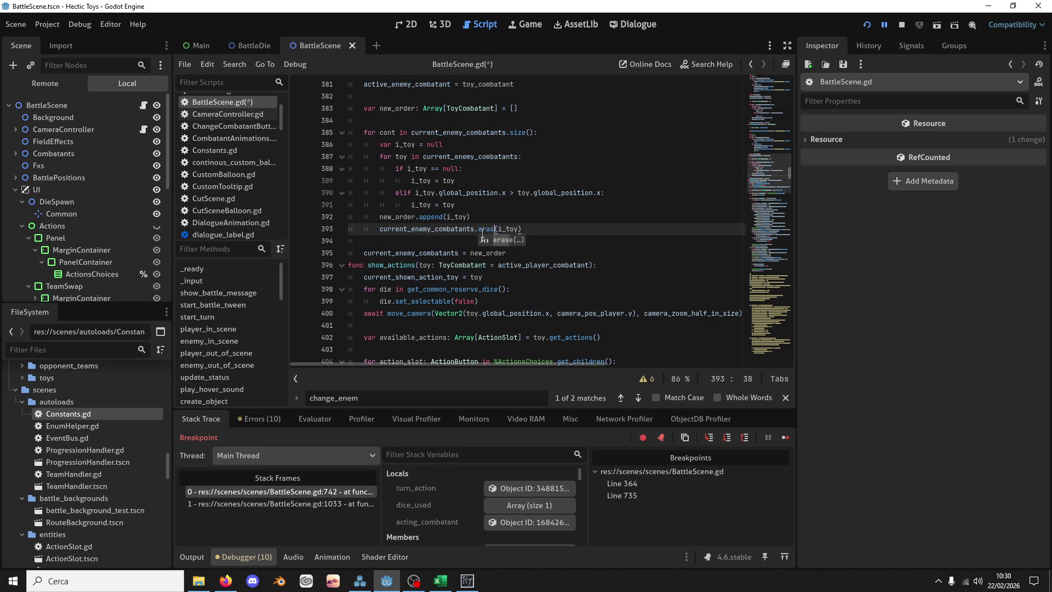
{"action": "type", "text": "e"}
{"action": "left_click", "coordinate": [635, 157]}
{"action": "key", "text": "ctrl+s"}
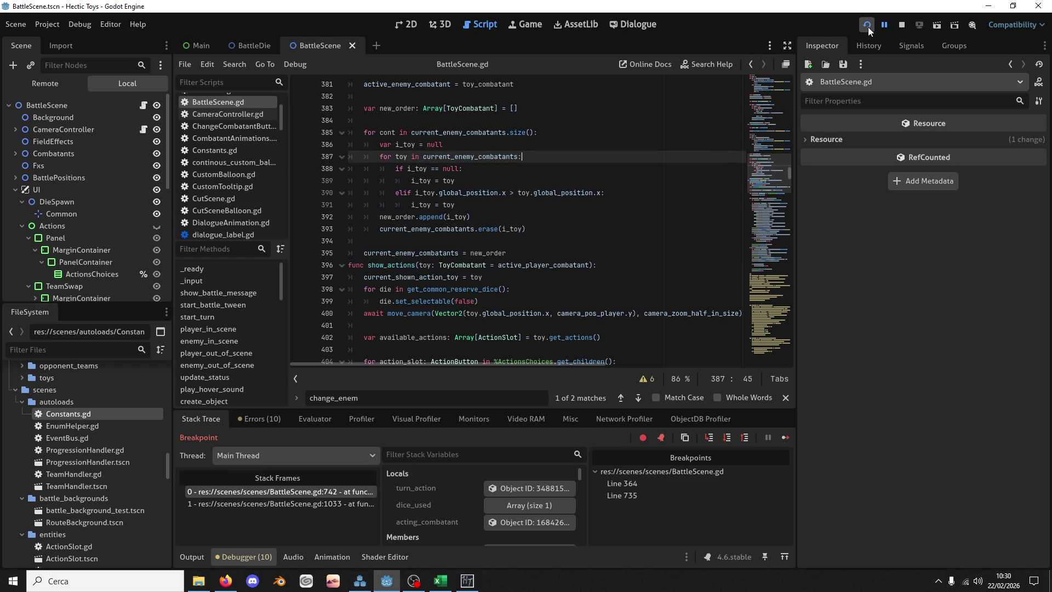
Step: Relaunch the game, start a Defense Deck Week 1 battle, and Head Strike the Knarf with a 6 die
{"action": "left_click", "coordinate": [868, 26]}
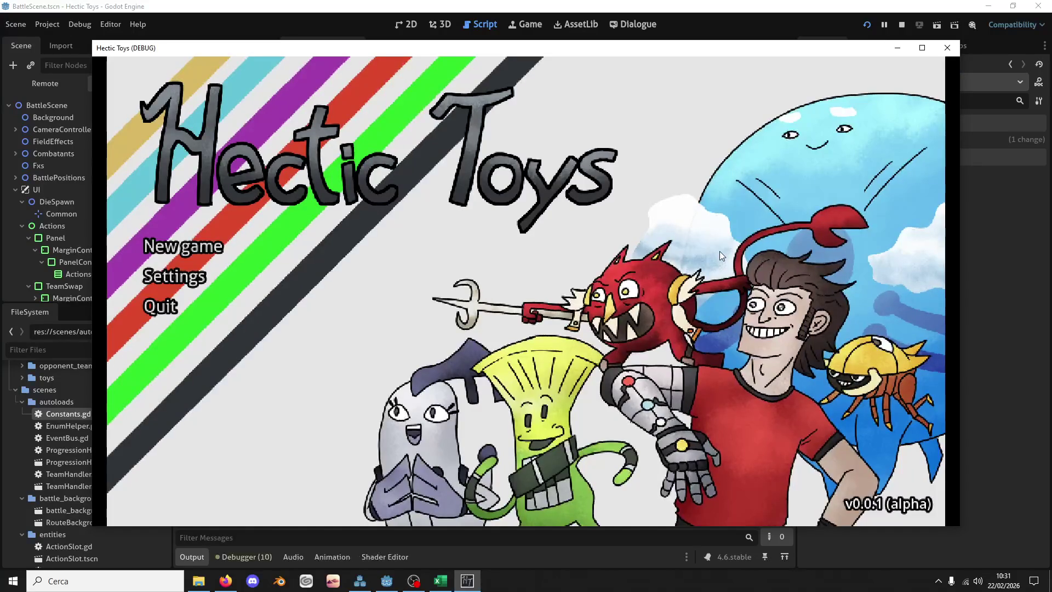
{"action": "left_click", "coordinate": [219, 247]}
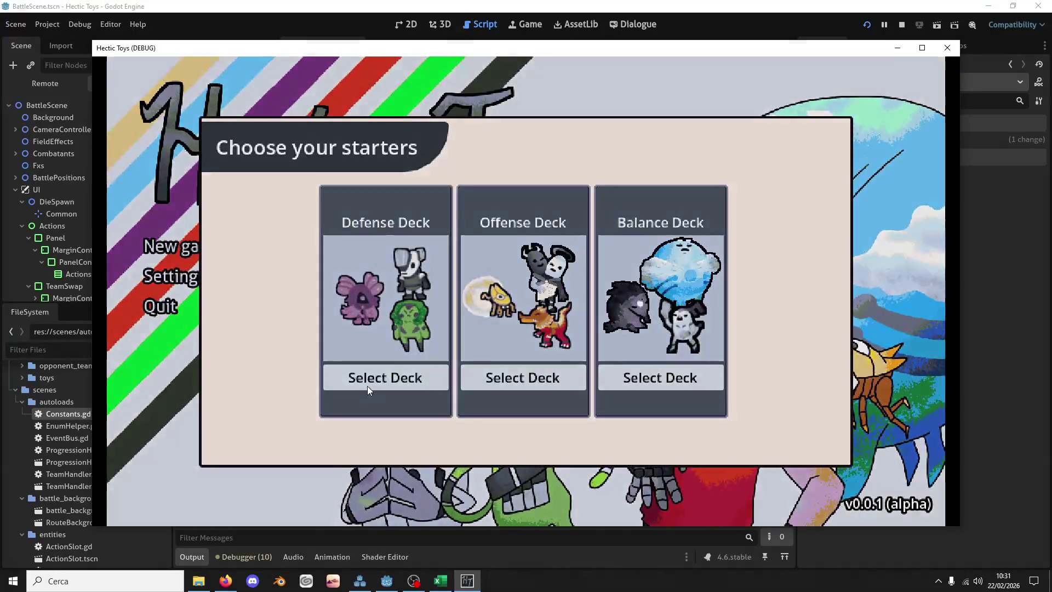
{"action": "left_click", "coordinate": [367, 386]}
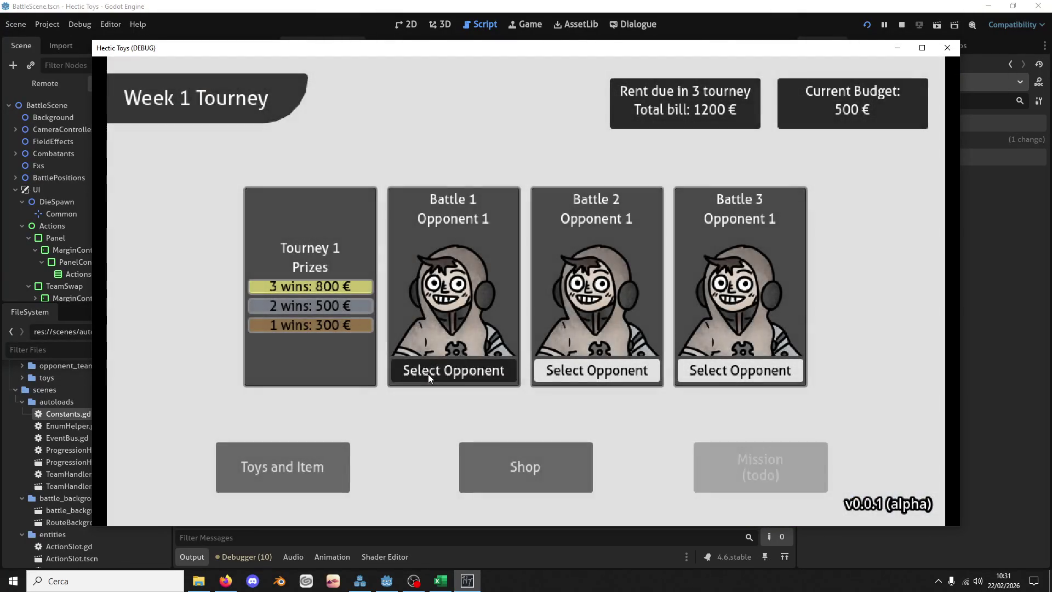
{"action": "left_click", "coordinate": [429, 374]}
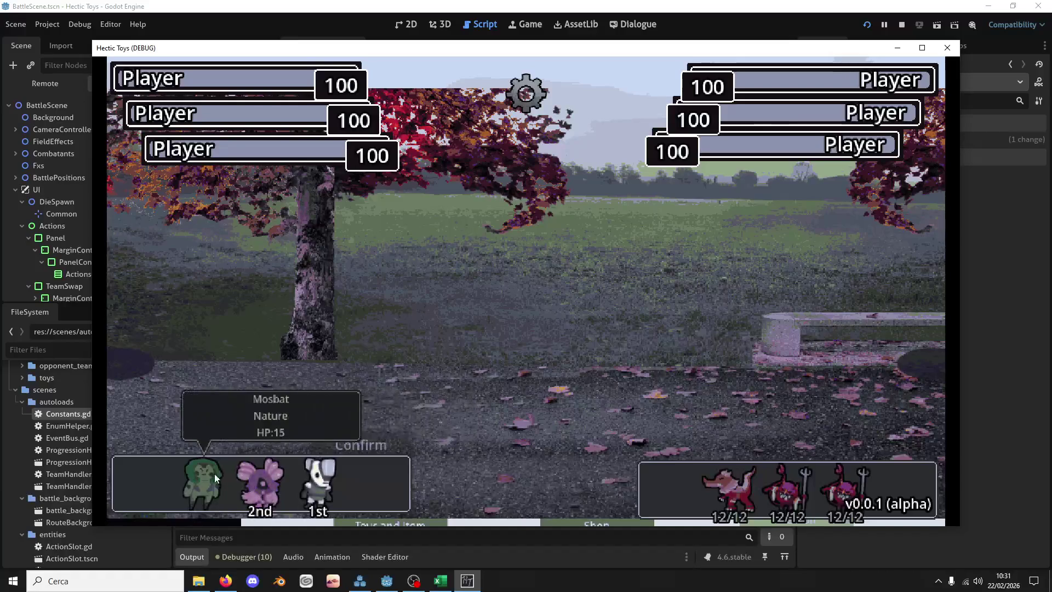
{"action": "left_click", "coordinate": [373, 444]}
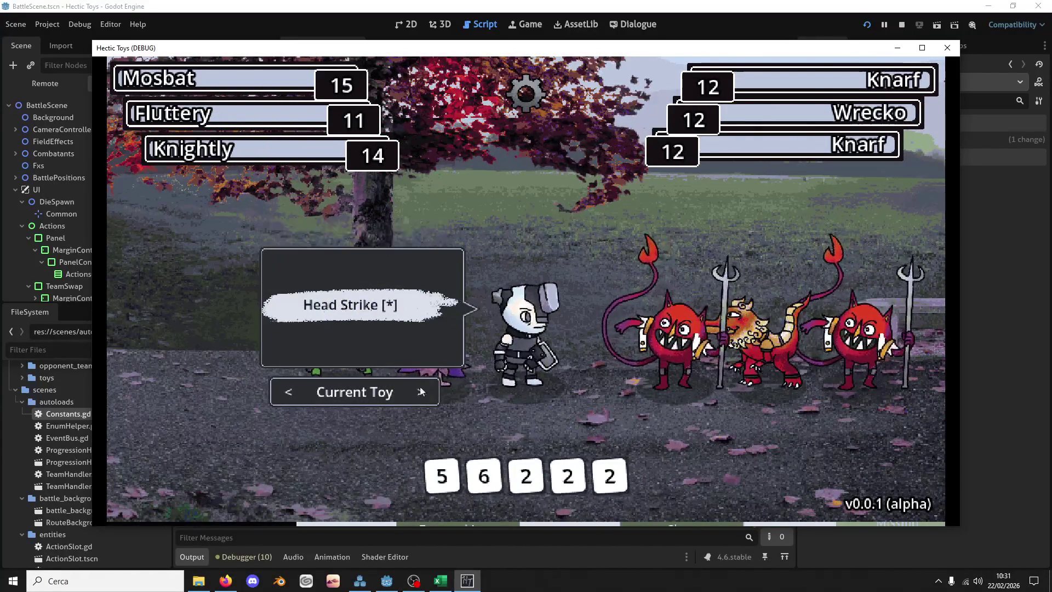
{"action": "left_click", "coordinate": [485, 475]}
{"action": "left_click", "coordinate": [524, 274]}
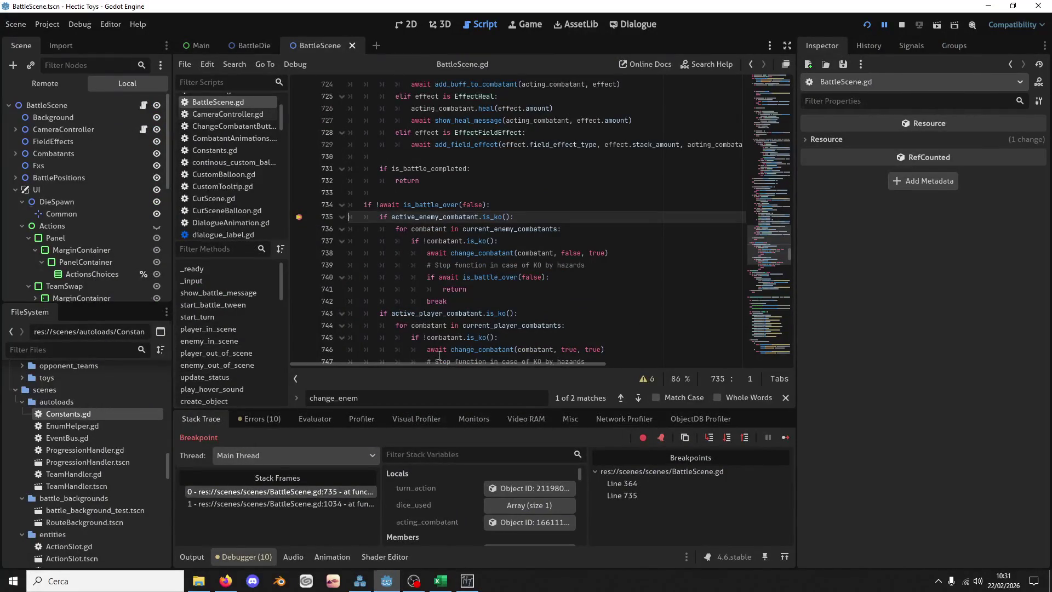
Step: Resume past the breakpoint twice, spending the 5 and 6 dice on Head Strike
{"action": "key", "text": "F12"}
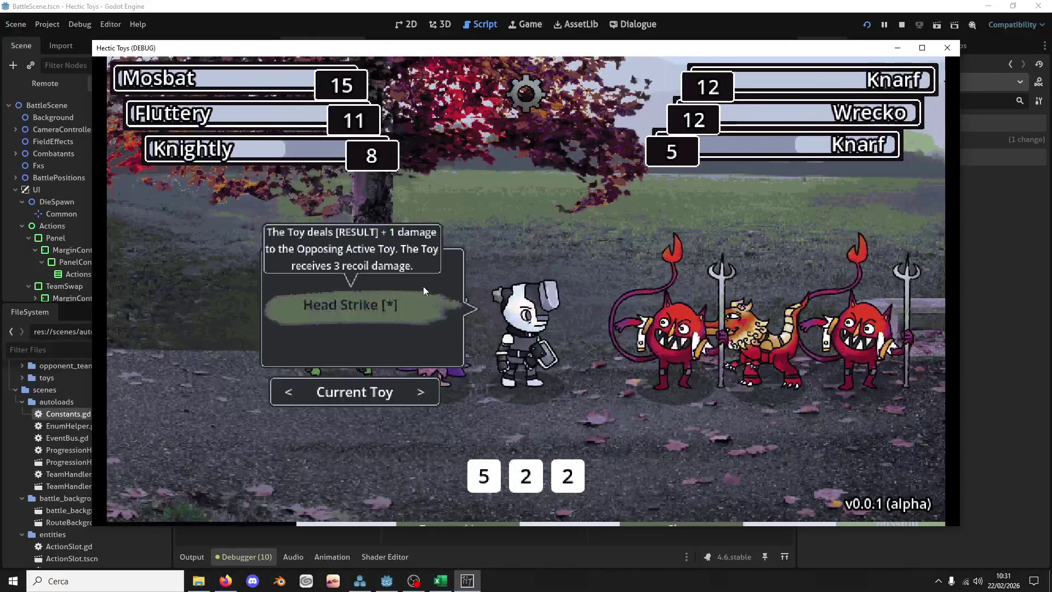
{"action": "left_click", "coordinate": [490, 476]}
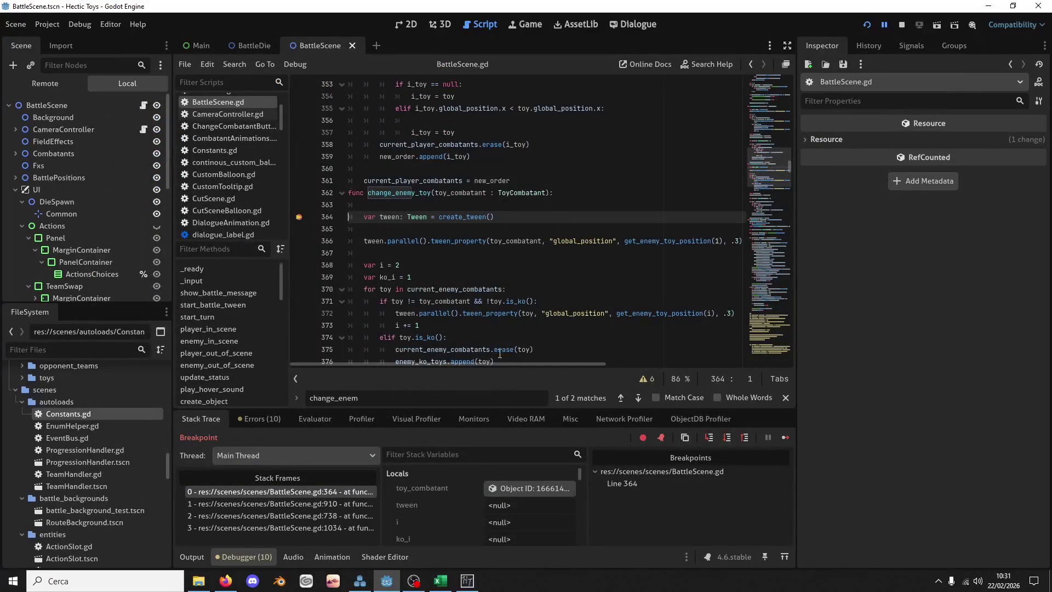
{"action": "key", "text": "F12"}
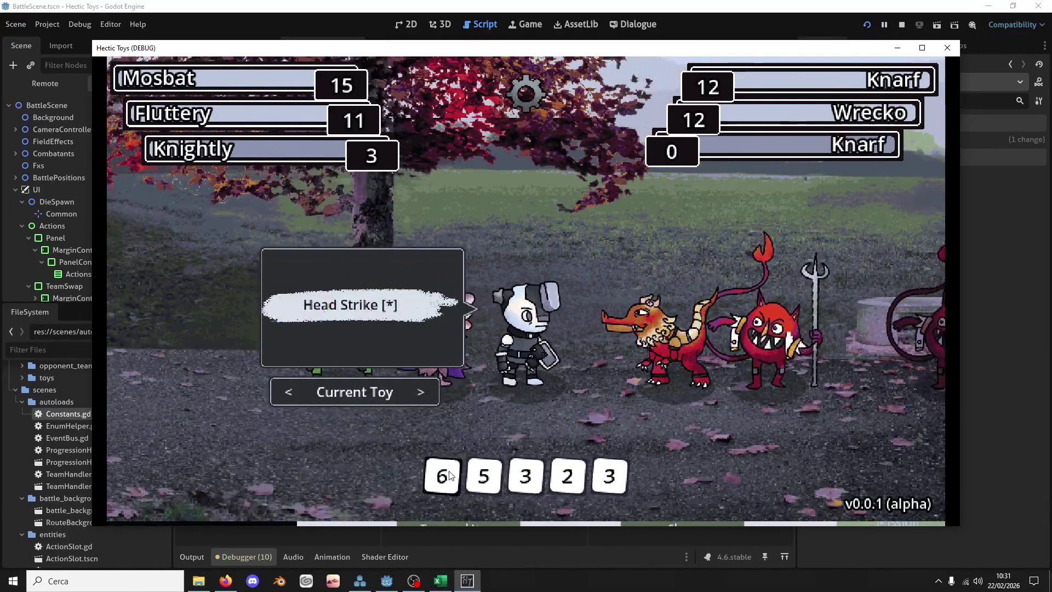
{"action": "left_click", "coordinate": [440, 472]}
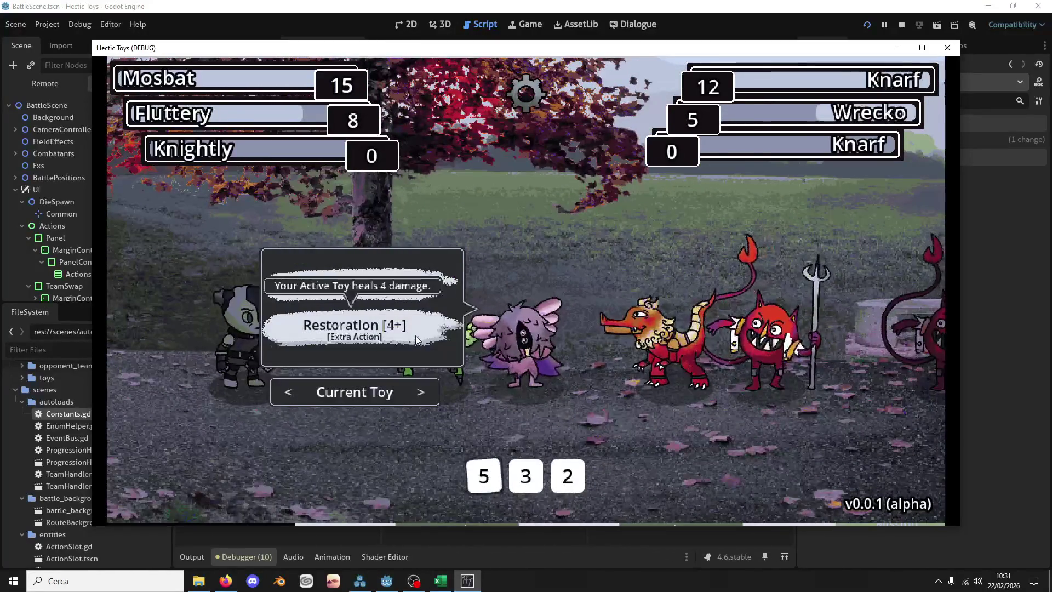
Step: Make the green toy active and drag the 5 and 6 dice onto Leaf Coat and Secure Punch
{"action": "left_click", "coordinate": [291, 391]}
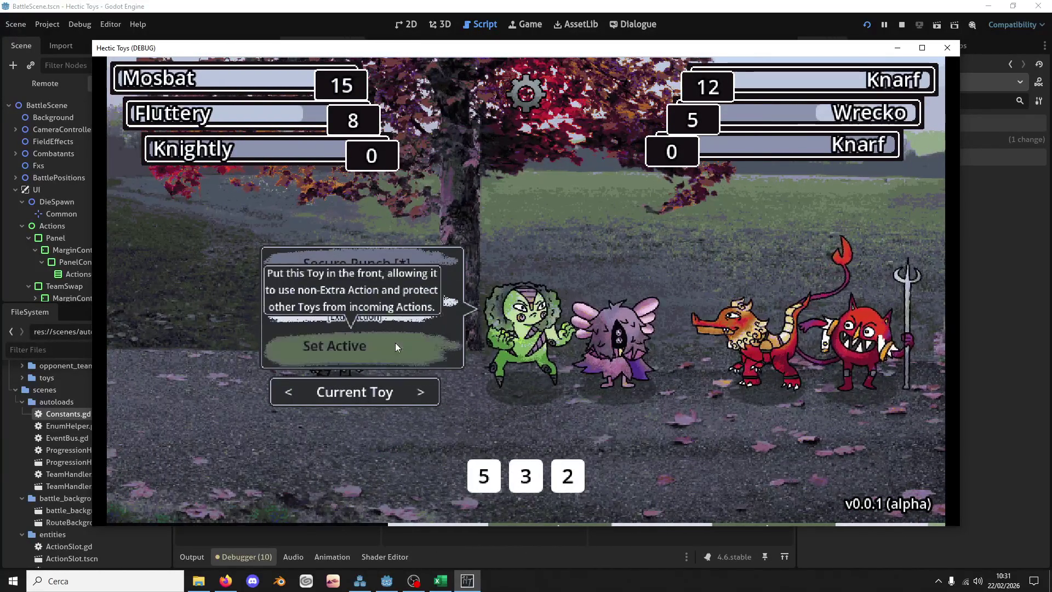
{"action": "left_click", "coordinate": [395, 343]}
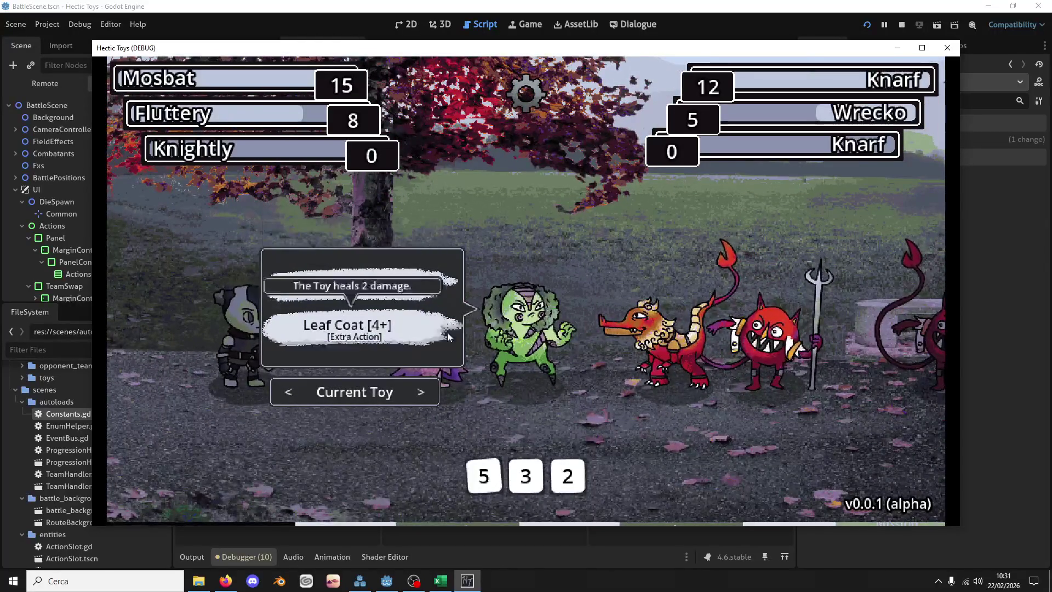
{"action": "left_click_drag", "start_coordinate": [484, 477], "coordinate": [356, 284]}
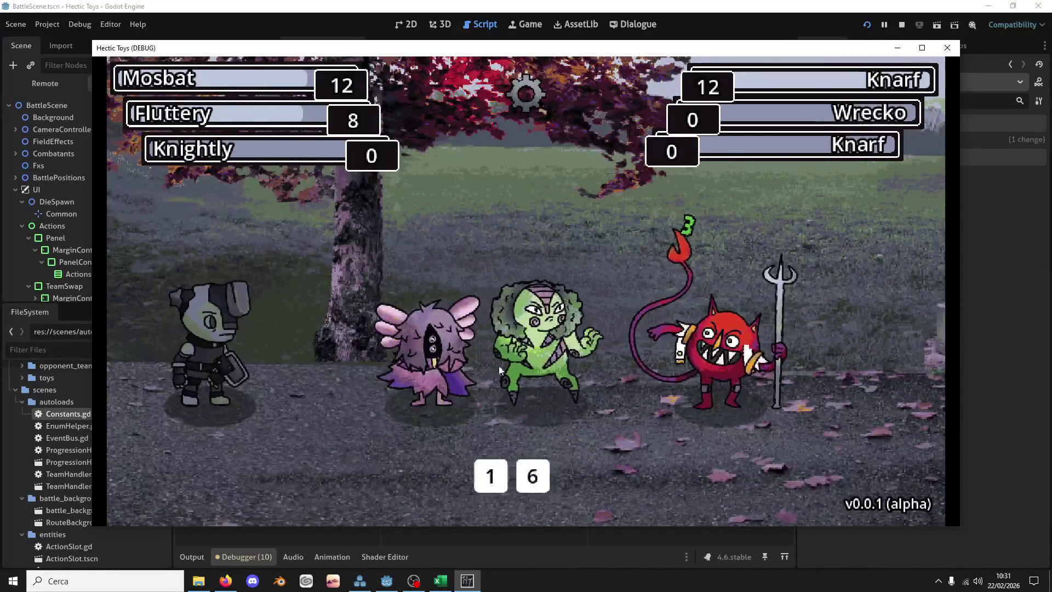
{"action": "mouse_move", "coordinate": [483, 476]}
{"action": "left_mouse_down"}
{"action": "mouse_move", "coordinate": [351, 329]}
{"action": "mouse_move", "coordinate": [351, 282]}
{"action": "left_mouse_up"}
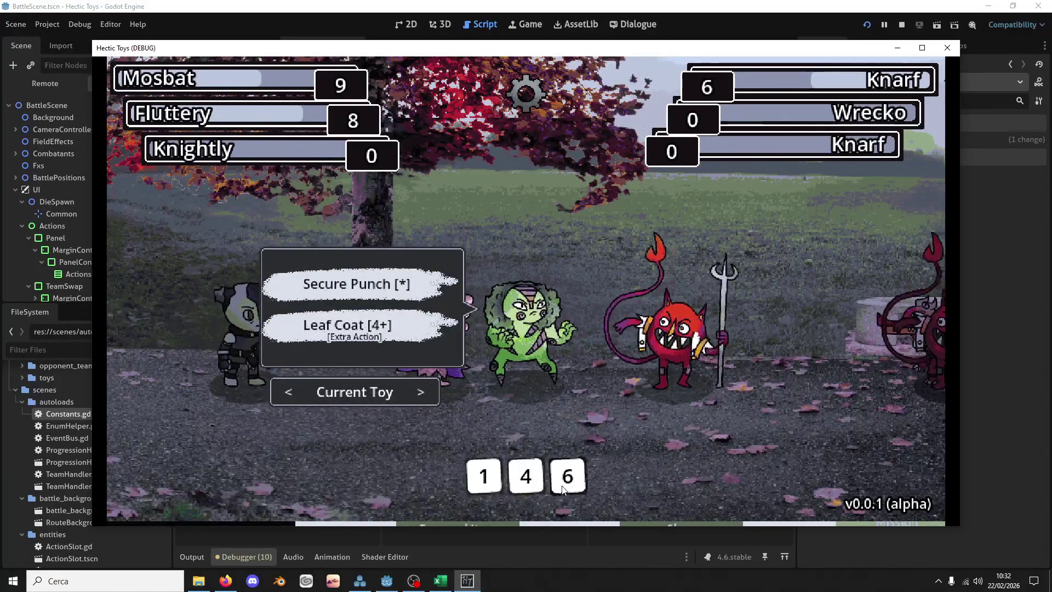
{"action": "left_click_drag", "start_coordinate": [567, 476], "coordinate": [350, 284]}
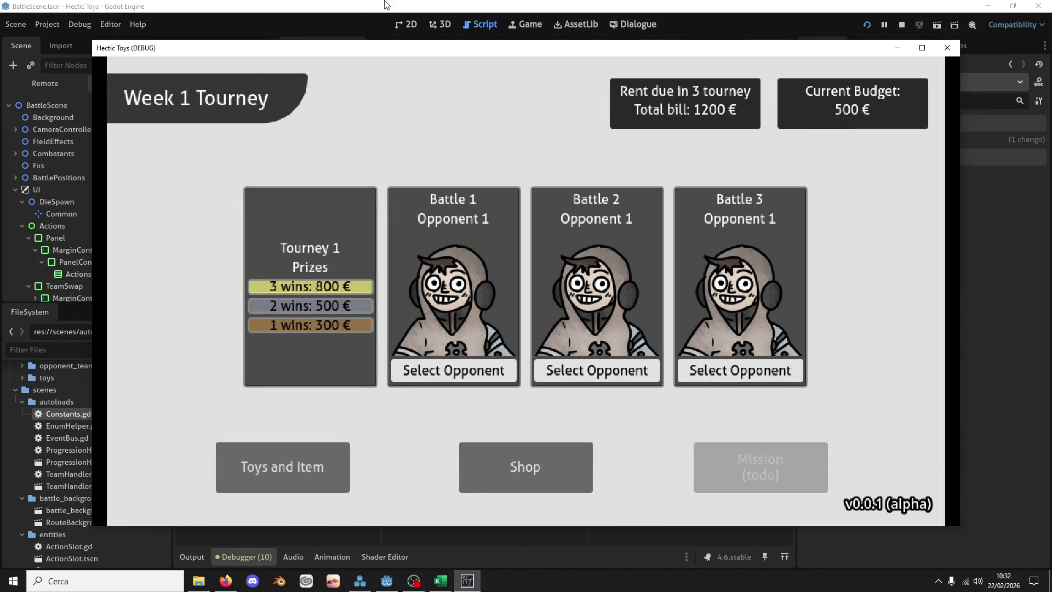
Step: Return to the editor and search BattleScene.gd for 'action_se'
{"action": "left_click", "coordinate": [481, 4]}
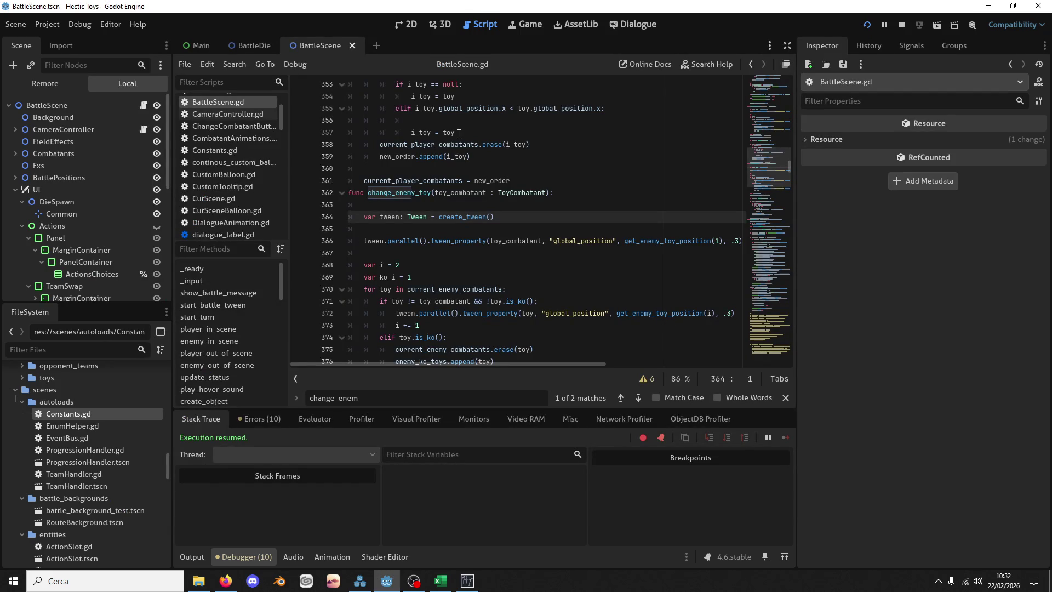
{"action": "scroll", "coordinate": [493, 164], "scroll_direction": "up", "scroll_amount": 2}
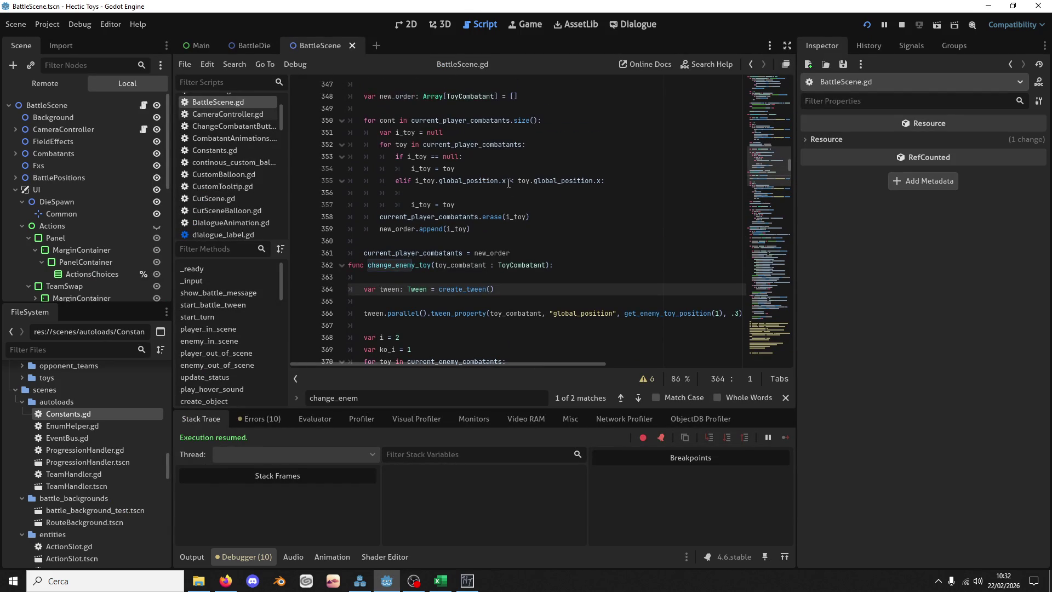
{"action": "scroll", "coordinate": [509, 183], "scroll_direction": "down", "scroll_amount": 2}
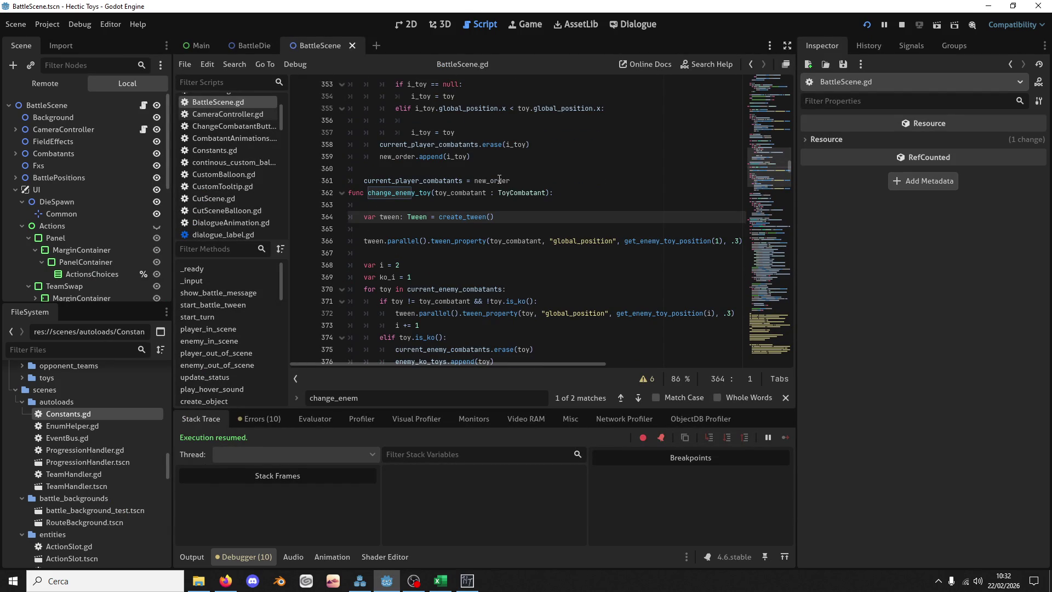
{"action": "key", "text": "ctrl+f"}
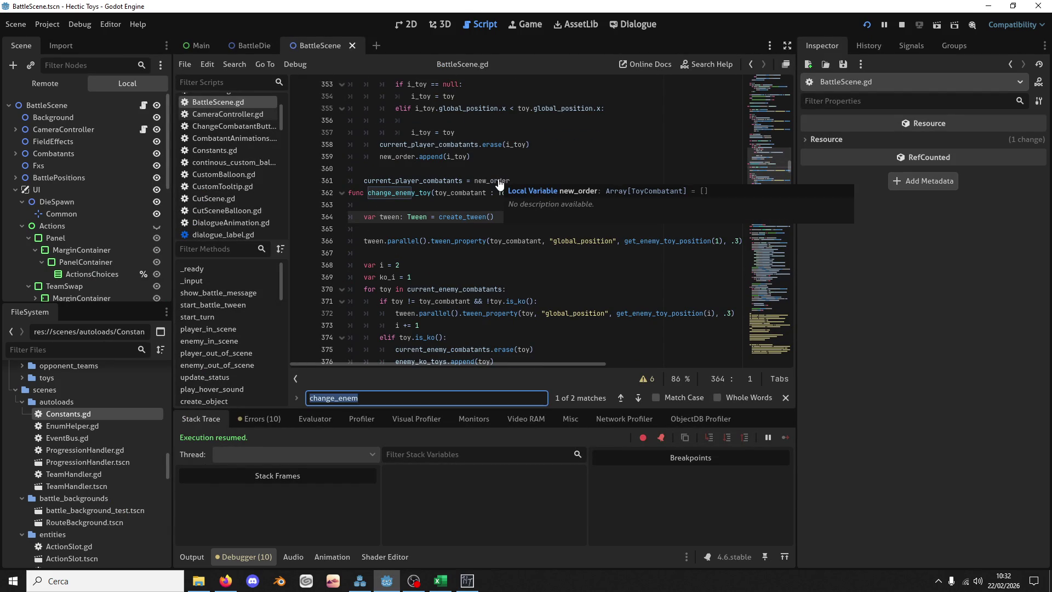
{"action": "type", "text": "ac"}
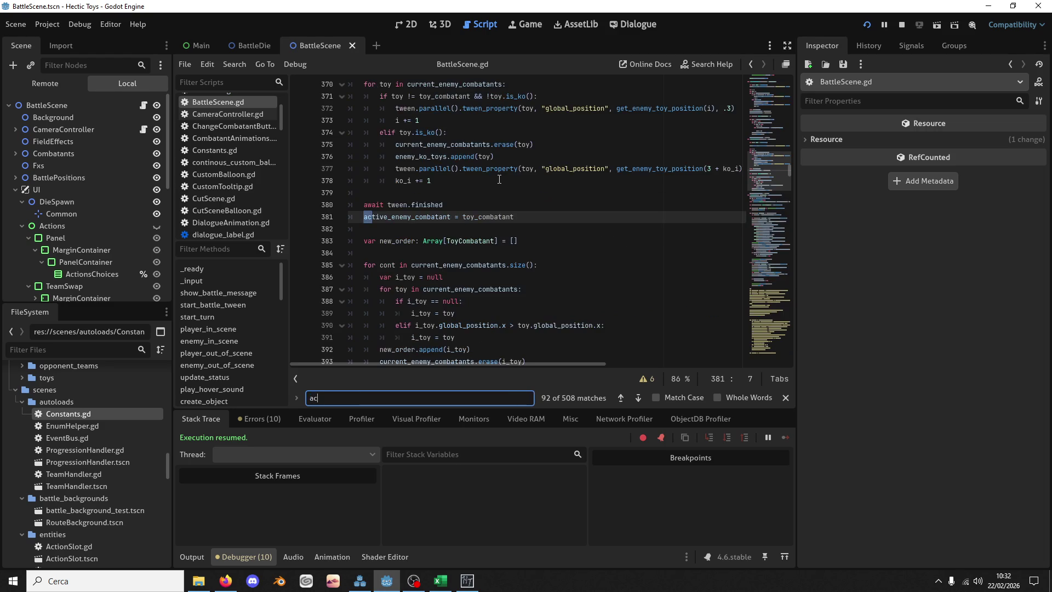
{"action": "type", "text": "tion_selected"}
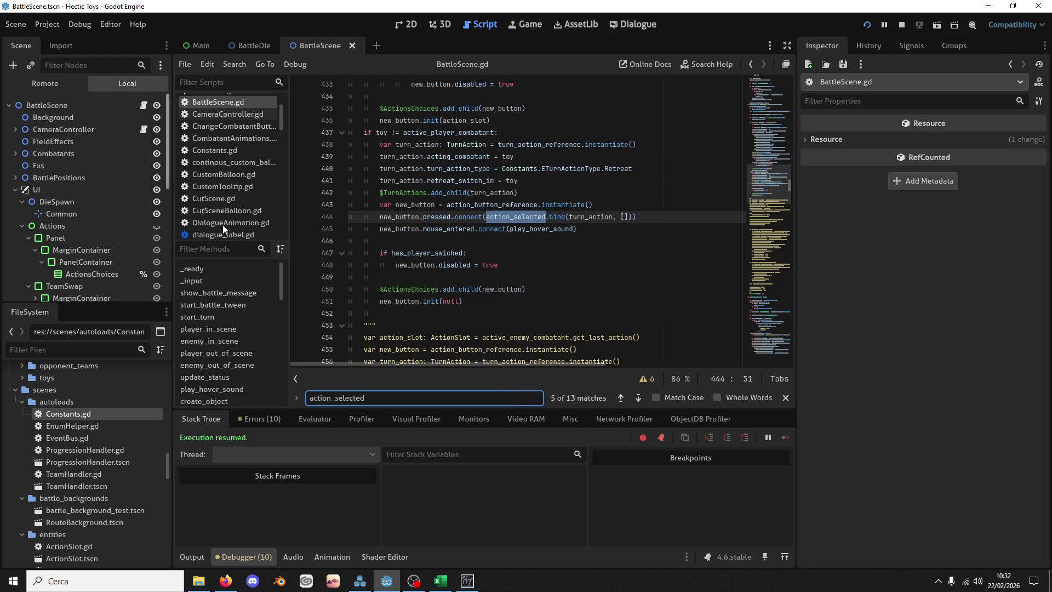
{"action": "scroll", "coordinate": [426, 176], "scroll_direction": "down", "scroll_amount": 20}
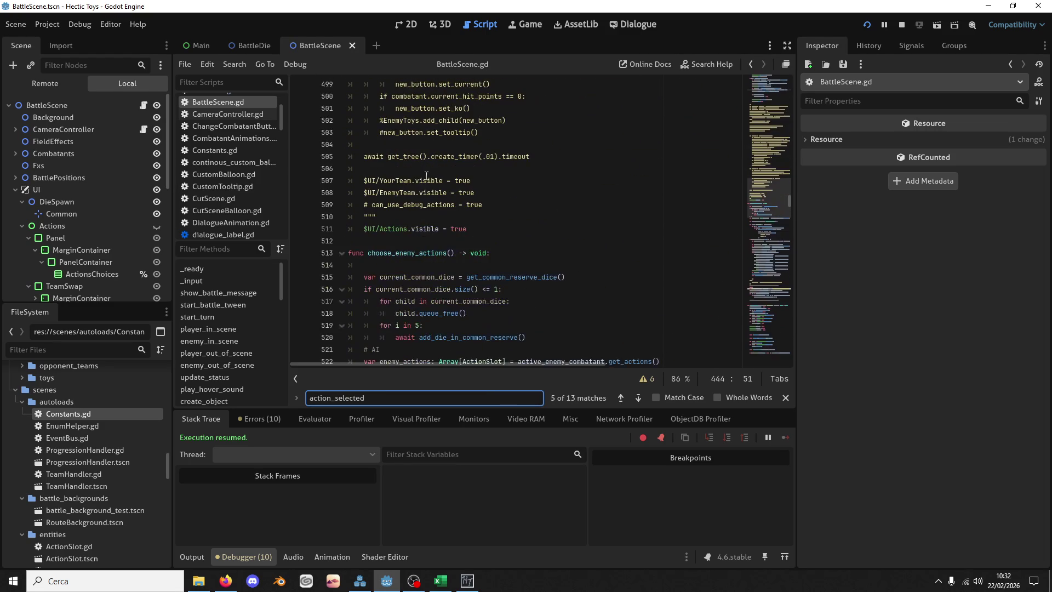
Step: Find the choose_enemy_actions call at line 611 and add blank lines after its else:
{"action": "double_click", "coordinate": [406, 253]}
{"action": "key", "text": "ctrl+f"}
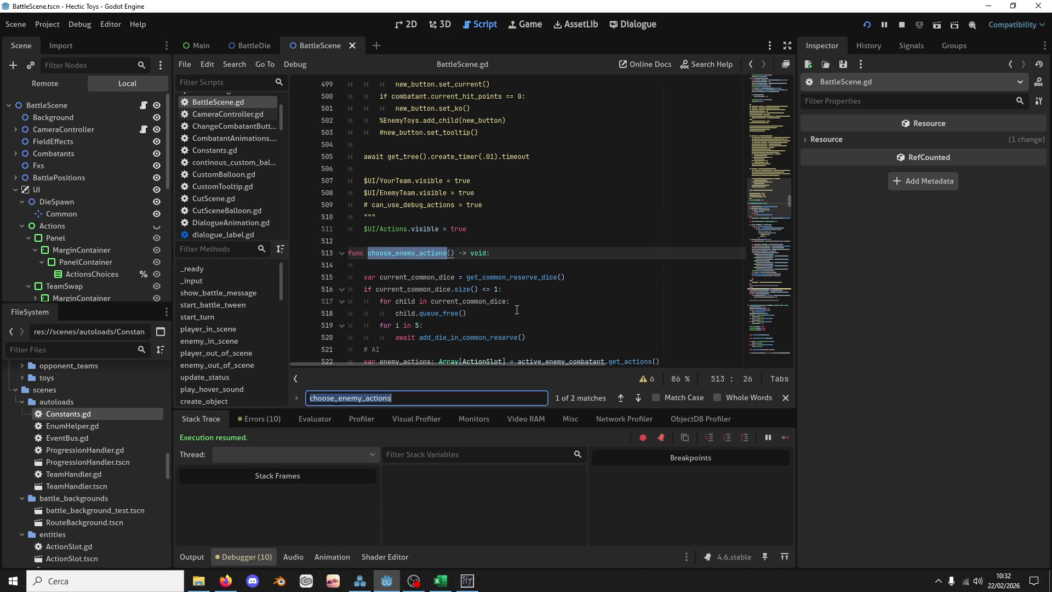
{"action": "left_click", "coordinate": [619, 400]}
{"action": "left_click", "coordinate": [430, 205]}
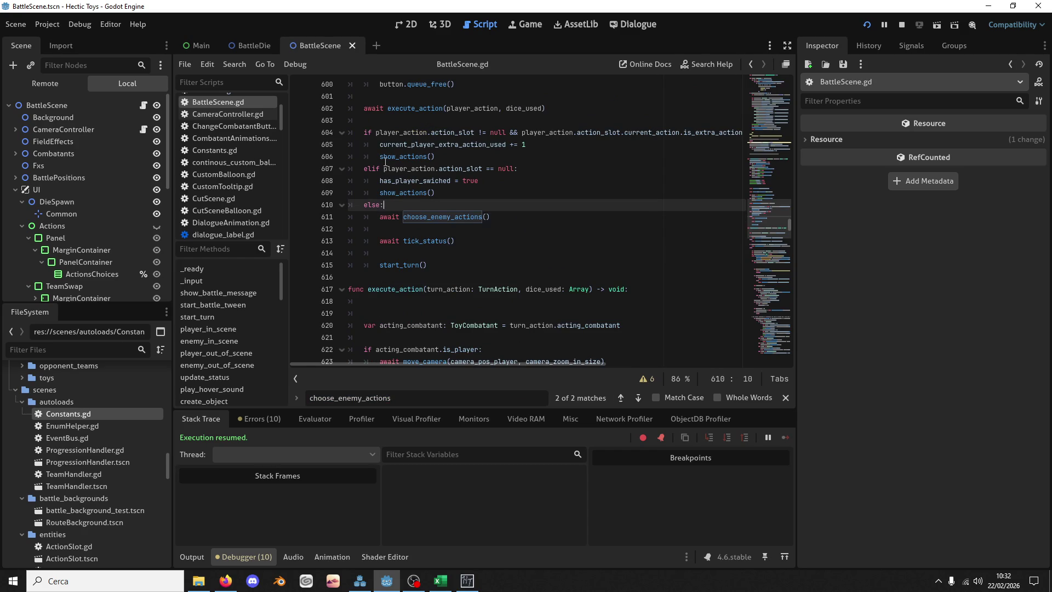
{"action": "scroll", "coordinate": [422, 148], "scroll_direction": "up", "scroll_amount": 2}
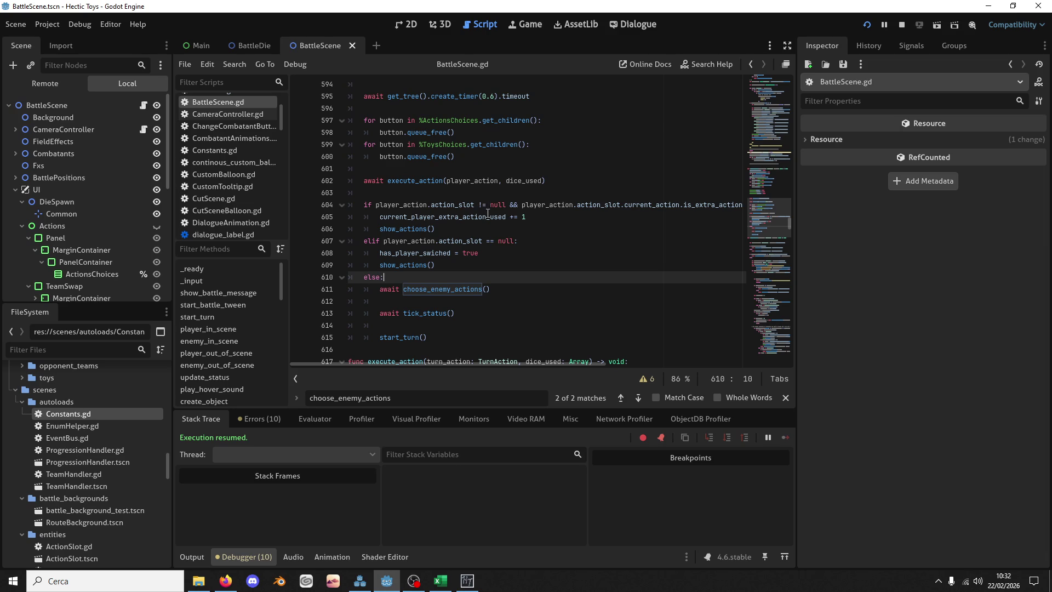
{"action": "mouse_move", "coordinate": [488, 215]}
{"action": "scroll", "coordinate": [497, 274], "scroll_direction": "down", "scroll_amount": 1}
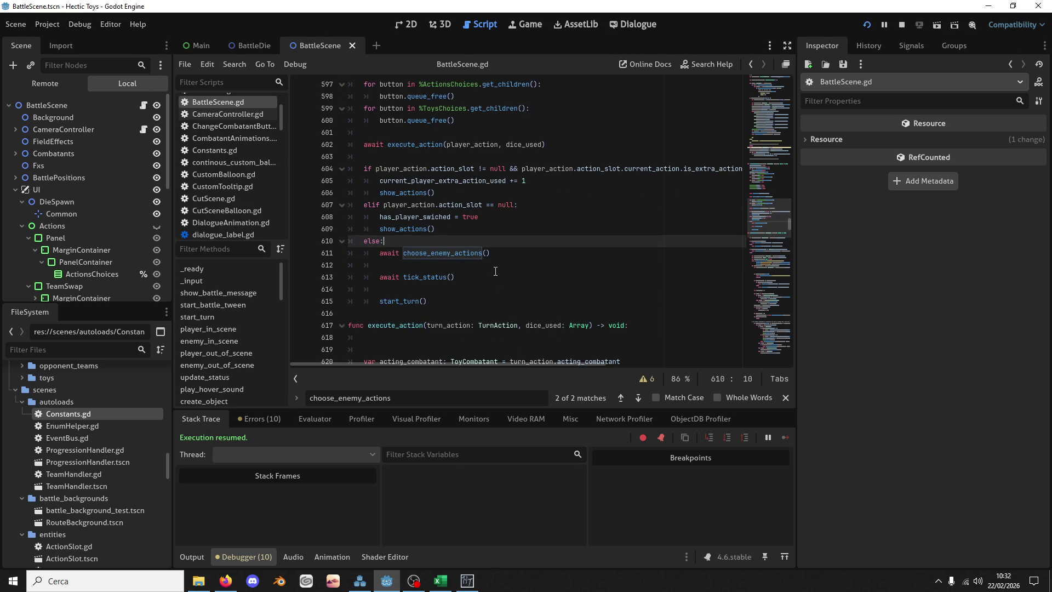
{"action": "key", "text": "Return"}
{"action": "key", "text": "Return"}
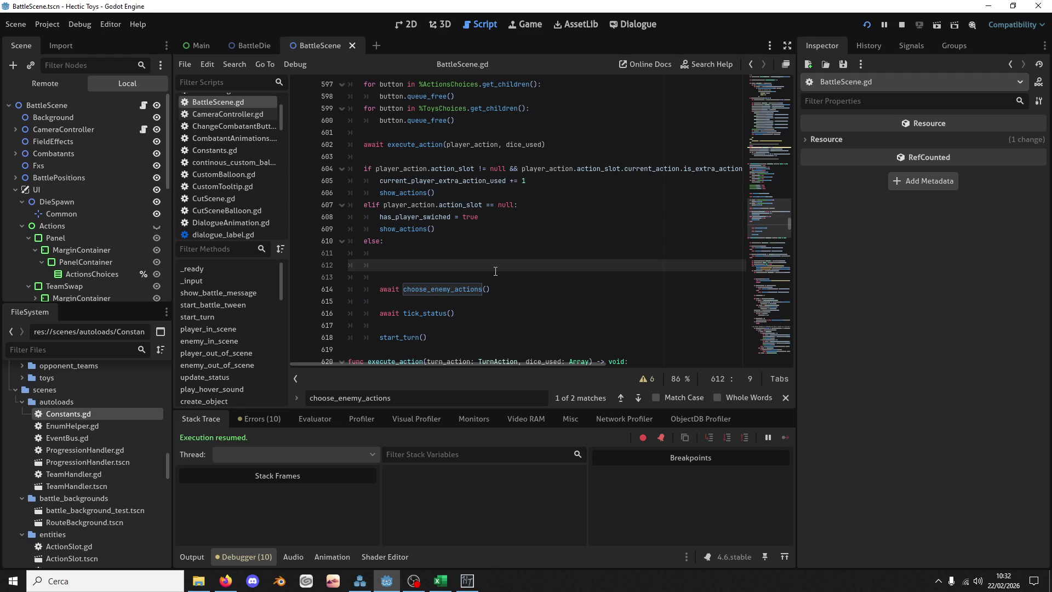
Step: Insert 'if await is_battle_over(false):' with an indented 'return' above choose_enemy_actions, then save
{"action": "type", "text": "if"}
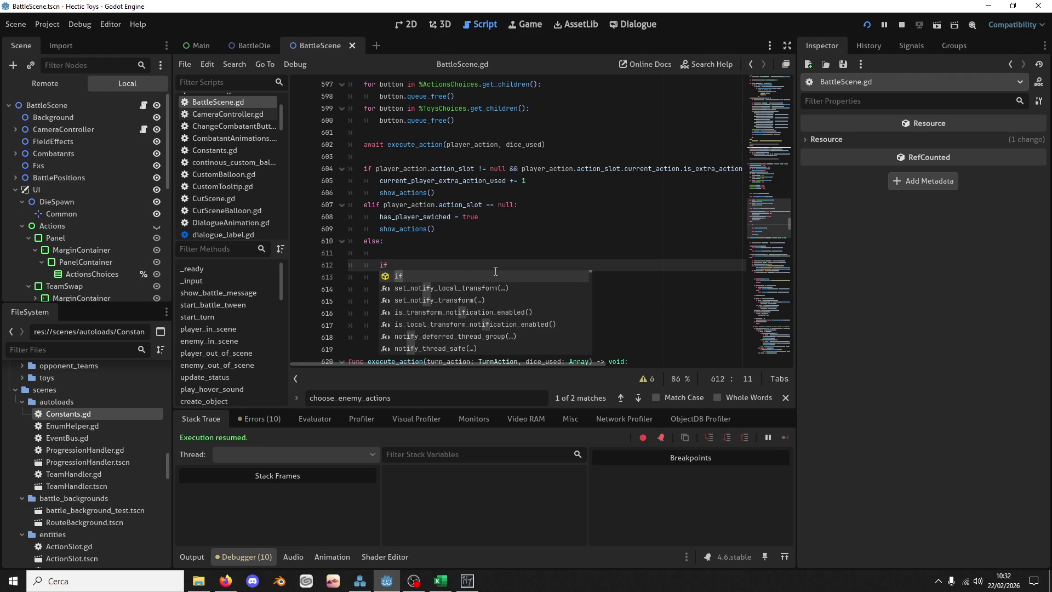
{"action": "type", "text": " batt"}
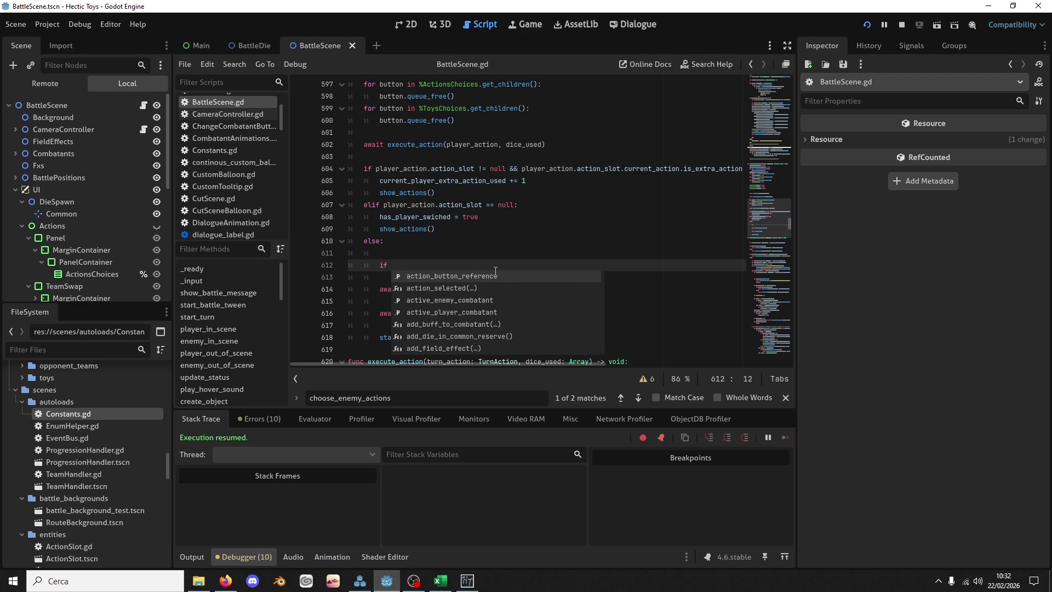
{"action": "key", "text": "BackSpace"}
{"action": "key", "text": "BackSpace"}
{"action": "key", "text": "BackSpace"}
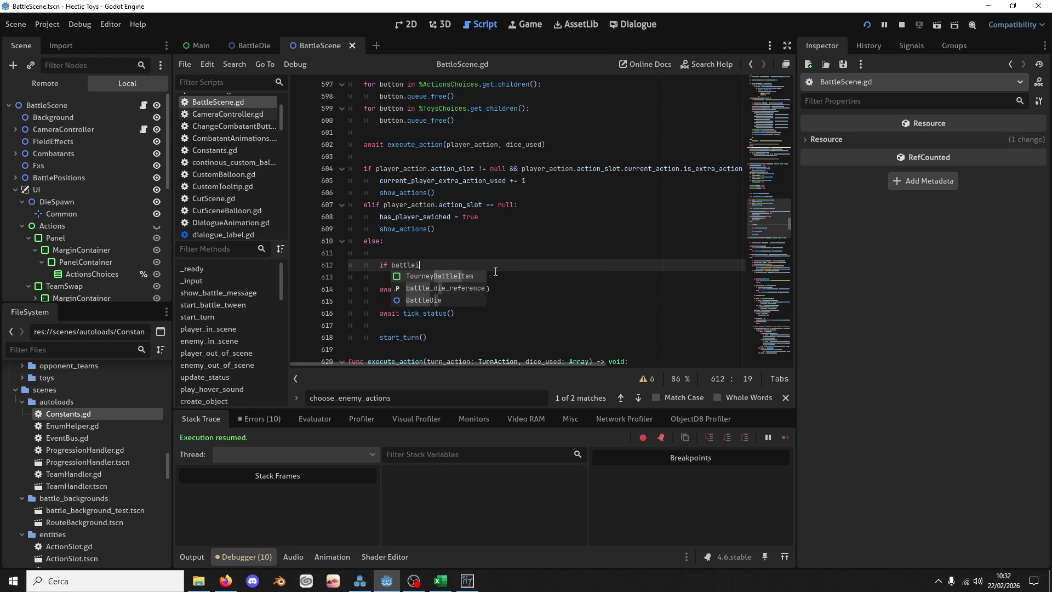
{"action": "type", "text": "is"}
{"action": "key", "text": "Return"}
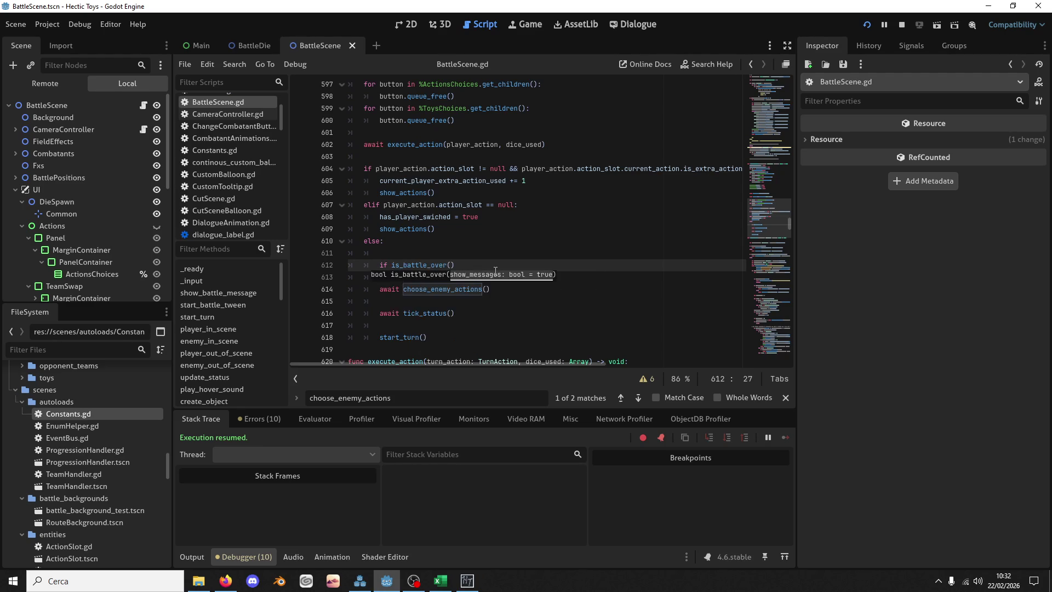
{"action": "type", "text": "false"}
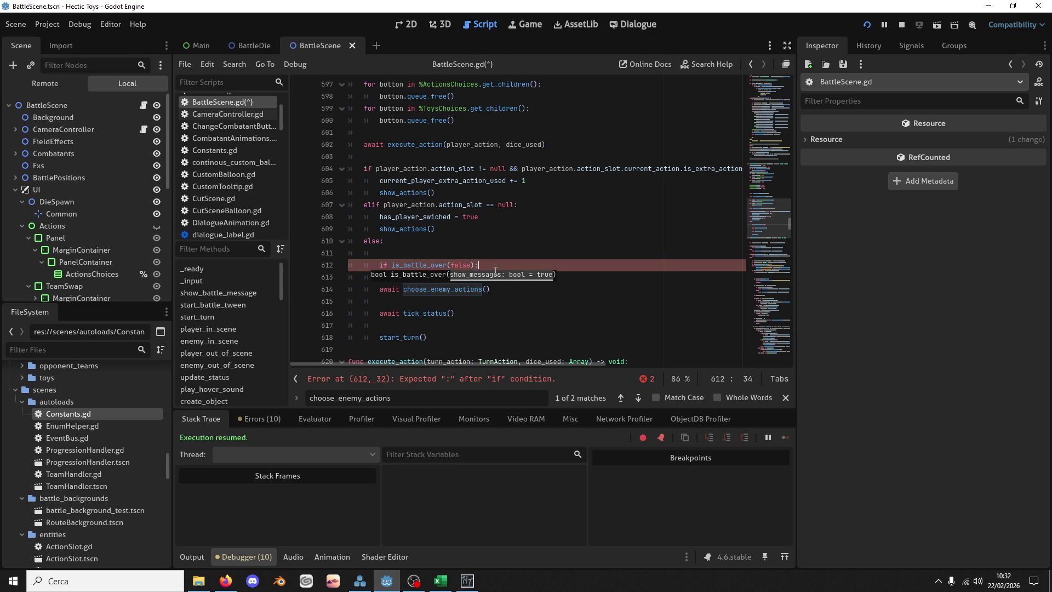
{"action": "key", "text": "Return"}
{"action": "type", "text": "return"}
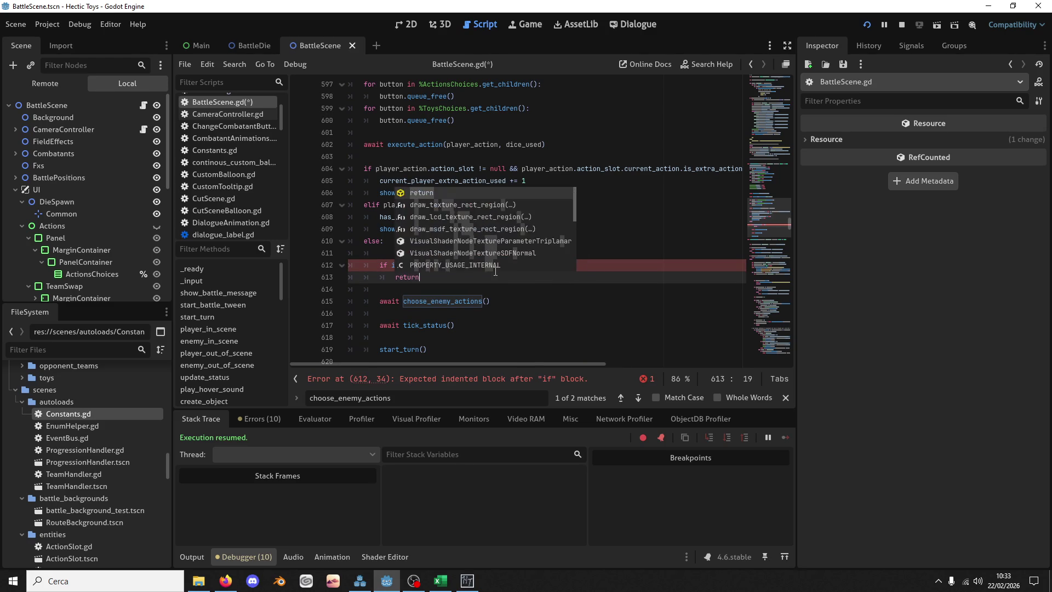
{"action": "key", "text": "Return"}
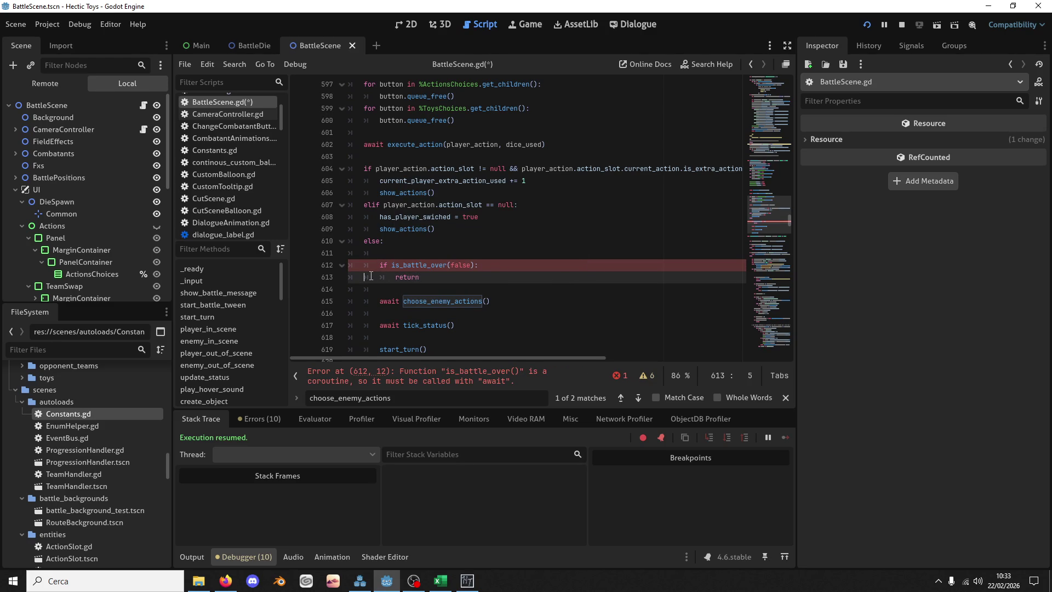
{"action": "left_click", "coordinate": [385, 255]}
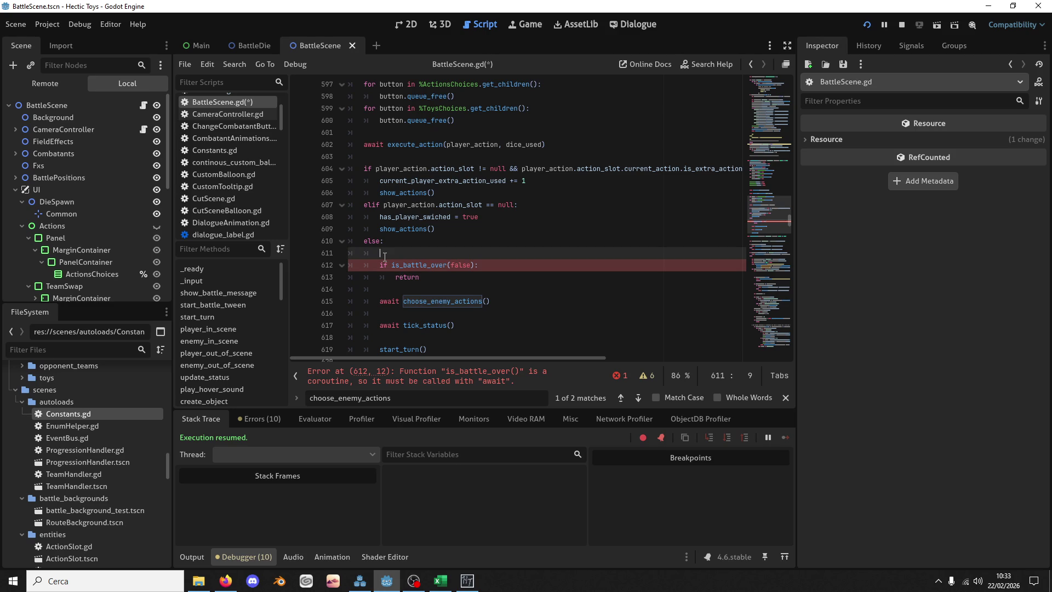
{"action": "key", "text": "Down"}
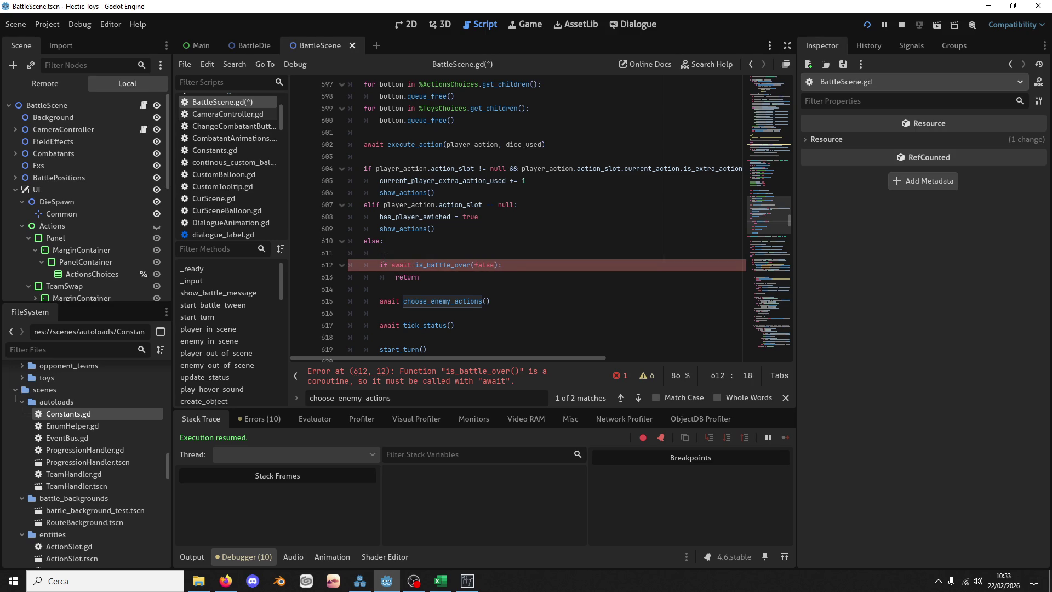
{"action": "key", "text": "ctrl+s"}
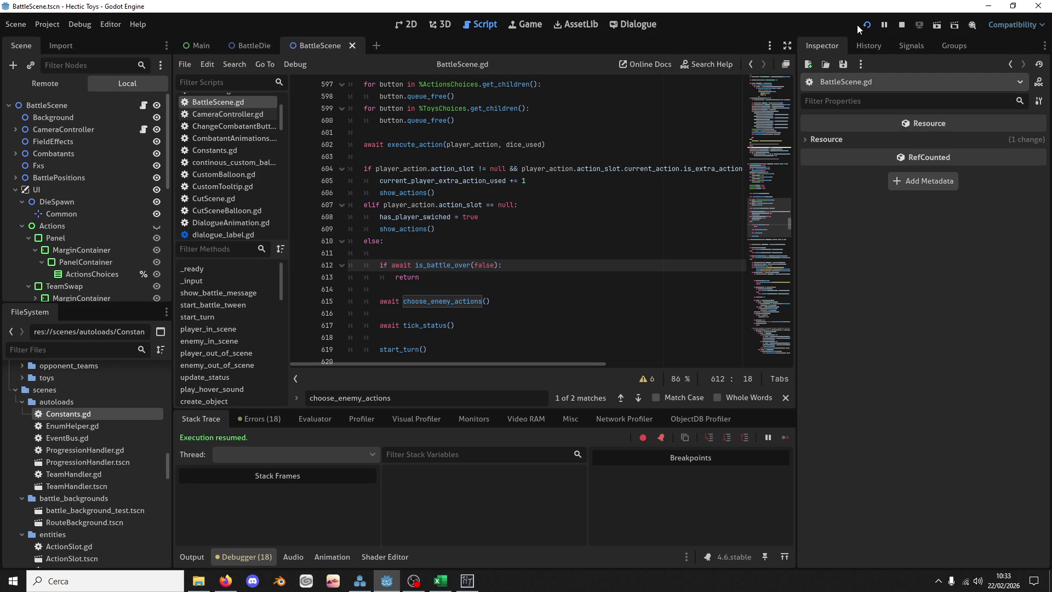
{"action": "scroll", "coordinate": [758, 315], "scroll_direction": "up", "scroll_amount": 5}
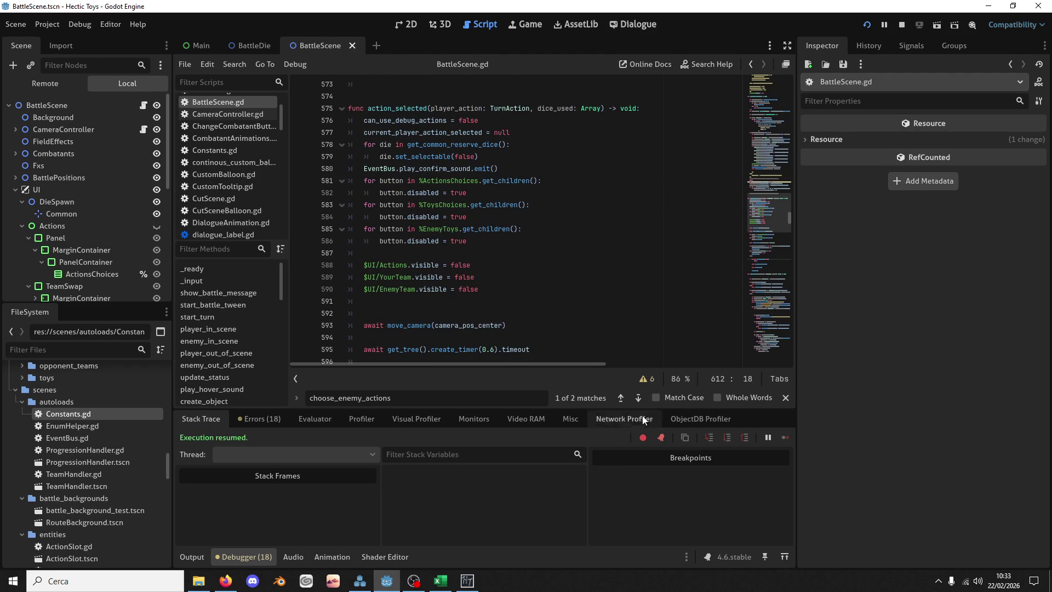
{"action": "scroll", "coordinate": [756, 229], "scroll_direction": "up", "scroll_amount": 20}
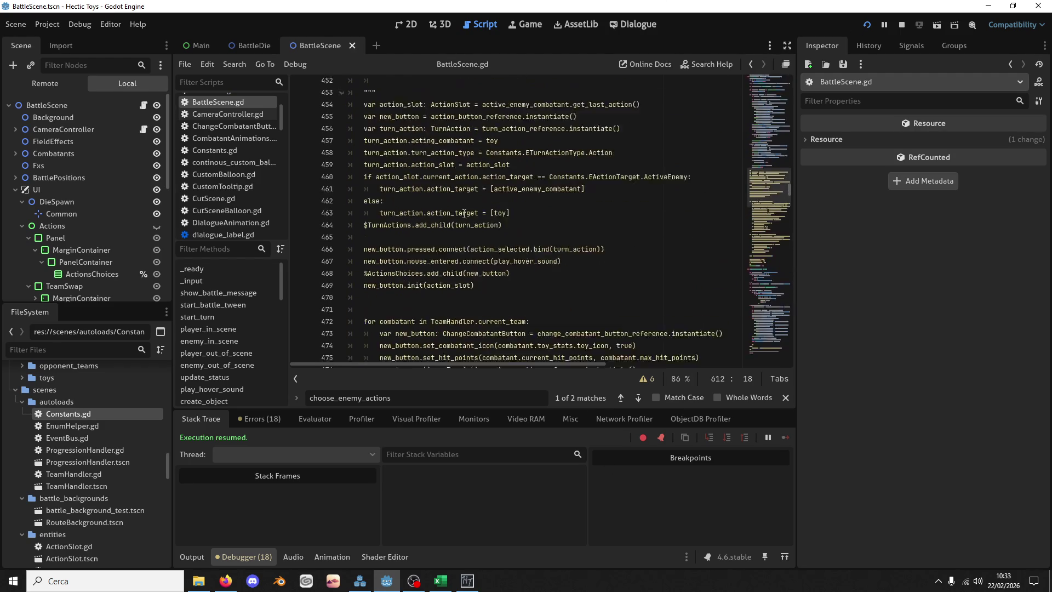
{"action": "scroll", "coordinate": [483, 225], "scroll_direction": "up", "scroll_amount": 17}
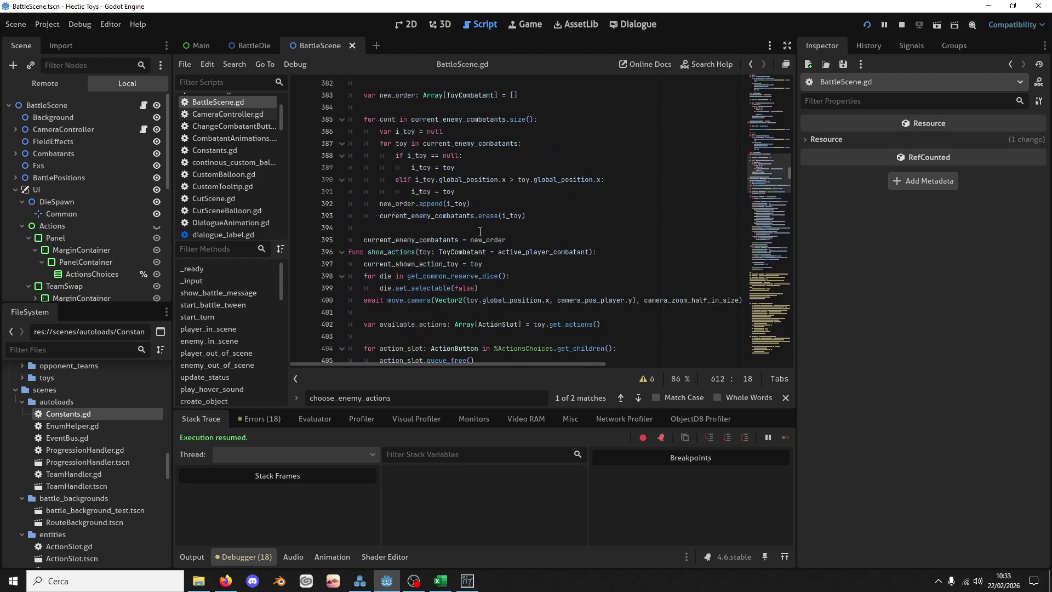
{"action": "scroll", "coordinate": [471, 236], "scroll_direction": "up", "scroll_amount": 8}
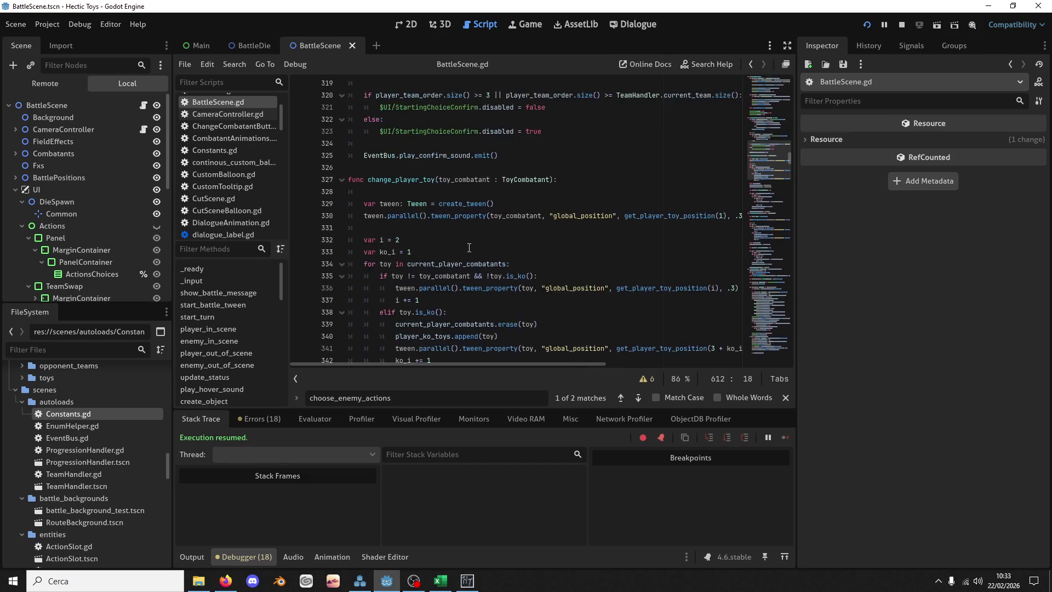
{"action": "scroll", "coordinate": [426, 227], "scroll_direction": "up", "scroll_amount": 7}
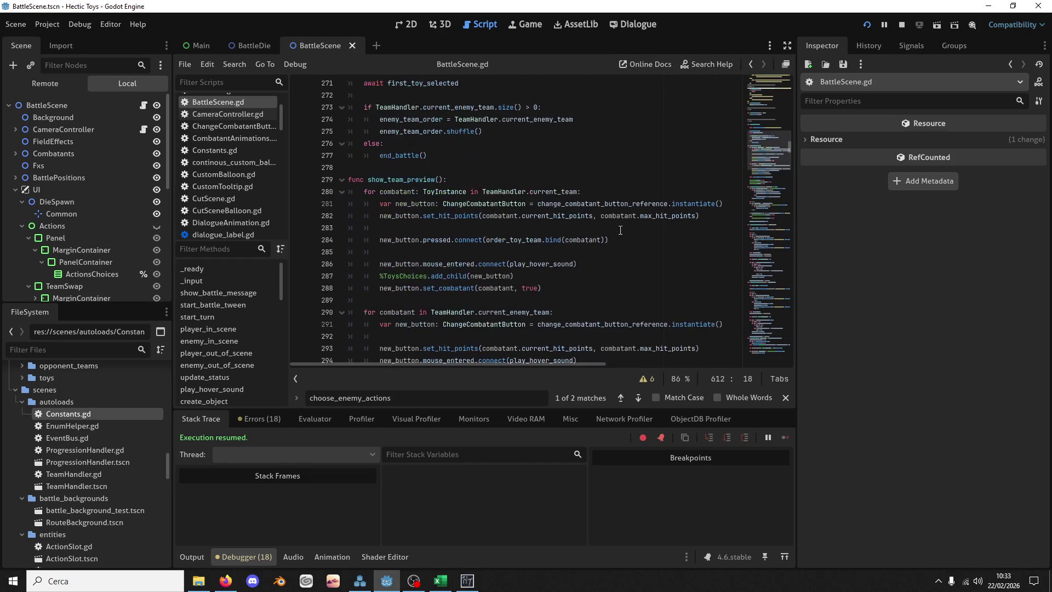
{"action": "scroll", "coordinate": [765, 156], "scroll_direction": "up", "scroll_amount": 14}
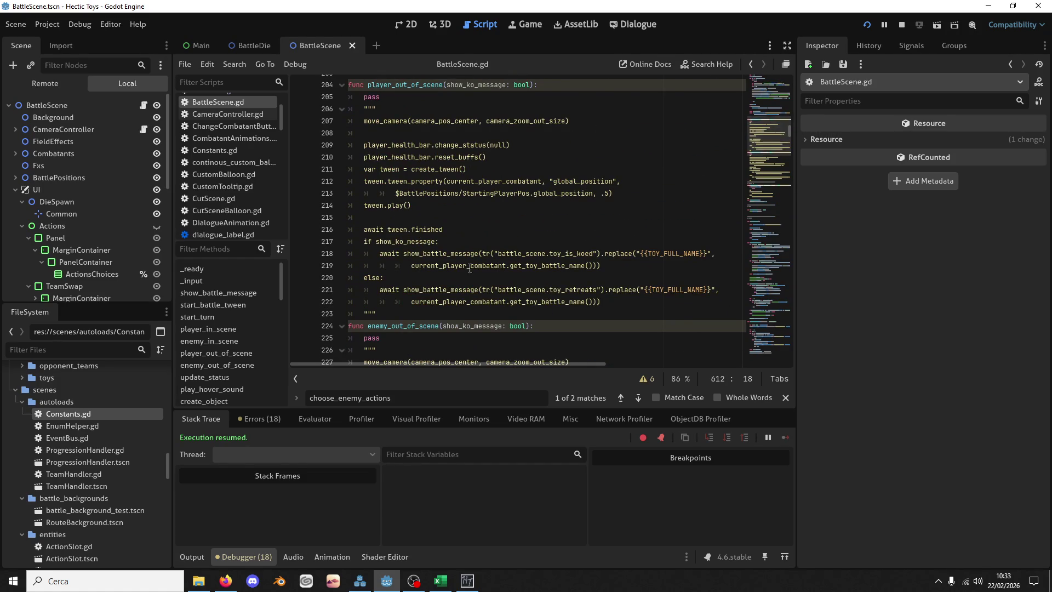
{"action": "scroll", "coordinate": [423, 352], "scroll_direction": "up", "scroll_amount": 1}
{"action": "scroll", "coordinate": [599, 255], "scroll_direction": "up", "scroll_amount": 13}
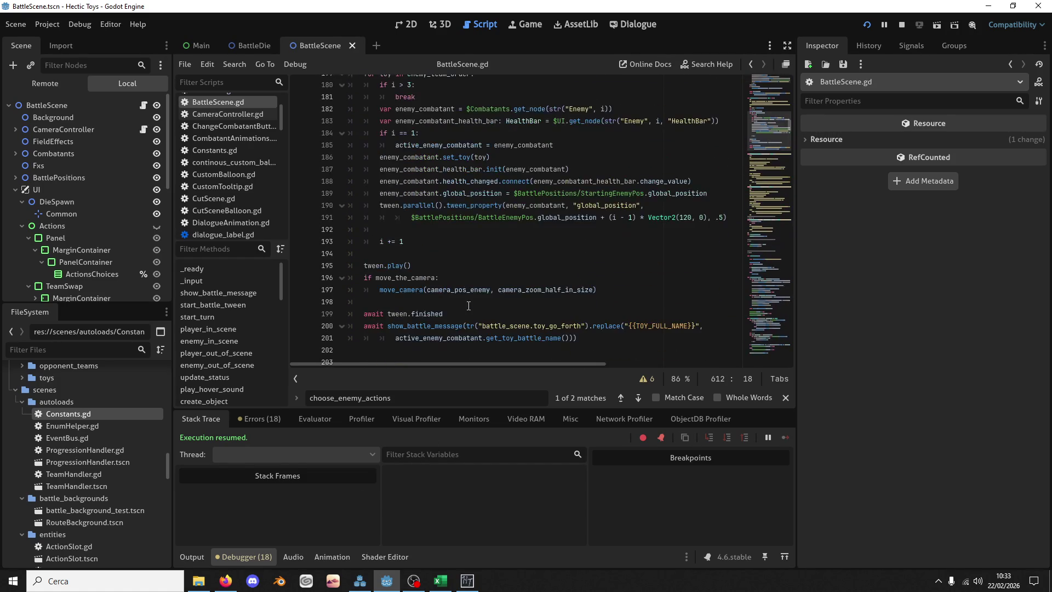
{"action": "scroll", "coordinate": [635, 222], "scroll_direction": "up", "scroll_amount": 8}
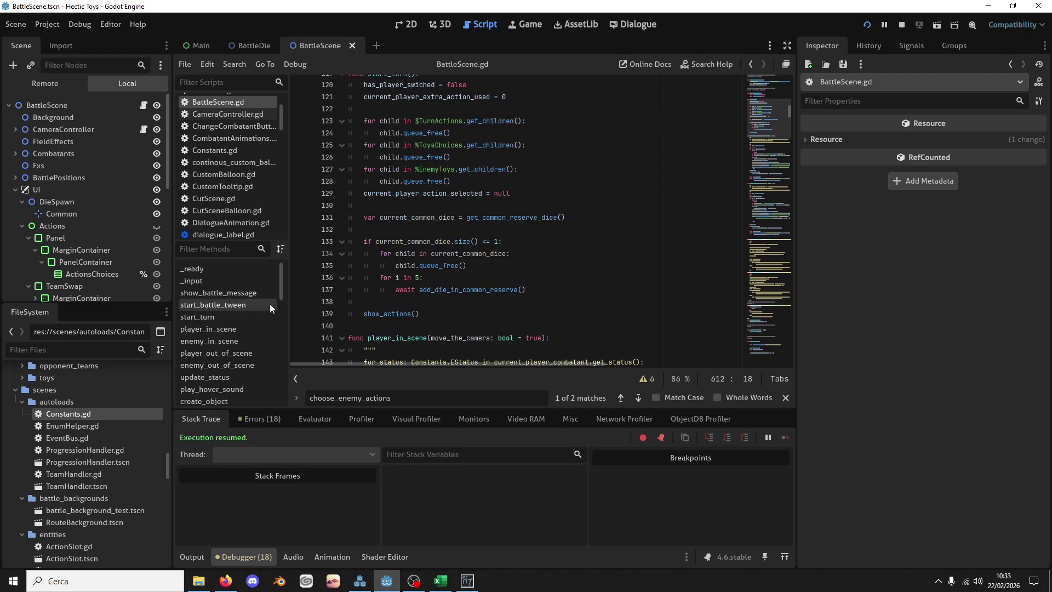
{"action": "scroll", "coordinate": [508, 247], "scroll_direction": "up", "scroll_amount": 4}
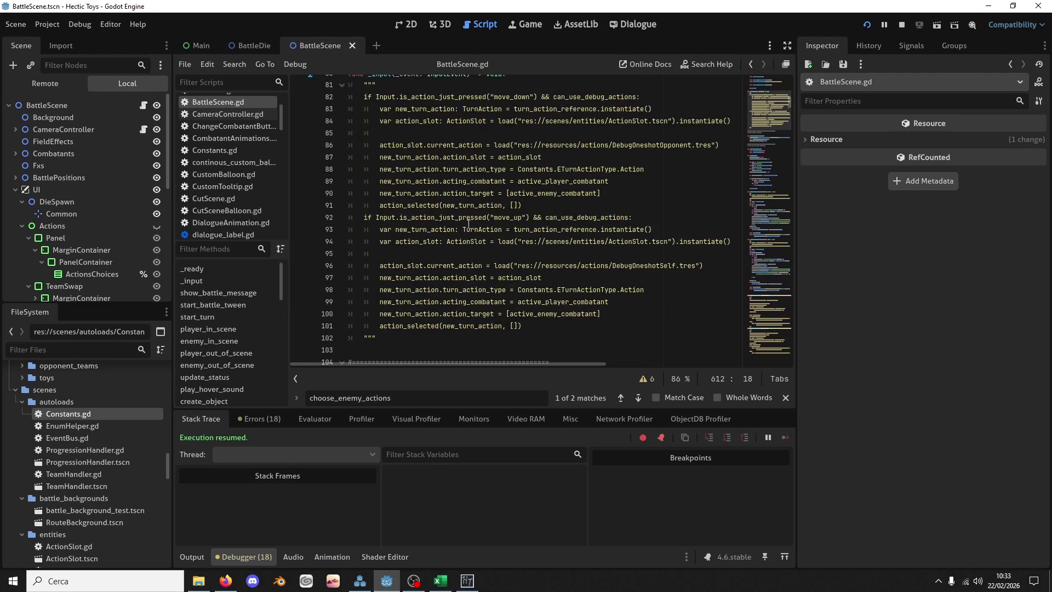
{"action": "left_click", "coordinate": [529, 169]}
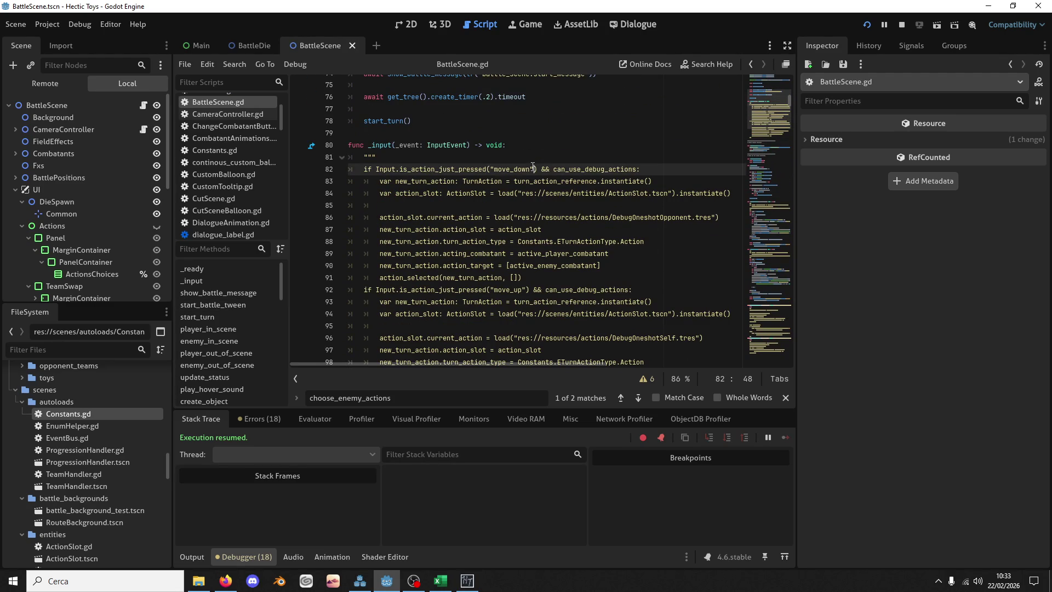
{"action": "double_click", "coordinate": [515, 169]}
{"action": "scroll", "coordinate": [362, 213], "scroll_direction": "down", "scroll_amount": 8}
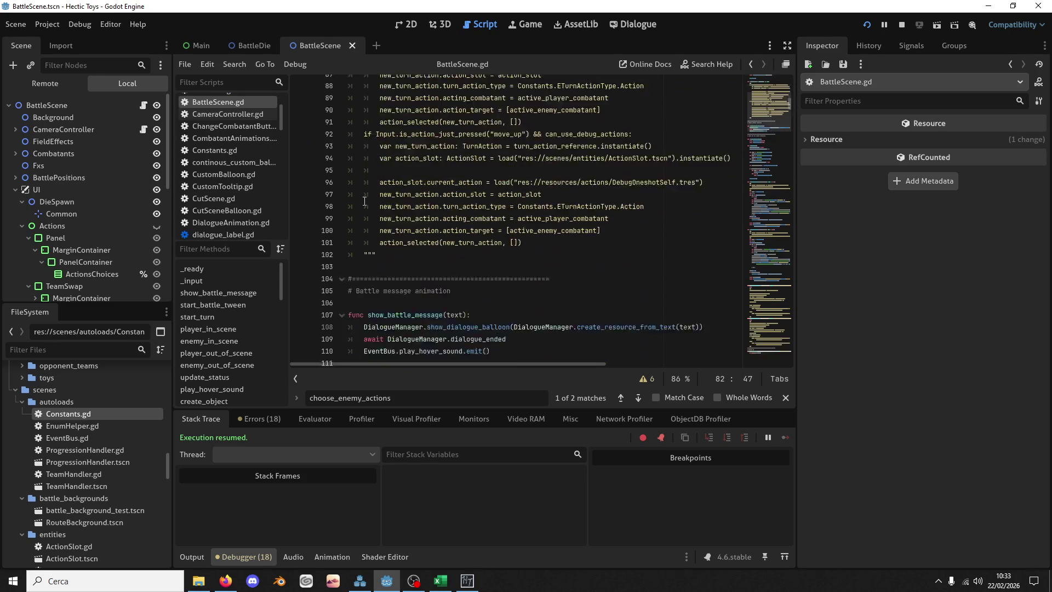
{"action": "scroll", "coordinate": [789, 159], "scroll_direction": "up", "scroll_amount": 8}
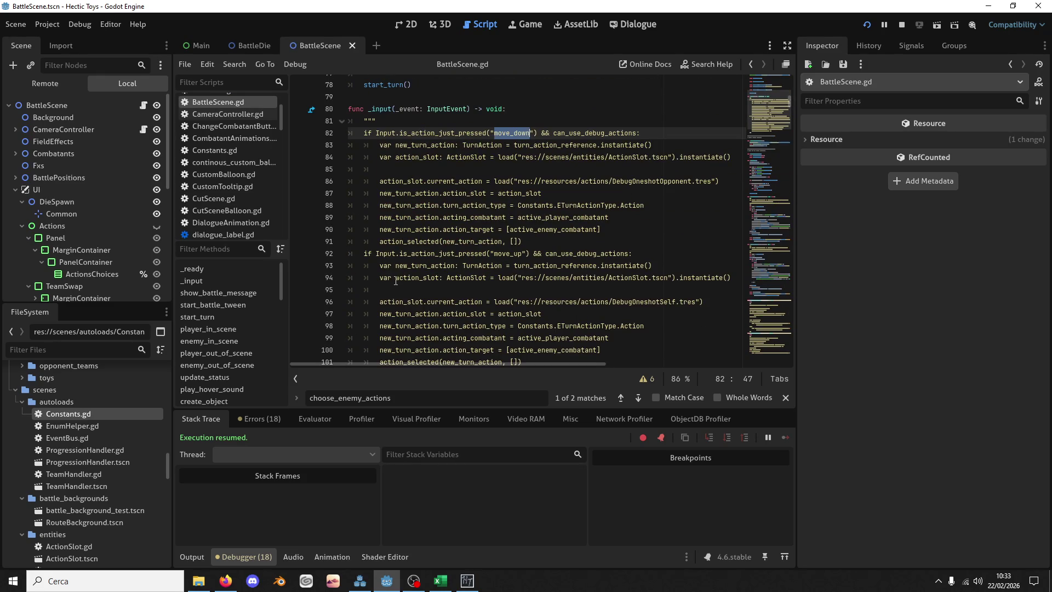
{"action": "scroll", "coordinate": [789, 159], "scroll_direction": "down", "scroll_amount": 8}
{"action": "left_click_drag", "start_coordinate": [775, 110], "coordinate": [773, 126]}
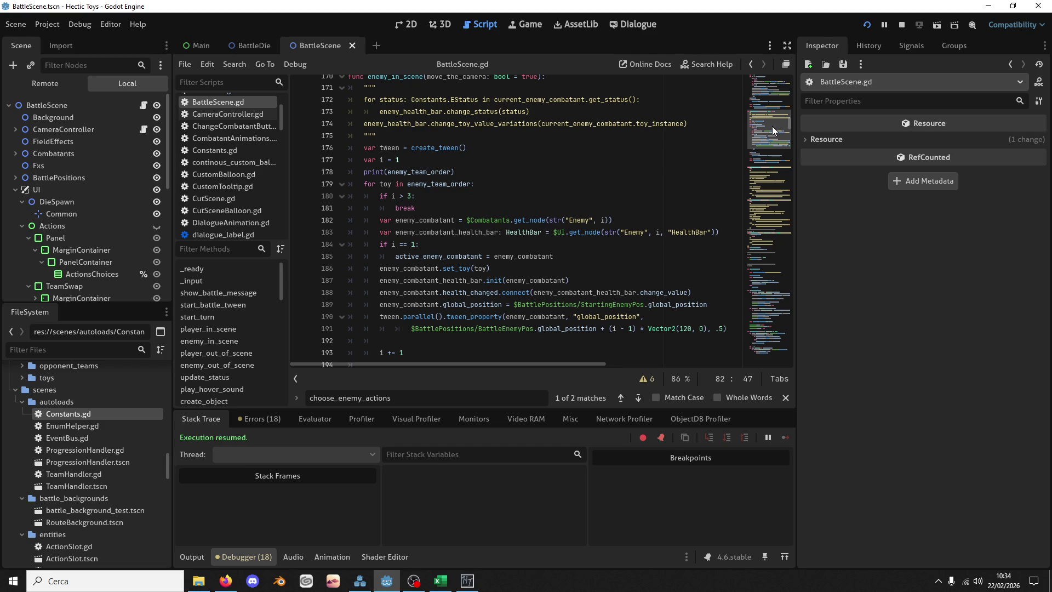
{"action": "left_click_drag", "start_coordinate": [768, 126], "coordinate": [768, 130]}
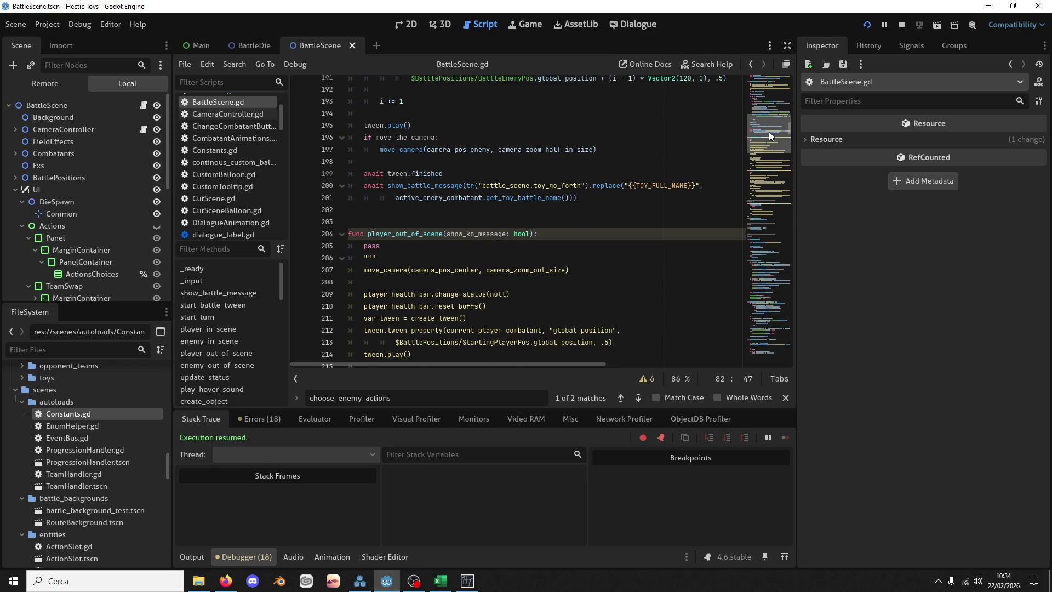
Step: Search for player_out_of_scene and select the knockout block calling it in combatant_take_damage
{"action": "scroll", "coordinate": [769, 132], "scroll_direction": "down", "scroll_amount": 2}
{"action": "double_click", "coordinate": [388, 180]}
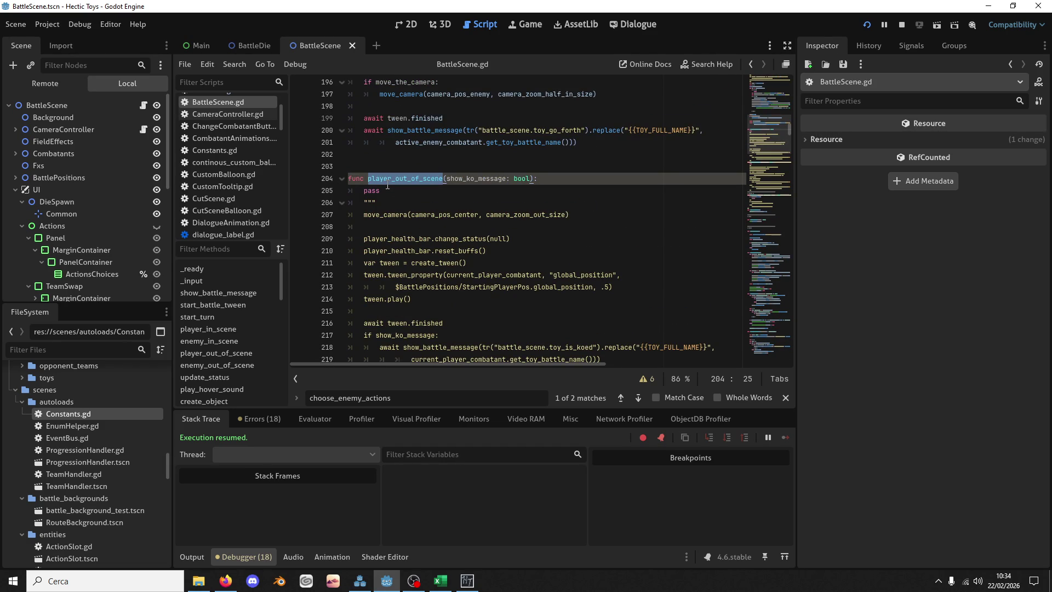
{"action": "key", "text": "ctrl+f"}
{"action": "left_click", "coordinate": [638, 398]}
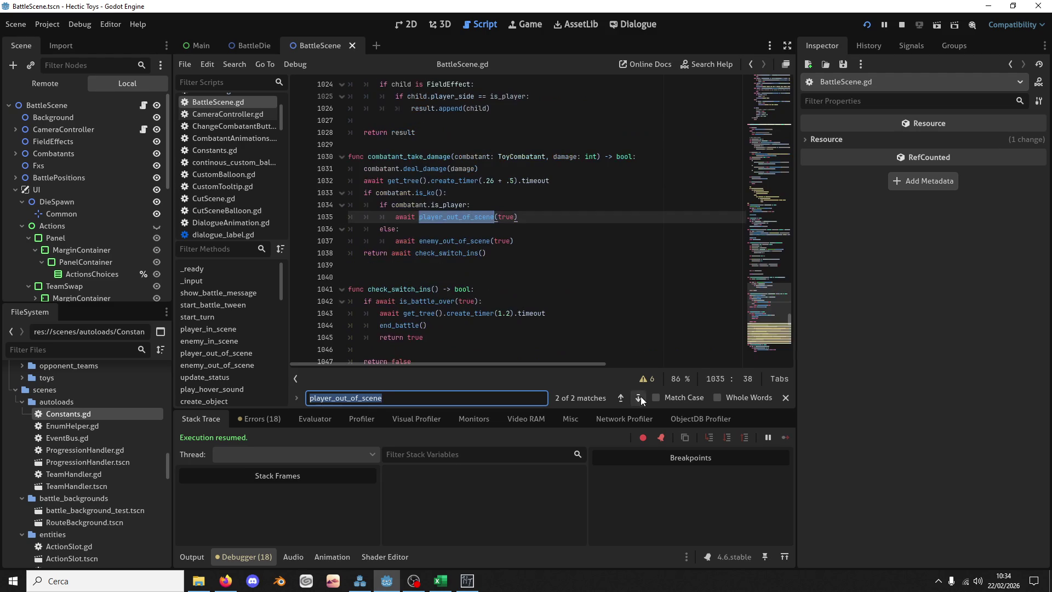
{"action": "left_click", "coordinate": [531, 243]}
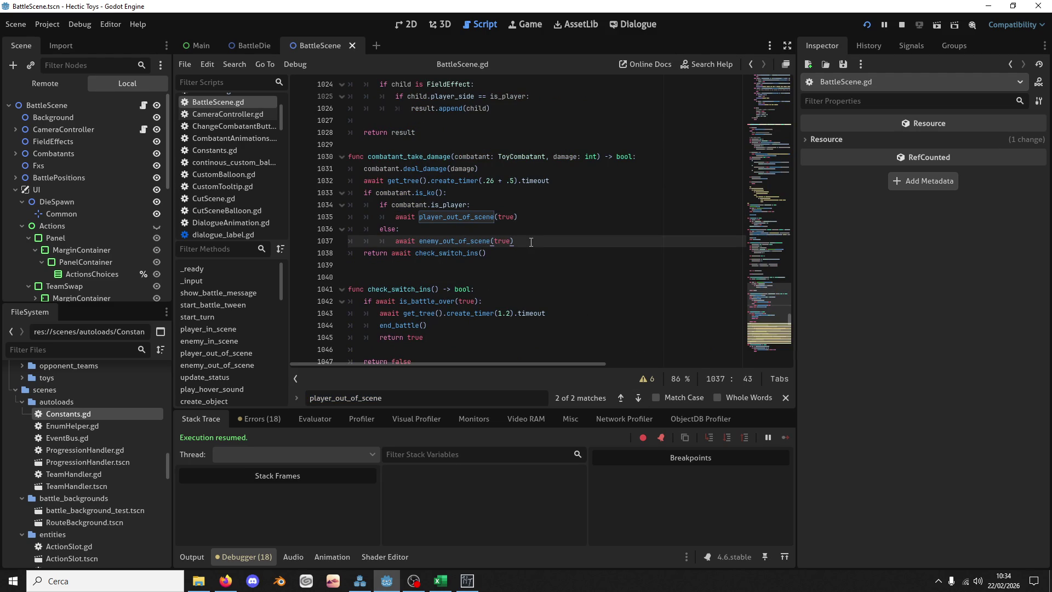
{"action": "left_click_drag", "start_coordinate": [531, 241], "coordinate": [562, 193]}
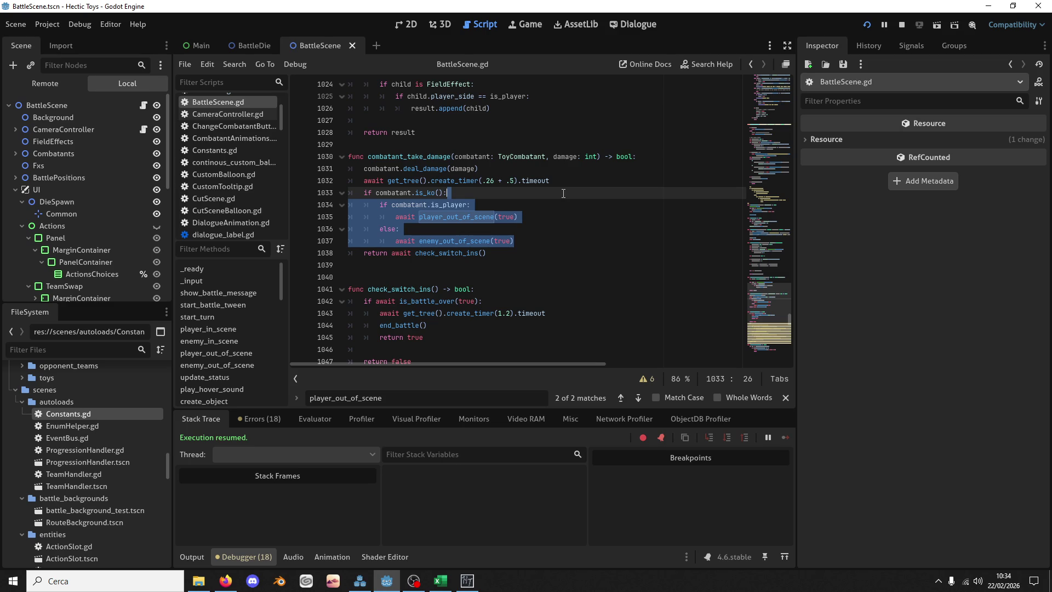
Step: Delete the player_out_of_scene and enemy_out_of_scene functions, then reselect the knockout block calling them
{"action": "key", "text": "ctrl+f"}
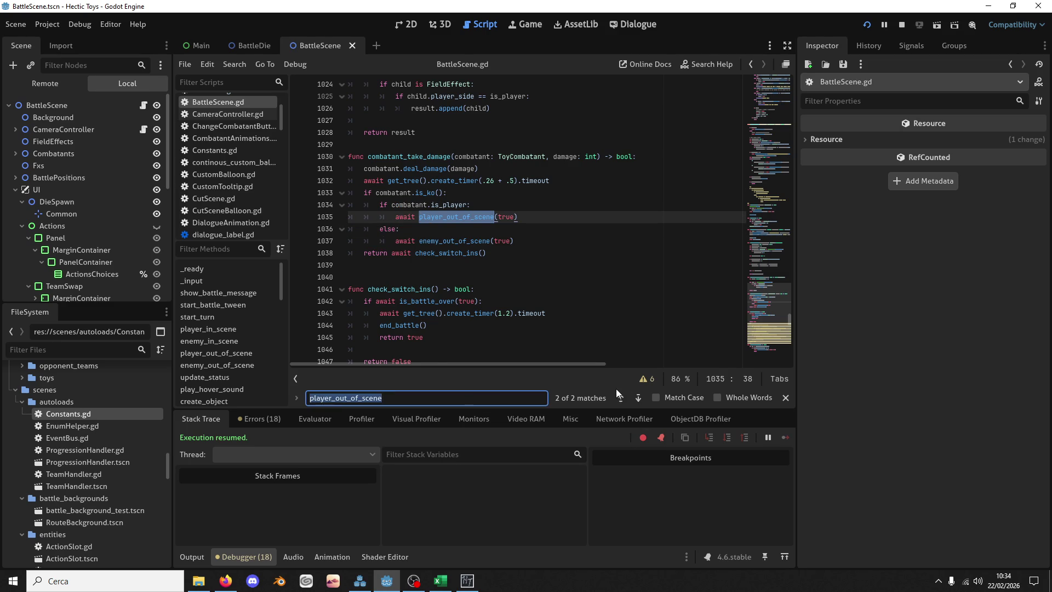
{"action": "left_click", "coordinate": [620, 397]}
{"action": "scroll", "coordinate": [460, 227], "scroll_direction": "down", "scroll_amount": 5}
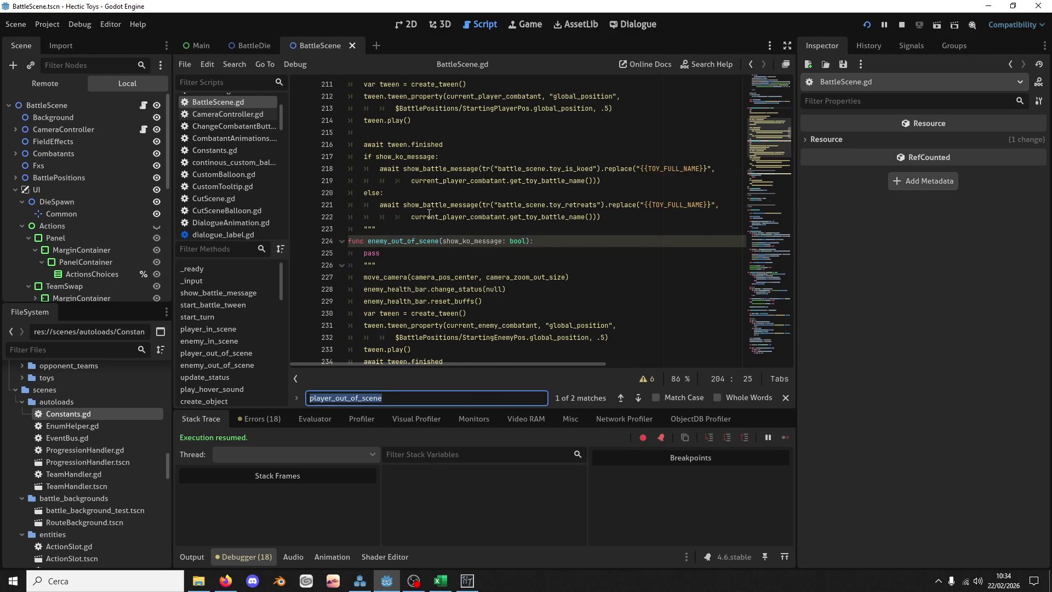
{"action": "scroll", "coordinate": [422, 203], "scroll_direction": "up", "scroll_amount": 4}
{"action": "mouse_move", "coordinate": [384, 132]}
{"action": "left_mouse_down"}
{"action": "mouse_move", "coordinate": [400, 356]}
{"action": "mouse_move", "coordinate": [402, 233]}
{"action": "left_mouse_up"}
{"action": "key", "text": "Delete"}
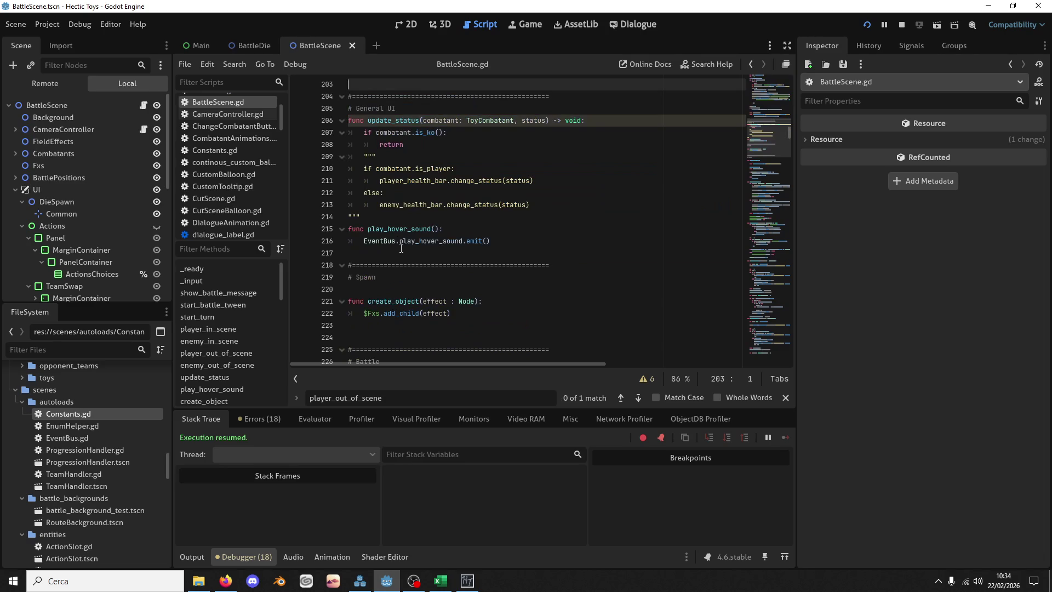
{"action": "left_click", "coordinate": [638, 397]}
{"action": "left_click_drag", "start_coordinate": [540, 241], "coordinate": [541, 192]}
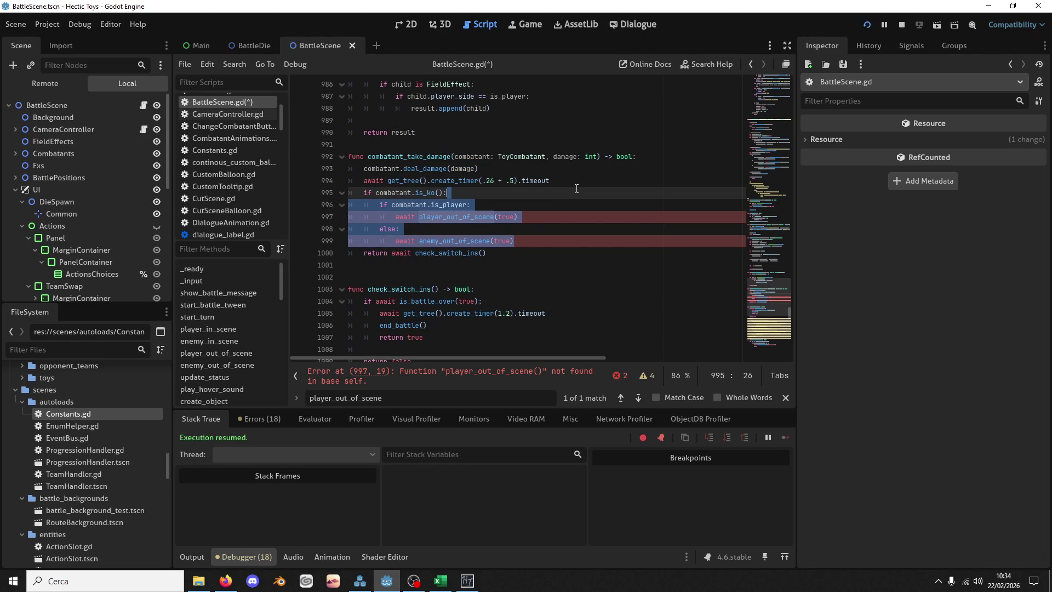
Step: Delete the knockout block from combatant_take_damage and save BattleScene.gd
{"action": "key", "text": "Delete"}
{"action": "key", "text": "Tab"}
{"action": "key", "text": "ctrl+s"}
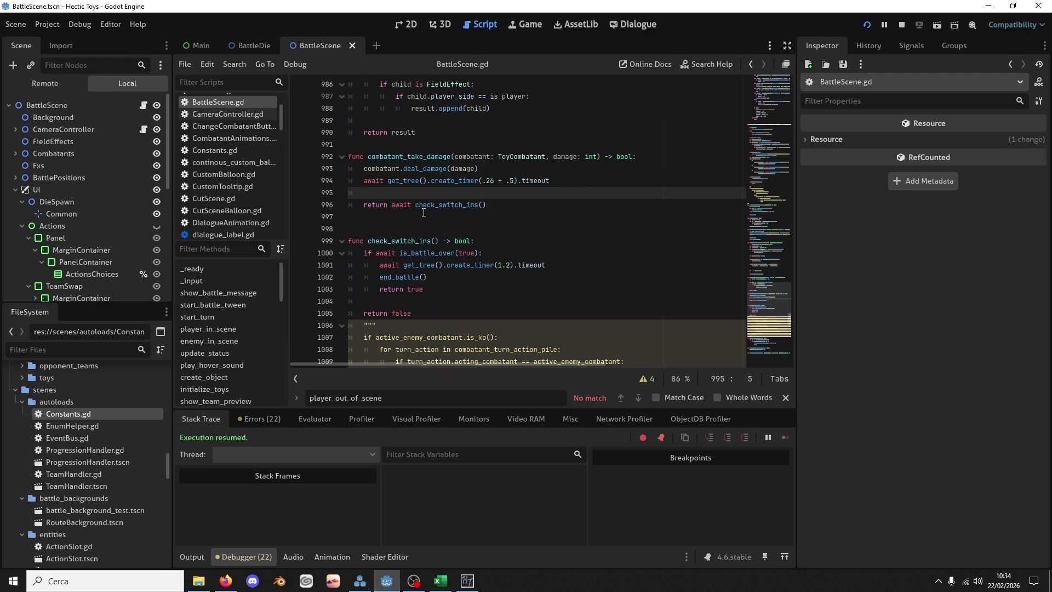
Step: Find the check_switch_ins definition and review its commented-out switch-in code
{"action": "left_click", "coordinate": [432, 207]}
{"action": "double_click", "coordinate": [432, 207]}
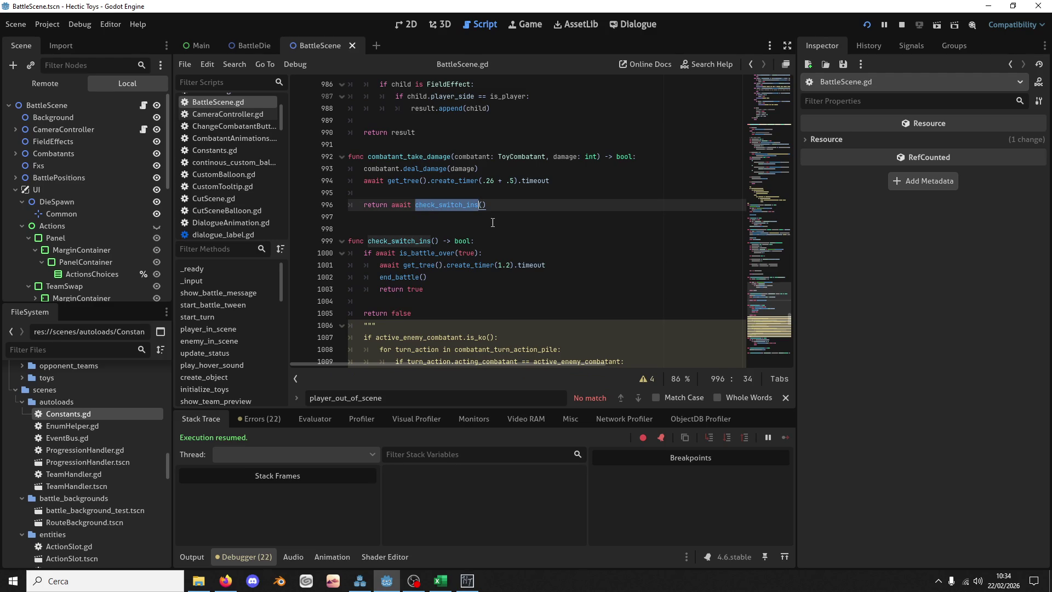
{"action": "key", "text": "ctrl+f"}
{"action": "left_click", "coordinate": [621, 397]}
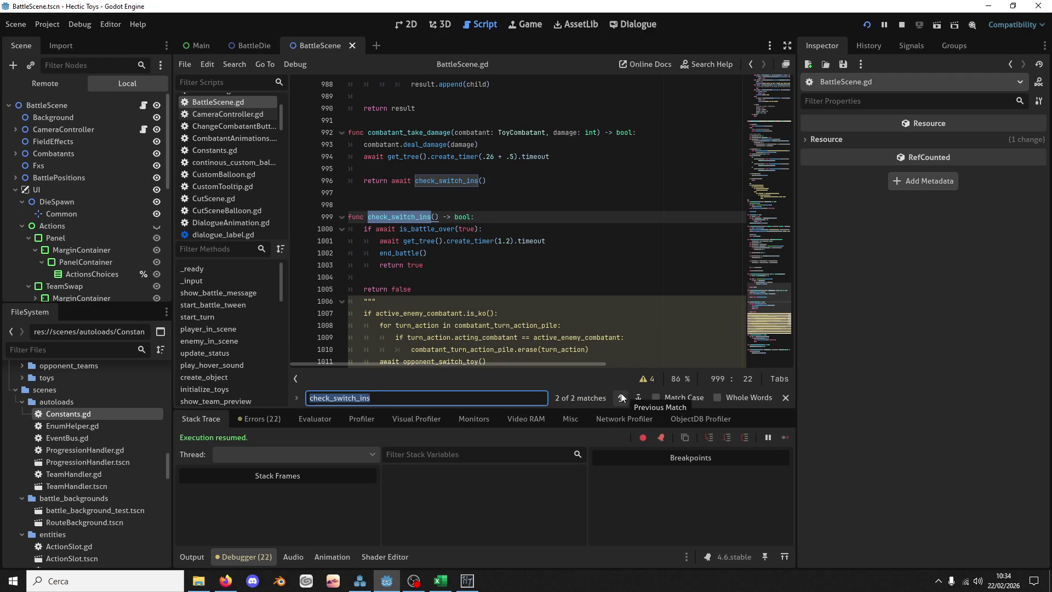
{"action": "scroll", "coordinate": [453, 253], "scroll_direction": "down", "scroll_amount": 5}
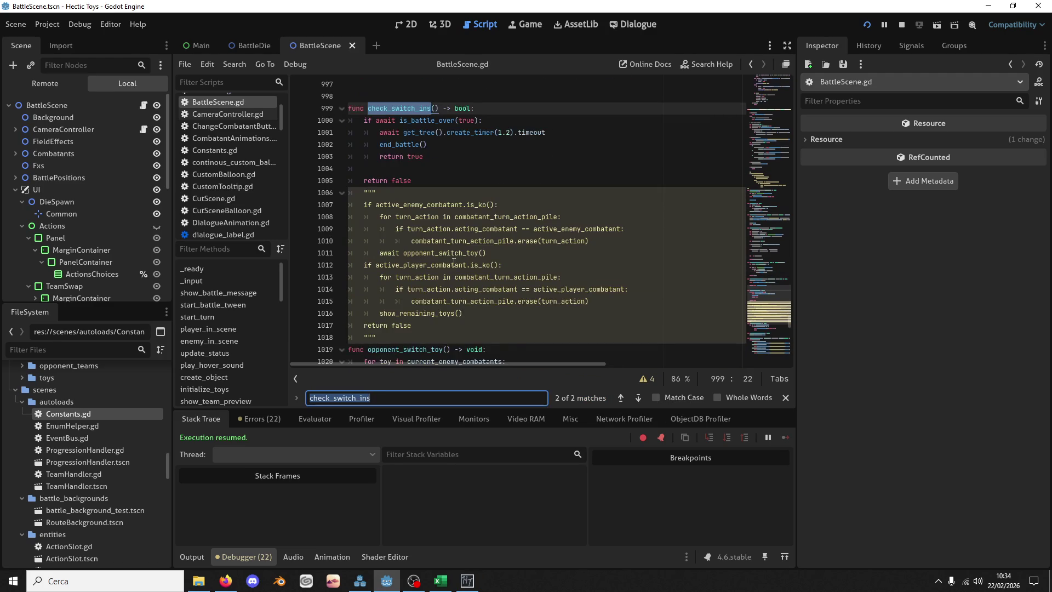
{"action": "left_click", "coordinate": [454, 265]}
{"action": "scroll", "coordinate": [453, 265], "scroll_direction": "up", "scroll_amount": 4}
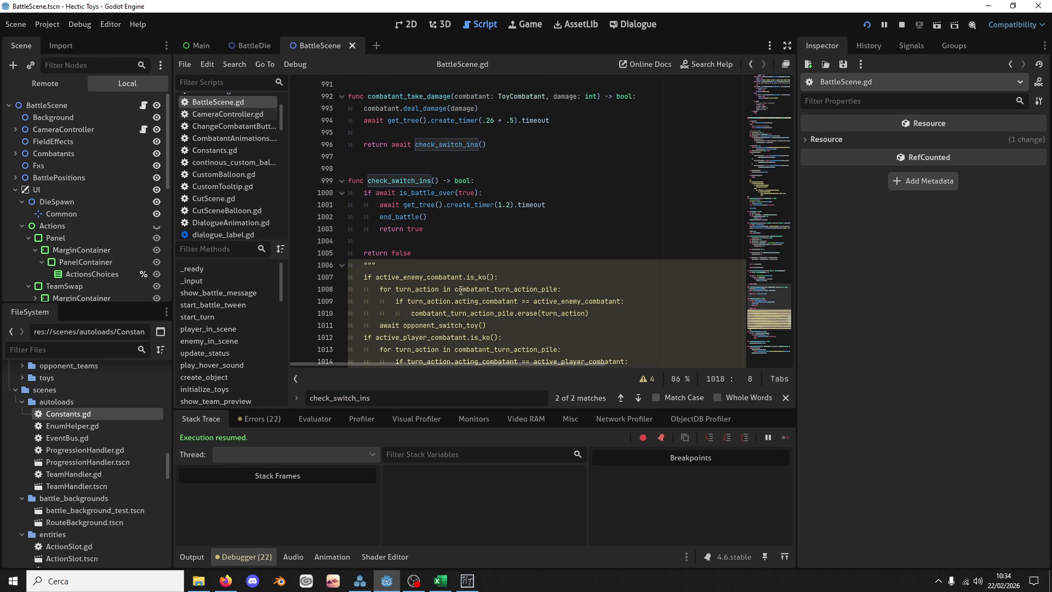
{"action": "double_click", "coordinate": [439, 194]}
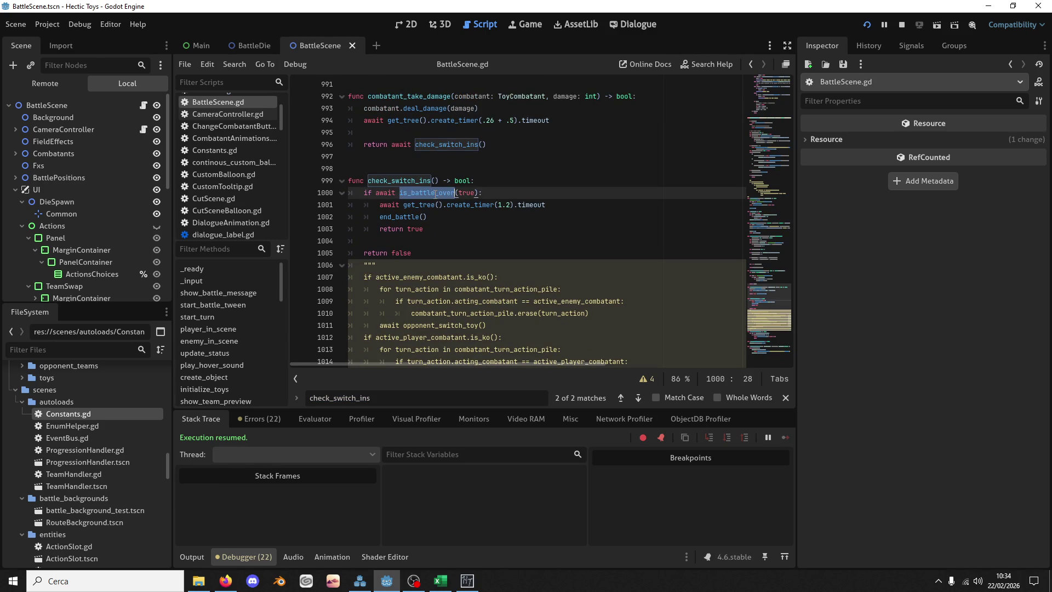
{"action": "double_click", "coordinate": [425, 181]}
{"action": "key", "text": "ctrl+f"}
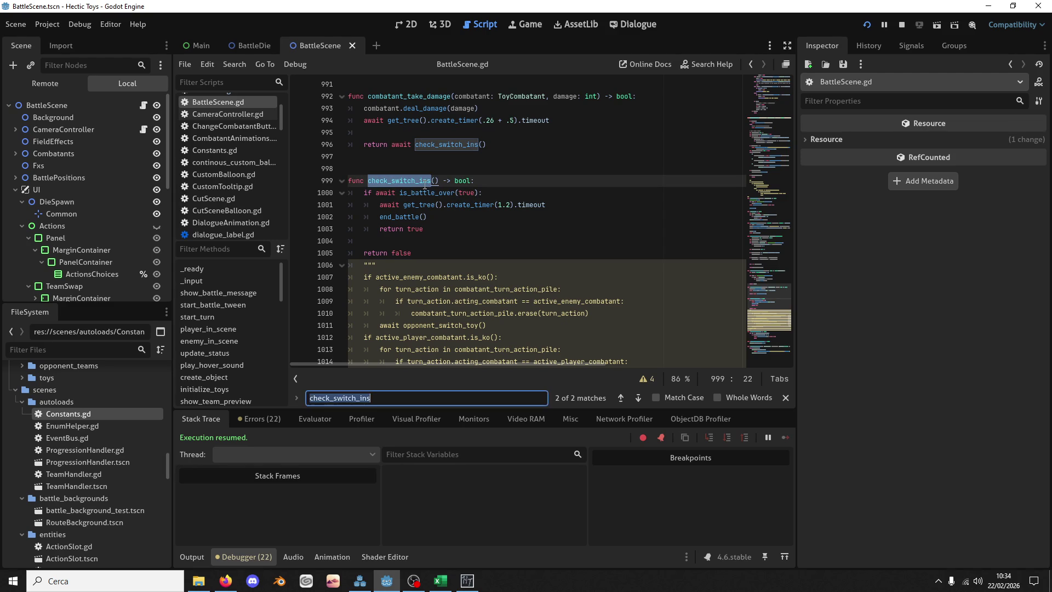
{"action": "scroll", "coordinate": [434, 217], "scroll_direction": "down", "scroll_amount": 5}
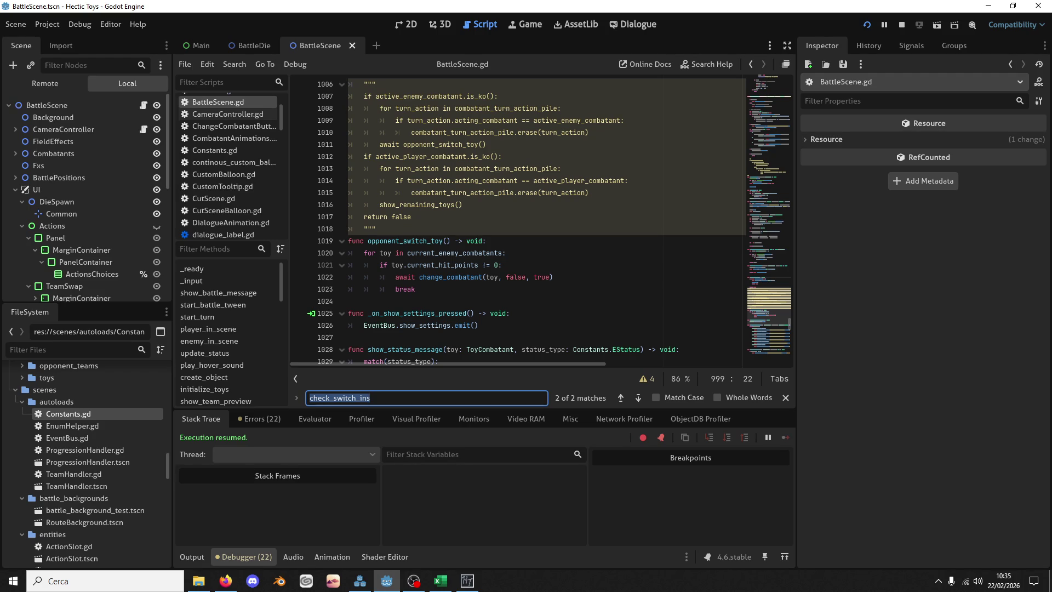
{"action": "key", "text": "alt+Tab"}
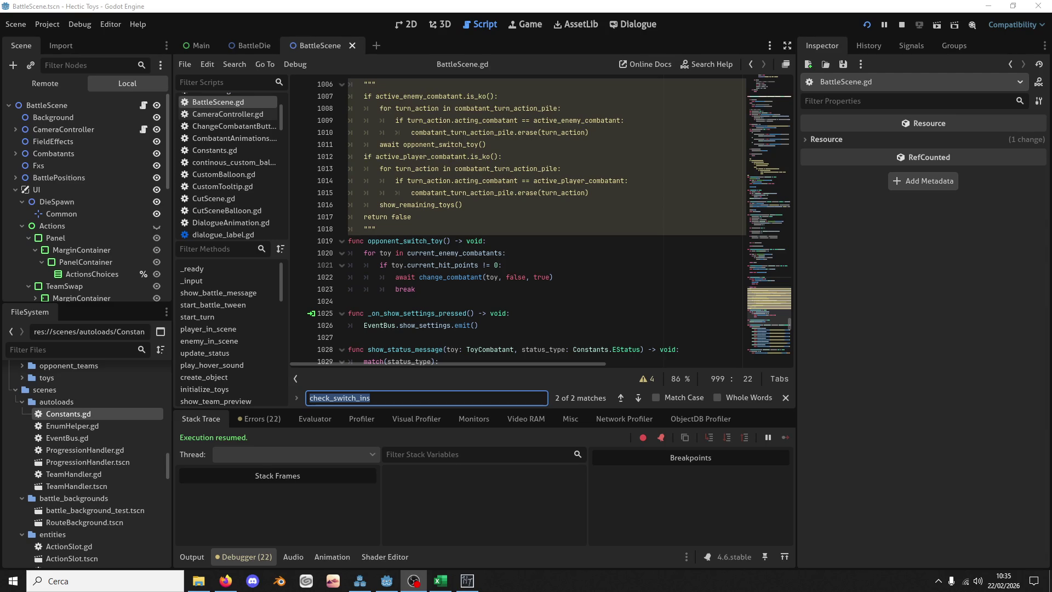
{"action": "left_click", "coordinate": [772, 342]}
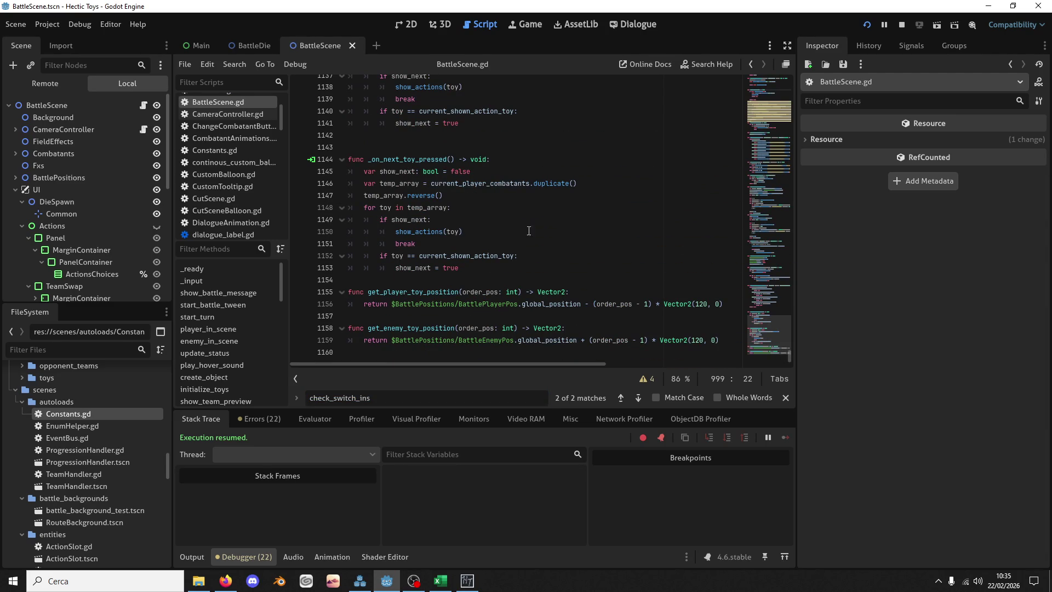
{"action": "key", "text": "alt+Tab"}
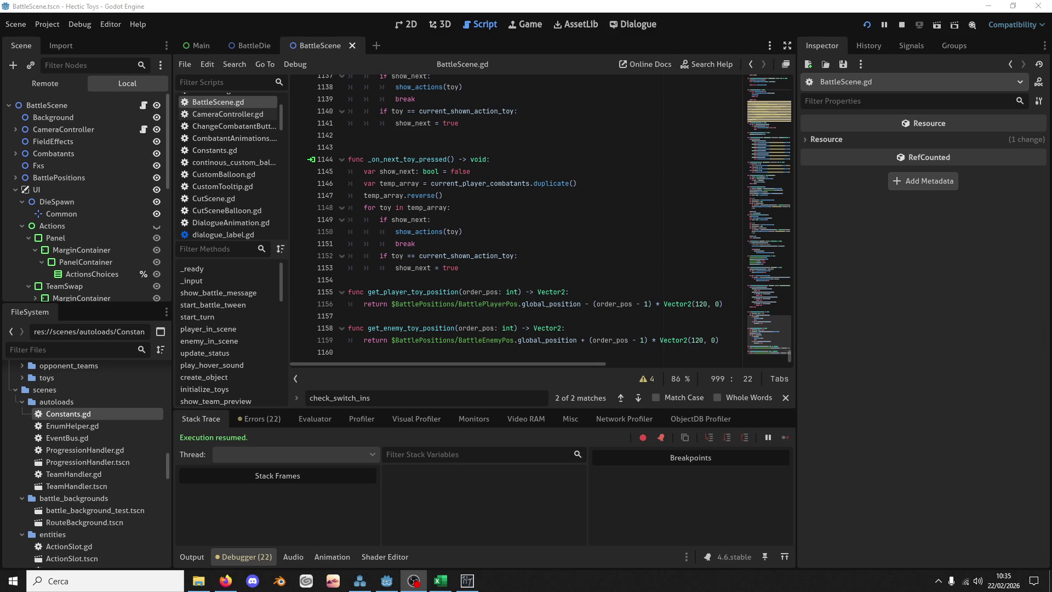
{"action": "left_click_drag", "start_coordinate": [790, 320], "coordinate": [770, 303]}
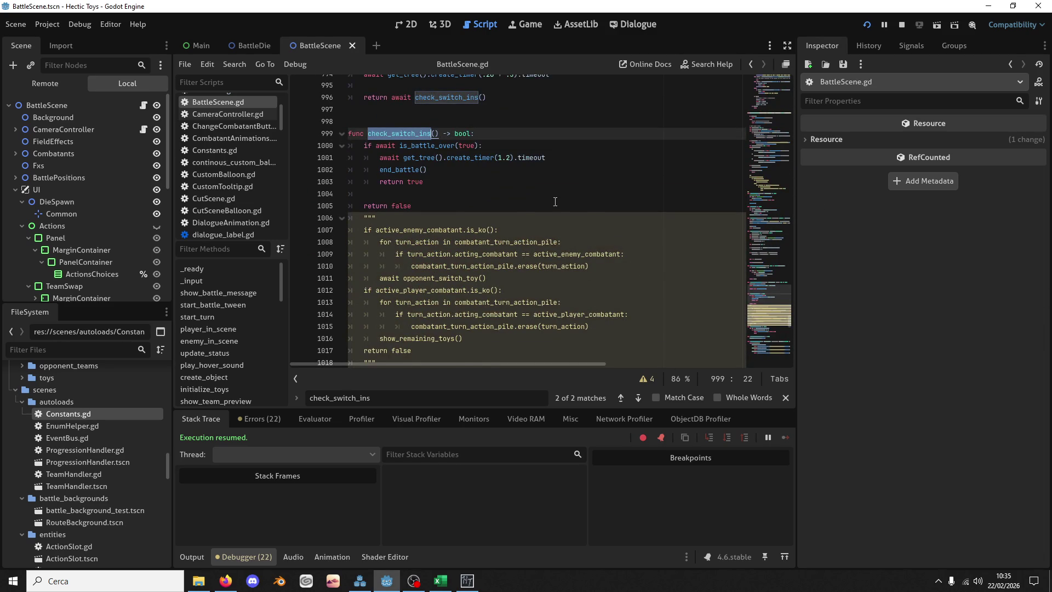
{"action": "scroll", "coordinate": [555, 202], "scroll_direction": "down", "scroll_amount": 2}
{"action": "mouse_move", "coordinate": [751, 319]}
{"action": "left_mouse_down"}
{"action": "mouse_move", "coordinate": [767, 231]}
{"action": "mouse_move", "coordinate": [750, 205]}
{"action": "left_mouse_up"}
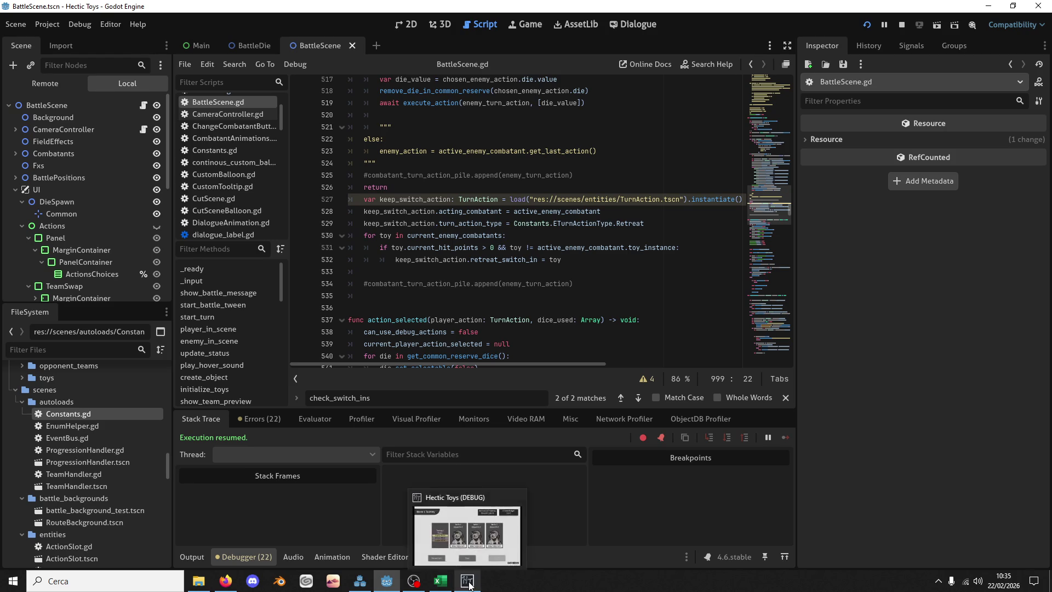
Step: Delete the player-team TeamHandler button loop after line 431
{"action": "scroll", "coordinate": [774, 221], "scroll_direction": "up", "scroll_amount": 3}
{"action": "left_click_drag", "start_coordinate": [771, 218], "coordinate": [767, 197]}
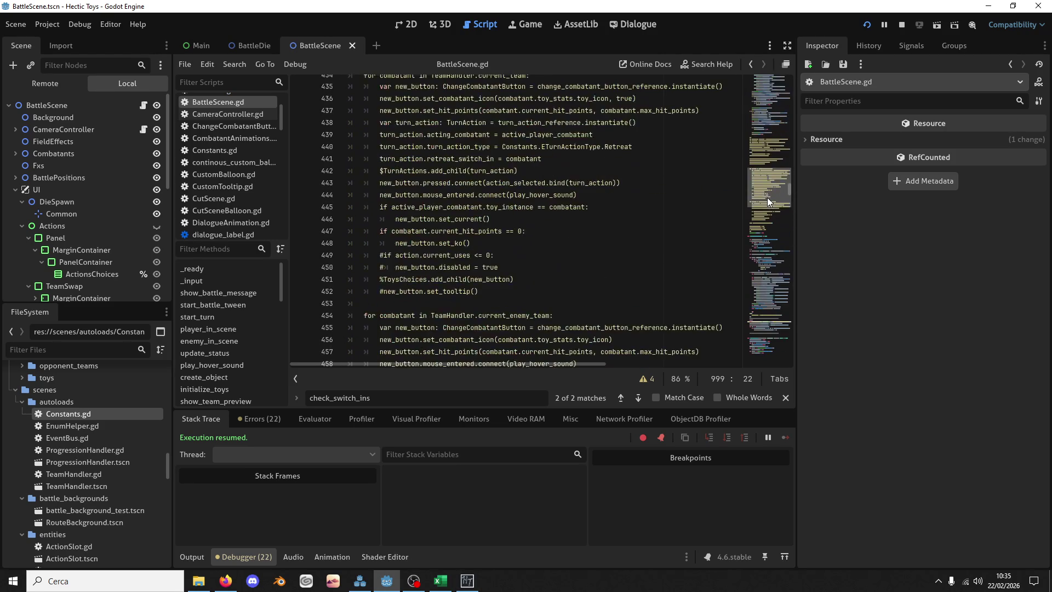
{"action": "scroll", "coordinate": [751, 199], "scroll_direction": "up", "scroll_amount": 5}
{"action": "scroll", "coordinate": [472, 251], "scroll_direction": "up", "scroll_amount": 3}
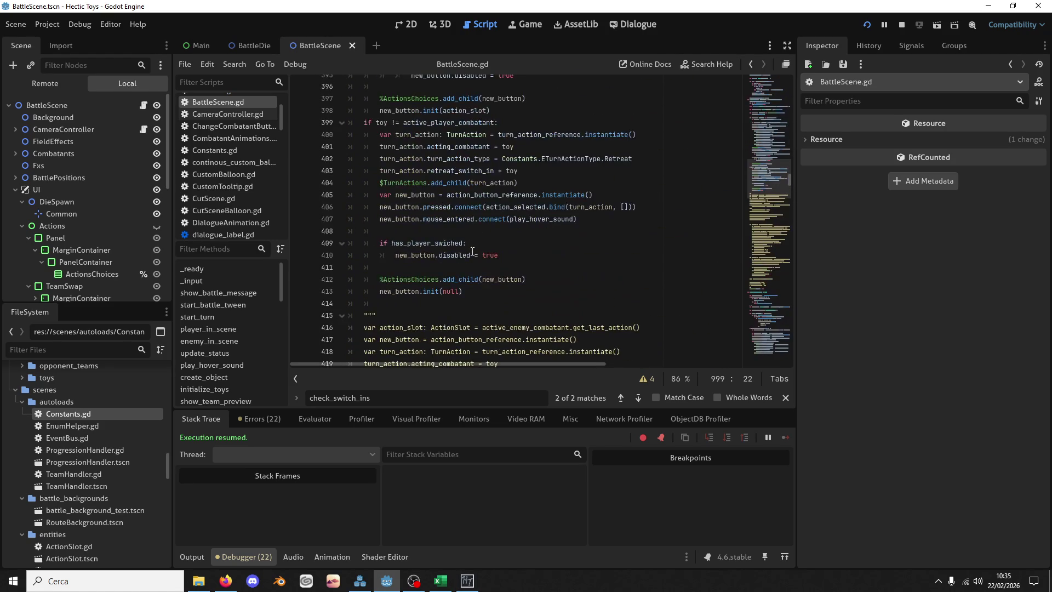
{"action": "scroll", "coordinate": [466, 259], "scroll_direction": "up", "scroll_amount": 12}
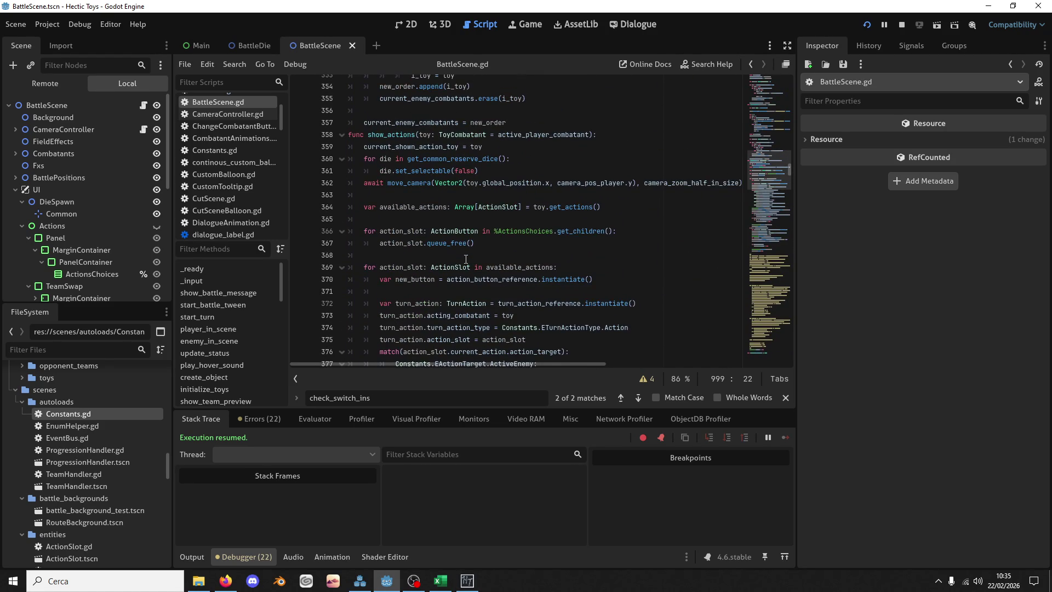
{"action": "scroll", "coordinate": [465, 259], "scroll_direction": "down", "scroll_amount": 20}
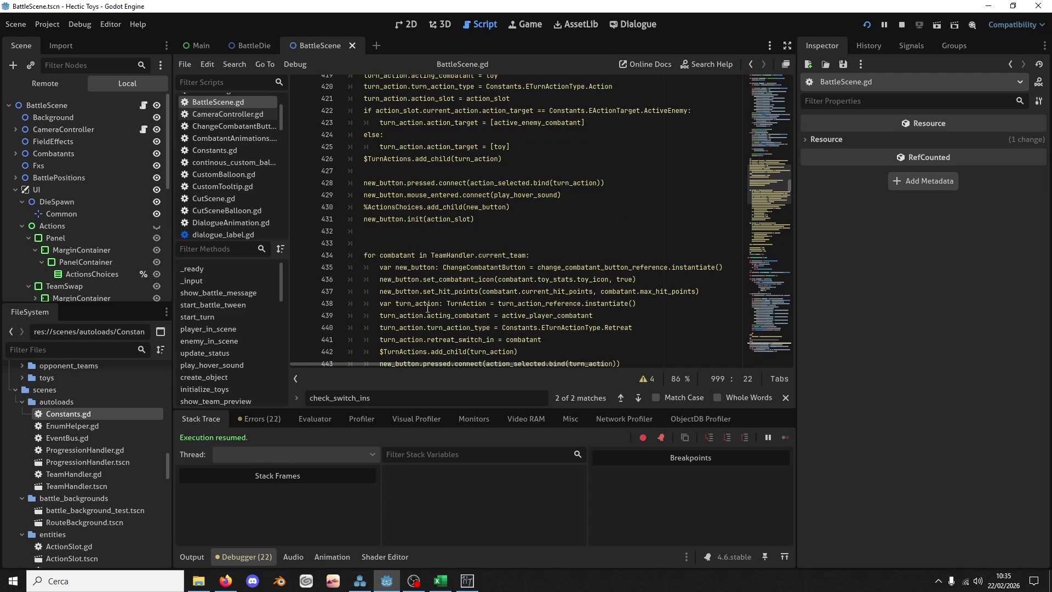
{"action": "scroll", "coordinate": [428, 308], "scroll_direction": "down", "scroll_amount": 1}
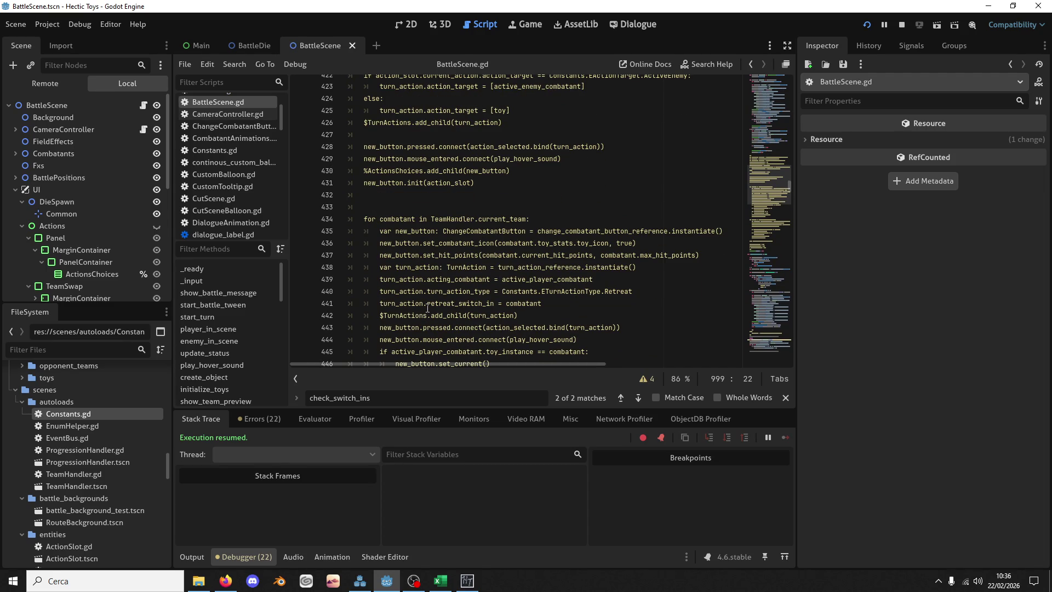
{"action": "scroll", "coordinate": [427, 308], "scroll_direction": "down", "scroll_amount": 3}
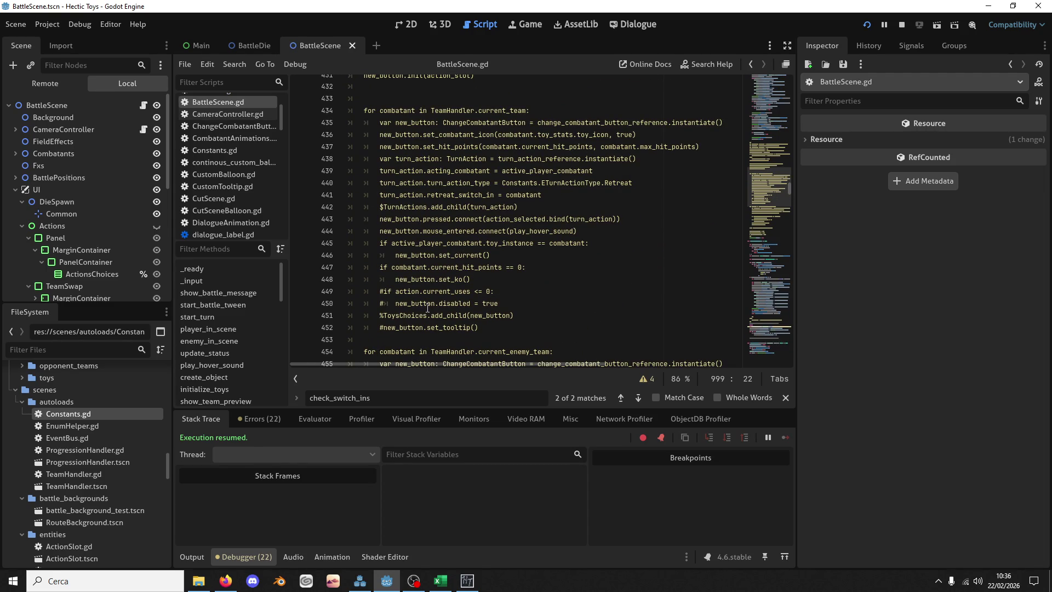
{"action": "mouse_move", "coordinate": [421, 339]}
{"action": "left_mouse_down"}
{"action": "mouse_move", "coordinate": [447, 109]}
{"action": "mouse_move", "coordinate": [476, 99]}
{"action": "left_mouse_up"}
{"action": "key", "text": "Delete"}
Step: Delete the enemy-team button loop and team-visibility lines before $UI/Actions.visible, then save
{"action": "scroll", "coordinate": [400, 181], "scroll_direction": "up", "scroll_amount": 2}
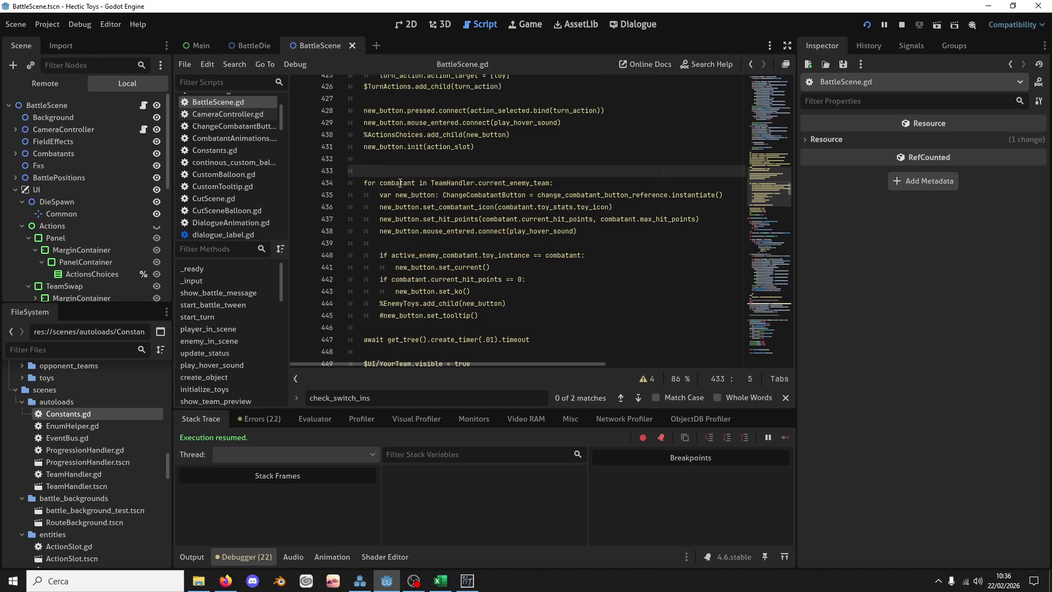
{"action": "scroll", "coordinate": [405, 192], "scroll_direction": "up", "scroll_amount": 8}
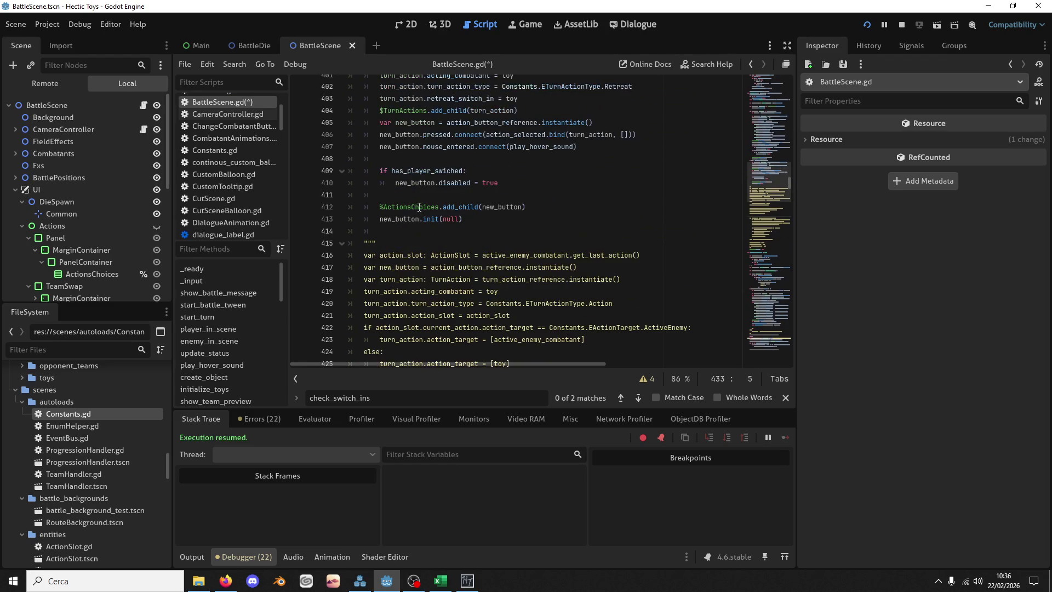
{"action": "scroll", "coordinate": [413, 237], "scroll_direction": "down", "scroll_amount": 9}
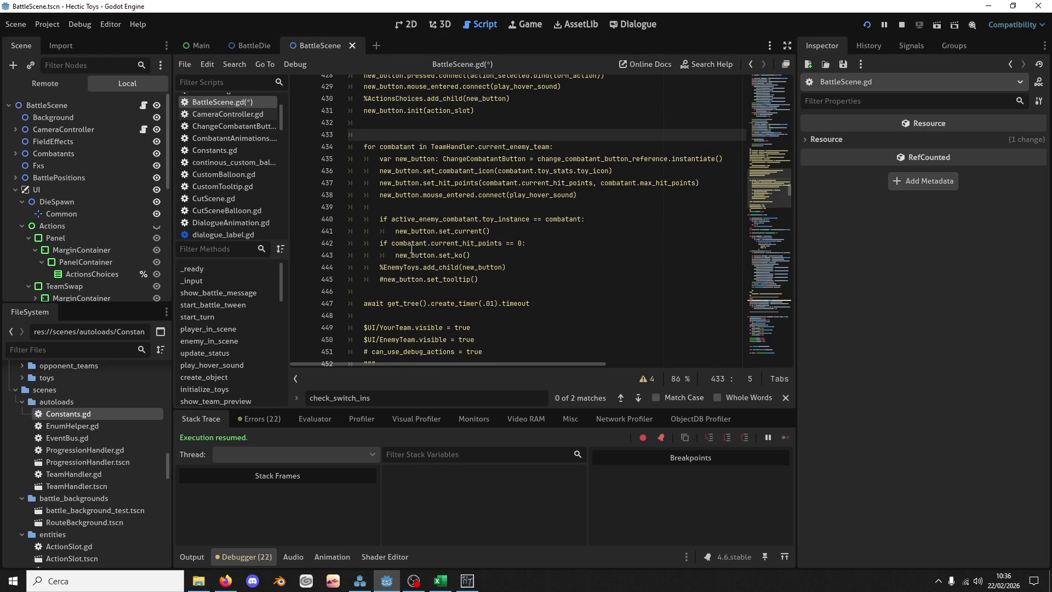
{"action": "scroll", "coordinate": [411, 249], "scroll_direction": "down", "scroll_amount": 2}
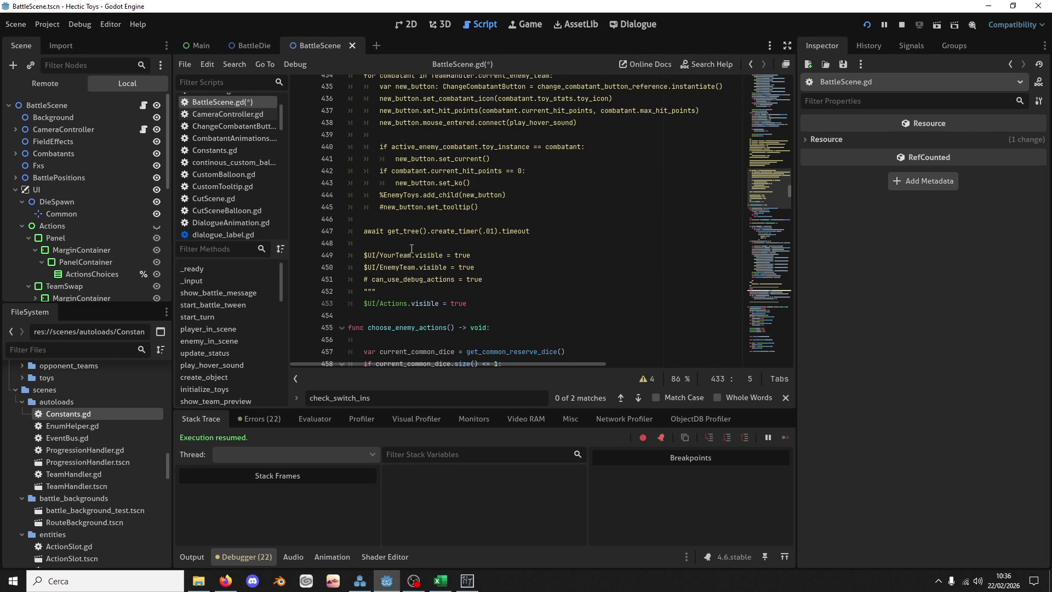
{"action": "left_click", "coordinate": [408, 290], "text": "shift"}
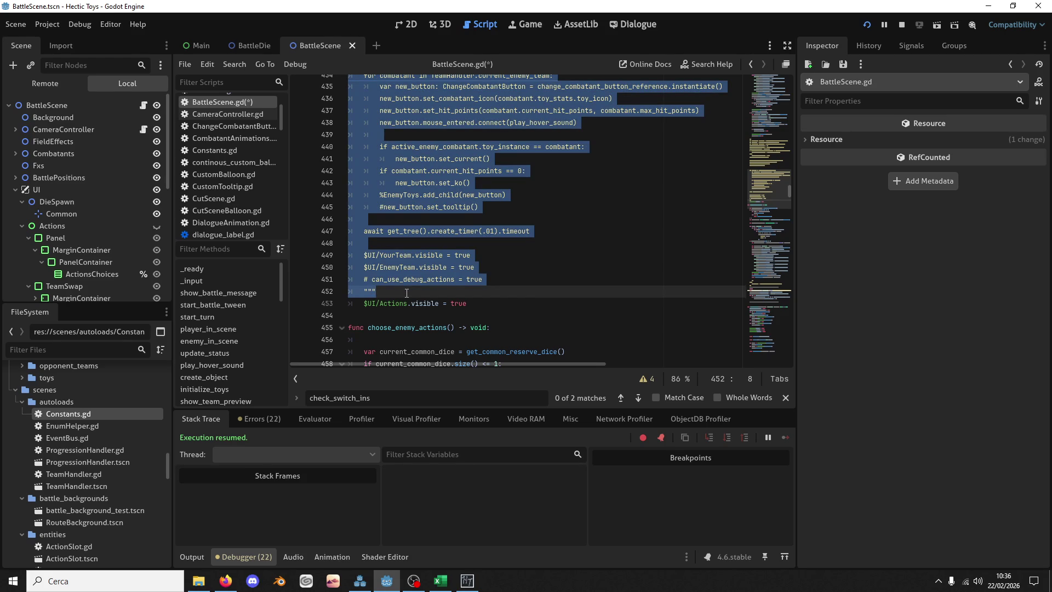
{"action": "scroll", "coordinate": [406, 293], "scroll_direction": "up", "scroll_amount": 3}
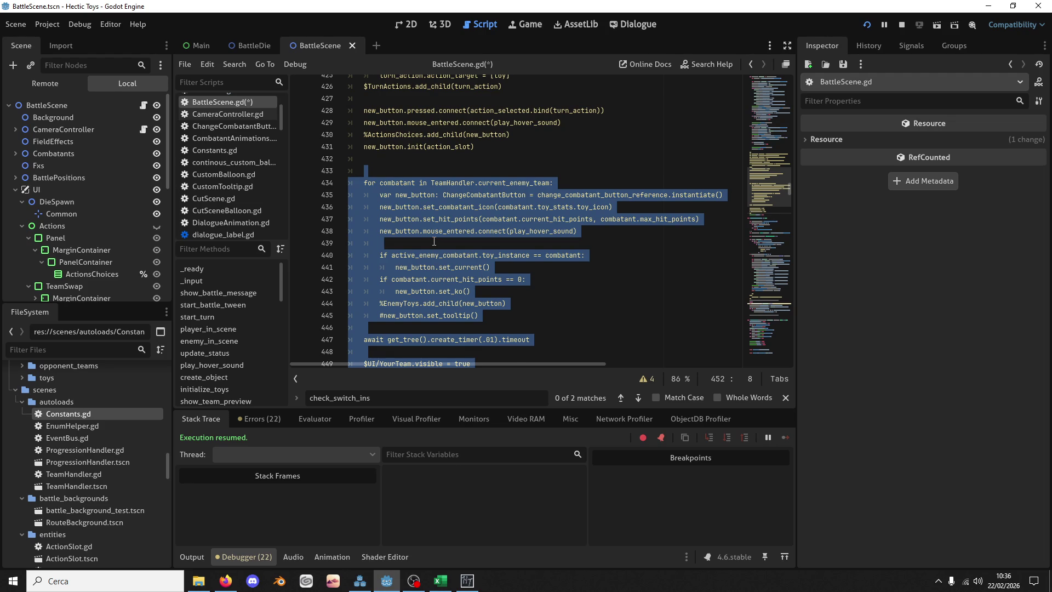
{"action": "key", "text": "Delete"}
{"action": "key", "text": "BackSpace"}
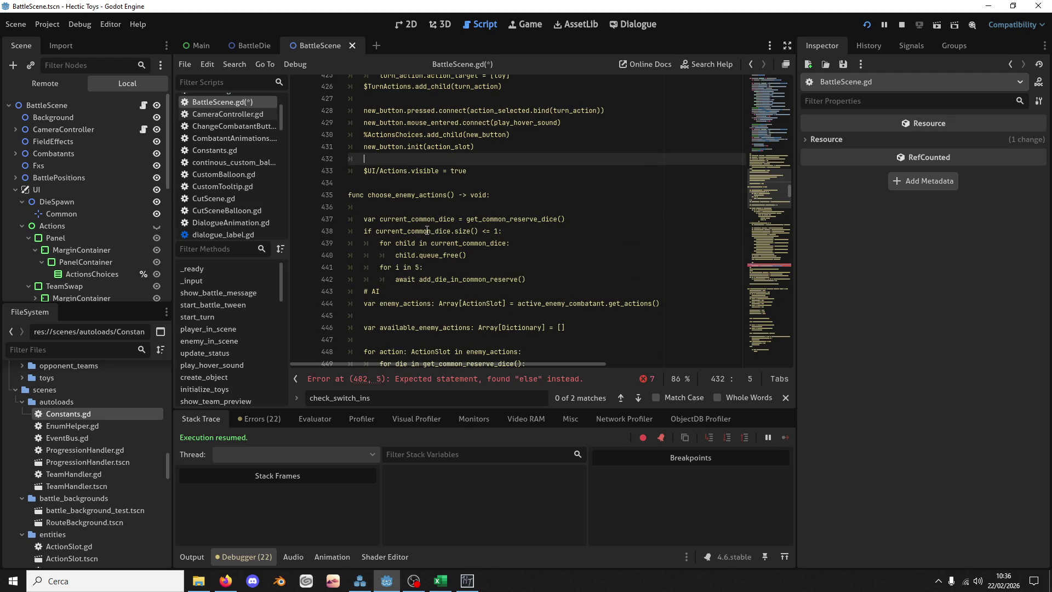
{"action": "key", "text": "ctrl+z"}
{"action": "key", "text": "ctrl+z"}
{"action": "left_click", "coordinate": [492, 340]}
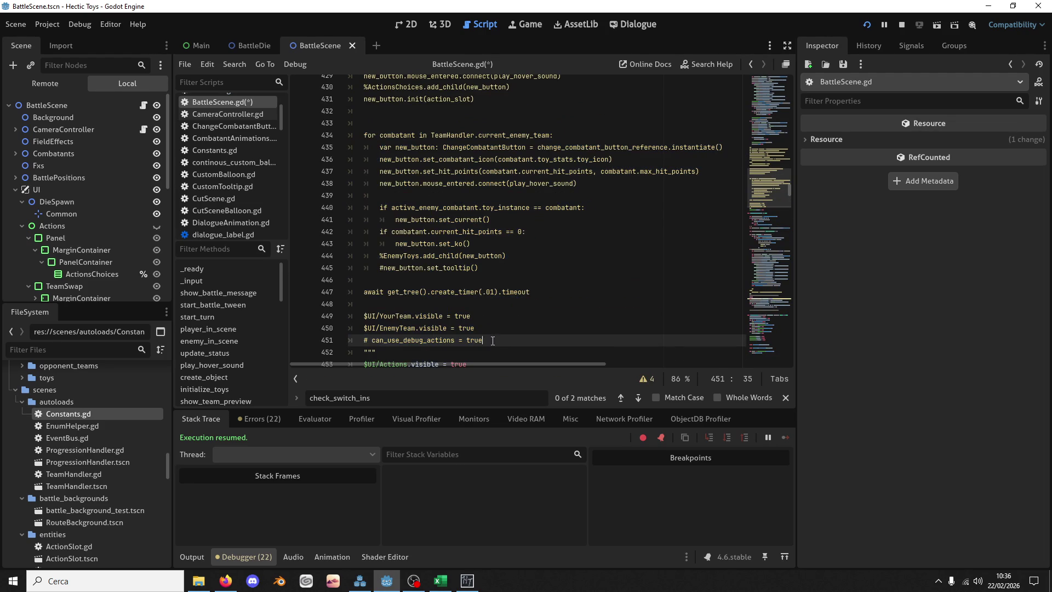
{"action": "left_click", "coordinate": [394, 112], "text": "shift"}
{"action": "key", "text": "BackSpace"}
{"action": "key", "text": "ctrl+s"}
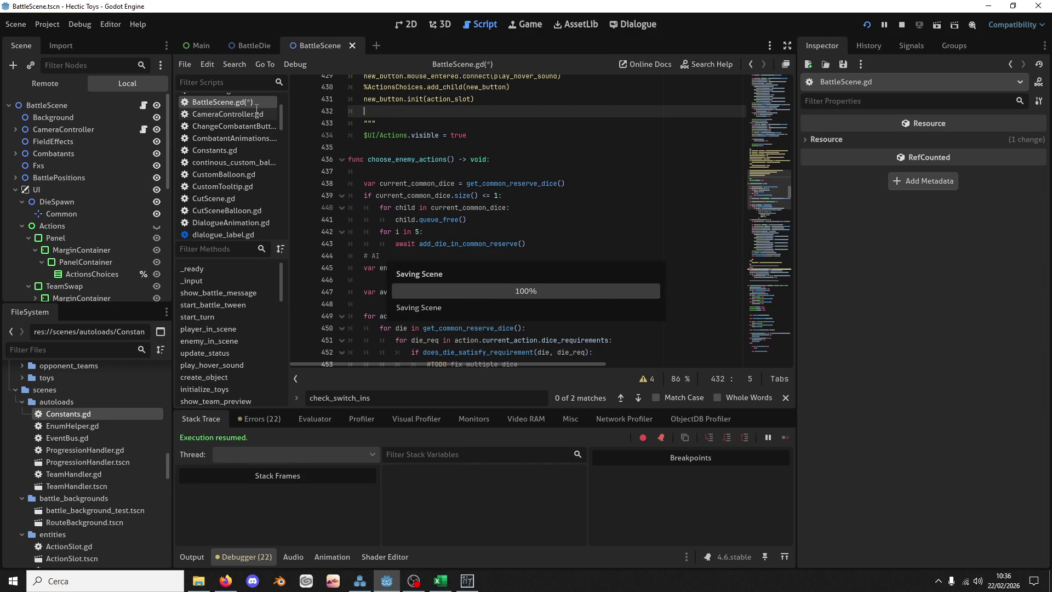
{"action": "left_click_drag", "start_coordinate": [765, 190], "coordinate": [798, 361]}
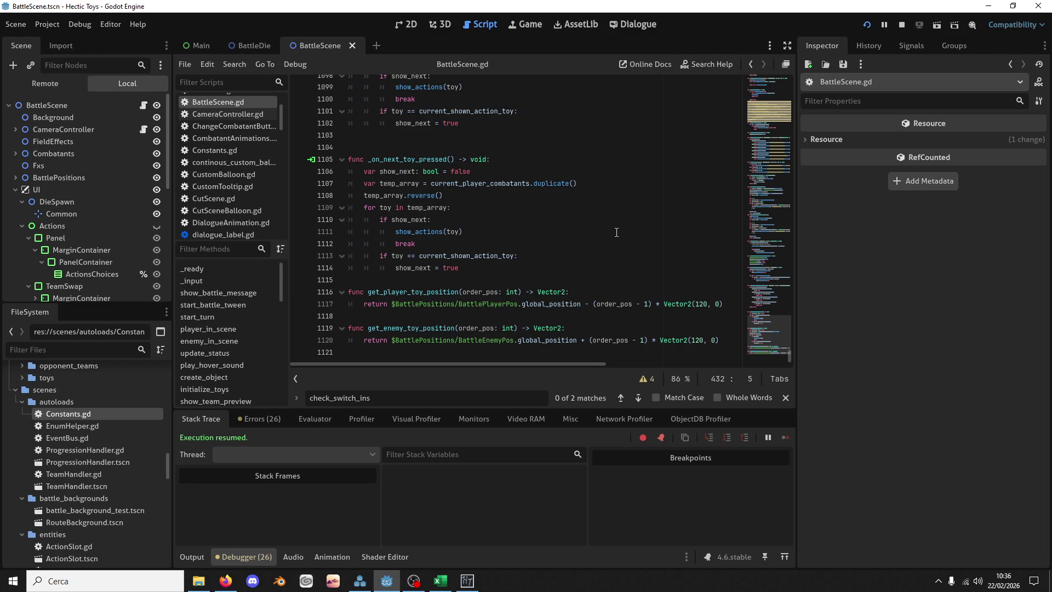
{"action": "mouse_move", "coordinate": [770, 335]}
{"action": "left_mouse_down"}
{"action": "mouse_move", "coordinate": [752, 308]}
{"action": "mouse_move", "coordinate": [765, 183]}
{"action": "mouse_move", "coordinate": [777, 264]}
{"action": "mouse_move", "coordinate": [775, 300]}
{"action": "mouse_move", "coordinate": [768, 296]}
{"action": "left_mouse_up"}
{"action": "scroll", "coordinate": [506, 248], "scroll_direction": "up", "scroll_amount": 4}
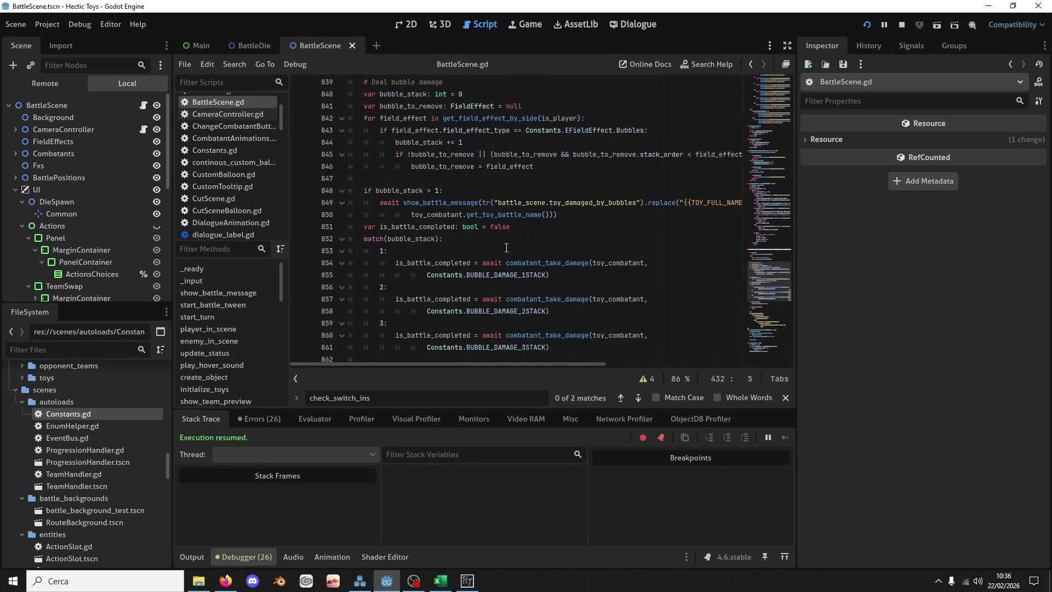
{"action": "scroll", "coordinate": [507, 248], "scroll_direction": "down", "scroll_amount": 20}
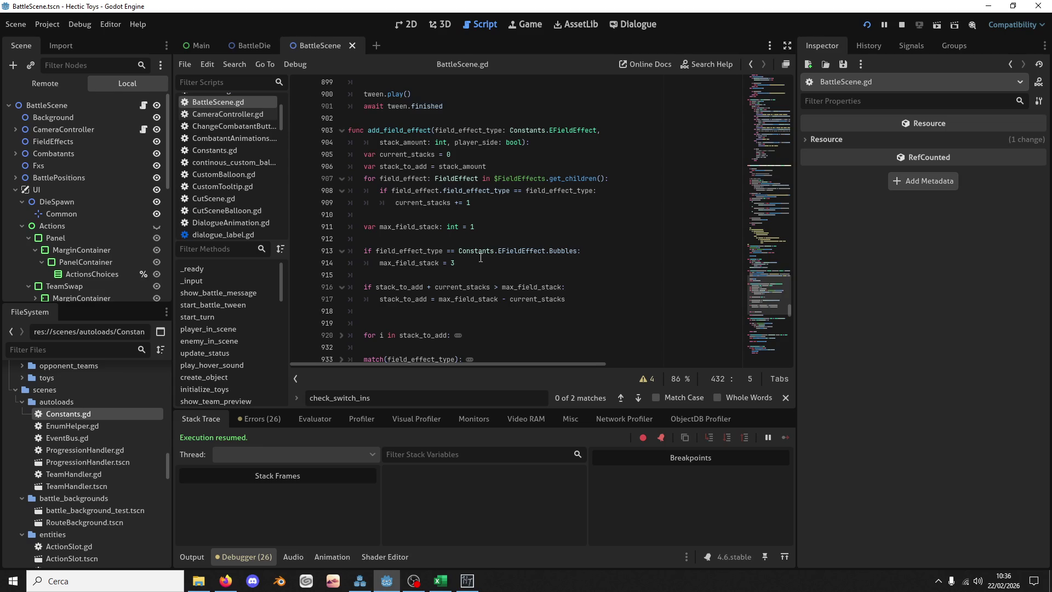
{"action": "mouse_move", "coordinate": [481, 257]}
{"action": "left_click", "coordinate": [618, 397]}
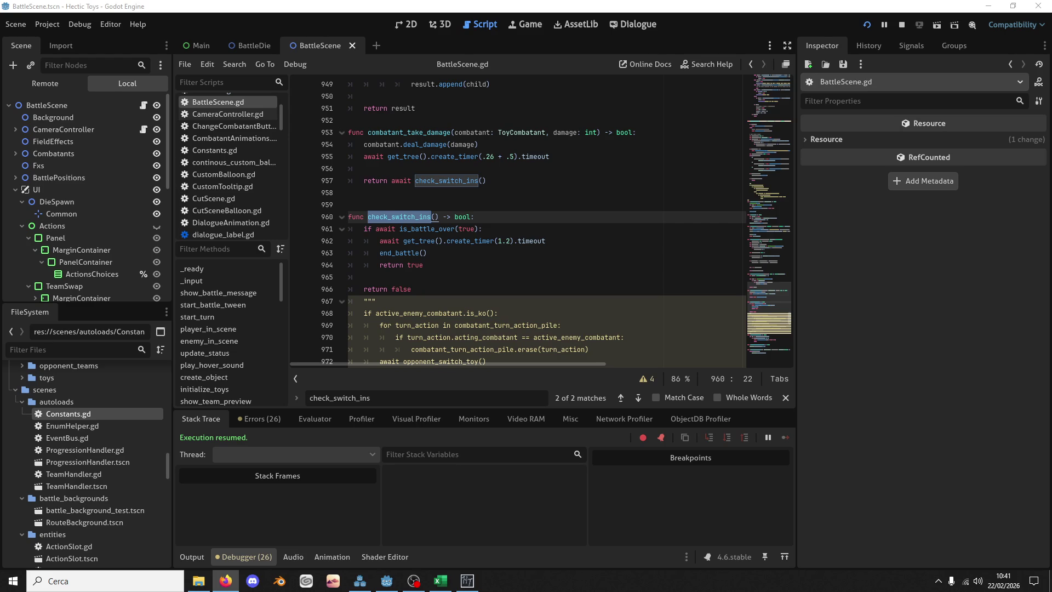
{"action": "left_click", "coordinate": [606, 108]}
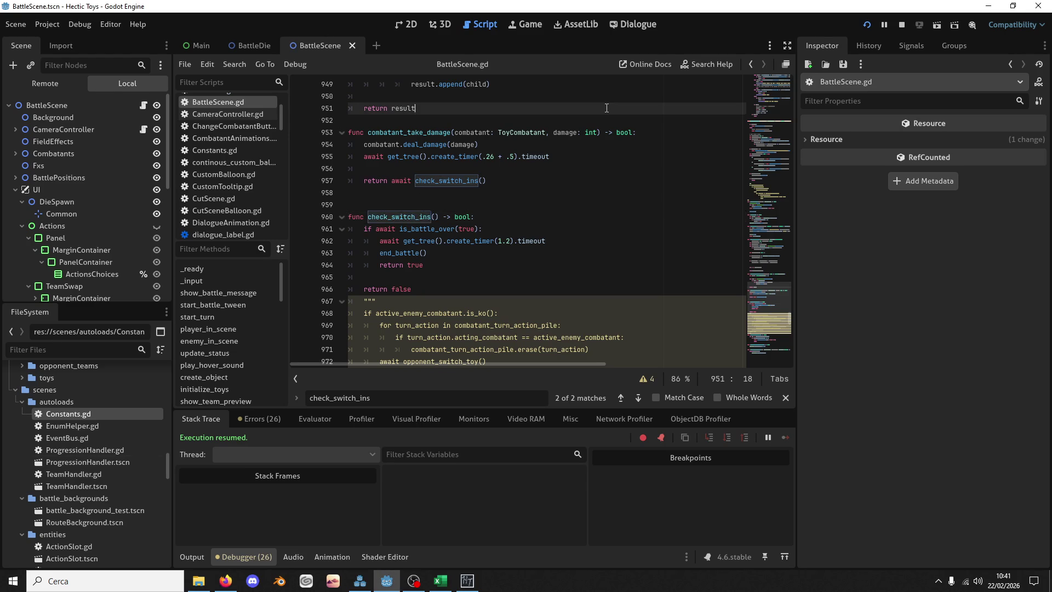
Step: Stop the running Hectic Toys game with the top-right Stop button
{"action": "scroll", "coordinate": [630, 191], "scroll_direction": "down", "scroll_amount": 10}
{"action": "mouse_move", "coordinate": [765, 303]}
{"action": "left_mouse_down"}
{"action": "mouse_move", "coordinate": [772, 340]}
{"action": "mouse_move", "coordinate": [759, 232]}
{"action": "mouse_move", "coordinate": [776, 184]}
{"action": "left_mouse_up"}
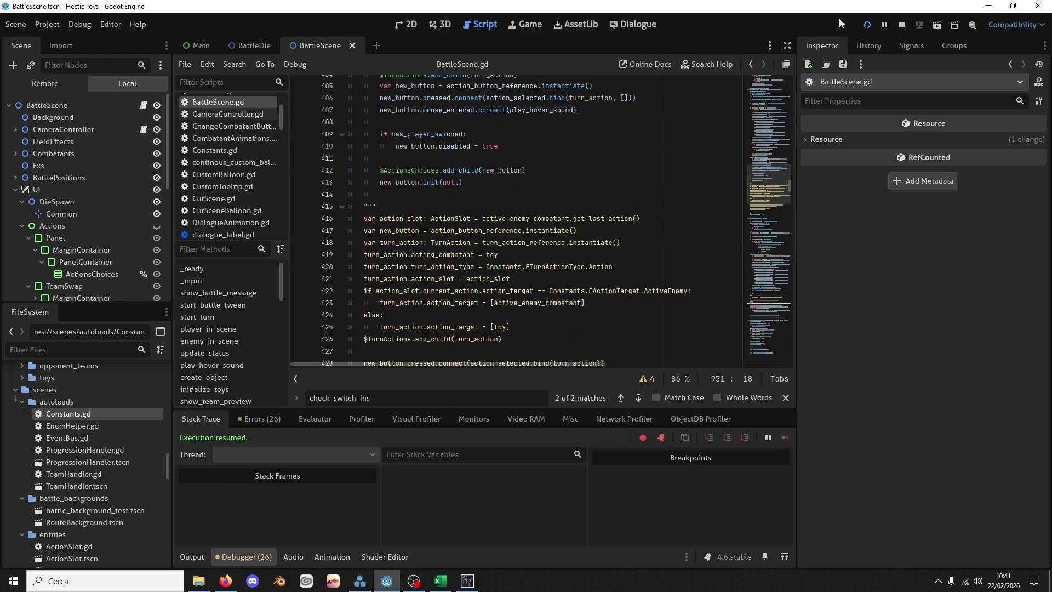
{"action": "left_click", "coordinate": [897, 25]}
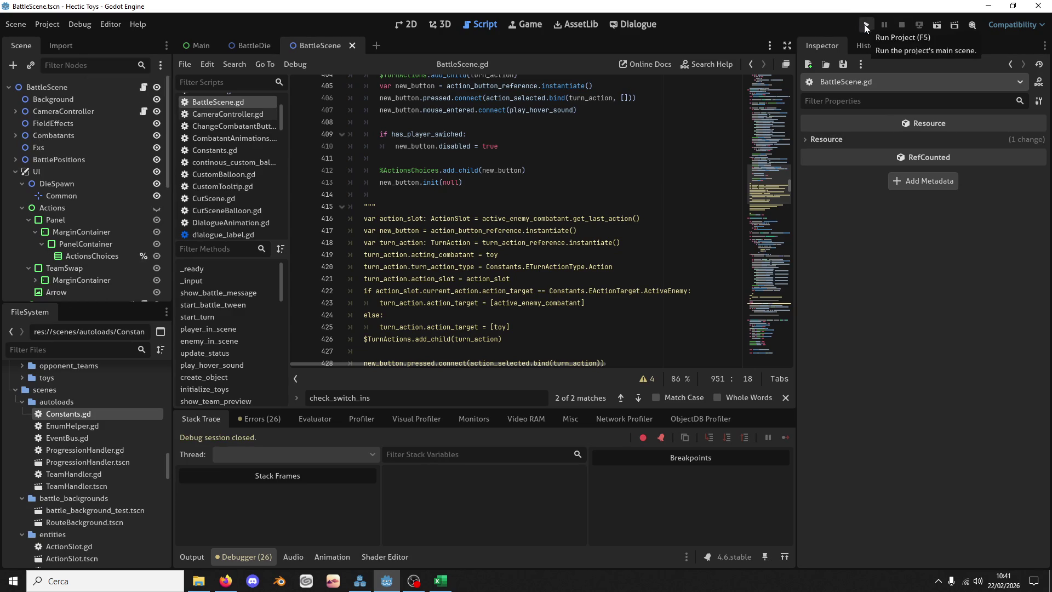
{"action": "scroll", "coordinate": [73, 505], "scroll_direction": "up", "scroll_amount": 5}
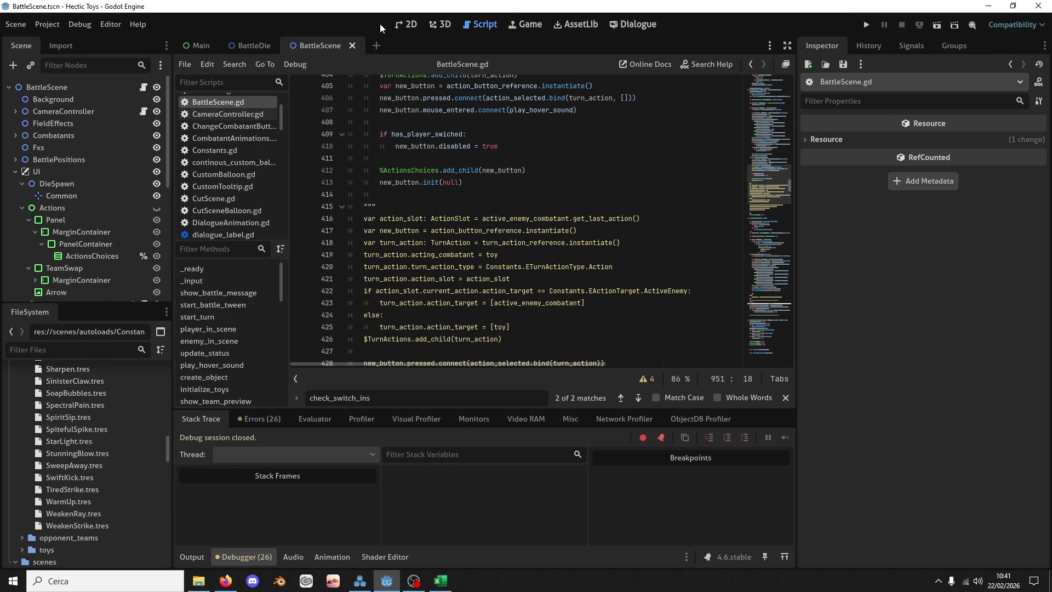
Step: In the 2D scene view, select the four BattlePositions markers, starting with StartingPlayerPos
{"action": "left_click", "coordinate": [408, 26]}
{"action": "mouse_move", "coordinate": [587, 223]}
{"action": "left_mouse_down"}
{"action": "mouse_move", "coordinate": [507, 218]}
{"action": "mouse_move", "coordinate": [596, 228]}
{"action": "left_mouse_up"}
{"action": "scroll", "coordinate": [596, 228], "scroll_direction": "up", "scroll_amount": 1}
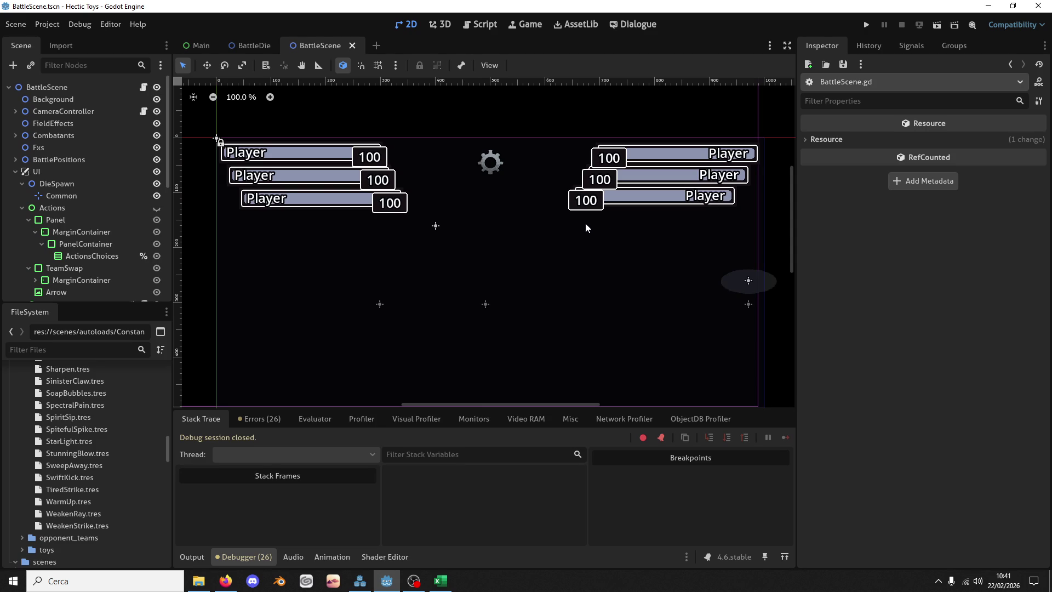
{"action": "scroll", "coordinate": [392, 291], "scroll_direction": "down", "scroll_amount": 9}
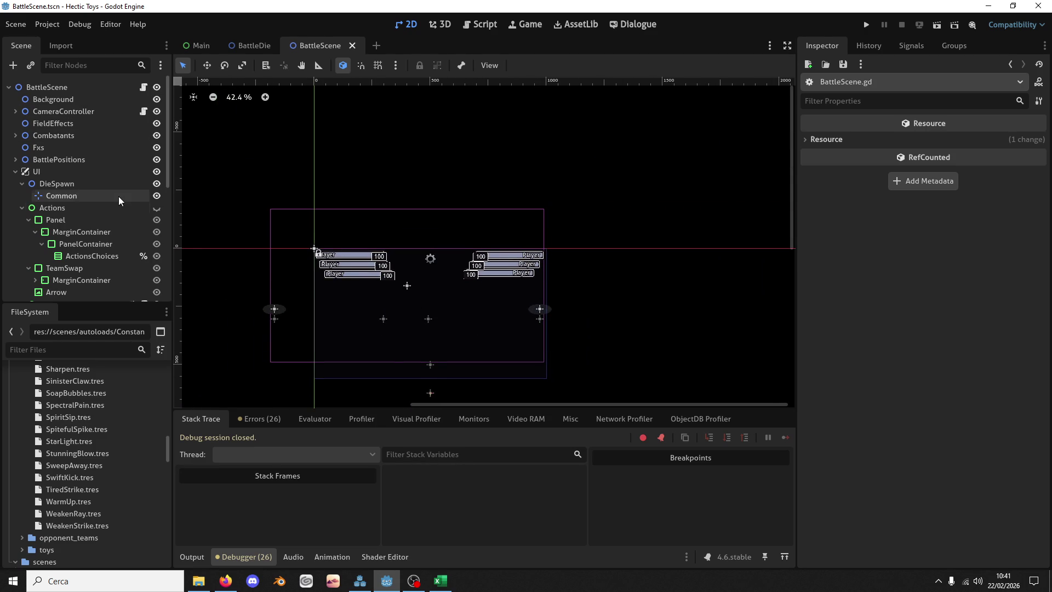
{"action": "left_click", "coordinate": [49, 147]}
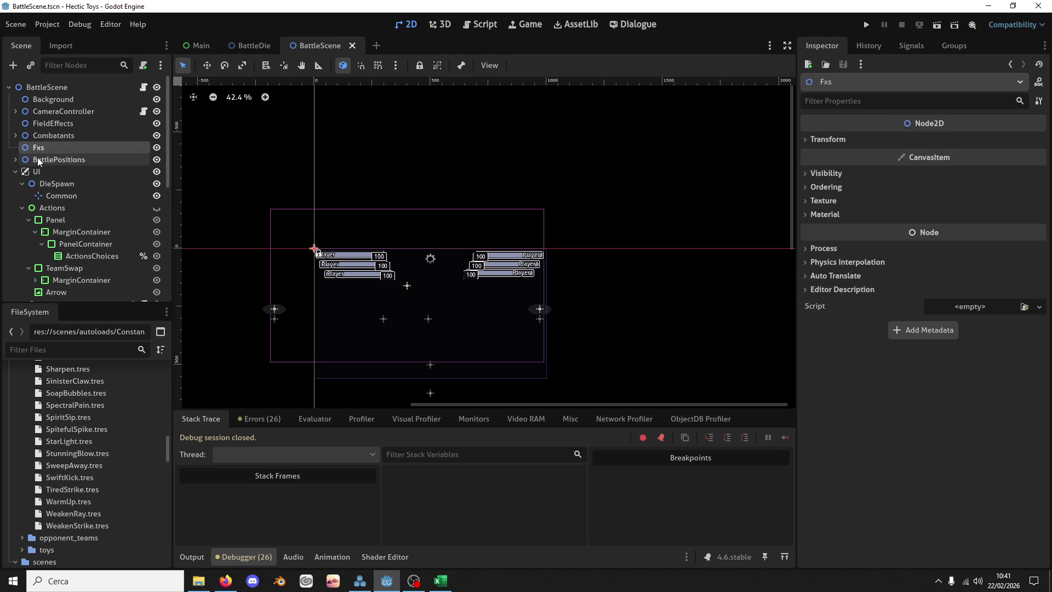
{"action": "left_click", "coordinate": [15, 159]}
{"action": "left_click", "coordinate": [51, 176]}
{"action": "left_click", "coordinate": [64, 208], "text": "shift"}
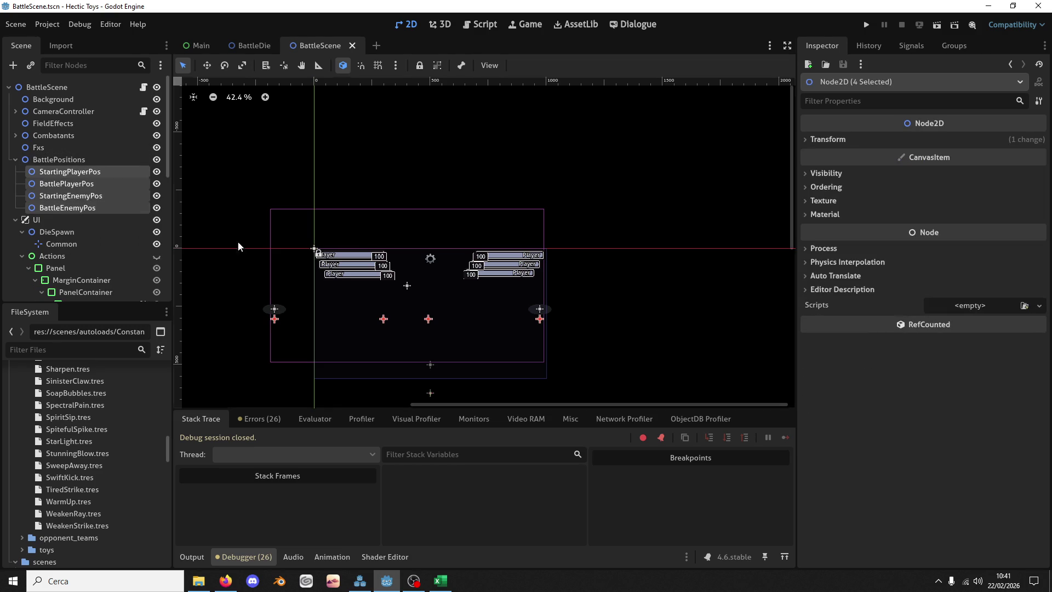
Step: Move the four markers about 97 px right and save BattleScene
{"action": "left_click", "coordinate": [209, 65]}
{"action": "left_click_drag", "start_coordinate": [492, 336], "coordinate": [491, 353]}
{"action": "key", "text": "ctrl+s"}
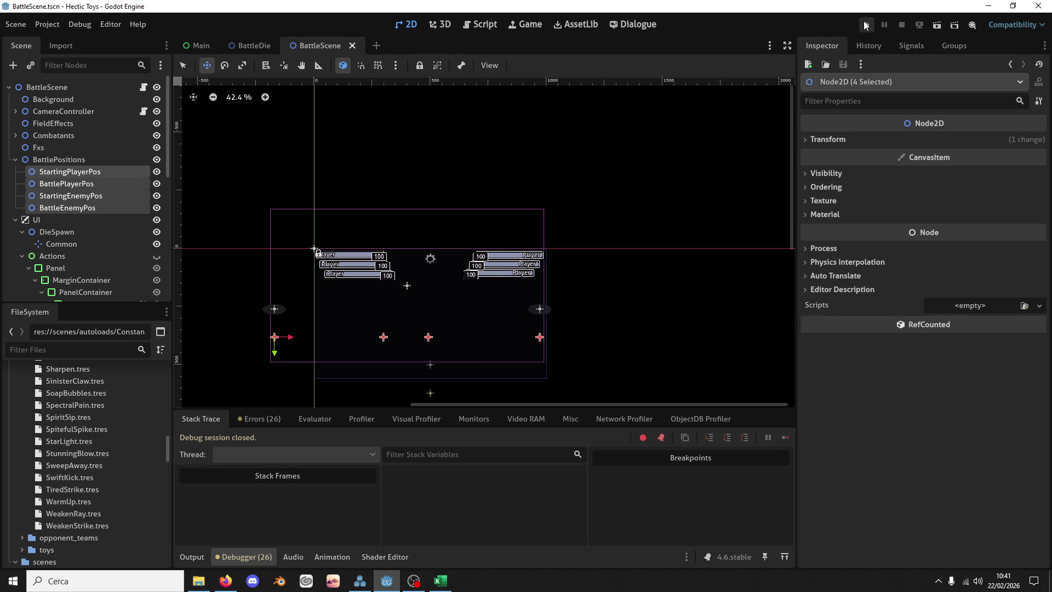
{"action": "left_click_drag", "start_coordinate": [485, 309], "coordinate": [507, 310]}
{"action": "key", "text": "ctrl+s"}
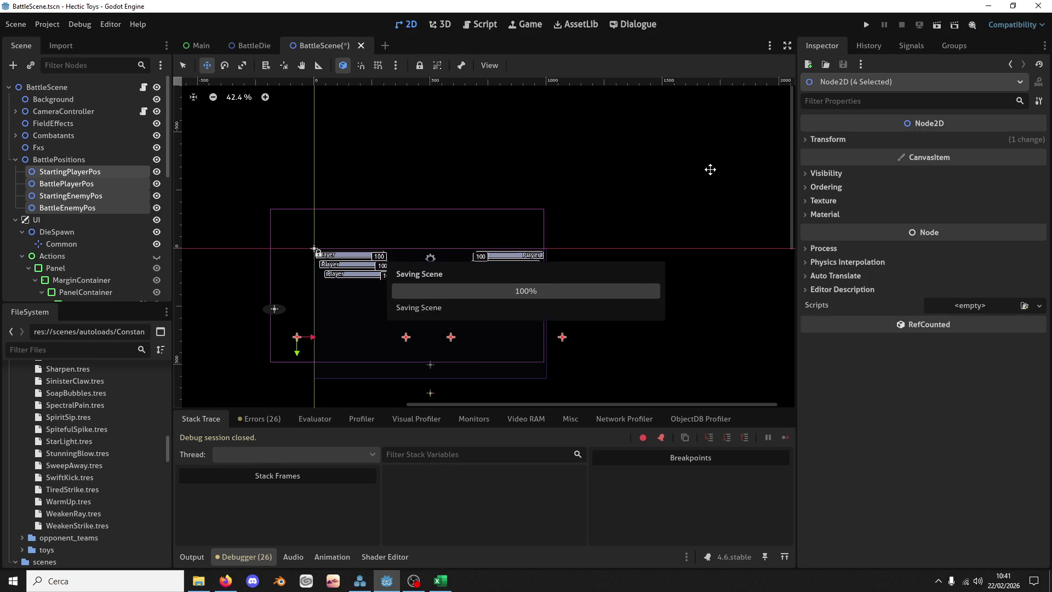
{"action": "left_click", "coordinate": [866, 25]}
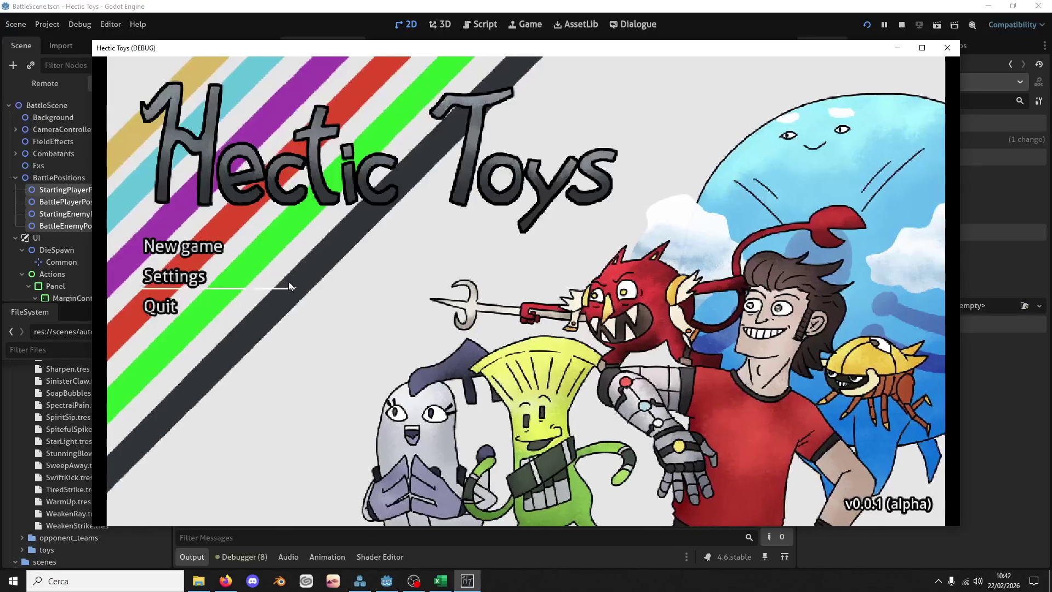
Step: Start a new test game with the Defense Deck against Battle 1
{"action": "left_click", "coordinate": [288, 285]}
{"action": "key", "text": "Escape"}
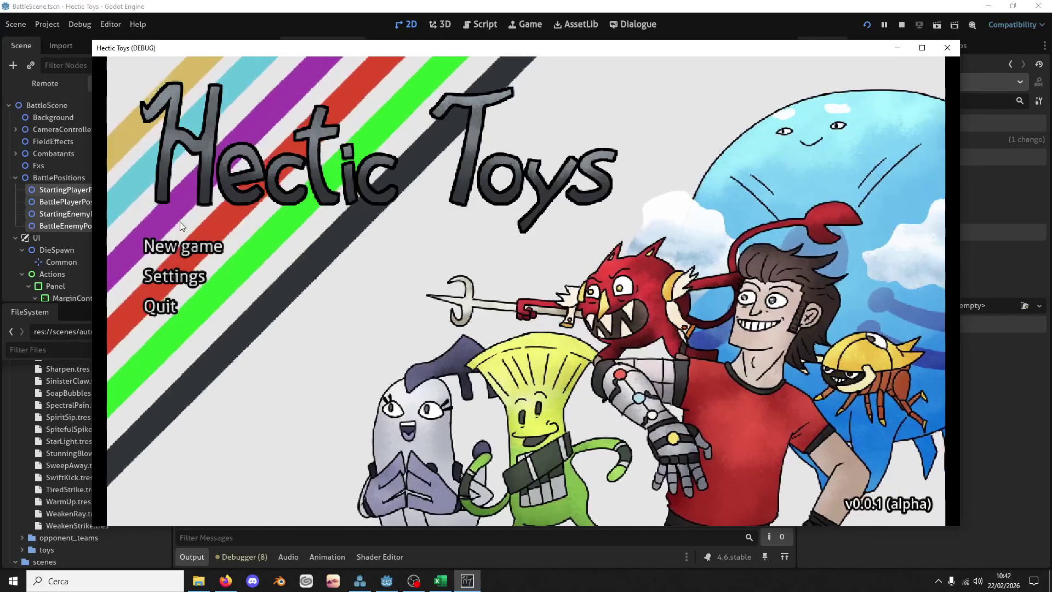
{"action": "left_click", "coordinate": [203, 247]}
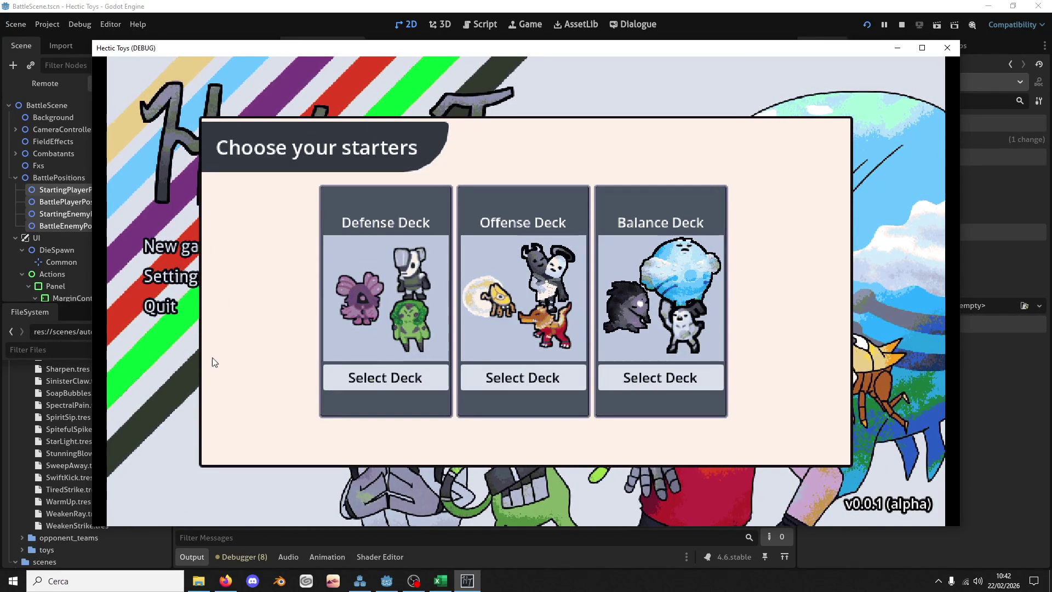
{"action": "left_click", "coordinate": [334, 371]}
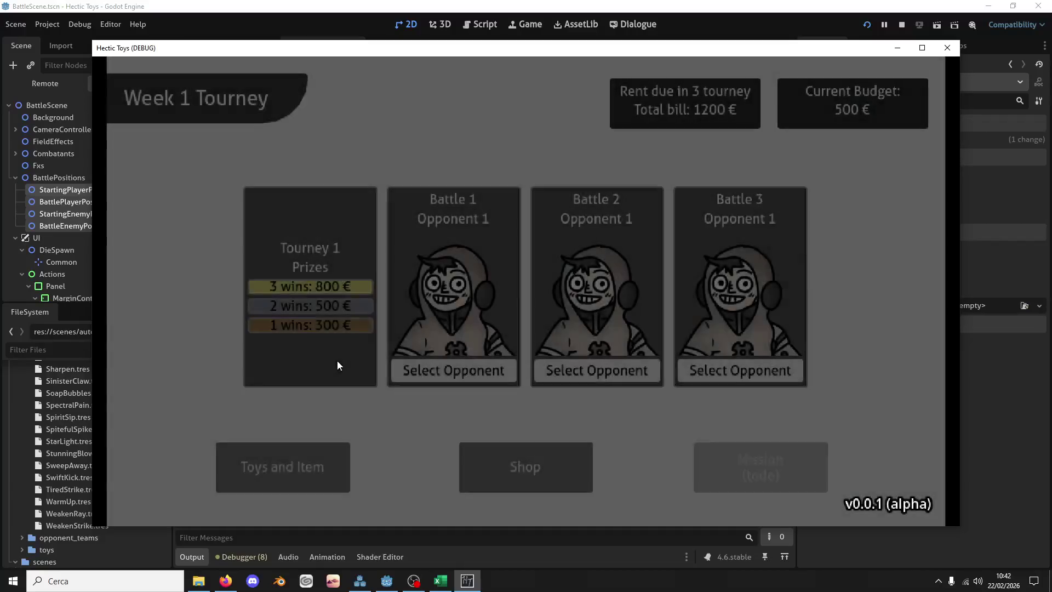
{"action": "left_click", "coordinate": [446, 362]}
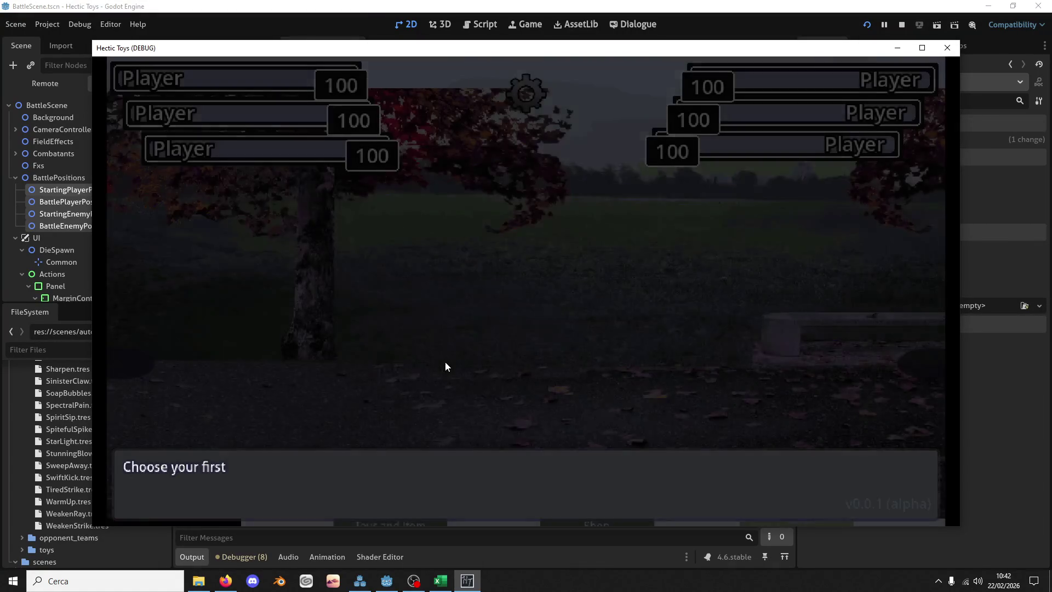
Step: Order the three starters, start the battle, close the game and undo the marker move
{"action": "left_click", "coordinate": [258, 476]}
{"action": "left_click", "coordinate": [317, 484]}
{"action": "left_click", "coordinate": [209, 481]}
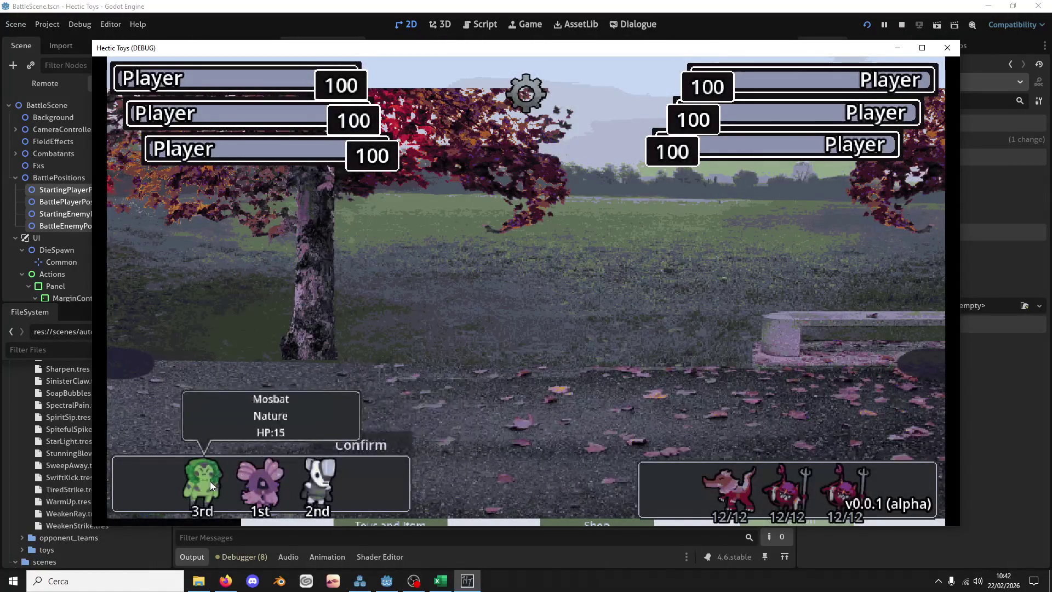
{"action": "left_click", "coordinate": [396, 443]}
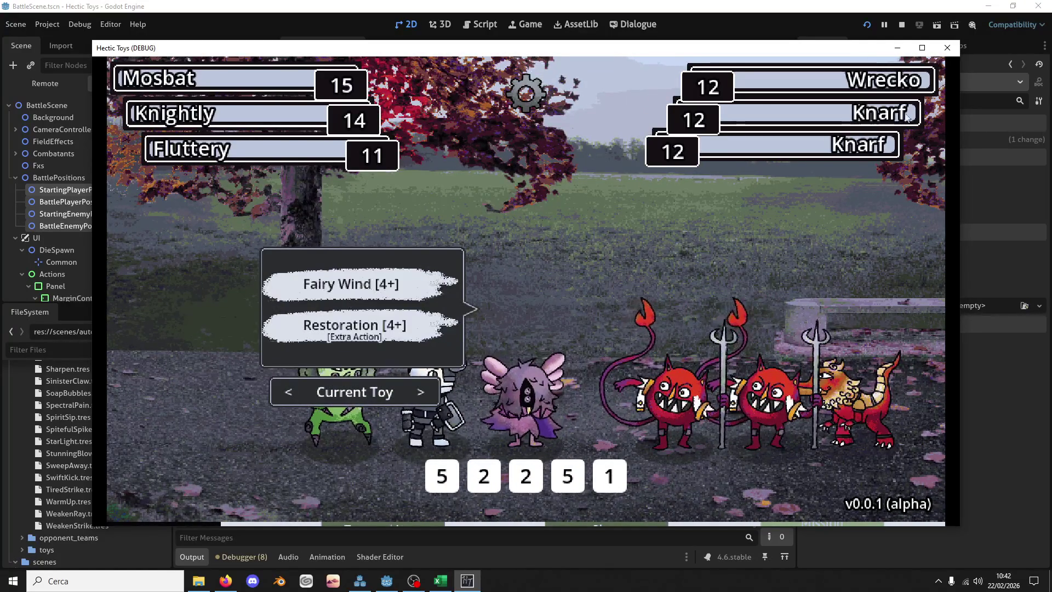
{"action": "left_click", "coordinate": [947, 47]}
{"action": "key", "text": "ctrl+z"}
{"action": "key", "text": "ctrl+z"}
{"action": "key", "text": "ctrl+z"}
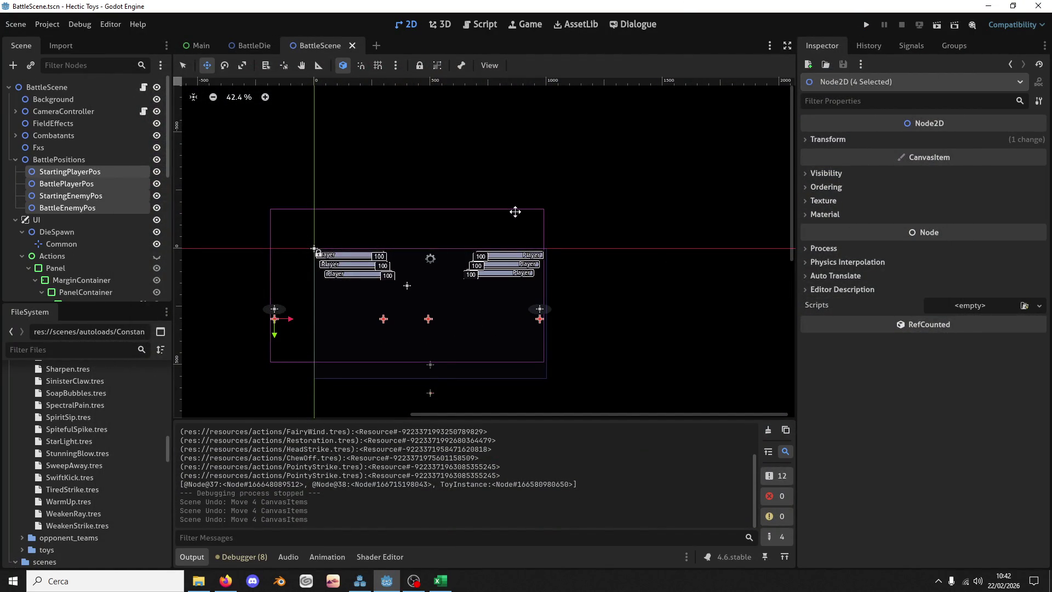
Step: Undo and redo the status_type change, then save the scene
{"action": "key", "text": "ctrl+z"}
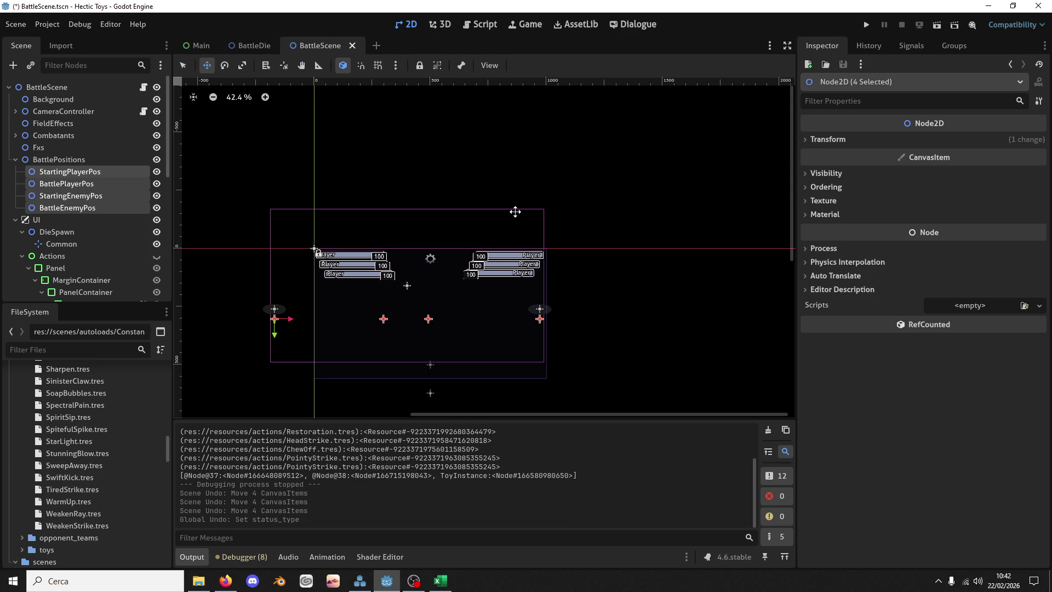
{"action": "key", "text": "ctrl+shift+z"}
{"action": "key", "text": "ctrl+s"}
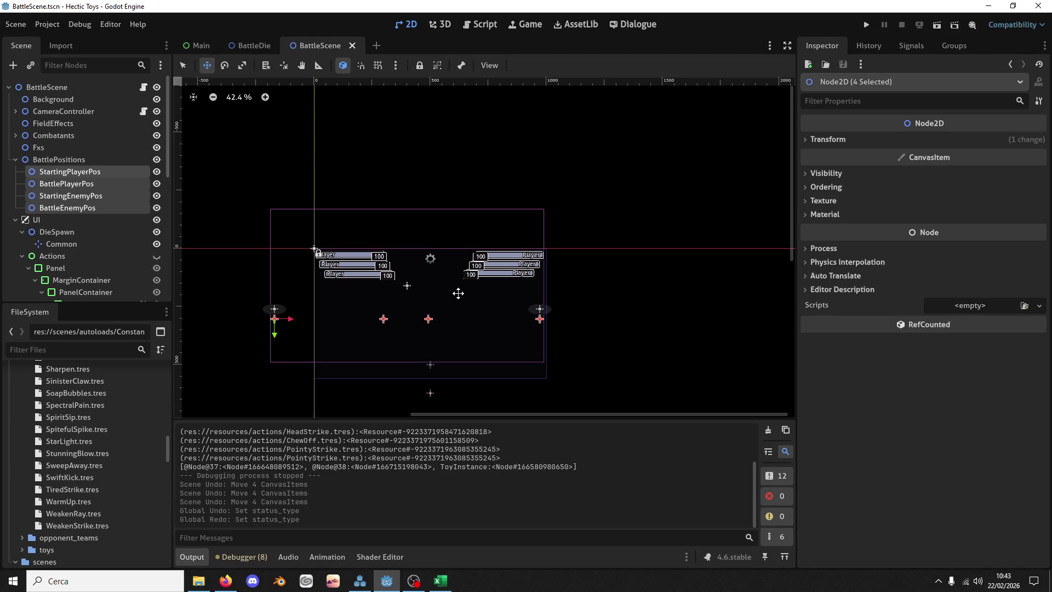
Step: Select CameraController, then open BattleScene.gd from the root node's script icon
{"action": "scroll", "coordinate": [418, 309], "scroll_direction": "up", "scroll_amount": 4}
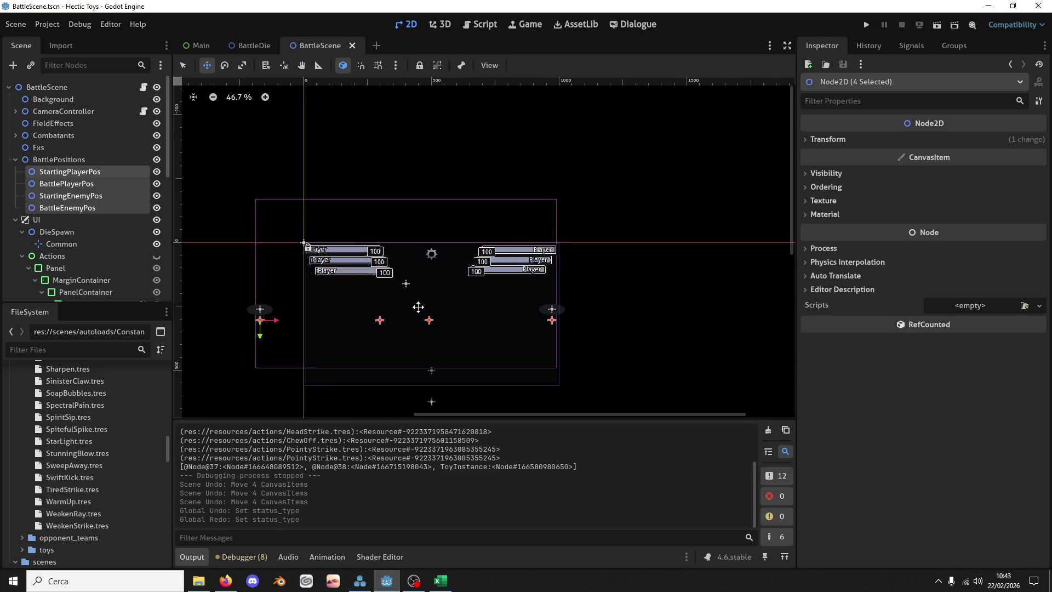
{"action": "left_click_drag", "start_coordinate": [414, 319], "coordinate": [463, 300]}
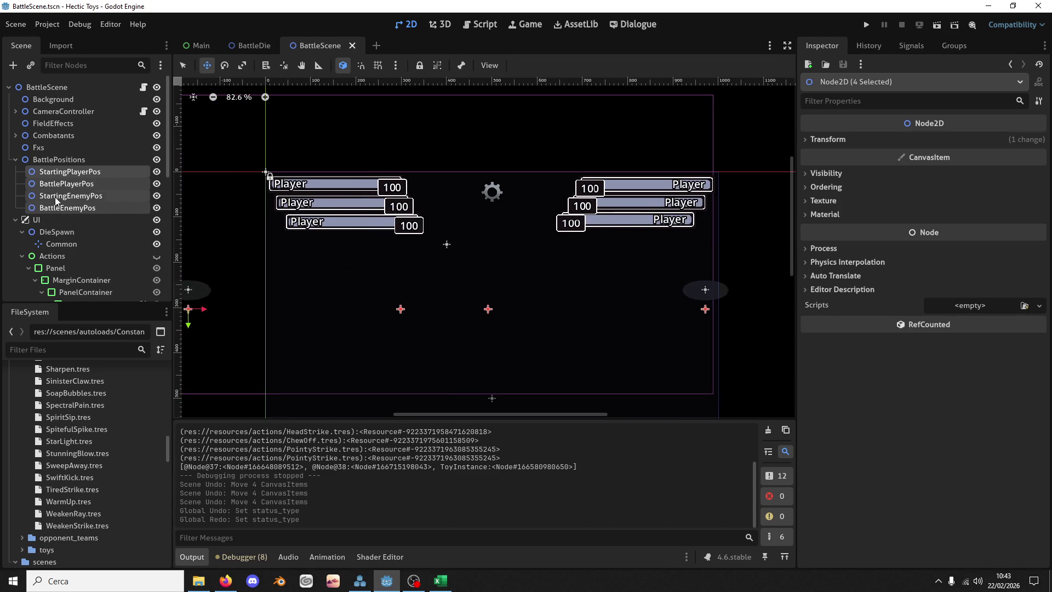
{"action": "left_click", "coordinate": [64, 150]}
{"action": "left_click", "coordinate": [64, 157]}
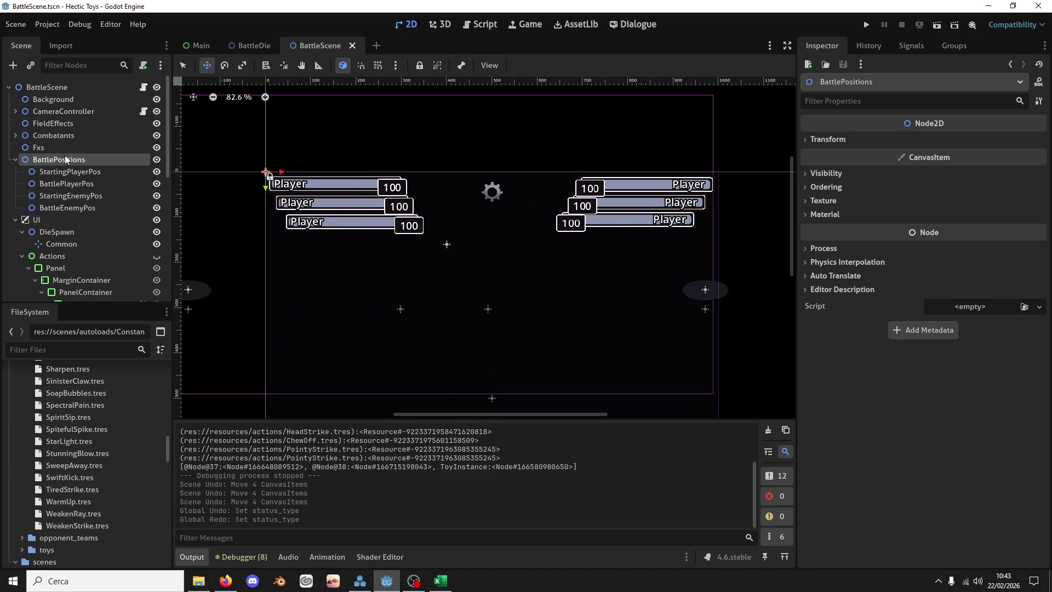
{"action": "left_click", "coordinate": [61, 88]}
{"action": "left_click", "coordinate": [60, 111]}
{"action": "scroll", "coordinate": [383, 209], "scroll_direction": "down", "scroll_amount": 3}
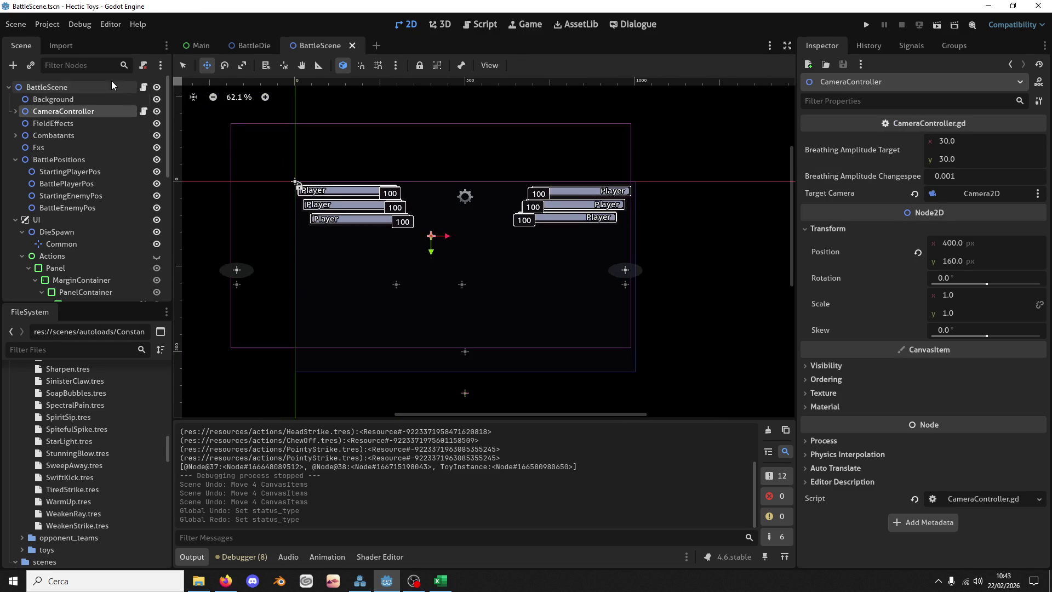
{"action": "left_click", "coordinate": [144, 87]}
{"action": "scroll", "coordinate": [770, 107], "scroll_direction": "up", "scroll_amount": 10}
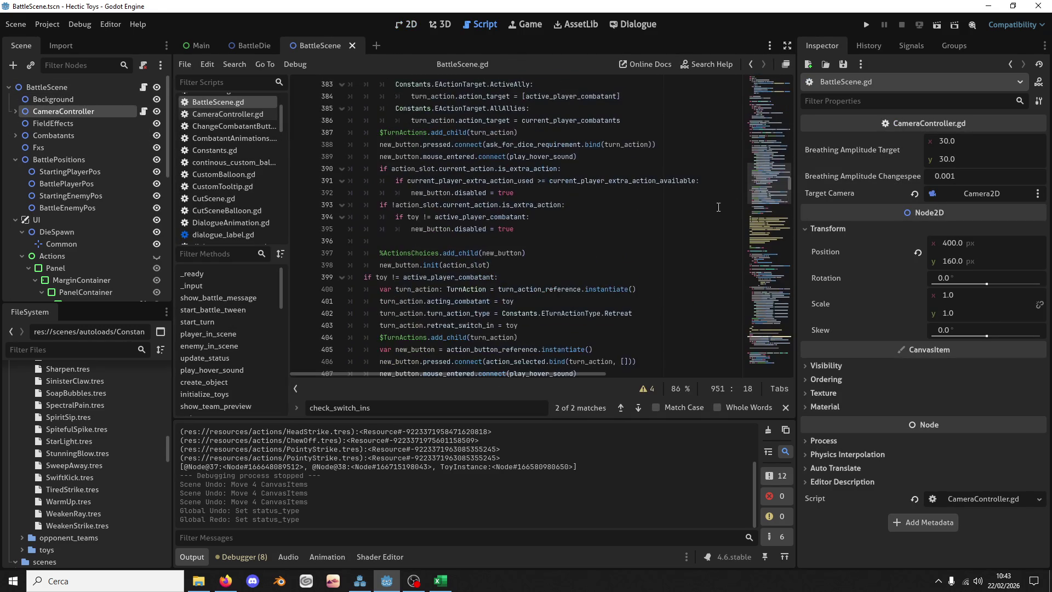
Step: Scroll down through the BattleScene.gd script
{"action": "left_click_drag", "start_coordinate": [765, 148], "coordinate": [779, 87]}
{"action": "scroll", "coordinate": [430, 301], "scroll_direction": "down", "scroll_amount": 2}
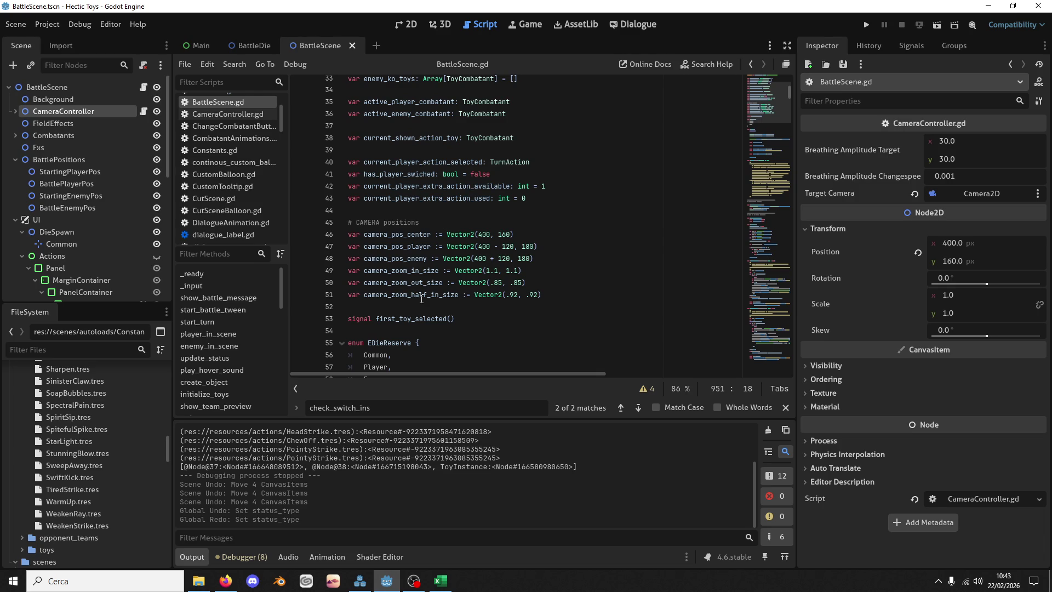
{"action": "scroll", "coordinate": [422, 299], "scroll_direction": "down", "scroll_amount": 7}
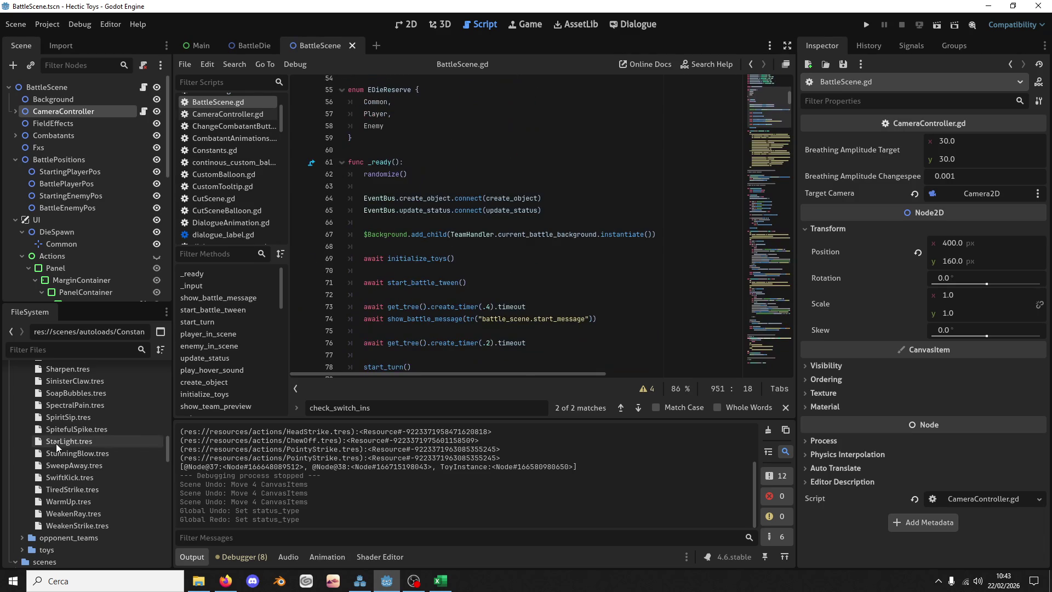
{"action": "scroll", "coordinate": [77, 449], "scroll_direction": "down", "scroll_amount": 5}
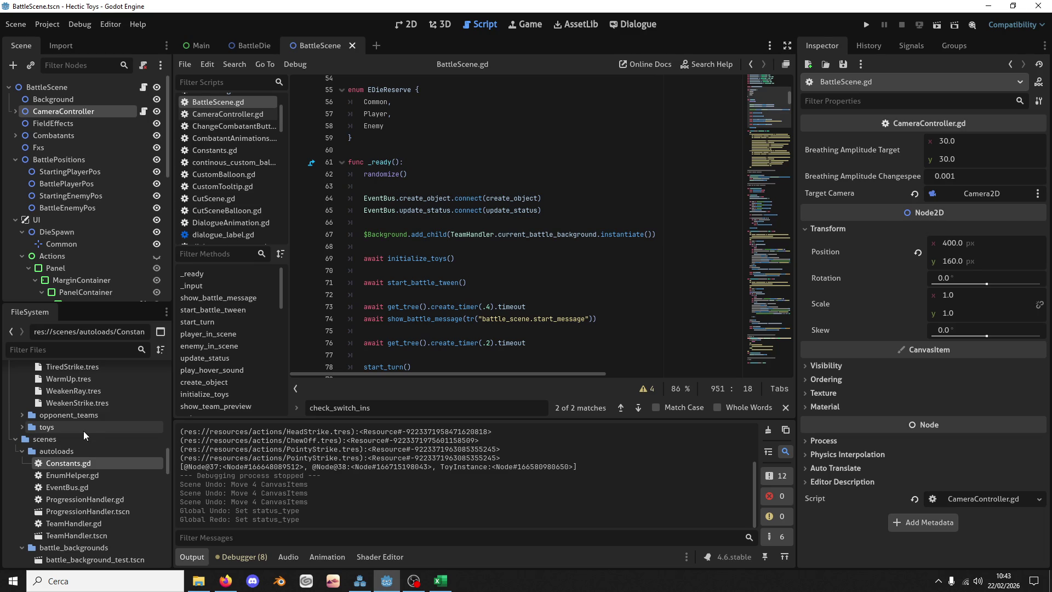
Step: Expand the toys folder, inspect Blightlee.tres and return to the 2D view
{"action": "double_click", "coordinate": [83, 430]}
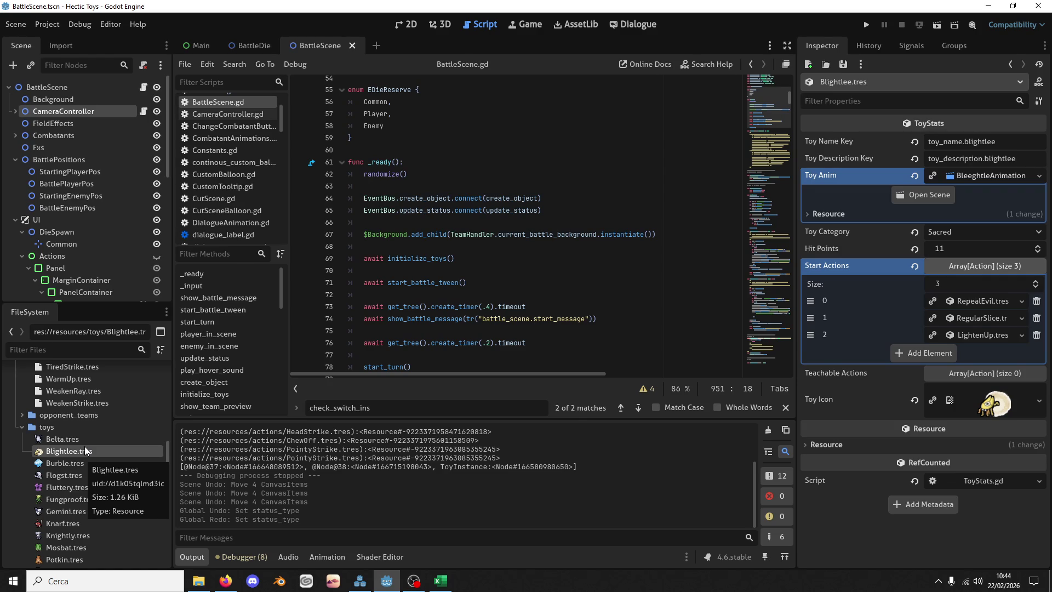
{"action": "left_click", "coordinate": [408, 25]}
{"action": "scroll", "coordinate": [71, 279], "scroll_direction": "down", "scroll_amount": 5}
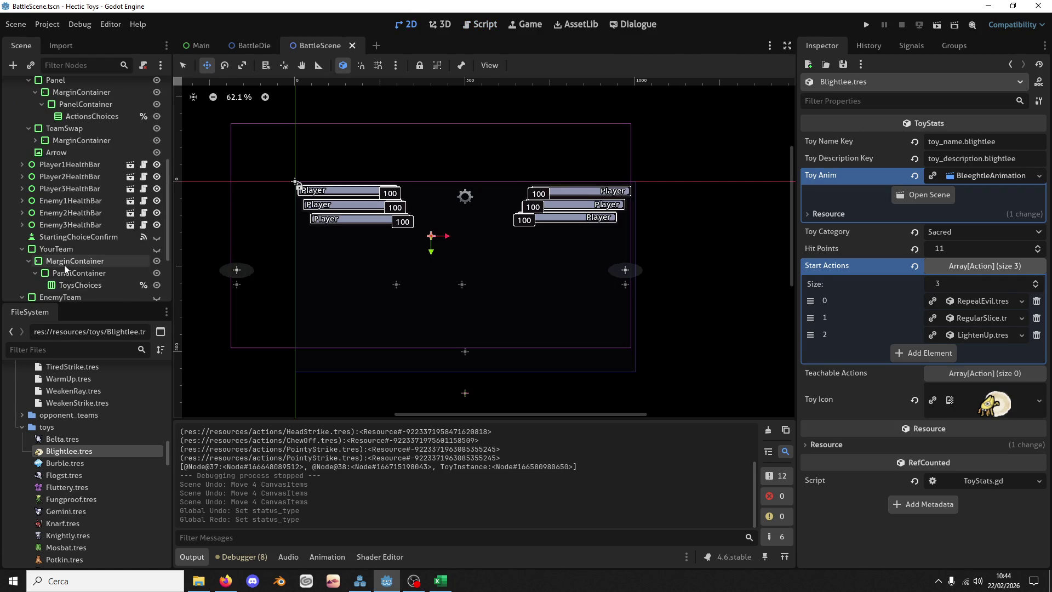
Step: Paste a copy of YourTeam under CommonReserve and make it visible
{"action": "left_click", "coordinate": [68, 251]}
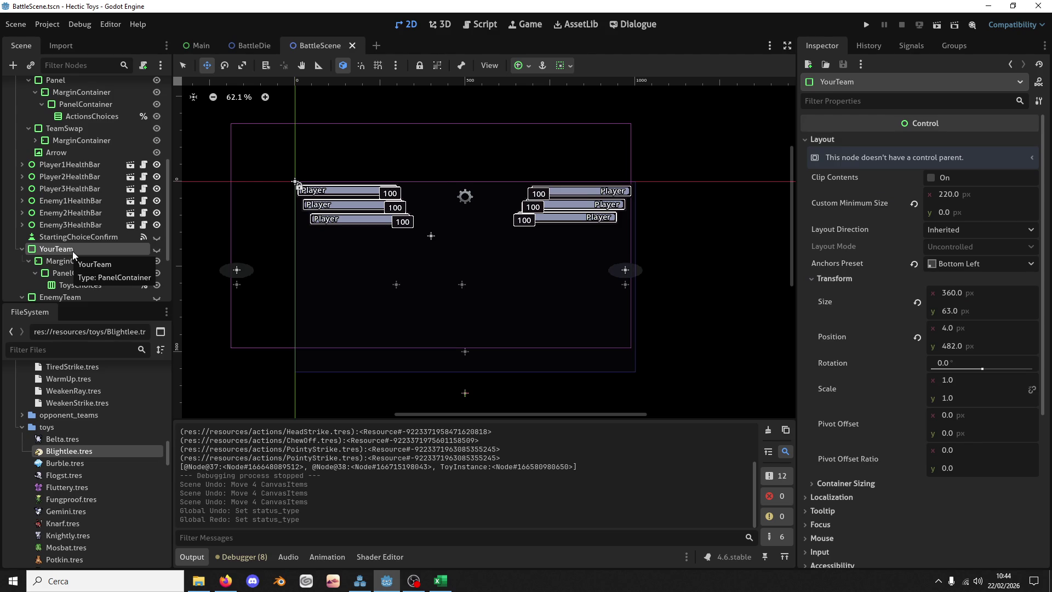
{"action": "scroll", "coordinate": [73, 249], "scroll_direction": "up", "scroll_amount": 5}
{"action": "scroll", "coordinate": [73, 226], "scroll_direction": "down", "scroll_amount": 8}
{"action": "left_click", "coordinate": [64, 283]}
{"action": "key", "text": "ctrl+v"}
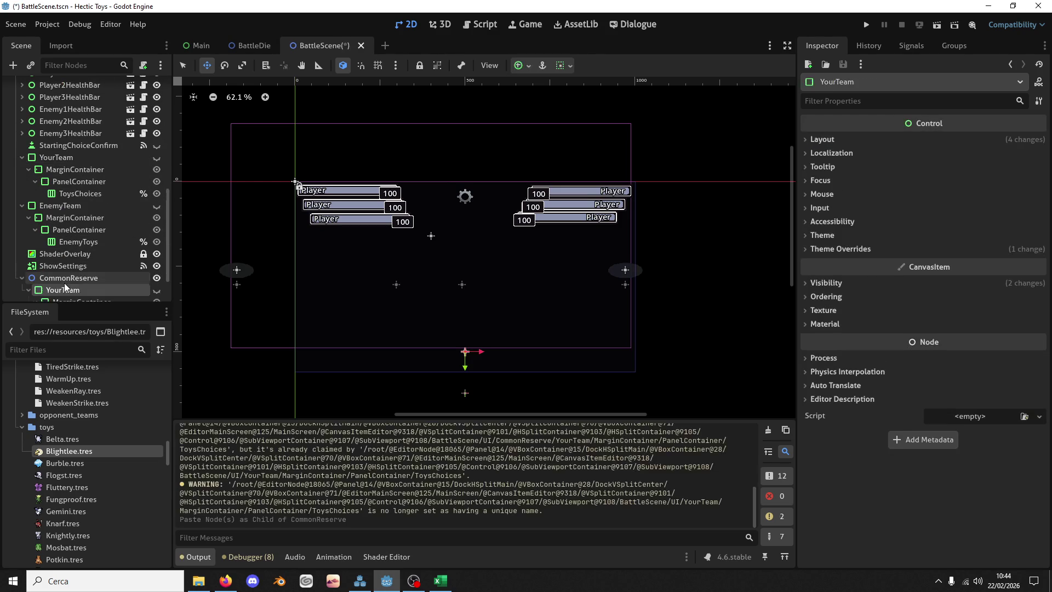
{"action": "scroll", "coordinate": [84, 283], "scroll_direction": "down", "scroll_amount": 2}
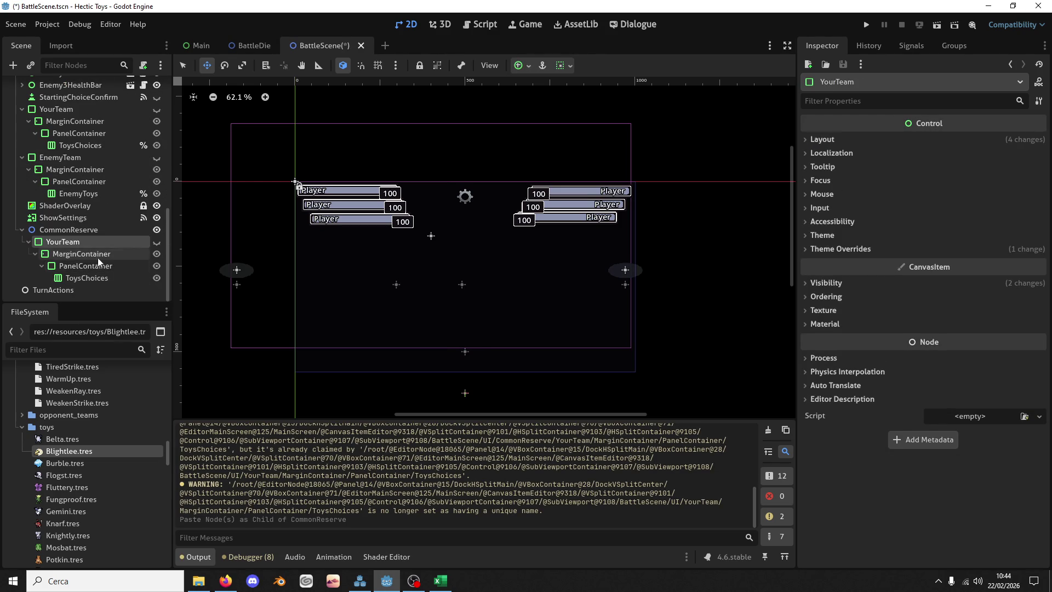
{"action": "left_click", "coordinate": [156, 242]}
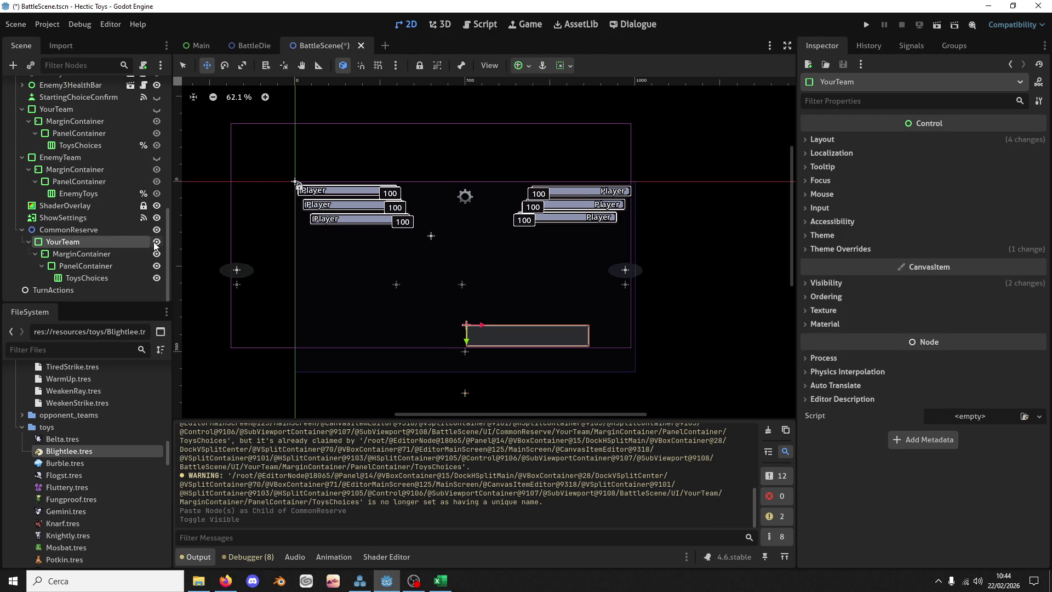
Step: Delete the ToysChoices node from the pasted copy's PanelContainer
{"action": "left_click", "coordinate": [116, 254]}
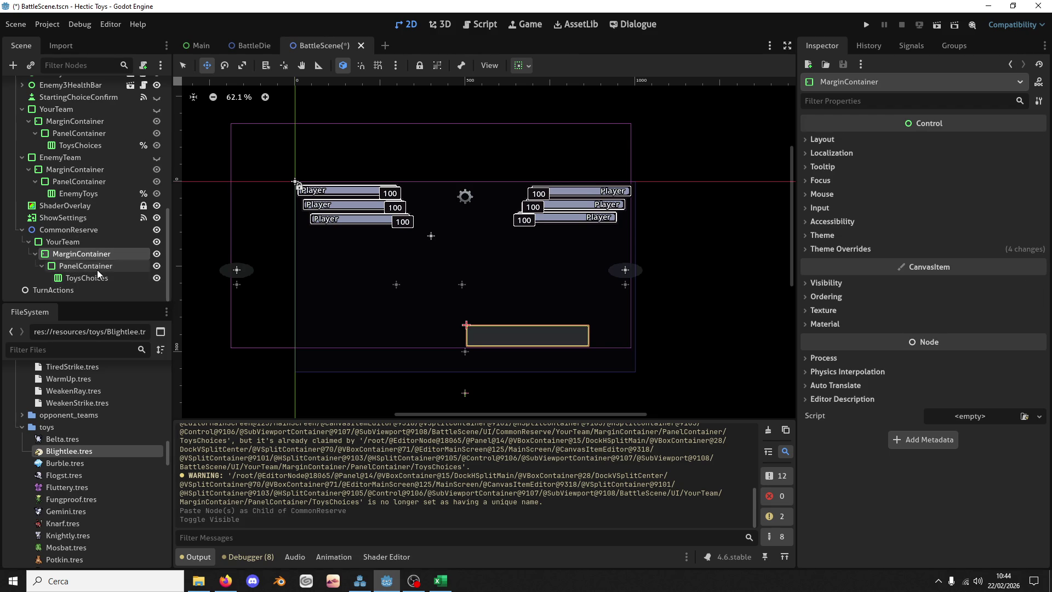
{"action": "left_click", "coordinate": [97, 270]}
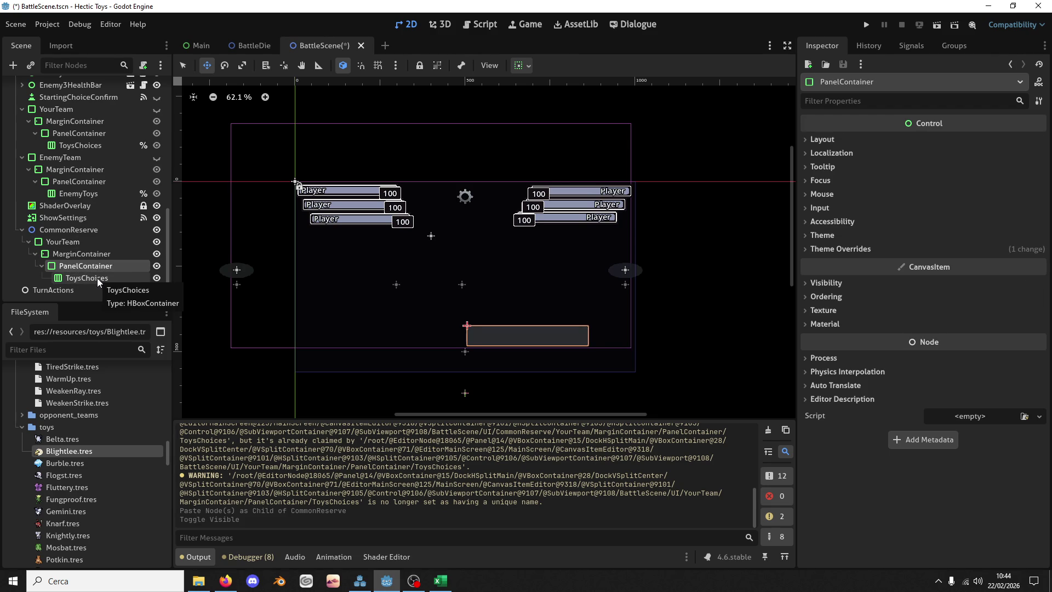
{"action": "left_click", "coordinate": [97, 278], "text": "shift"}
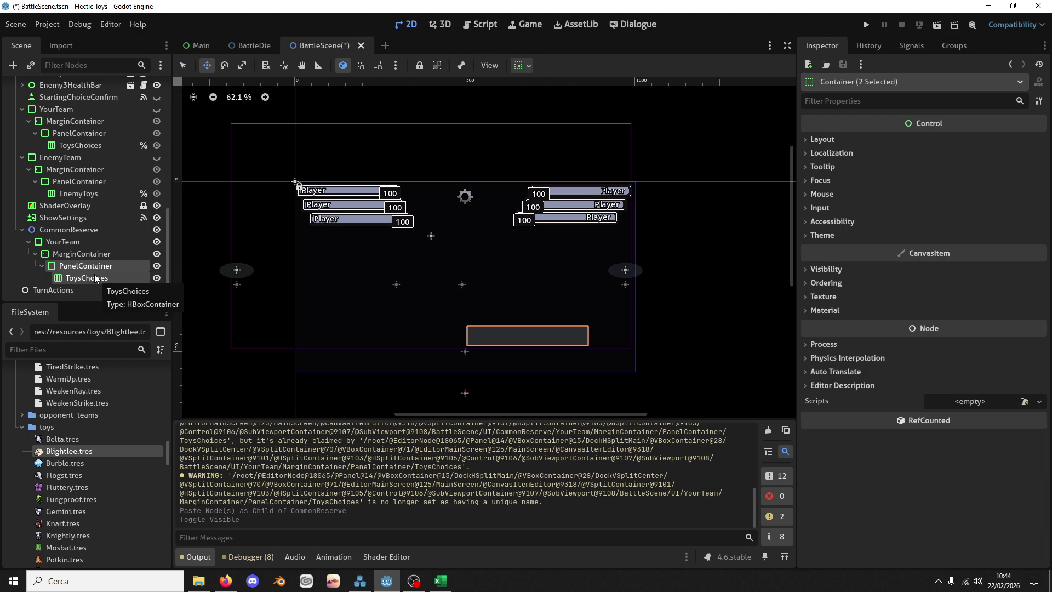
{"action": "left_click", "coordinate": [95, 278]}
{"action": "key", "text": "Delete"}
{"action": "key", "text": "Return"}
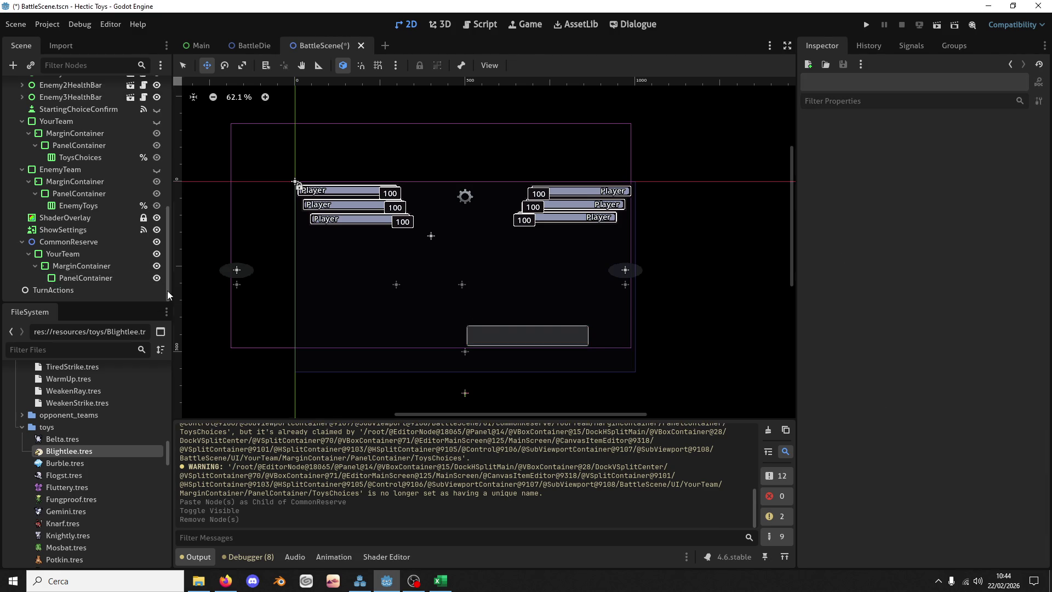
Step: Move the copied YourTeam panel left on the canvas and out of CommonReserve in the tree
{"action": "left_click", "coordinate": [77, 243]}
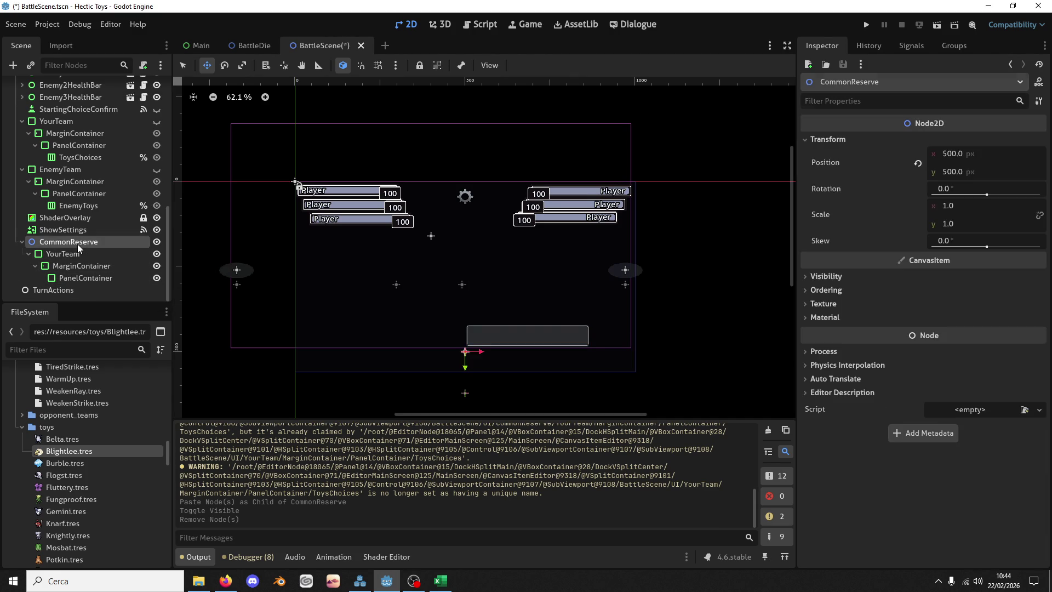
{"action": "left_click", "coordinate": [77, 253]}
{"action": "scroll", "coordinate": [500, 350], "scroll_direction": "up", "scroll_amount": 5}
{"action": "left_click_drag", "start_coordinate": [531, 335], "coordinate": [425, 362]}
{"action": "left_click_drag", "start_coordinate": [78, 249], "coordinate": [78, 237]}
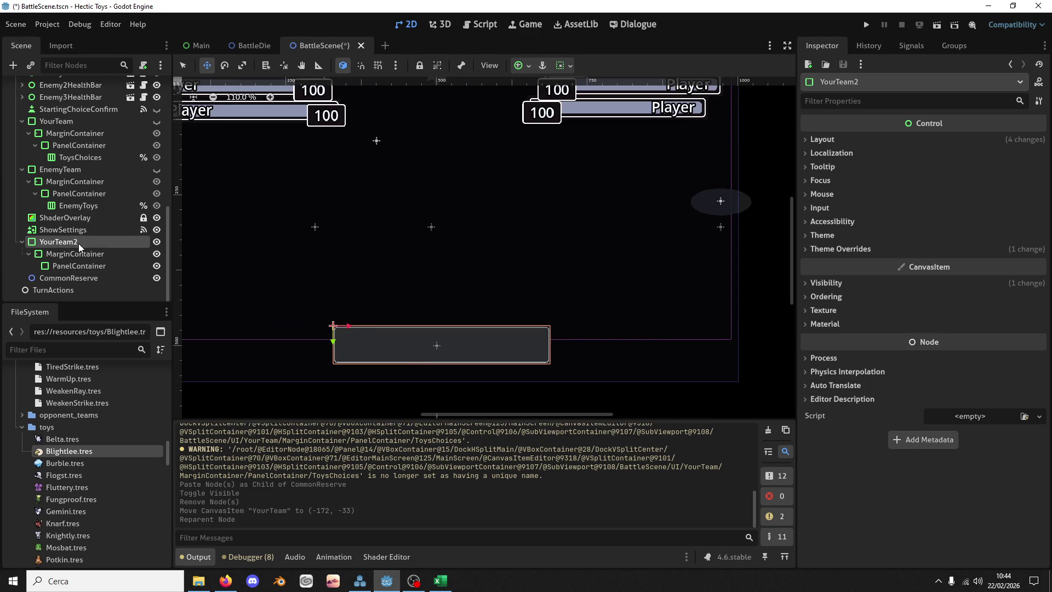
Step: Rename the copied panel CommonReserveBg
{"action": "double_click", "coordinate": [126, 239]}
{"action": "type", "text": "Dic"}
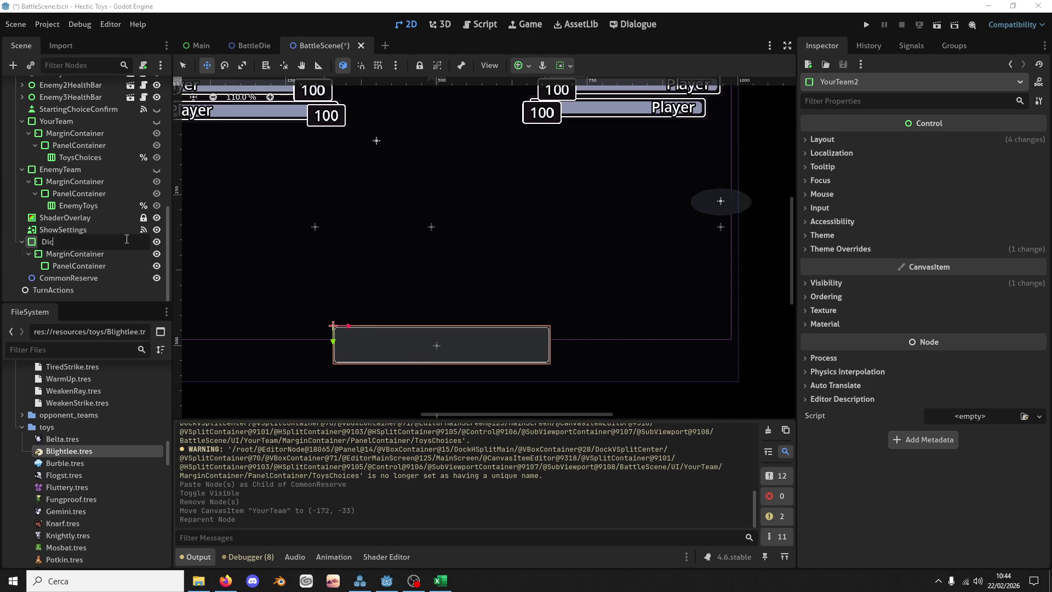
{"action": "key", "text": "ctrl+a"}
{"action": "type", "text": "CommonDic"}
{"action": "type", "text": "ePoolUUUI"}
{"action": "key", "text": "BackSpace"}
{"action": "key", "text": "BackSpace"}
{"action": "key", "text": "BackSpace"}
{"action": "type", "text": "ReserveBg"}
{"action": "key", "text": "Return"}
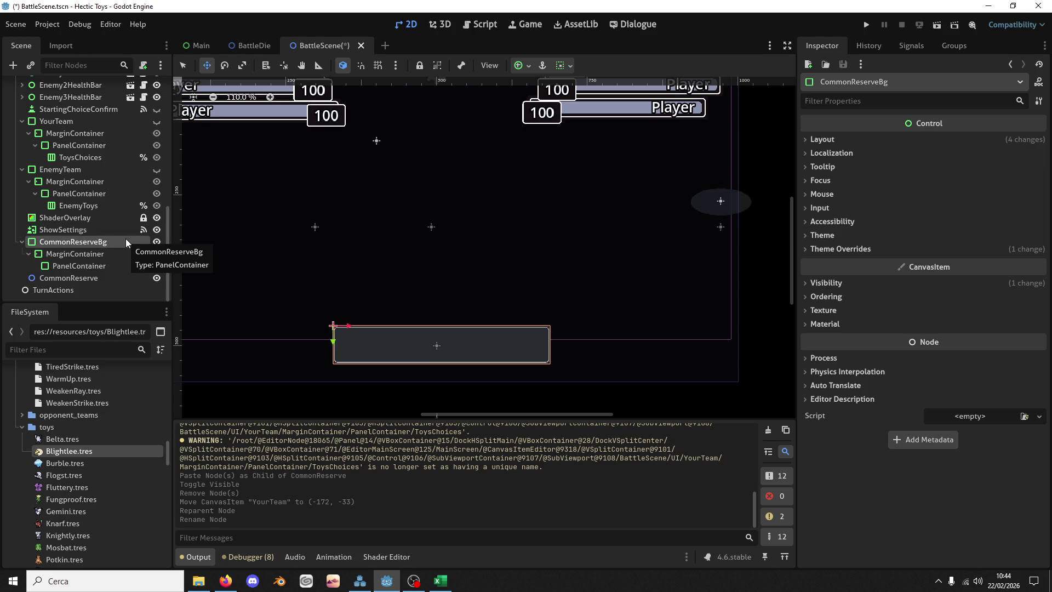
Step: Nudge CommonReserveBg to (323, 467) and duplicate it as CommonReserveBg2
{"action": "left_click_drag", "start_coordinate": [462, 340], "coordinate": [460, 342]}
{"action": "scroll", "coordinate": [455, 340], "scroll_direction": "down", "scroll_amount": 5}
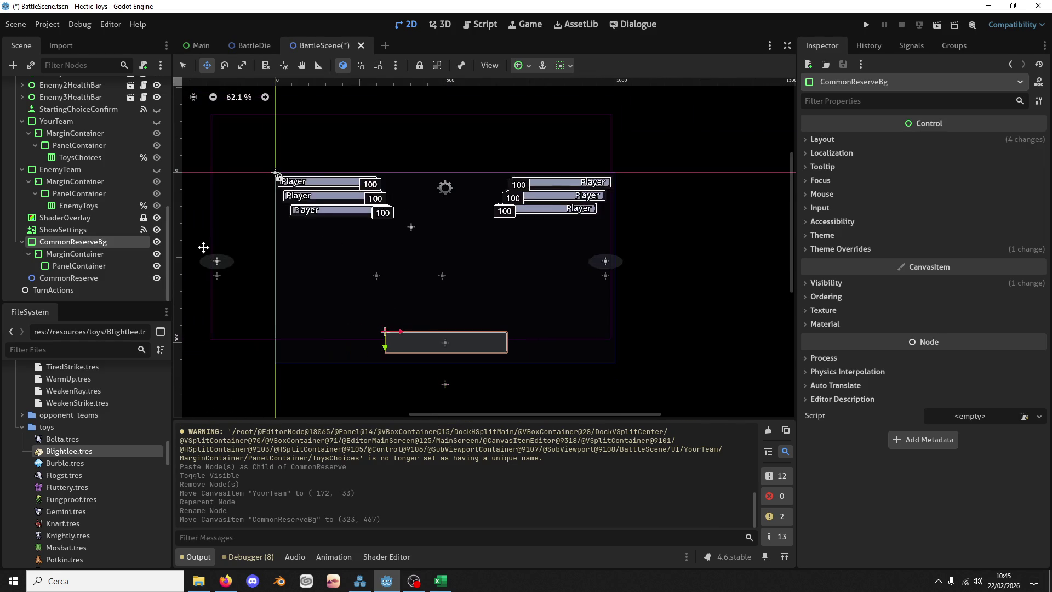
{"action": "key", "text": "ctrl+d"}
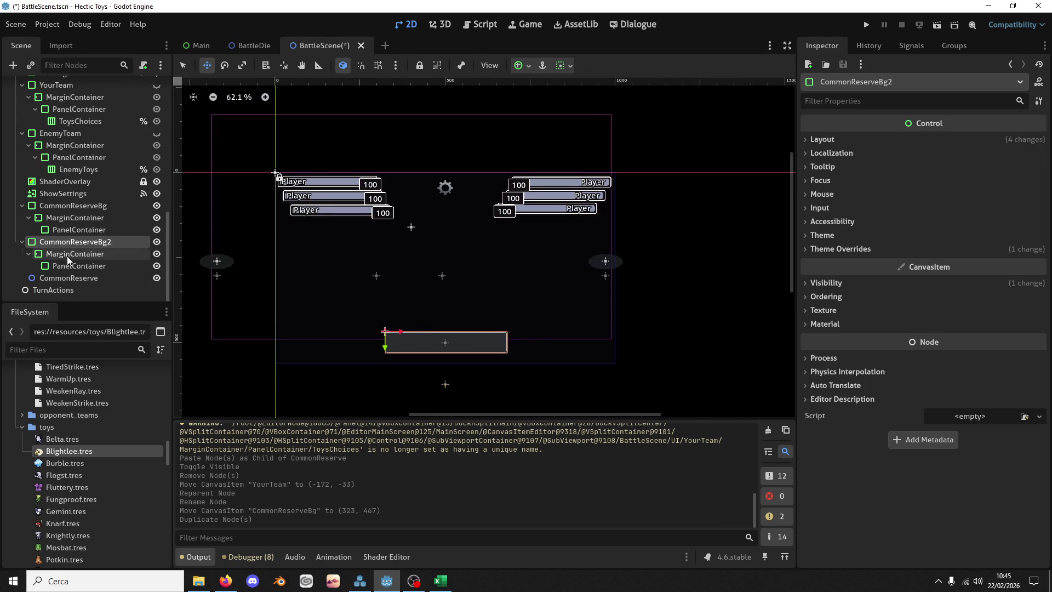
Step: Move CommonReserveBg2 left and shrink it to about 120 px wide
{"action": "left_click_drag", "start_coordinate": [420, 335], "coordinate": [304, 330]}
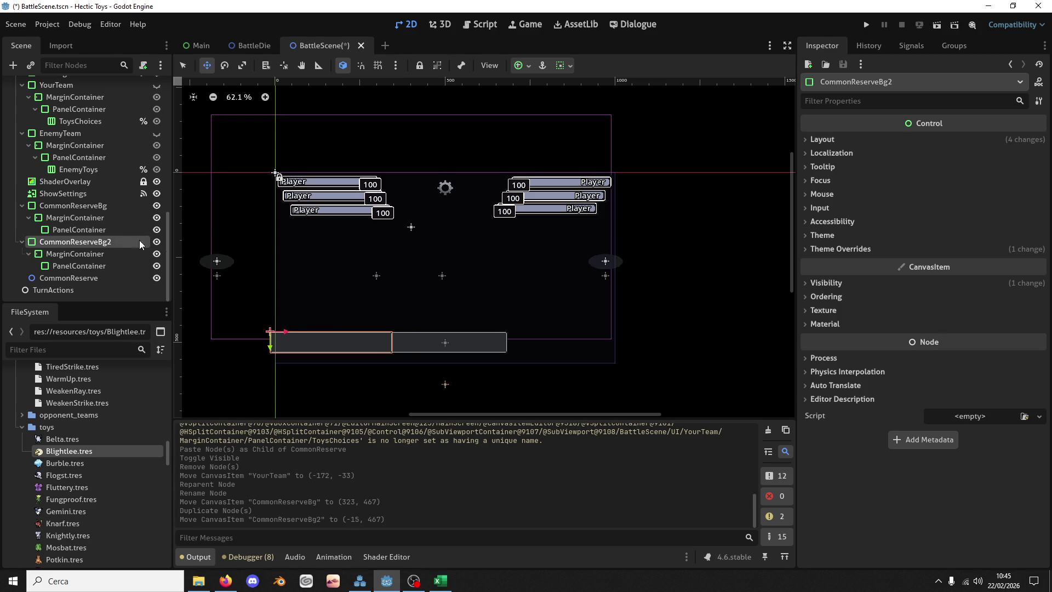
{"action": "left_click", "coordinate": [838, 138]}
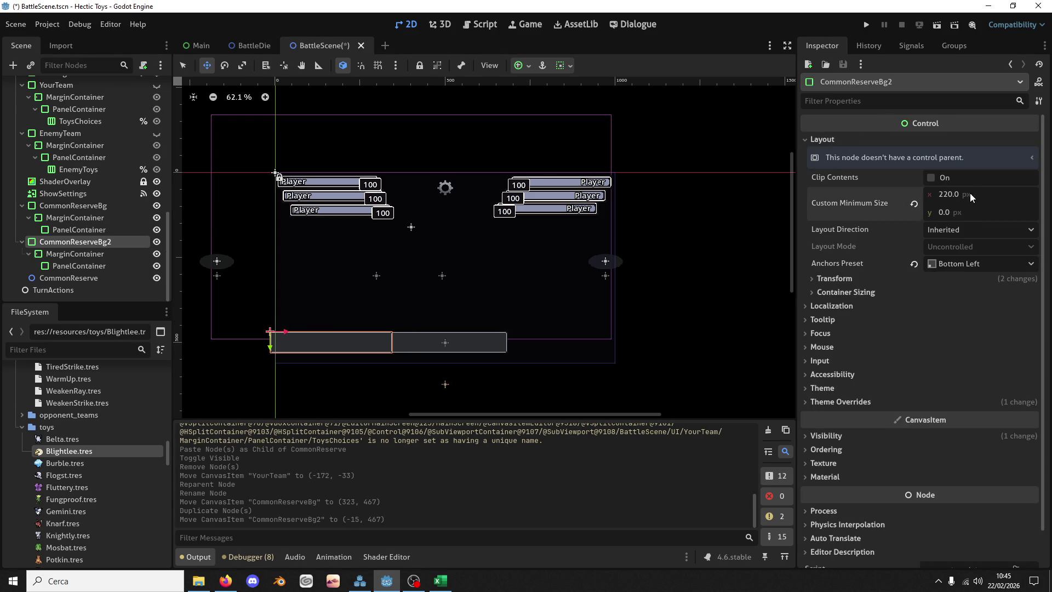
{"action": "type", "text": "18"}
{"action": "type", "text": "20"}
{"action": "key", "text": "Return"}
{"action": "left_click", "coordinate": [183, 66]}
{"action": "mouse_move", "coordinate": [392, 343]}
{"action": "left_mouse_down"}
{"action": "mouse_move", "coordinate": [286, 336]}
{"action": "mouse_move", "coordinate": [342, 342]}
{"action": "left_mouse_up"}
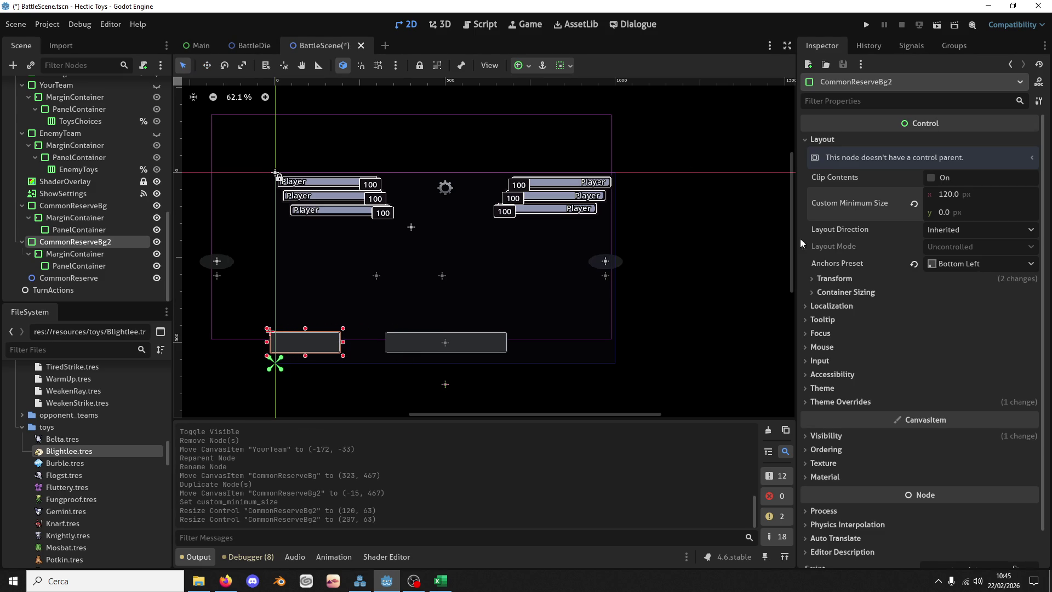
Step: Set its minimum width to 240 and place it at (24, 467) beside CommonReserveBg
{"action": "left_click", "coordinate": [965, 195]}
{"action": "type", "text": "24"}
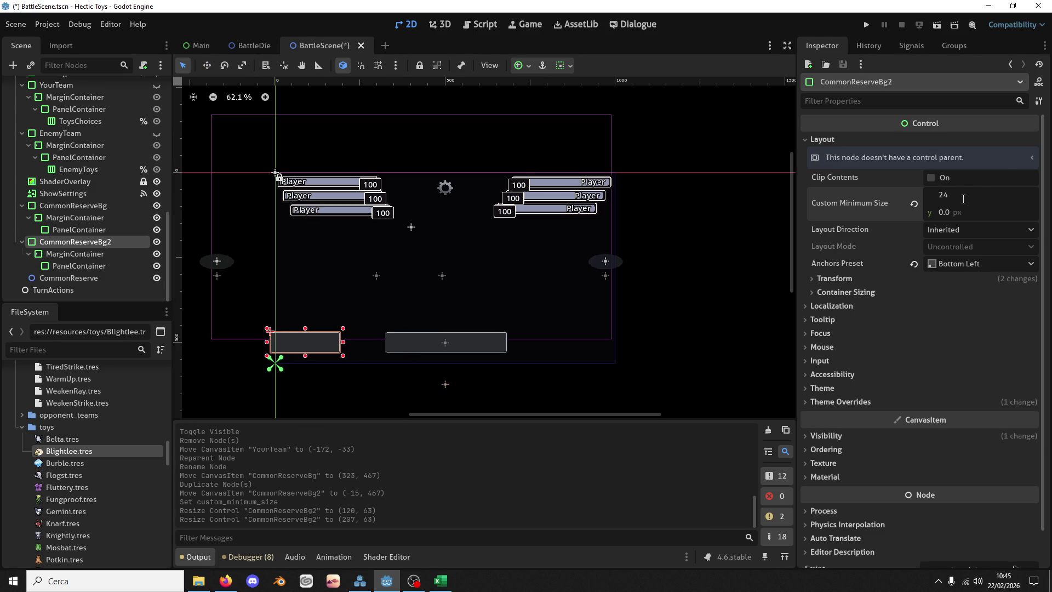
{"action": "type", "text": "0"}
{"action": "key", "text": "Return"}
{"action": "left_click", "coordinate": [207, 65]}
{"action": "mouse_move", "coordinate": [297, 335]}
{"action": "left_mouse_down"}
{"action": "mouse_move", "coordinate": [329, 336]}
{"action": "mouse_move", "coordinate": [305, 333]}
{"action": "left_mouse_up"}
{"action": "scroll", "coordinate": [319, 348], "scroll_direction": "up", "scroll_amount": 3}
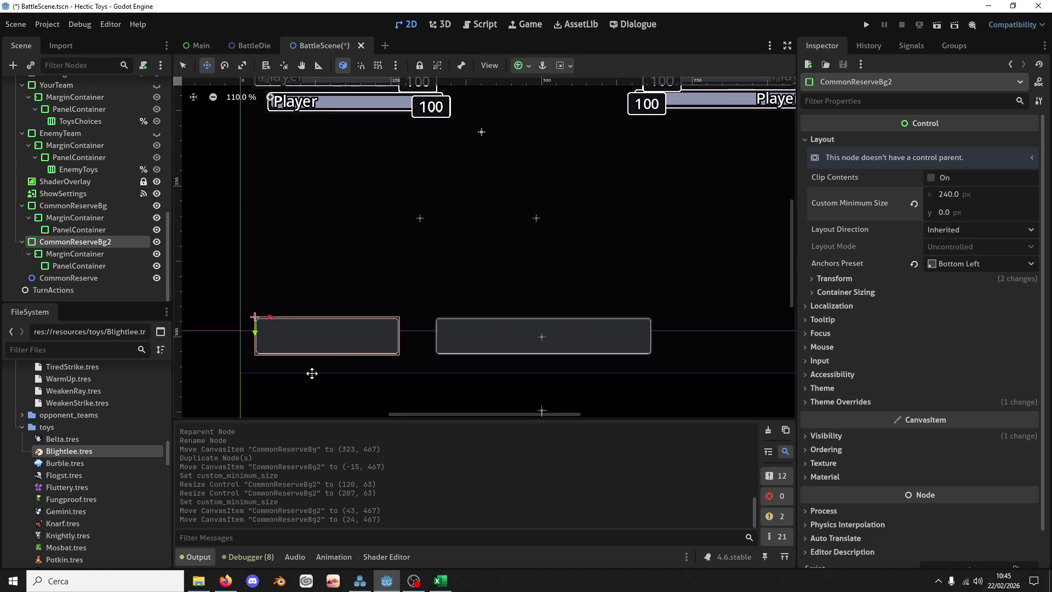
{"action": "scroll", "coordinate": [404, 343], "scroll_direction": "right", "scroll_amount": 2}
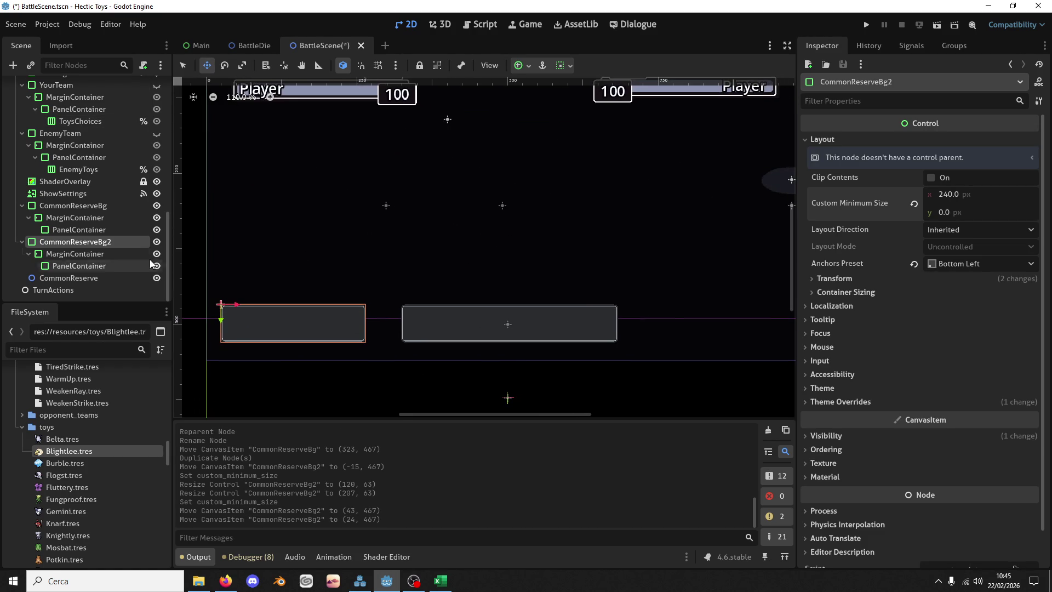
Step: Rename CommonReserveBg2 to PlayerReserve, duplicate it and drag the copy right of CommonReserveBg
{"action": "double_click", "coordinate": [83, 242]}
{"action": "type", "text": "PlayerDiceP"}
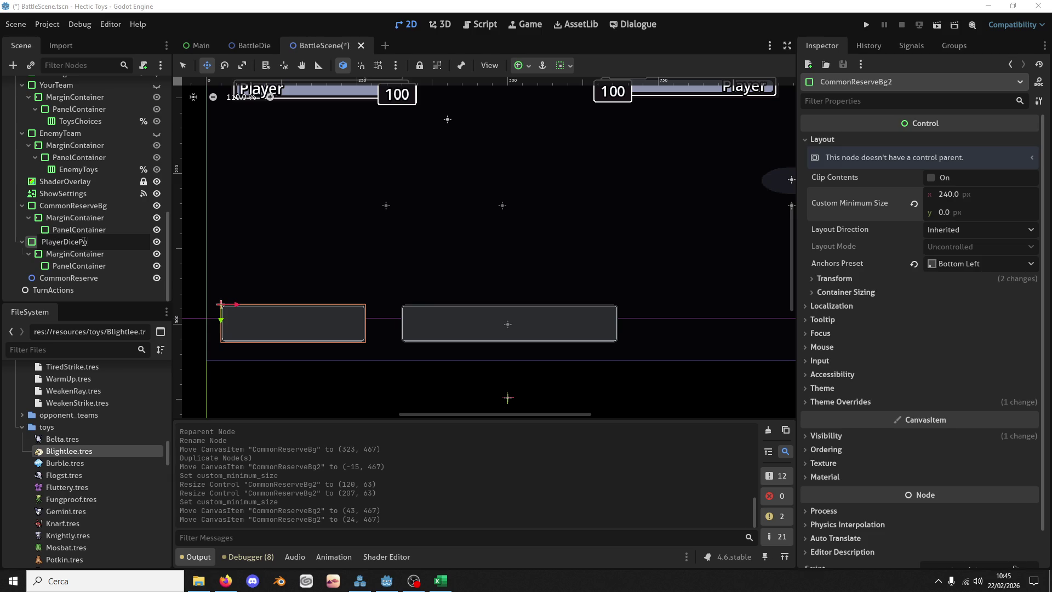
{"action": "key", "text": "BackSpace"}
{"action": "key", "text": "BackSpace"}
{"action": "key", "text": "BackSpace"}
{"action": "type", "text": "R"}
{"action": "key", "text": "Return"}
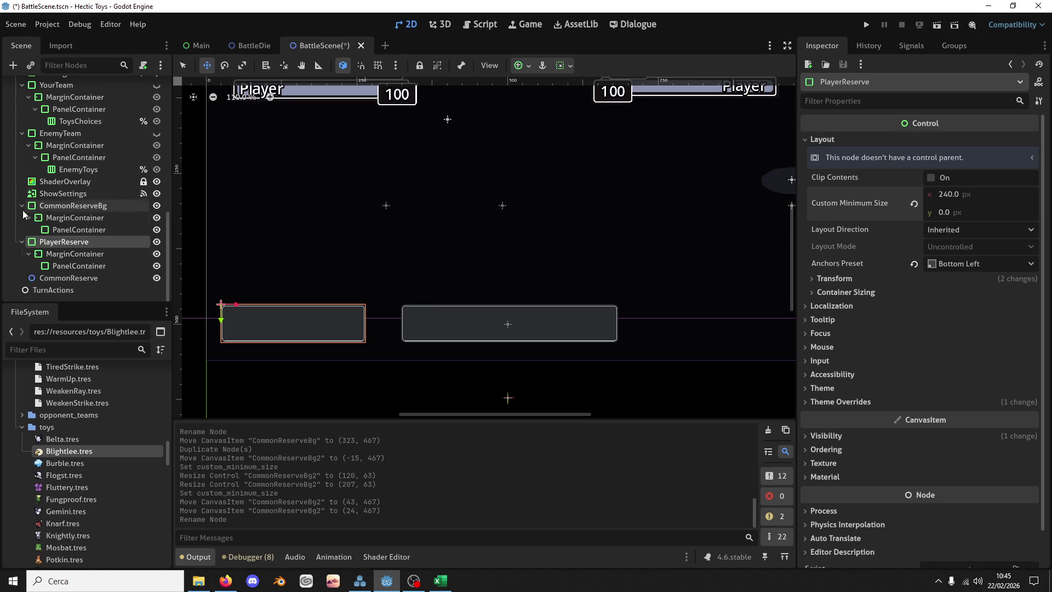
{"action": "key", "text": "ctrl+d"}
{"action": "mouse_move", "coordinate": [294, 372]}
{"action": "left_mouse_down"}
{"action": "mouse_move", "coordinate": [653, 359]}
{"action": "mouse_move", "coordinate": [679, 345]}
{"action": "mouse_move", "coordinate": [554, 347]}
{"action": "mouse_move", "coordinate": [581, 349]}
{"action": "left_mouse_up"}
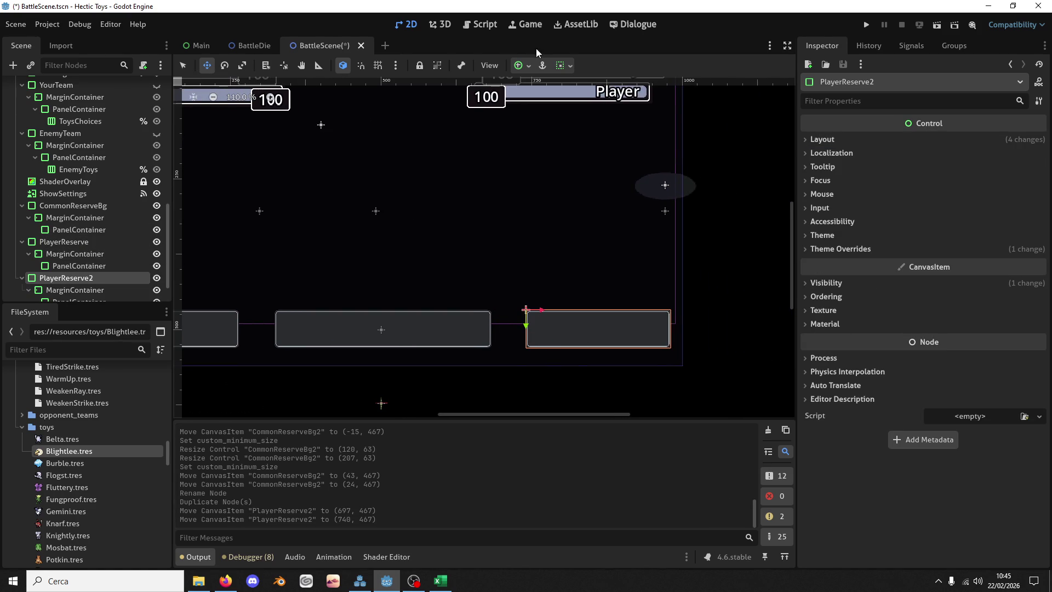
Step: Anchor the PlayerReserve2 copy bottom-right and nudge it up and left
{"action": "left_click", "coordinate": [525, 66]}
{"action": "left_click", "coordinate": [571, 149]}
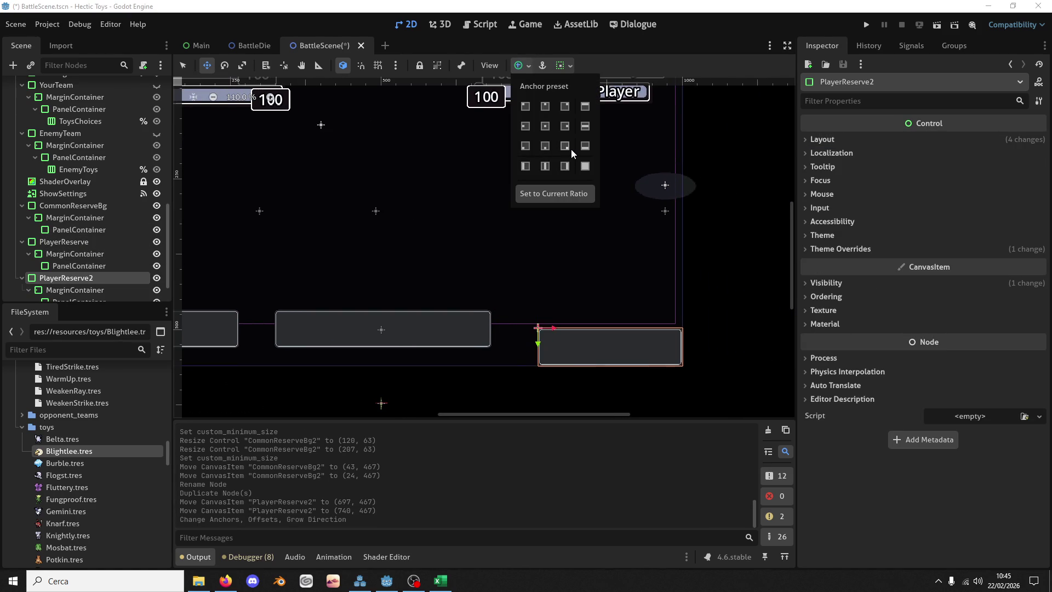
{"action": "left_click", "coordinate": [663, 319]}
{"action": "key", "text": "Up"}
{"action": "key", "text": "Up"}
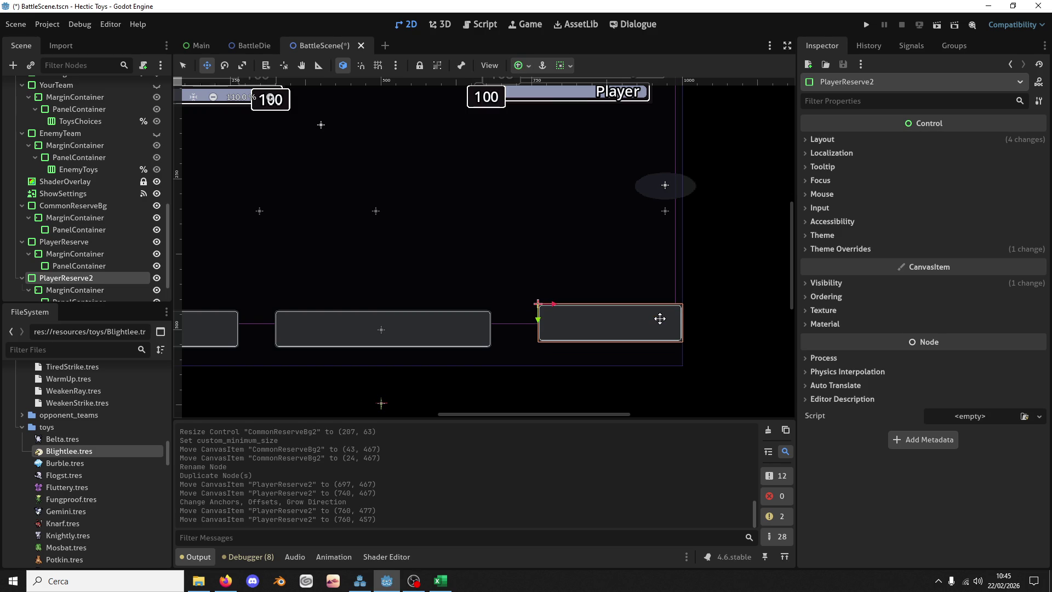
{"action": "key", "text": "Left"}
{"action": "key", "text": "Left"}
{"action": "scroll", "coordinate": [462, 287], "scroll_direction": "left", "scroll_amount": 5}
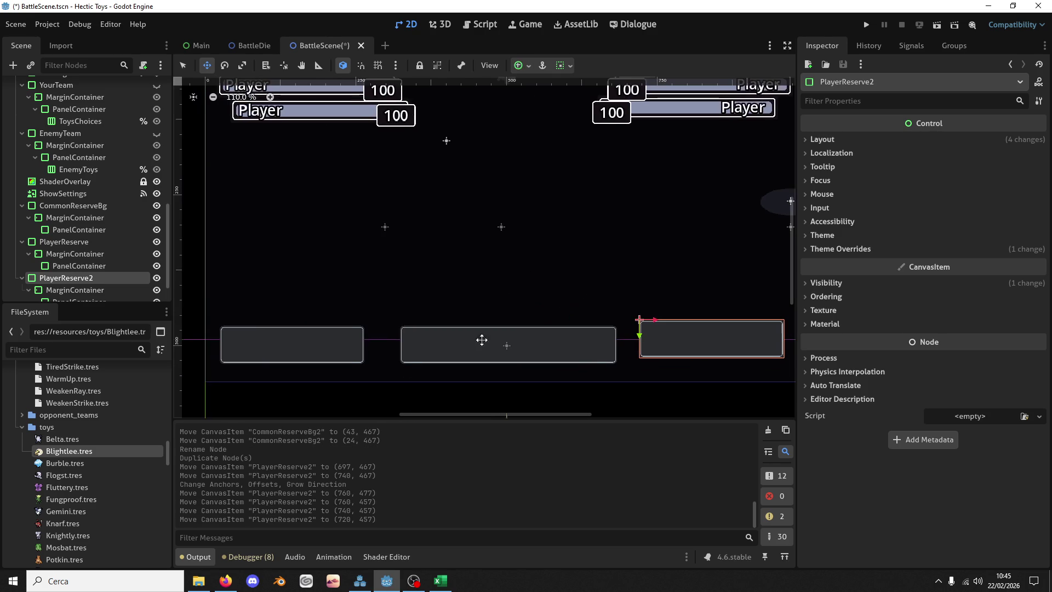
{"action": "scroll", "coordinate": [88, 271], "scroll_direction": "down", "scroll_amount": 2}
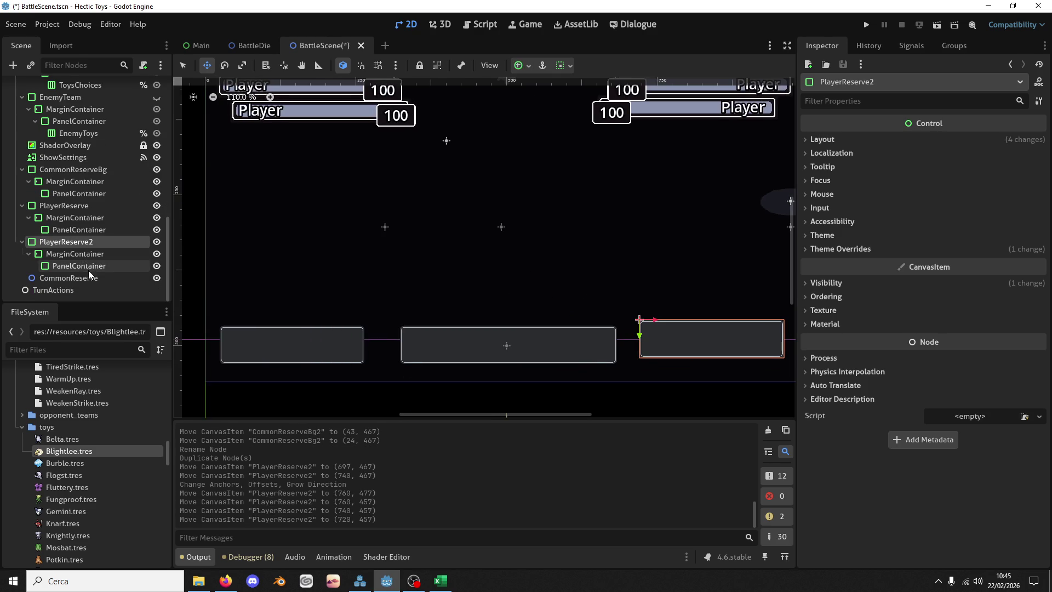
Step: Rename the copy EnemyReserve
{"action": "left_click", "coordinate": [78, 206]}
{"action": "double_click", "coordinate": [61, 242]}
{"action": "type", "text": "EnemyReserve"}
{"action": "key", "text": "Return"}
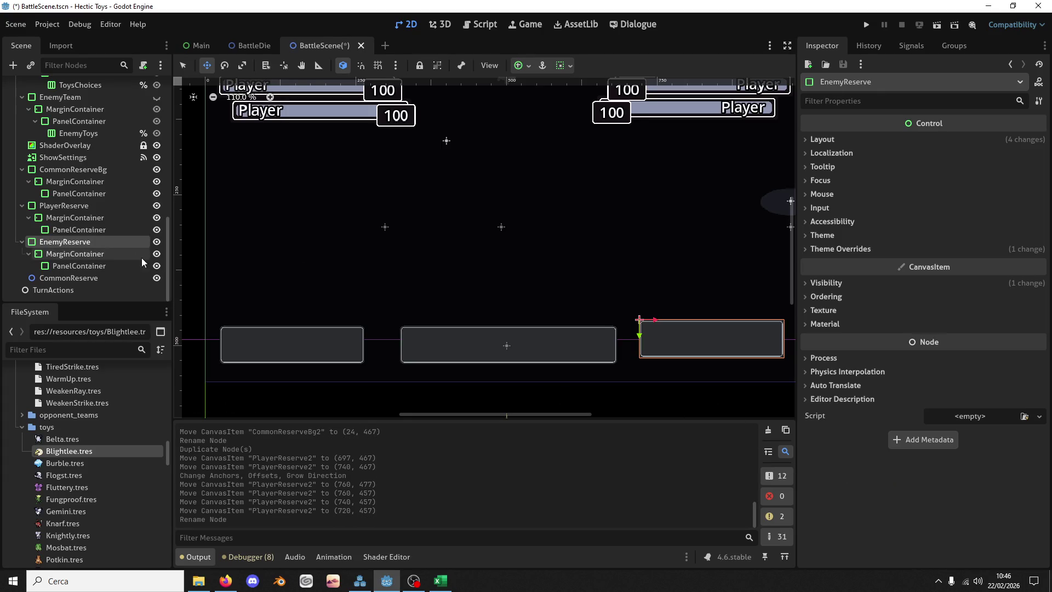
Step: Re-anchor EnemyReserve bottom-right and nudge it level with the other reserve panels
{"action": "left_click", "coordinate": [522, 66]}
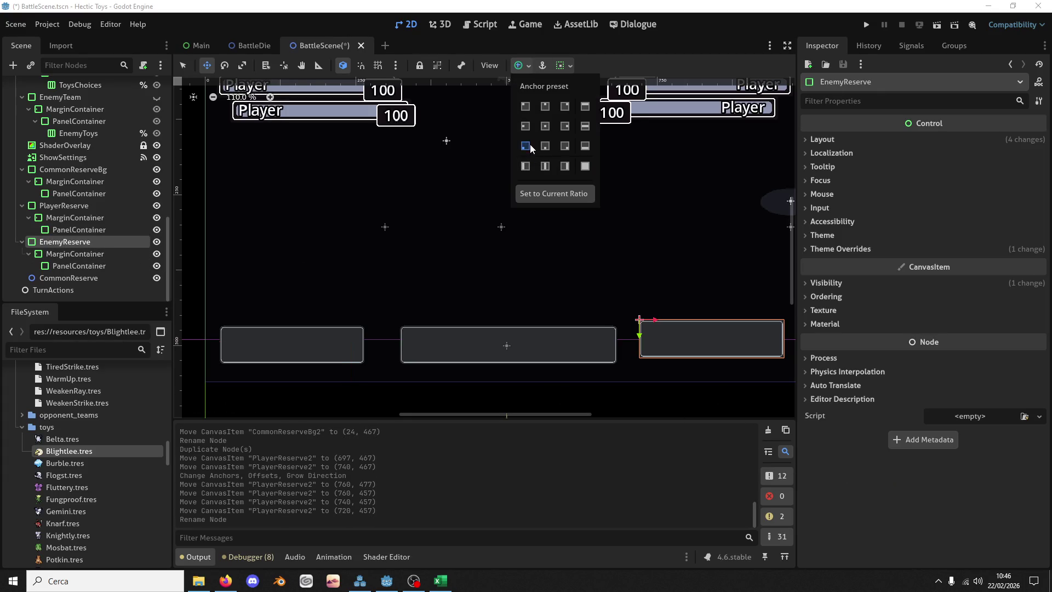
{"action": "left_click", "coordinate": [527, 146]}
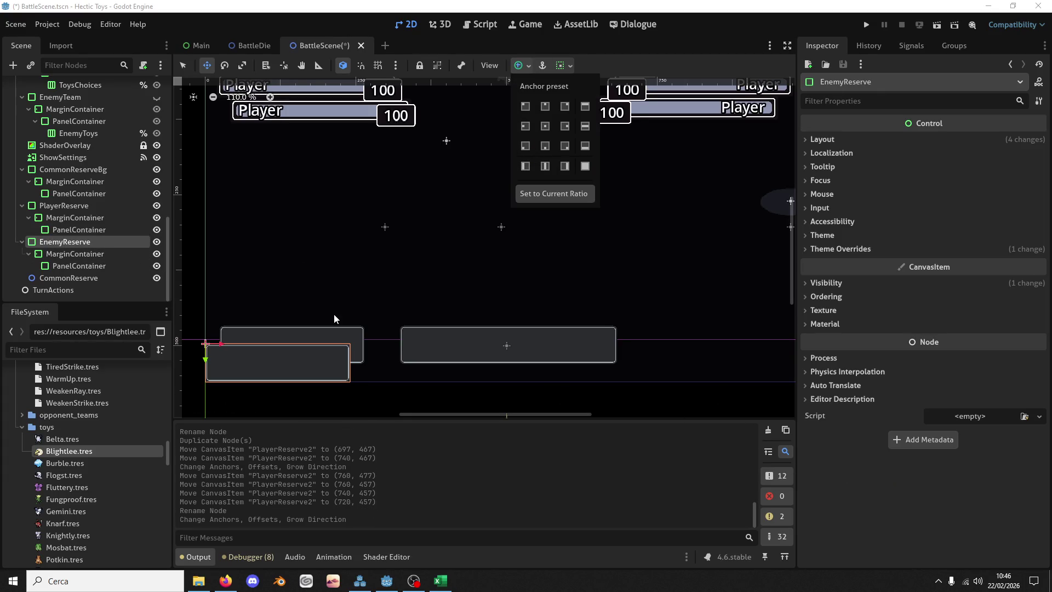
{"action": "left_click", "coordinate": [380, 307]}
{"action": "key", "text": "ctrl+z"}
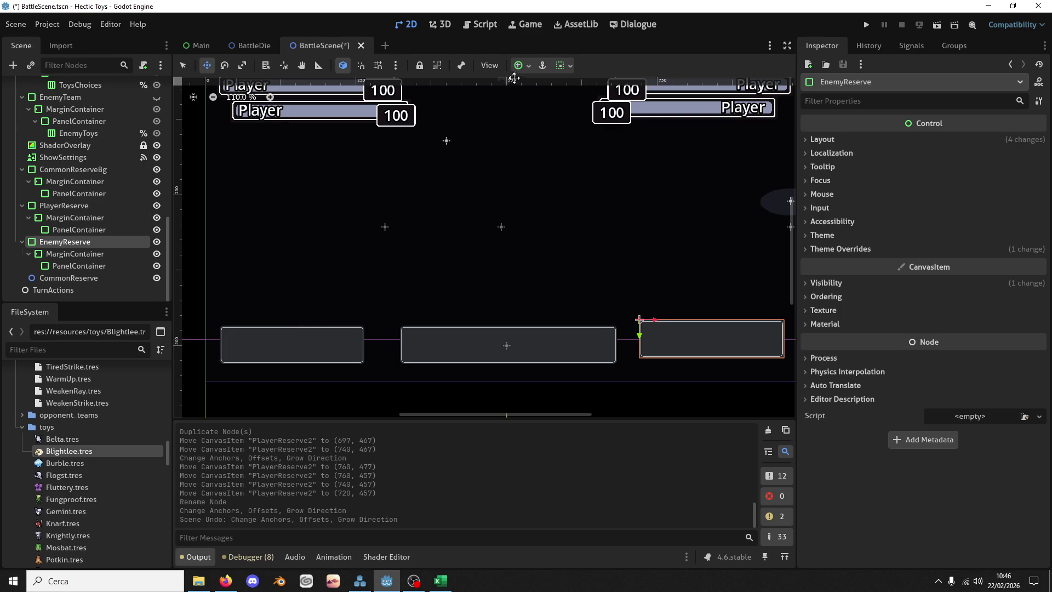
{"action": "left_click", "coordinate": [521, 66]}
{"action": "left_click", "coordinate": [564, 145]}
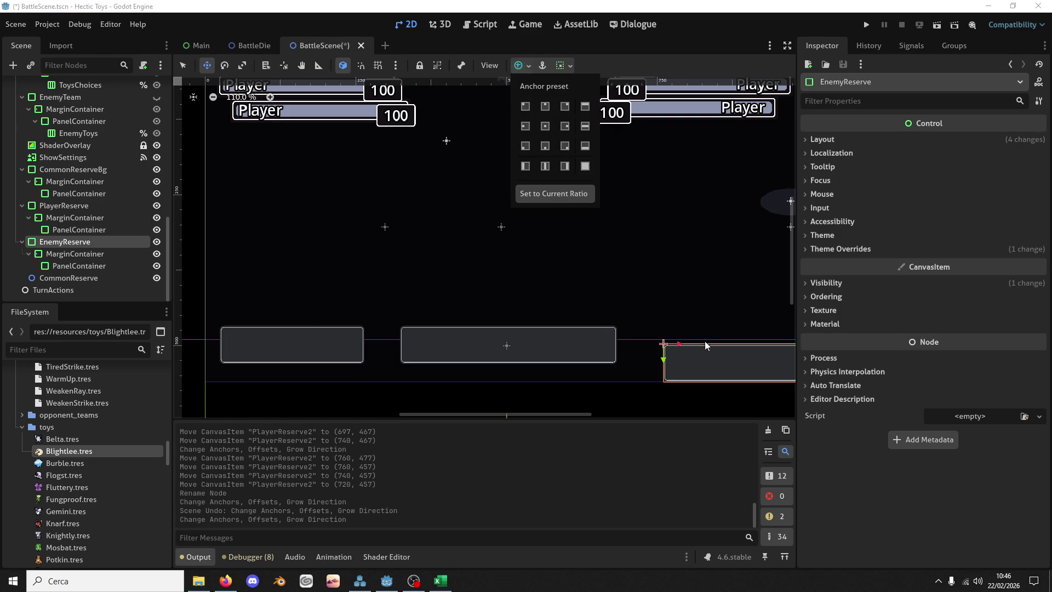
{"action": "key", "text": "Left"}
{"action": "key", "text": "Up"}
{"action": "key", "text": "Left"}
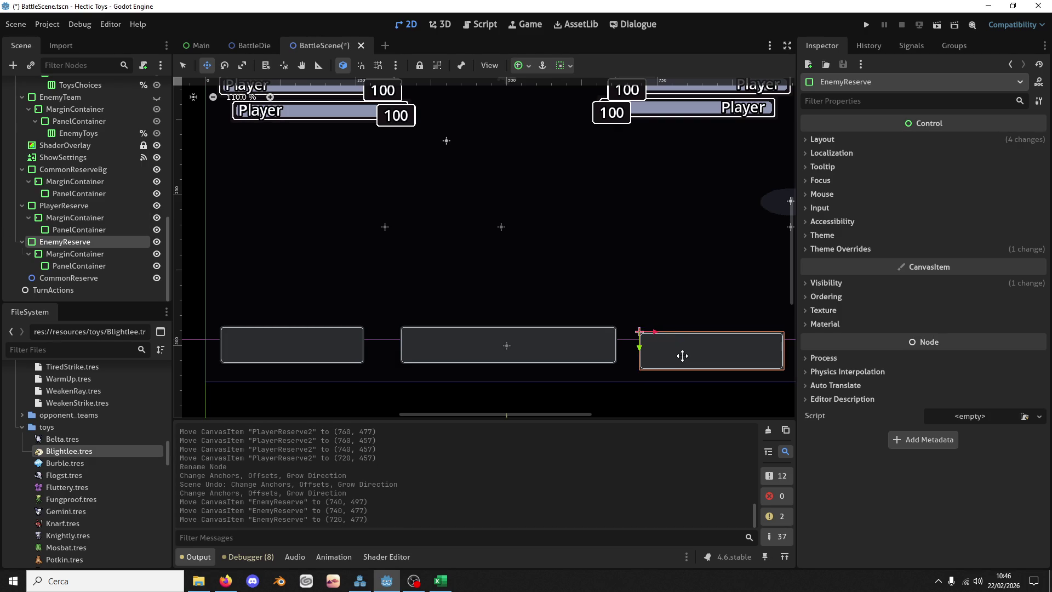
{"action": "key", "text": "Up"}
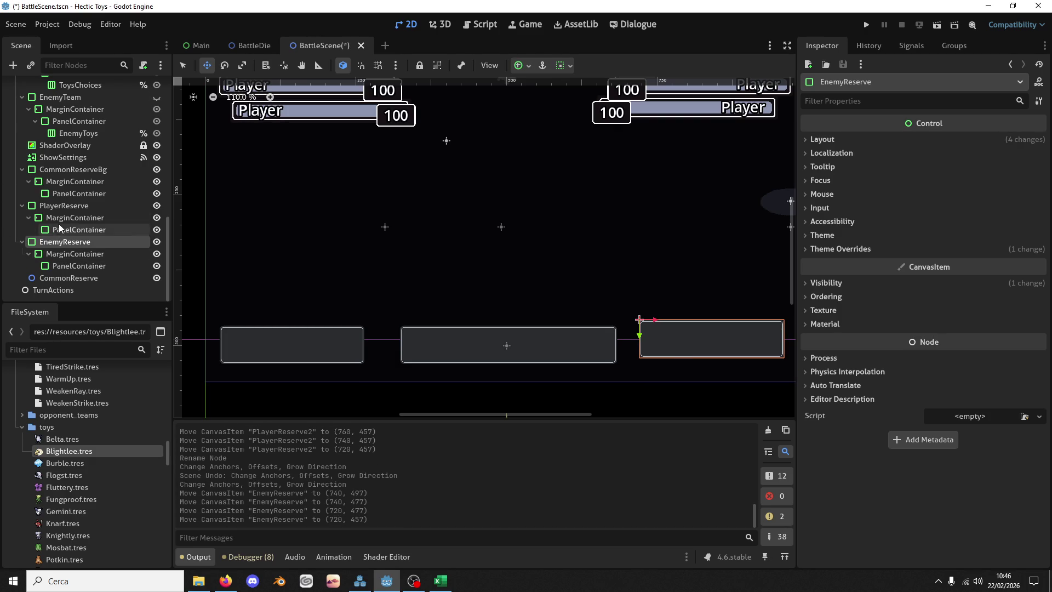
{"action": "left_click", "coordinate": [58, 205]}
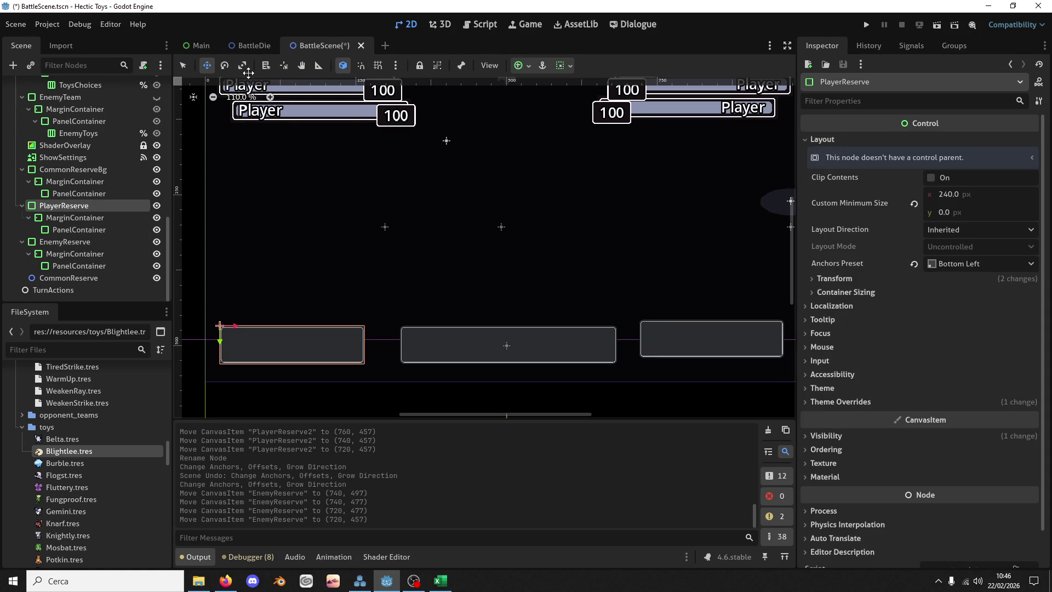
Step: Anchor PlayerReserve bottom-left and nudge it into place at (40, 457)
{"action": "left_click", "coordinate": [520, 66]}
{"action": "left_click", "coordinate": [524, 147]}
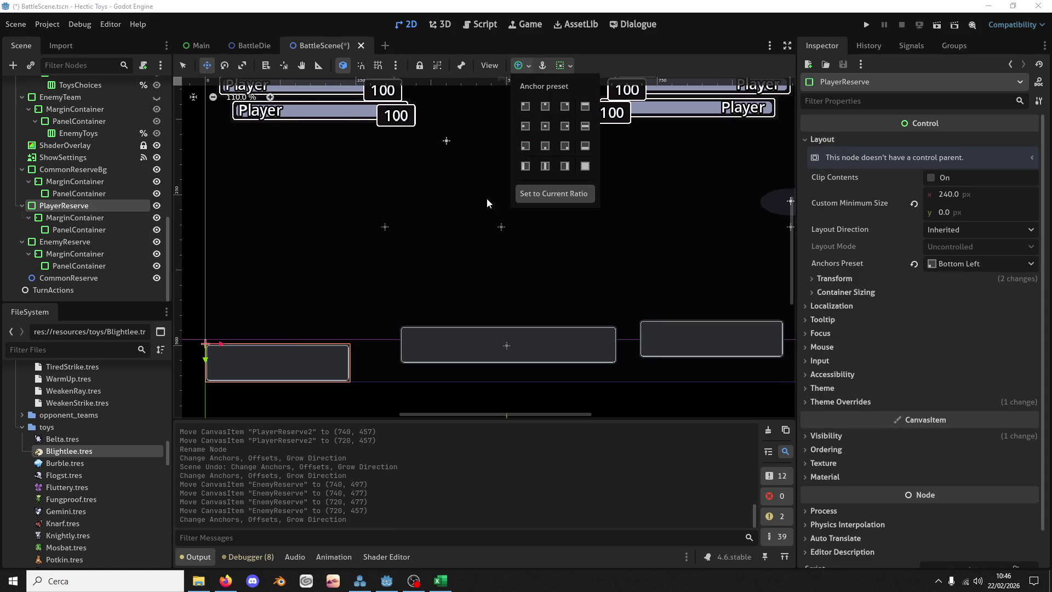
{"action": "key", "text": "Up"}
{"action": "key", "text": "Up"}
{"action": "key", "text": "Right"}
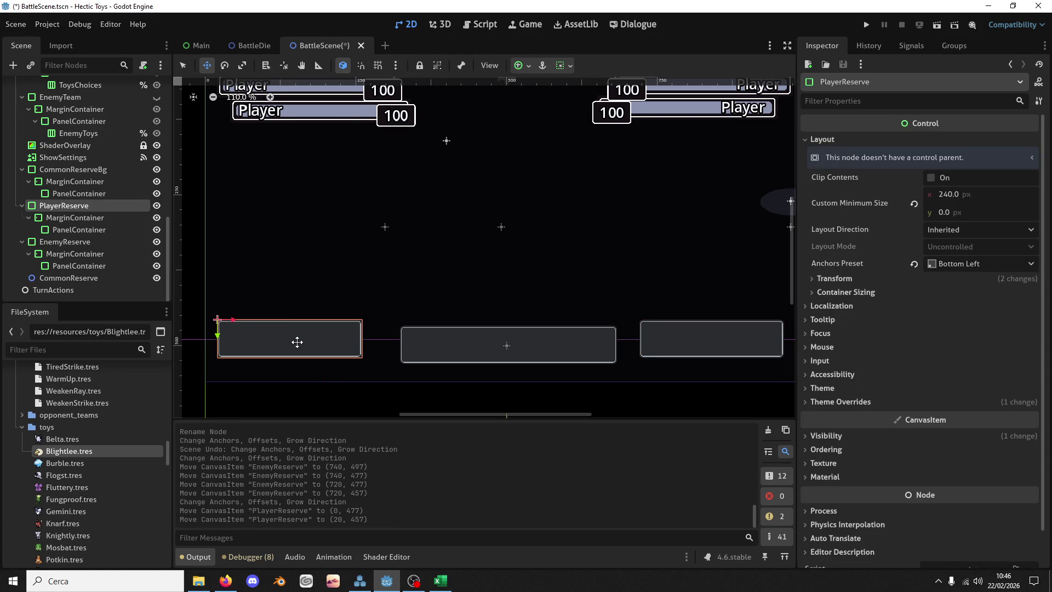
{"action": "key", "text": "Right"}
{"action": "scroll", "coordinate": [349, 323], "scroll_direction": "down", "scroll_amount": 7}
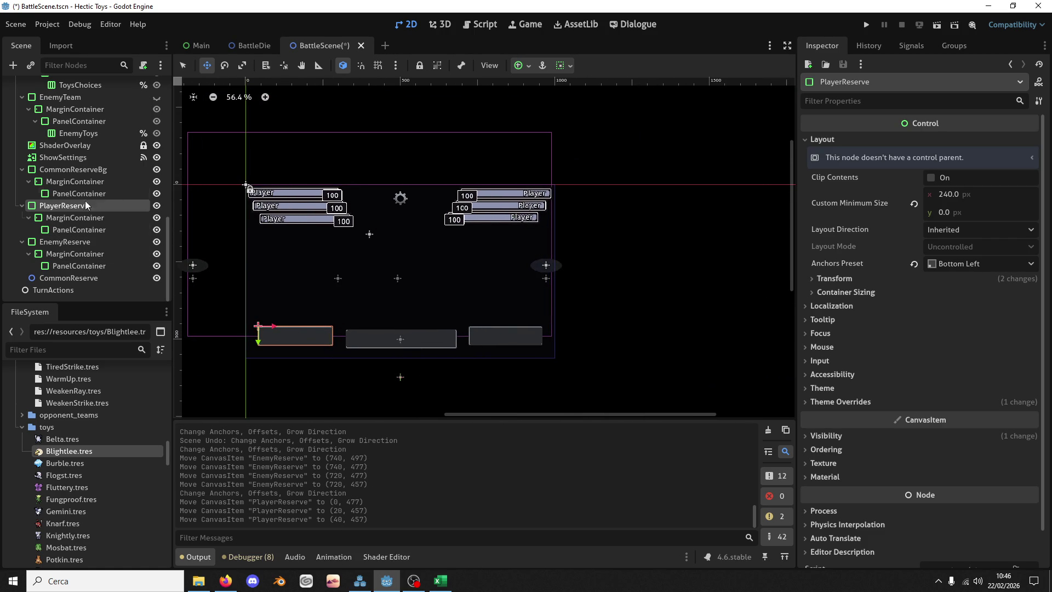
Step: Anchor CommonReserveBg centre-bottom, raise it to (320, 457) and save the scene
{"action": "left_click", "coordinate": [87, 172]}
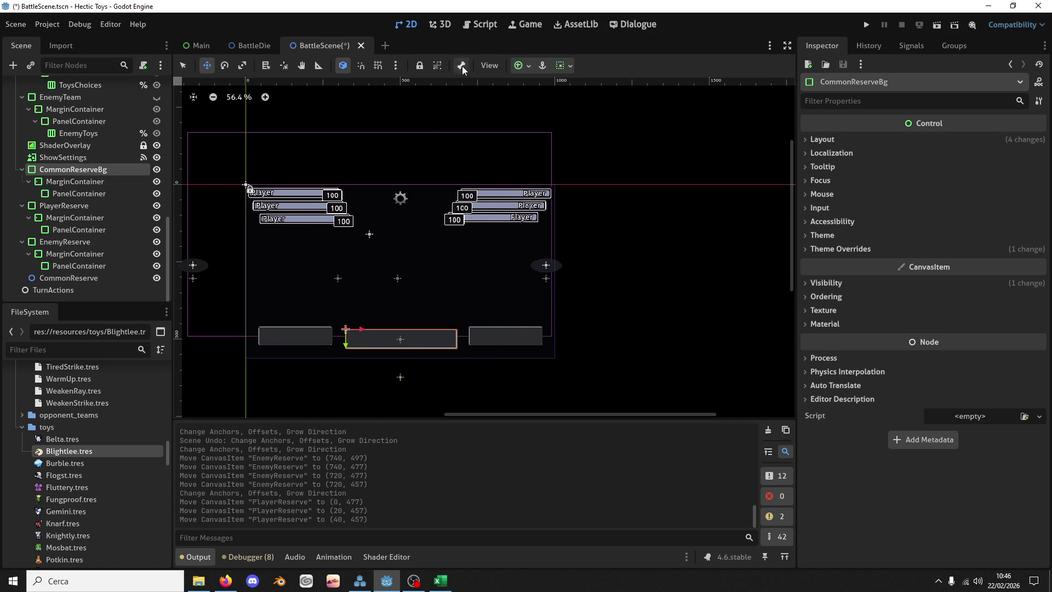
{"action": "left_click", "coordinate": [530, 65]}
{"action": "left_click", "coordinate": [544, 147]}
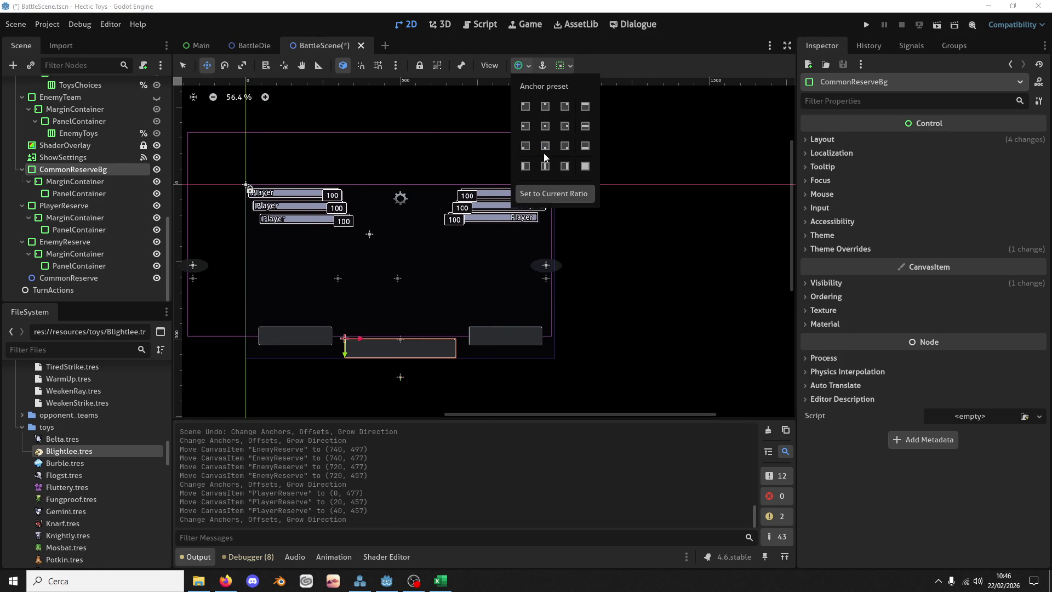
{"action": "left_click", "coordinate": [398, 341]}
{"action": "key", "text": "Up"}
{"action": "key", "text": "Up"}
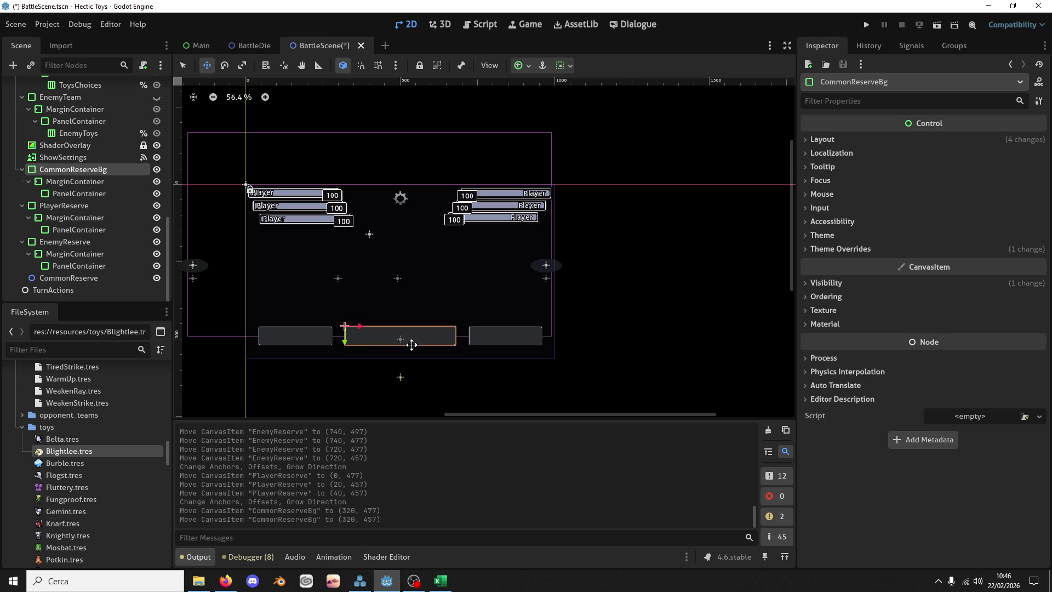
{"action": "key", "text": "ctrl+s"}
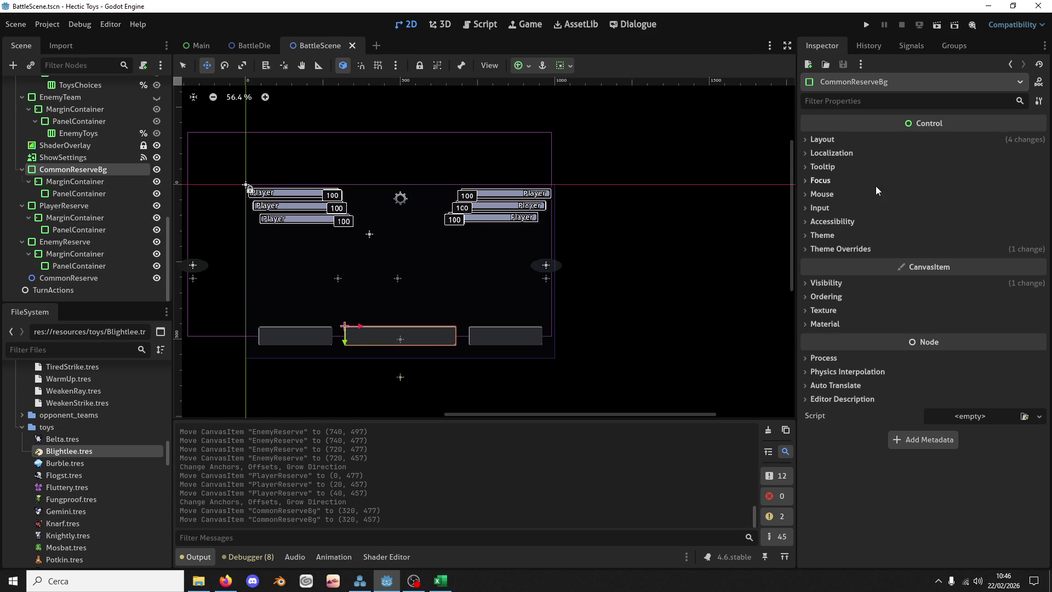
Step: Check CommonReserveBg's layout size and position values, then select CommonReserve
{"action": "left_click", "coordinate": [909, 153]}
{"action": "left_click", "coordinate": [896, 136]}
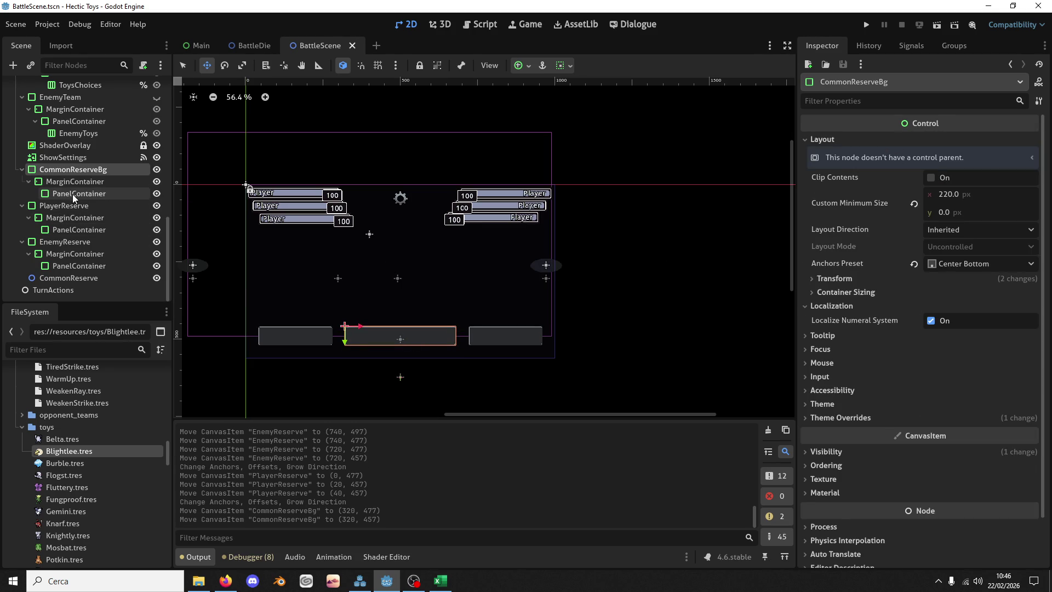
{"action": "left_click", "coordinate": [873, 283]}
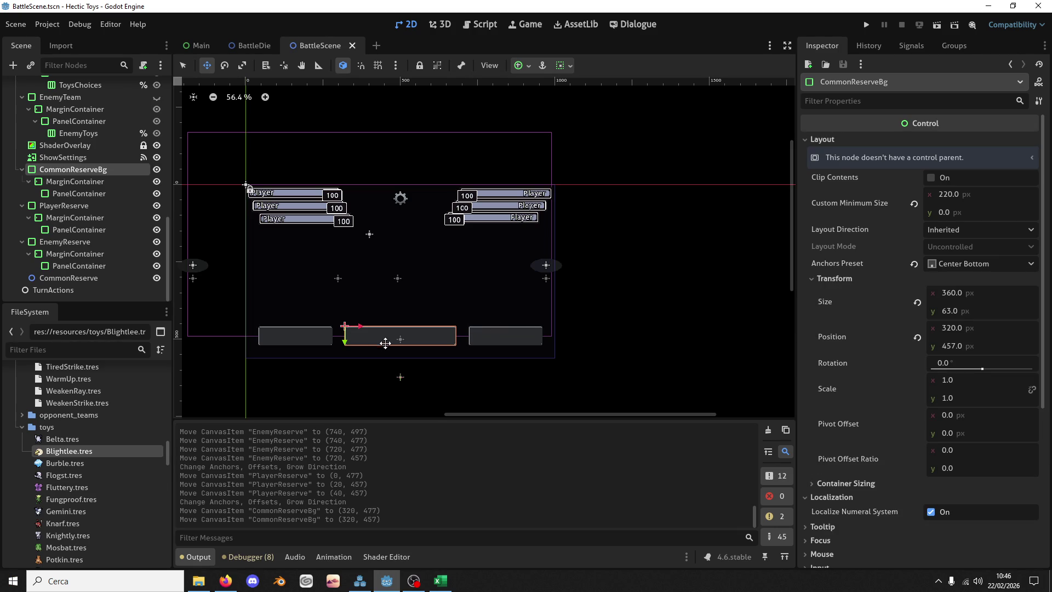
{"action": "left_click", "coordinate": [65, 276]}
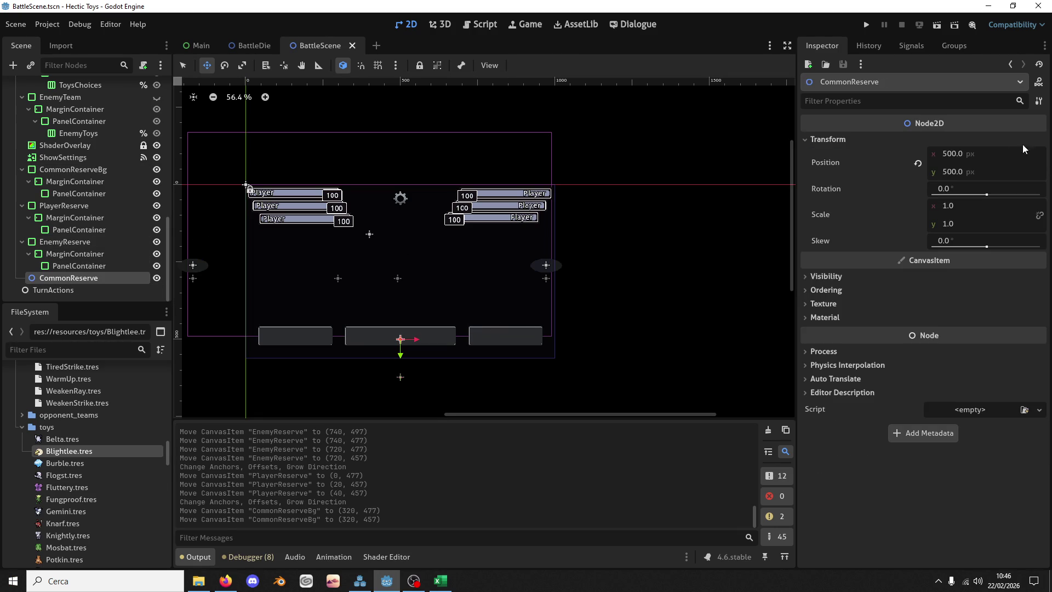
Step: Move CommonReserve up to (500, 489) and save the scene
{"action": "key", "text": "f"}
{"action": "scroll", "coordinate": [442, 333], "scroll_direction": "up", "scroll_amount": 3}
{"action": "left_click_drag", "start_coordinate": [441, 331], "coordinate": [423, 320]}
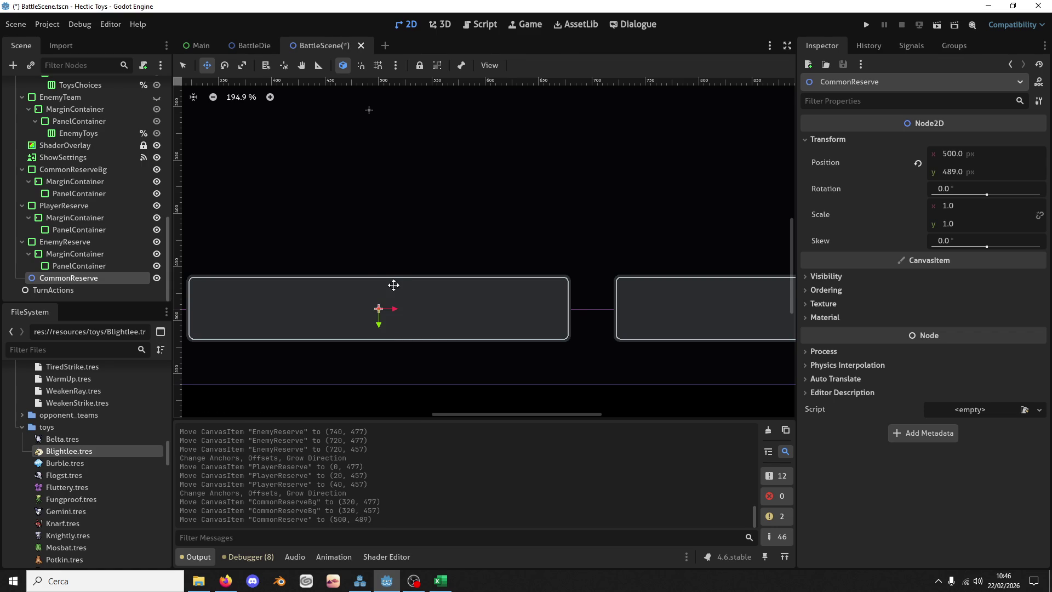
{"action": "left_click_drag", "start_coordinate": [392, 284], "coordinate": [460, 288]}
{"action": "key", "text": "ctrl+s"}
Step: Duplicate CommonReserve and place the copy, CommonReserve2, at (156, 489)
{"action": "key", "text": "ctrl+d"}
{"action": "mouse_move", "coordinate": [460, 333]}
{"action": "left_mouse_down"}
{"action": "mouse_move", "coordinate": [209, 359]}
{"action": "mouse_move", "coordinate": [514, 393]}
{"action": "mouse_move", "coordinate": [274, 382]}
{"action": "mouse_move", "coordinate": [406, 386]}
{"action": "mouse_move", "coordinate": [324, 347]}
{"action": "left_mouse_up"}
{"action": "scroll", "coordinate": [407, 385], "scroll_direction": "down", "scroll_amount": 3}
{"action": "double_click", "coordinate": [89, 292]}
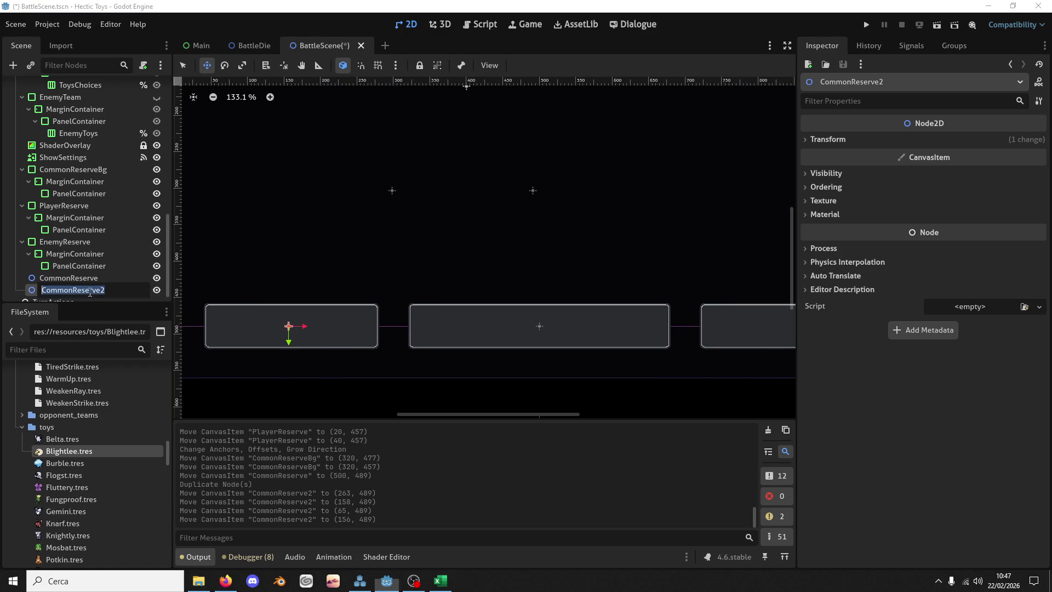
Step: Rename the reserve panel nodes to PlayerReserveBg and EnemyReserveBg
{"action": "left_click", "coordinate": [90, 205]}
{"action": "double_click", "coordinate": [90, 205]}
{"action": "left_click", "coordinate": [102, 204]}
{"action": "type", "text": "g"}
{"action": "key", "text": "Return"}
{"action": "left_click", "coordinate": [110, 236]}
{"action": "double_click", "coordinate": [113, 238]}
{"action": "left_click", "coordinate": [116, 240]}
{"action": "type", "text": "Bg"}
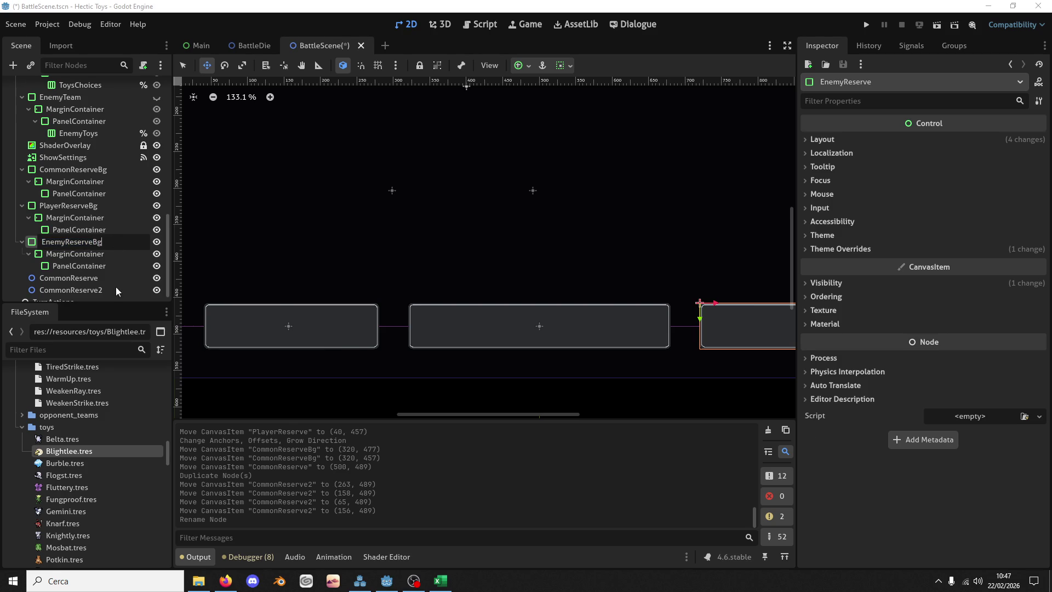
{"action": "key", "text": "Return"}
Step: Rename CommonReserve2 to PlayerReserve
{"action": "left_click", "coordinate": [103, 280]}
{"action": "left_click", "coordinate": [68, 291]}
{"action": "key", "text": "ctrl+BackSpace"}
{"action": "key", "text": "Delete"}
{"action": "type", "text": "Player"}
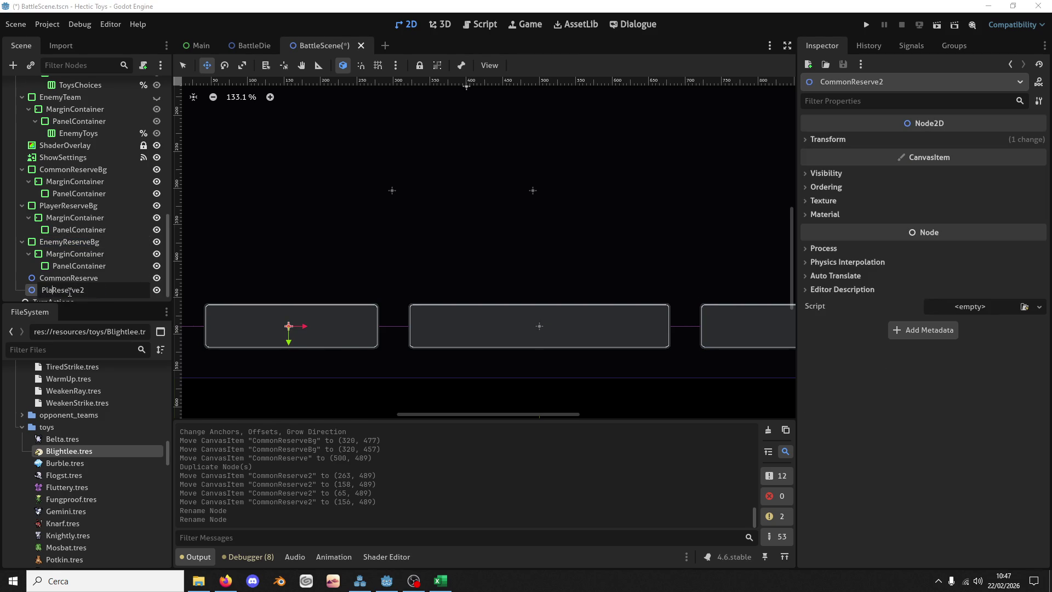
{"action": "key", "text": "Return"}
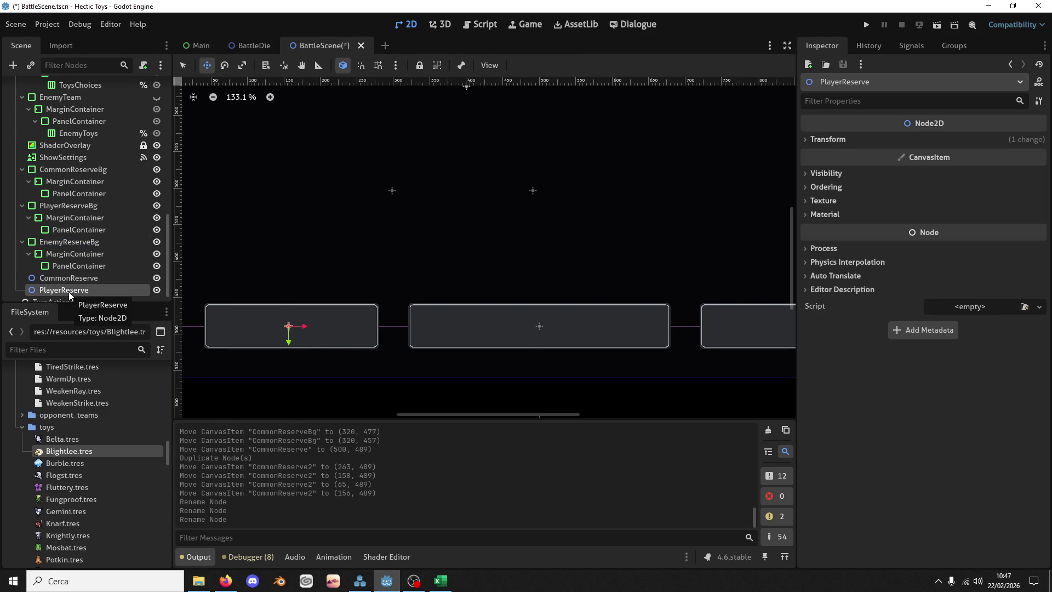
Step: Duplicate PlayerReserve as EnemyReserve, move it right to (841, 489), and save
{"action": "key", "text": "ctrl+d"}
{"action": "left_click", "coordinate": [59, 289]}
{"action": "key", "text": "BackSpace"}
{"action": "key", "text": "BackSpace"}
{"action": "key", "text": "BackSpace"}
{"action": "type", "text": "EnemyReserve2"}
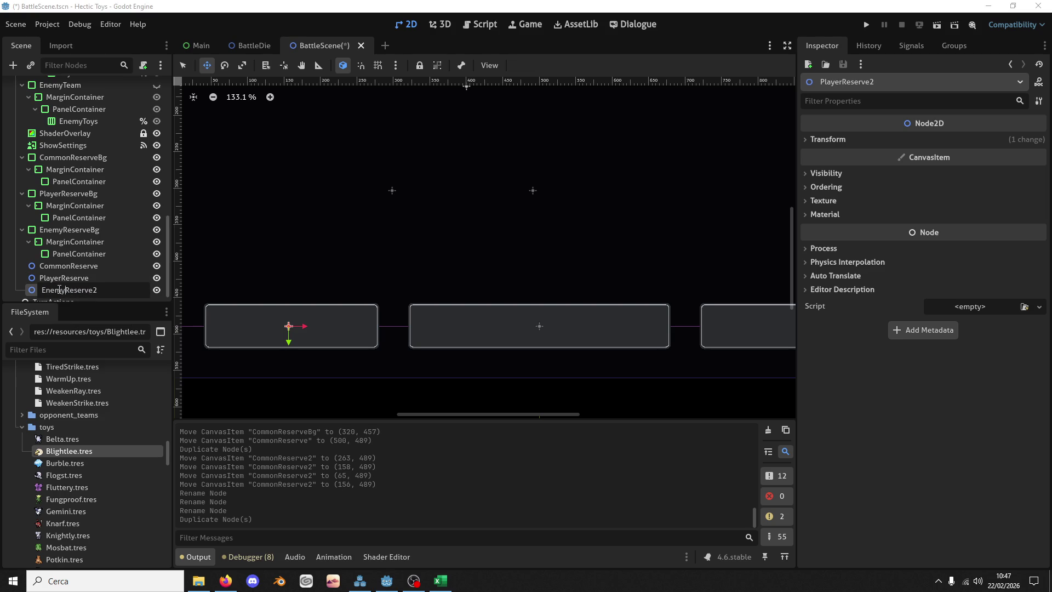
{"action": "key", "text": "BackSpace"}
{"action": "key", "text": "Return"}
{"action": "mouse_move", "coordinate": [313, 306]}
{"action": "left_mouse_down"}
{"action": "mouse_move", "coordinate": [570, 307]}
{"action": "mouse_move", "coordinate": [476, 336]}
{"action": "mouse_move", "coordinate": [579, 331]}
{"action": "mouse_move", "coordinate": [559, 336]}
{"action": "left_mouse_up"}
{"action": "scroll", "coordinate": [335, 320], "scroll_direction": "down", "scroll_amount": 8}
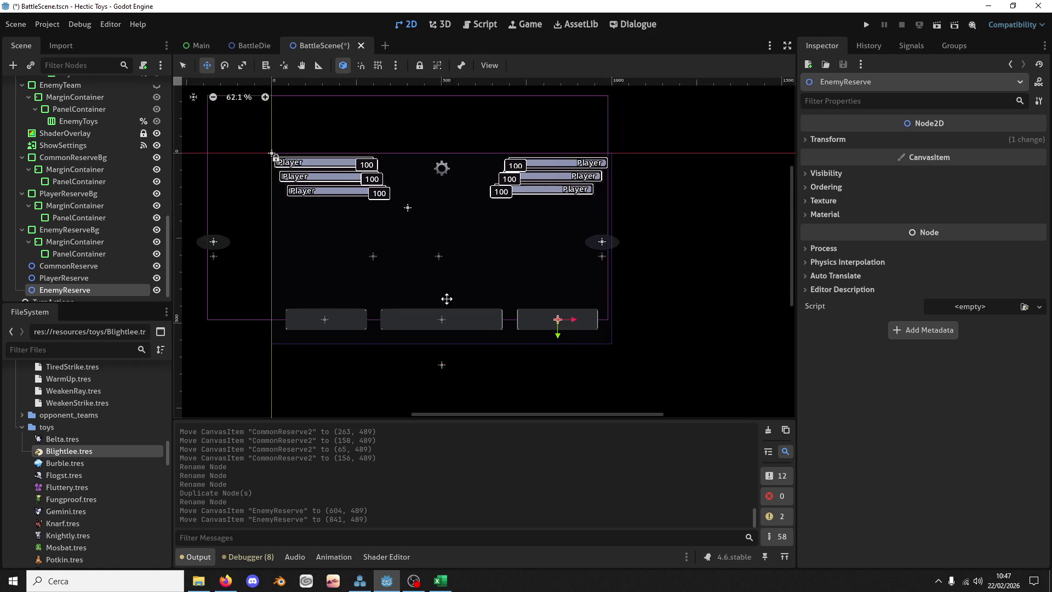
{"action": "key", "text": "ctrl+s"}
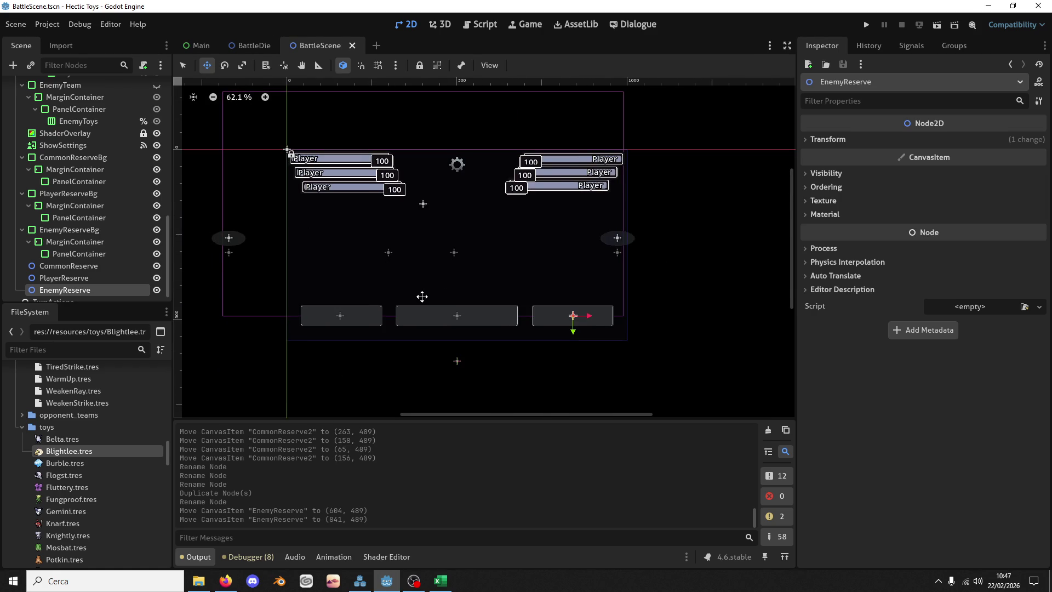
Step: Select the EnemyReserveBg panel, then bring up the BattleScene.gd script
{"action": "scroll", "coordinate": [421, 296], "scroll_direction": "up", "scroll_amount": 2}
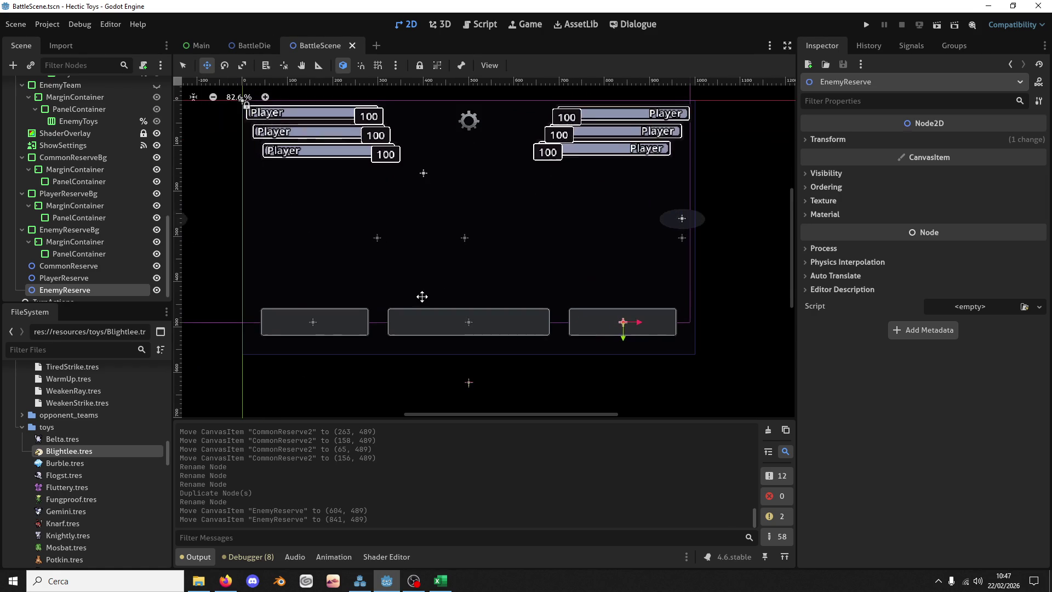
{"action": "left_click", "coordinate": [101, 230]}
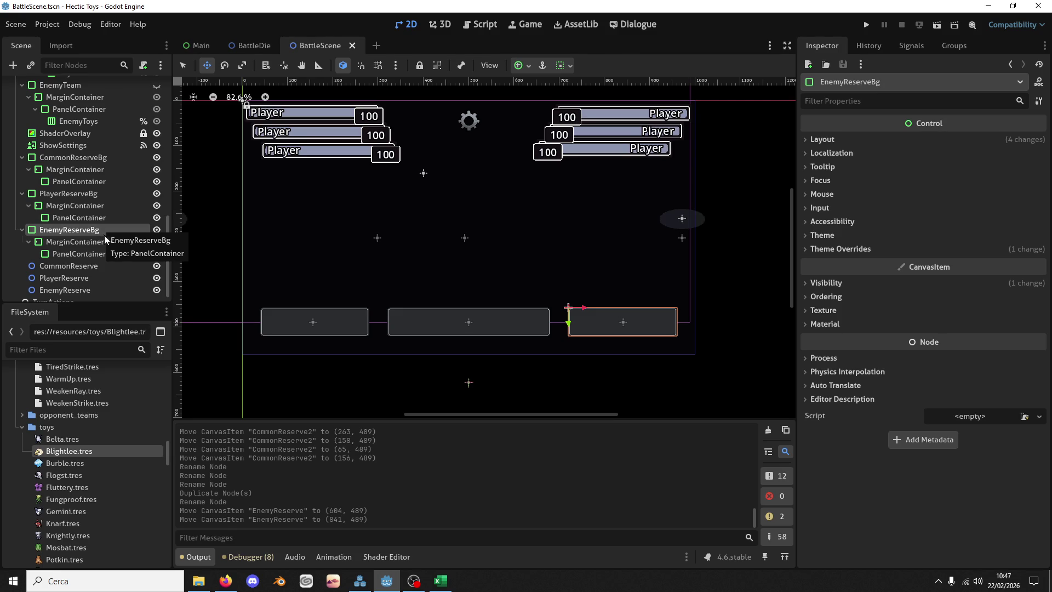
{"action": "scroll", "coordinate": [104, 235], "scroll_direction": "up", "scroll_amount": 10}
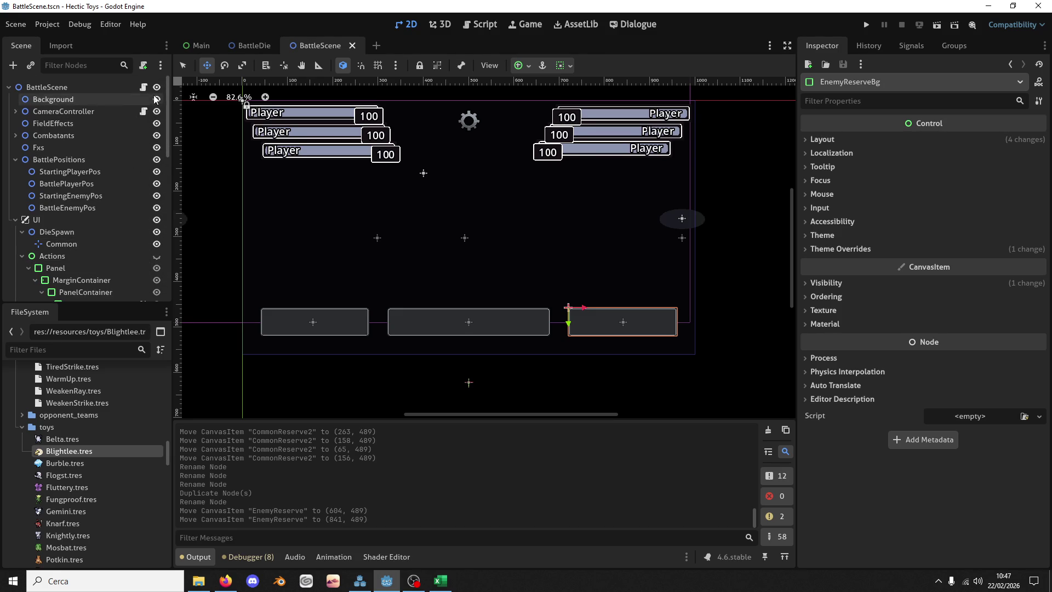
{"action": "left_click", "coordinate": [143, 88]}
Step: Search BattleScene.gd to locate the get_common_reserve_dice function
{"action": "left_click", "coordinate": [523, 279]}
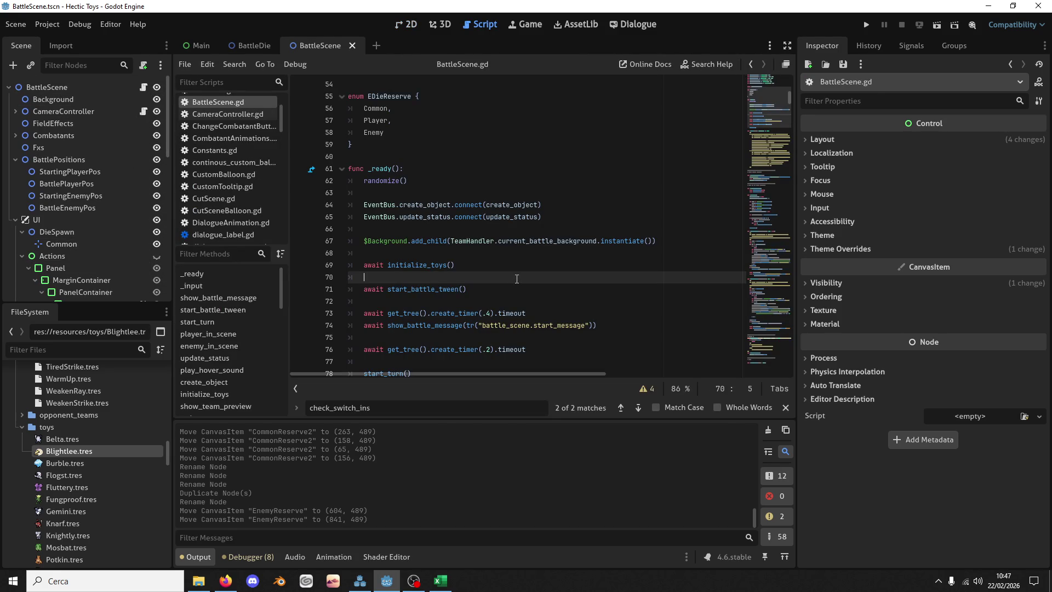
{"action": "key", "text": "ctrl+f"}
{"action": "type", "text": "common"}
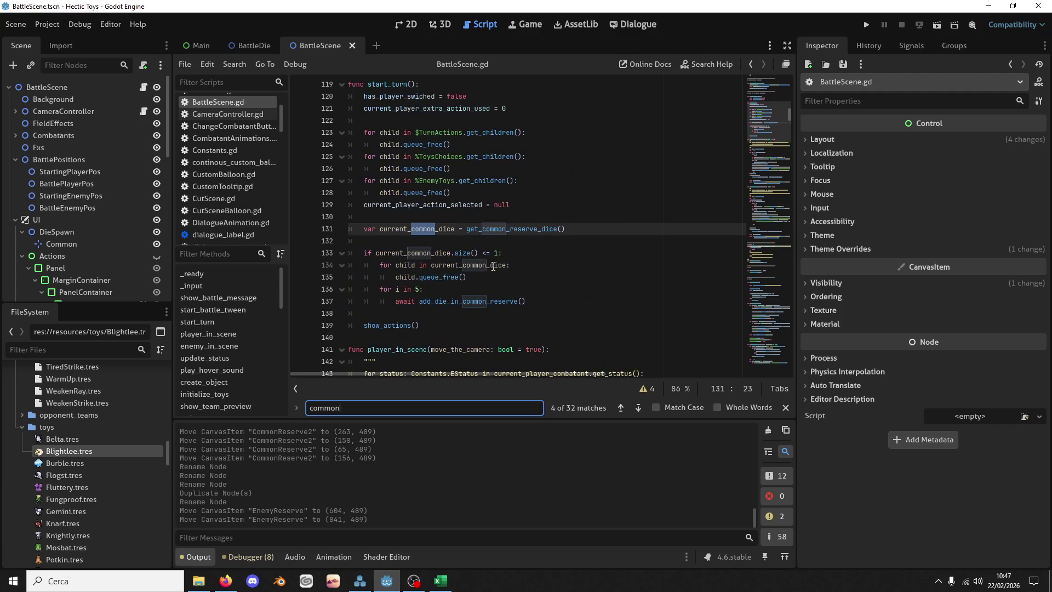
{"action": "type", "text": "s_ser"}
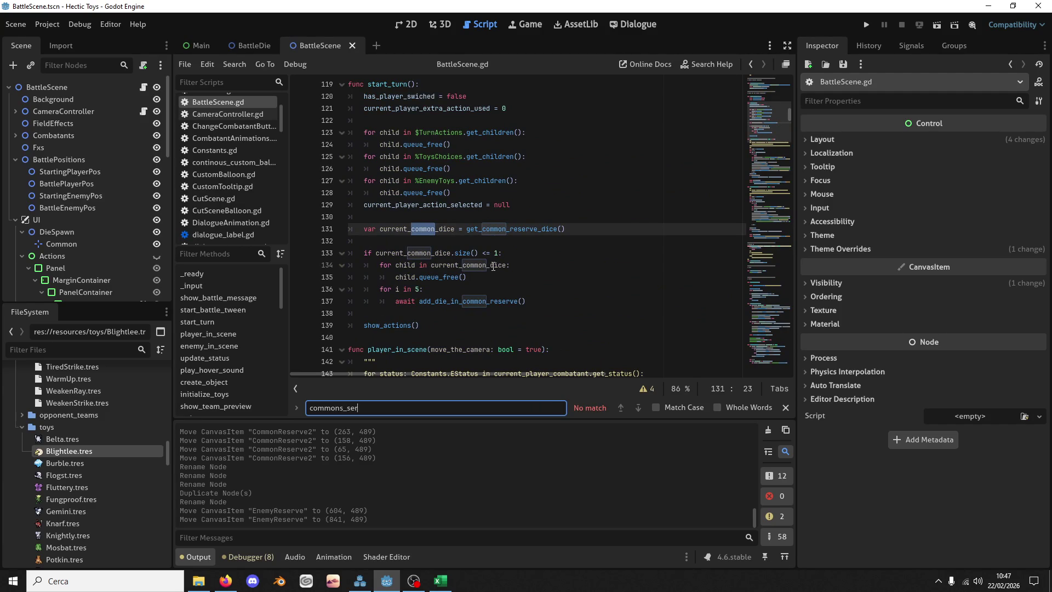
{"action": "double_click", "coordinate": [522, 229]}
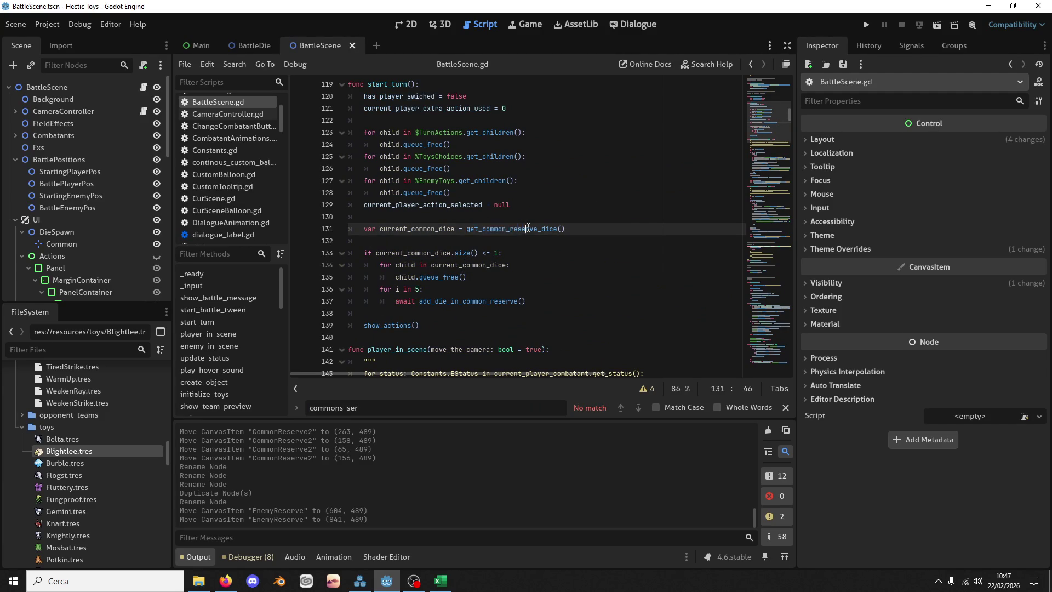
{"action": "key", "text": "ctrl+f"}
{"action": "left_click", "coordinate": [620, 408]}
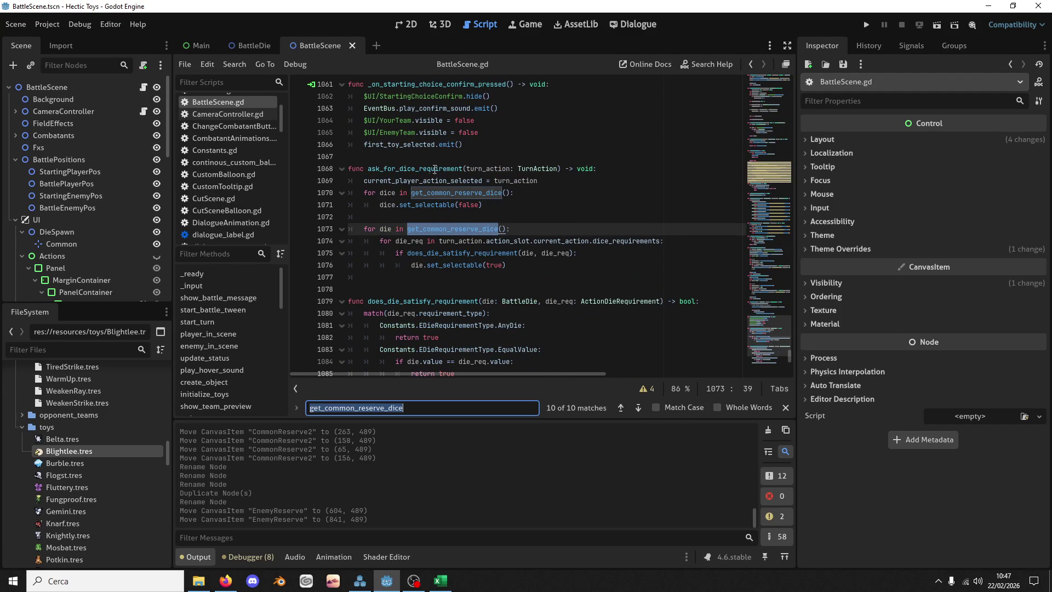
{"action": "scroll", "coordinate": [435, 169], "scroll_direction": "up", "scroll_amount": 1}
{"action": "scroll", "coordinate": [489, 208], "scroll_direction": "down", "scroll_amount": 2}
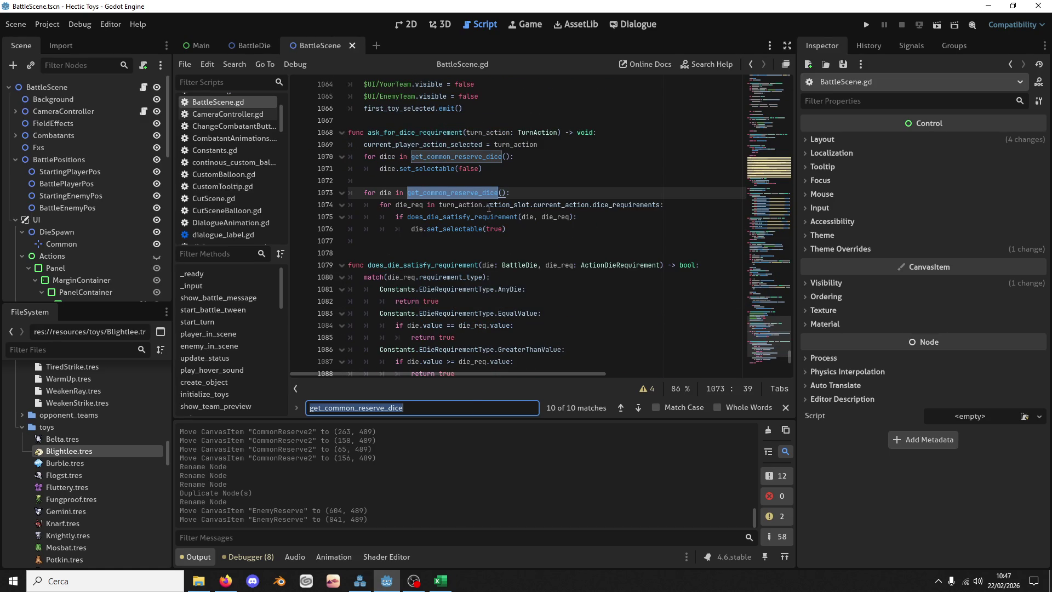
{"action": "double_click", "coordinate": [639, 413]}
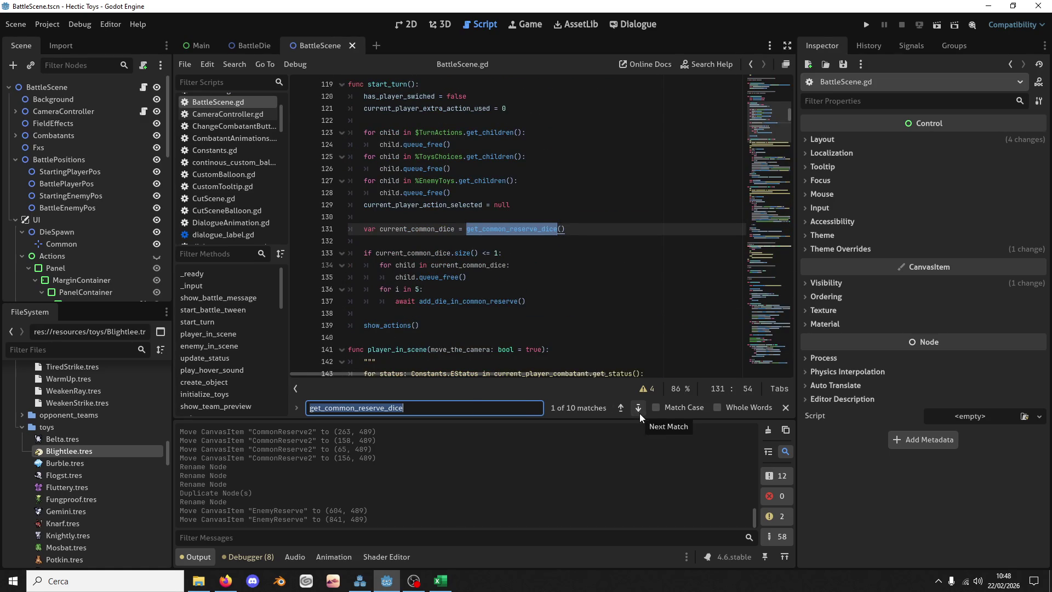
{"action": "left_click", "coordinate": [640, 413]}
{"action": "left_click", "coordinate": [640, 414]}
{"action": "left_click", "coordinate": [640, 413]}
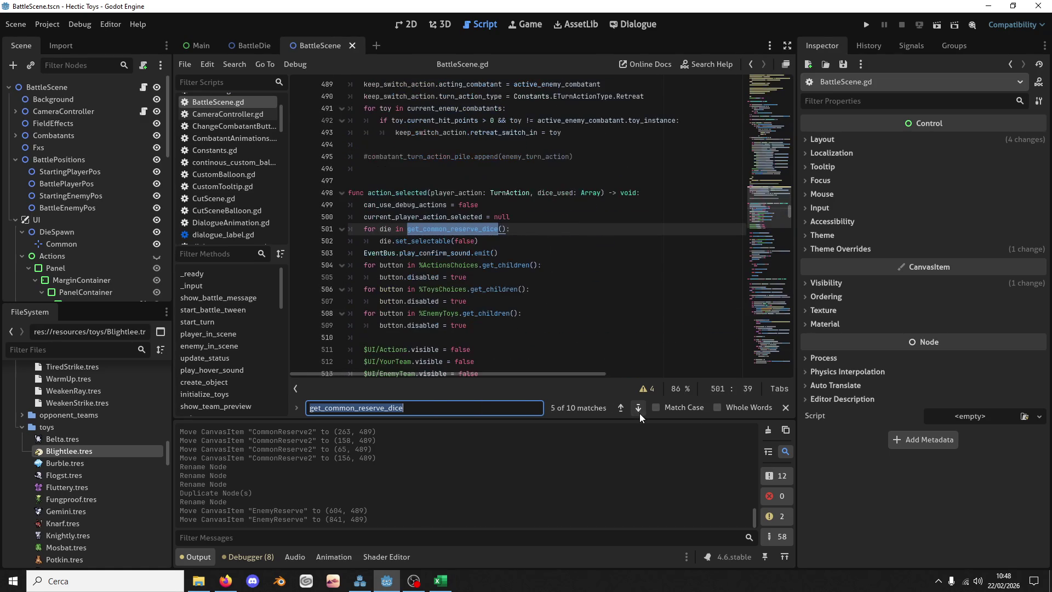
{"action": "left_click", "coordinate": [640, 413]}
Step: Copy get_common_reserve_dice below itself and rename the copy get_player_reserve_dice
{"action": "mouse_move", "coordinate": [419, 289]}
{"action": "left_mouse_down"}
{"action": "mouse_move", "coordinate": [432, 277]}
{"action": "mouse_move", "coordinate": [440, 227]}
{"action": "mouse_move", "coordinate": [348, 217]}
{"action": "left_mouse_up"}
{"action": "key", "text": "ctrl+c"}
{"action": "left_click", "coordinate": [453, 301]}
{"action": "key", "text": "ctrl+v"}
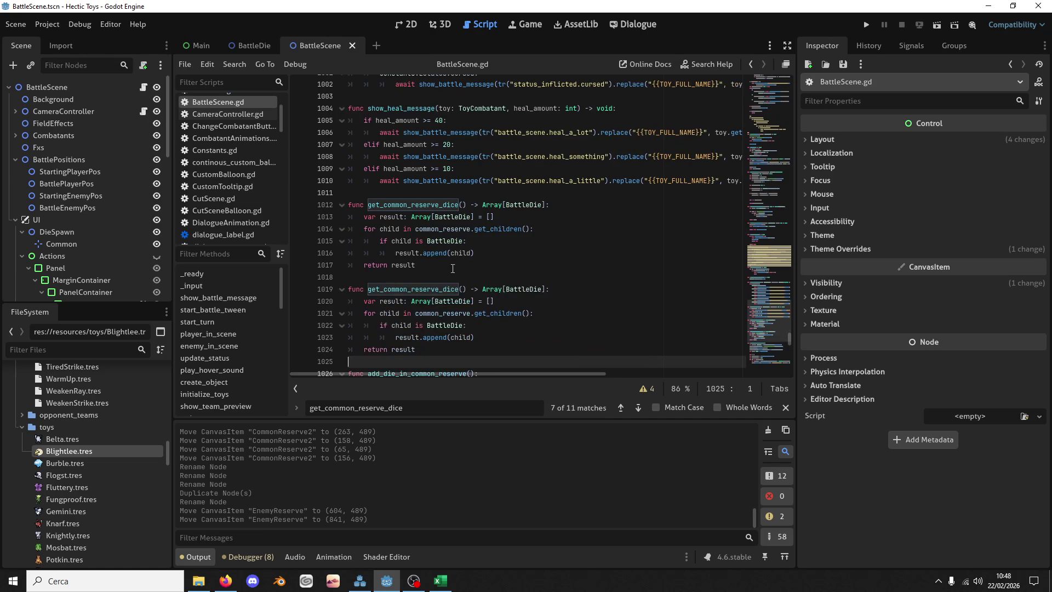
{"action": "left_click", "coordinate": [392, 279]}
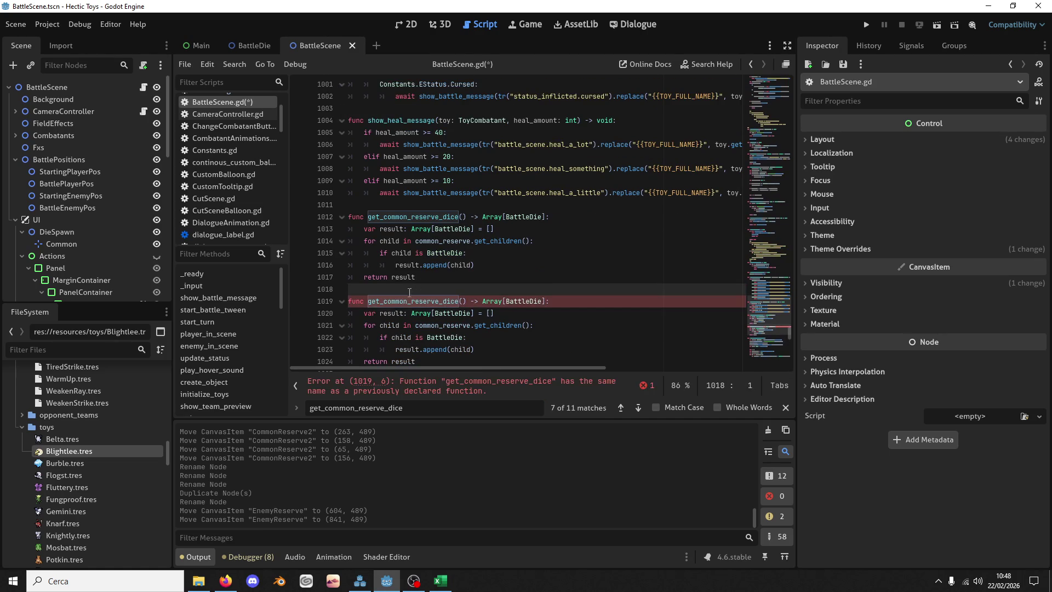
{"action": "left_click_drag", "start_coordinate": [407, 300], "coordinate": [383, 300]}
{"action": "type", "text": "player"}
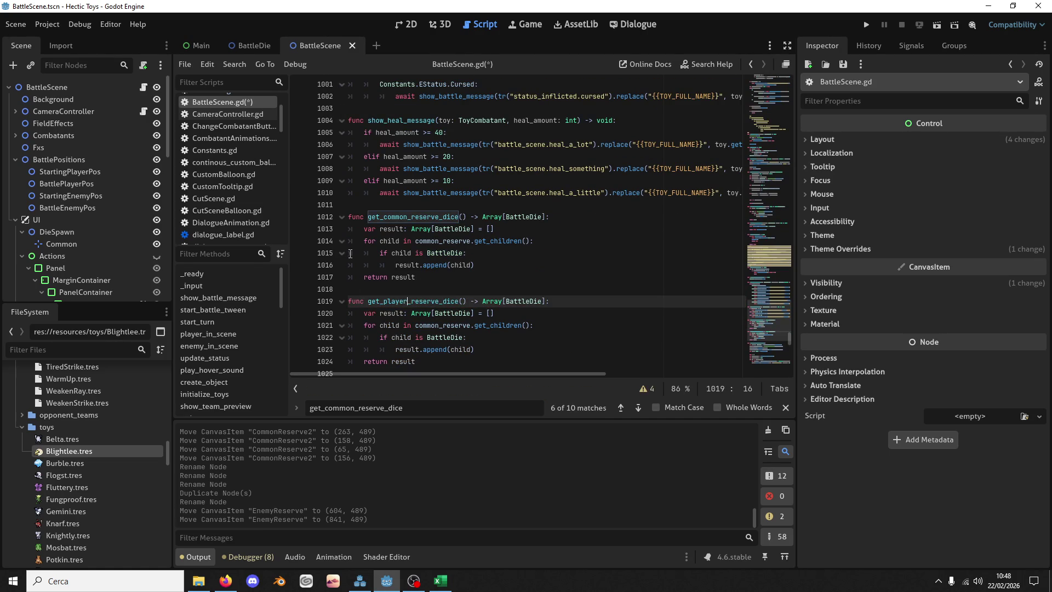
Step: Search for common_reserve from the copied loop to find its declaration
{"action": "scroll", "coordinate": [502, 275], "scroll_direction": "down", "scroll_amount": 1}
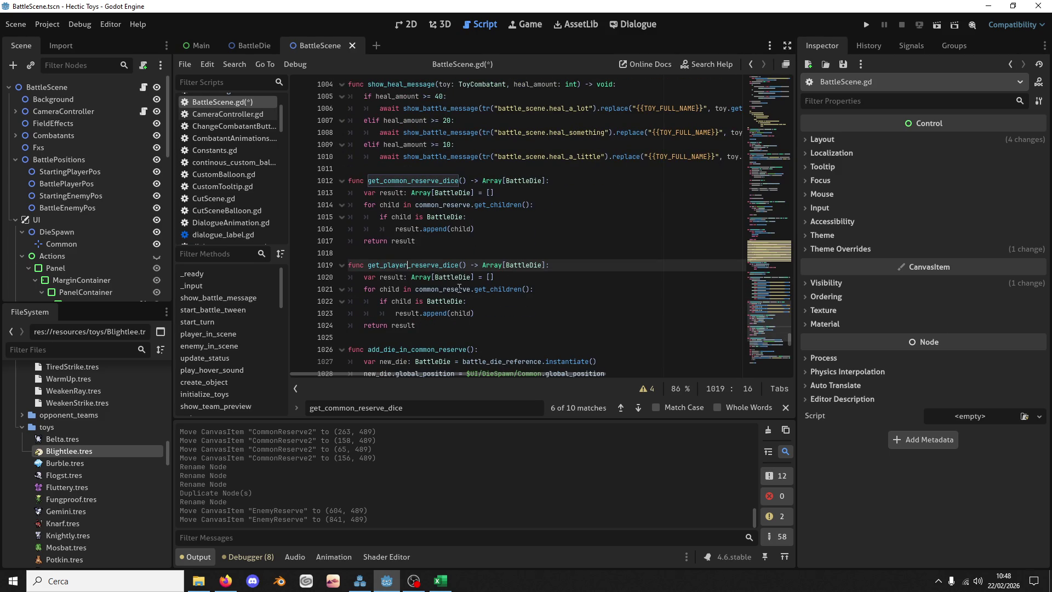
{"action": "left_click", "coordinate": [427, 294]}
{"action": "key", "text": "Down"}
{"action": "double_click", "coordinate": [427, 291]}
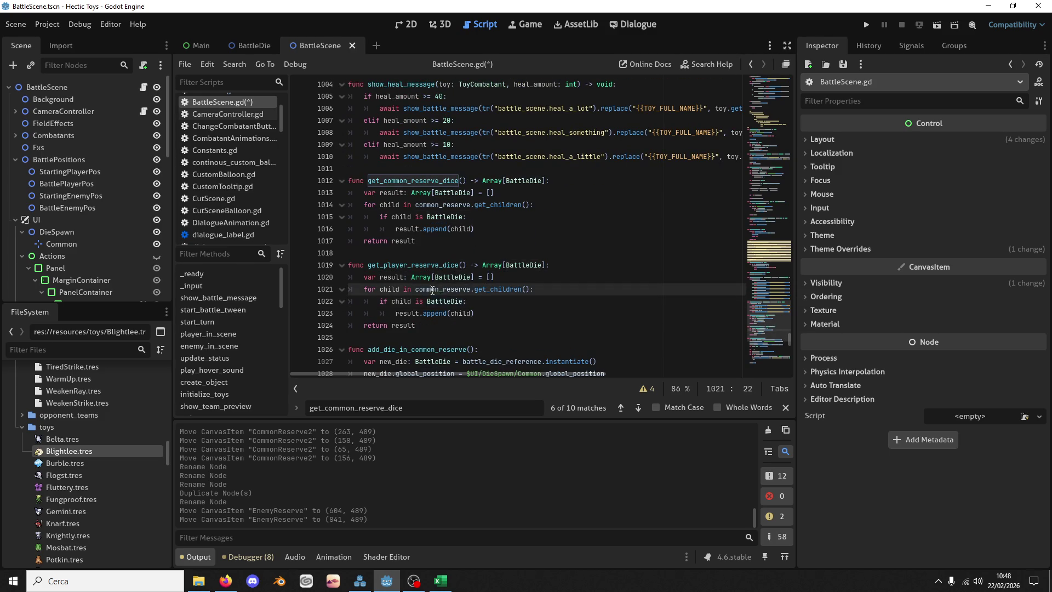
{"action": "key", "text": "ctrl+f"}
{"action": "left_click", "coordinate": [619, 408]}
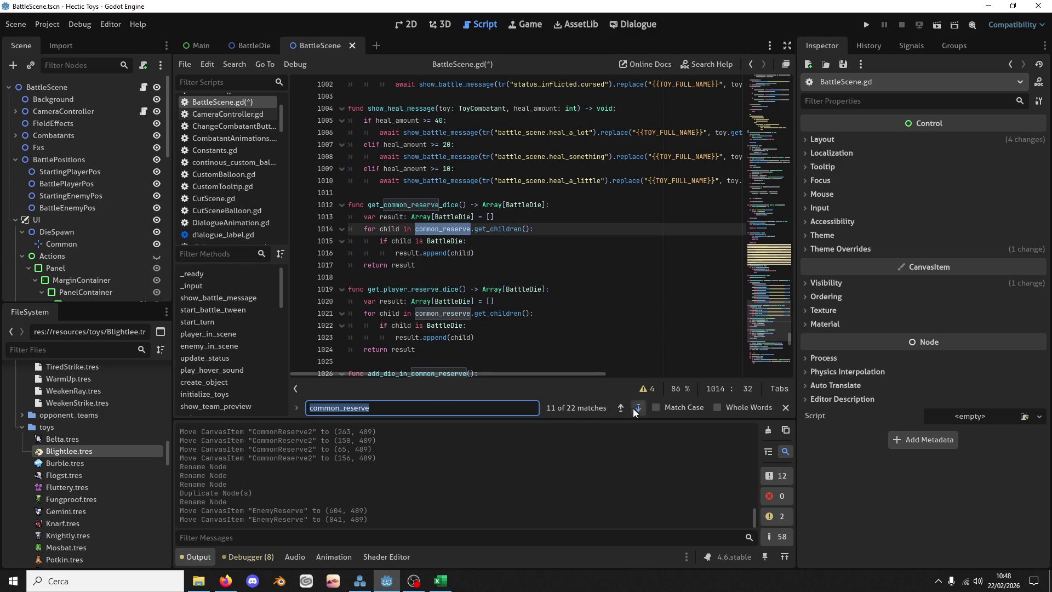
{"action": "left_click", "coordinate": [637, 408]}
{"action": "left_click_drag", "start_coordinate": [789, 339], "coordinate": [789, 87]}
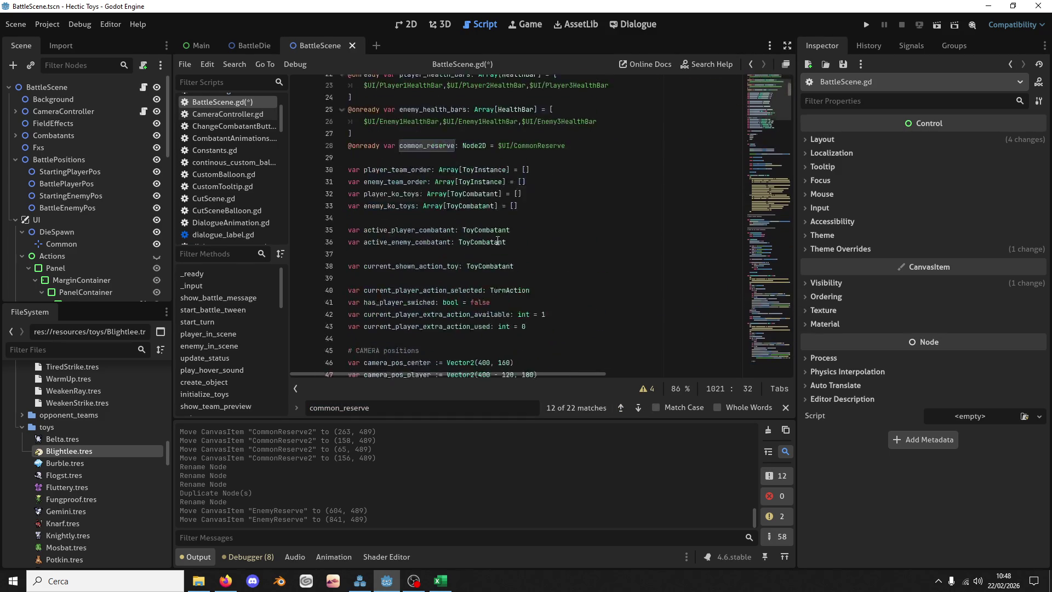
Step: Duplicate the common_reserve declaration twice, renaming the copies player_reserve and enemy_reserve
{"action": "scroll", "coordinate": [497, 241], "scroll_direction": "down", "scroll_amount": 6}
{"action": "scroll", "coordinate": [503, 252], "scroll_direction": "up", "scroll_amount": 6}
{"action": "left_click", "coordinate": [569, 156]}
{"action": "key", "text": "ctrl+shift+d"}
{"action": "key", "text": "ctrl+shift+d"}
{"action": "left_click", "coordinate": [425, 168]}
{"action": "key", "text": "BackSpace"}
{"action": "key", "text": "BackSpace"}
{"action": "key", "text": "BackSpace"}
{"action": "type", "text": "p"}
{"action": "type", "text": "layer"}
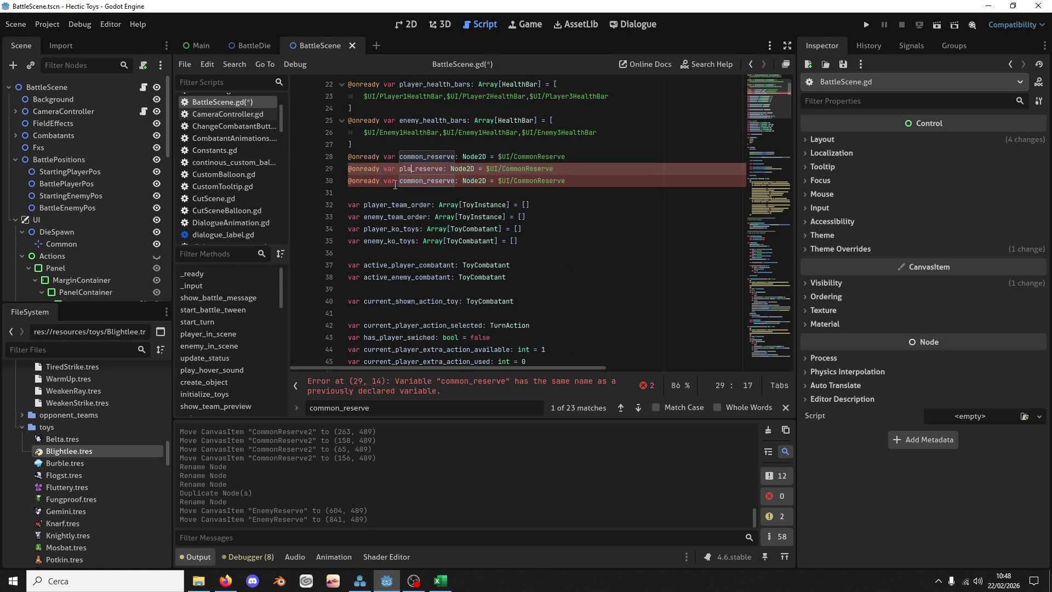
{"action": "key", "text": "Down"}
{"action": "key", "text": "BackSpace"}
{"action": "key", "text": "BackSpace"}
{"action": "key", "text": "BackSpace"}
{"action": "type", "text": "enemy"}
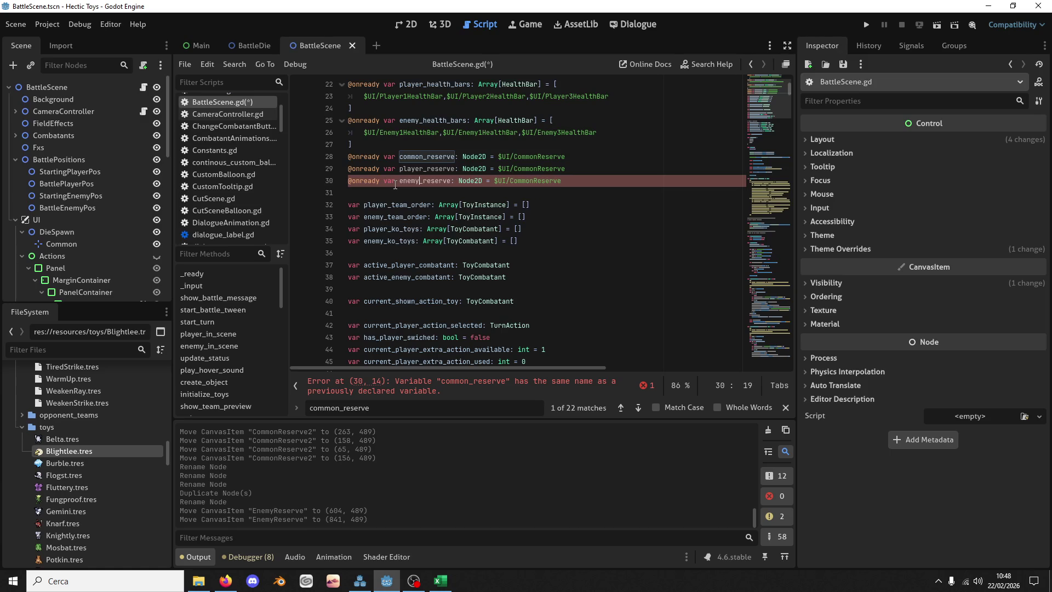
Step: Point the new declarations to $UI/PlayerReserve and $UI/EnemyReserve and save the script
{"action": "double_click", "coordinate": [538, 169]}
{"action": "type", "text": "Player"}
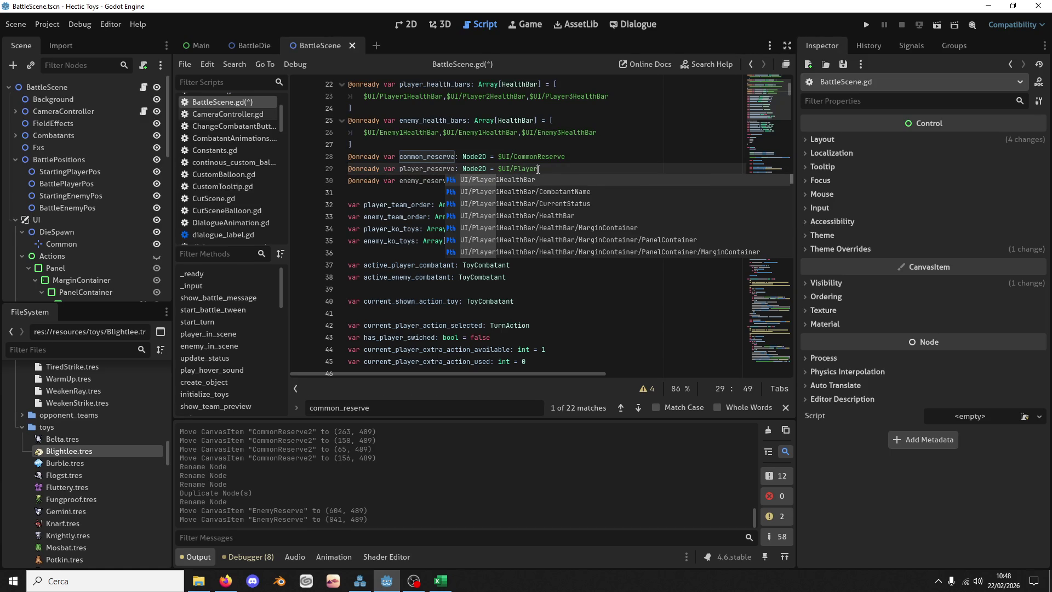
{"action": "type", "text": "Reserve"}
{"action": "key", "text": "Down"}
{"action": "key", "text": "ctrl+BackSpace"}
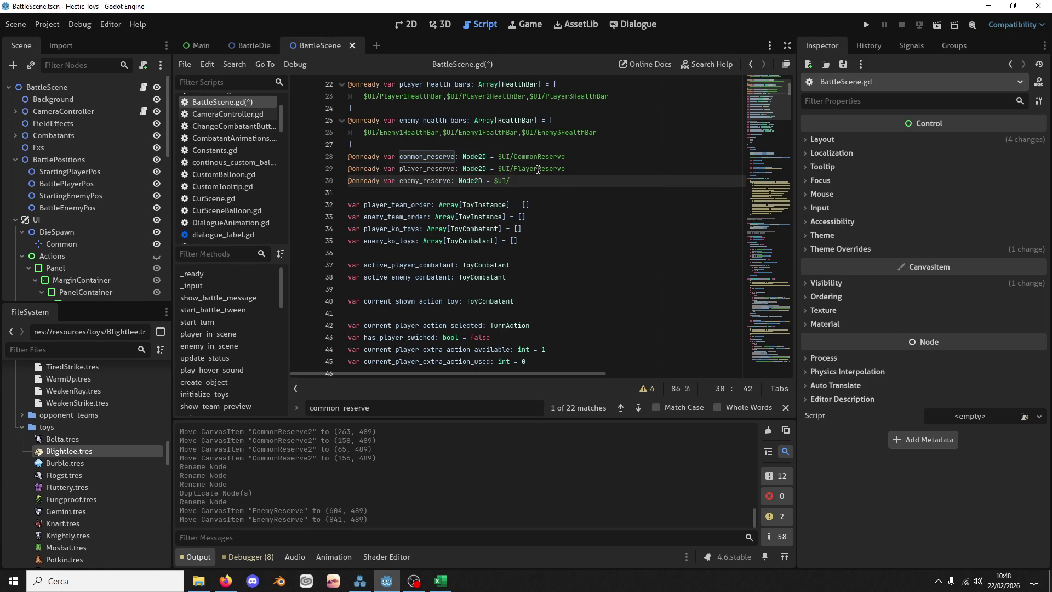
{"action": "type", "text": "EnemyE"}
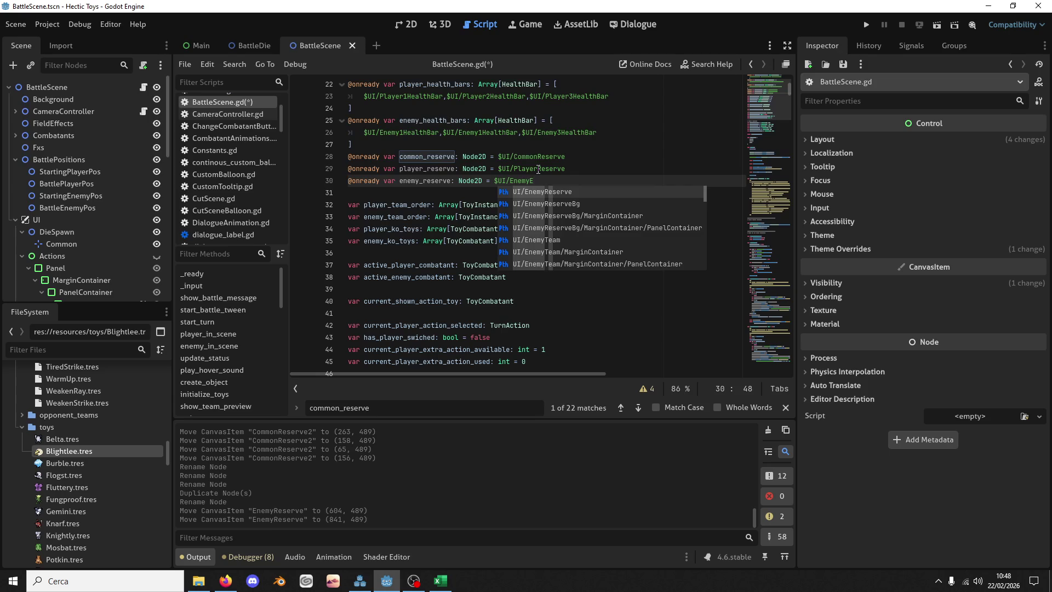
{"action": "key", "text": "Return"}
{"action": "key", "text": "ctrl+s"}
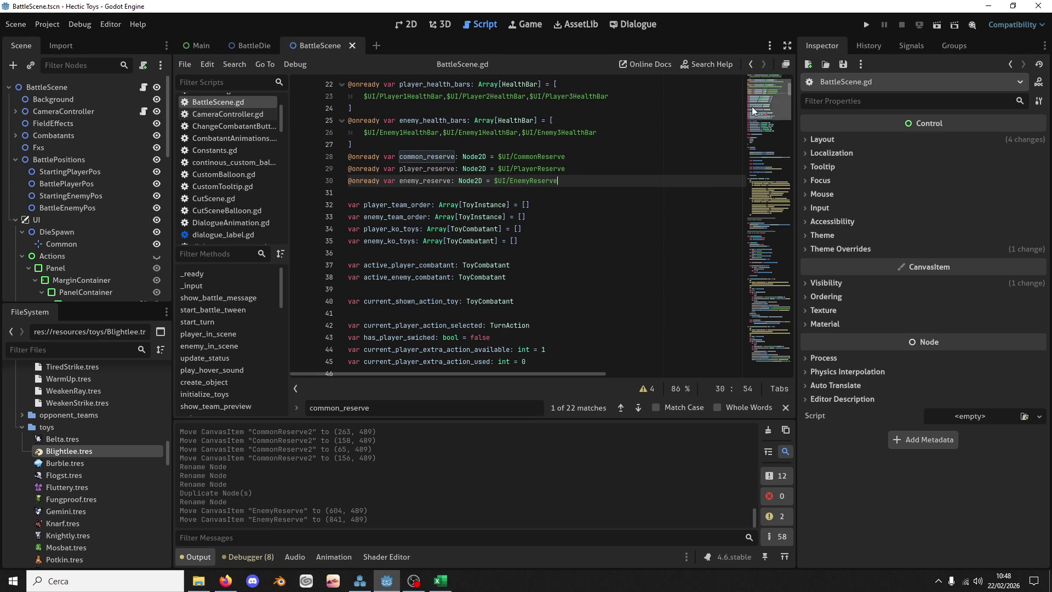
{"action": "left_click", "coordinate": [747, 136]}
Step: Search the script for add_die and jump to the add_die_in_common_reserve definition
{"action": "scroll", "coordinate": [747, 136], "scroll_direction": "down", "scroll_amount": 5}
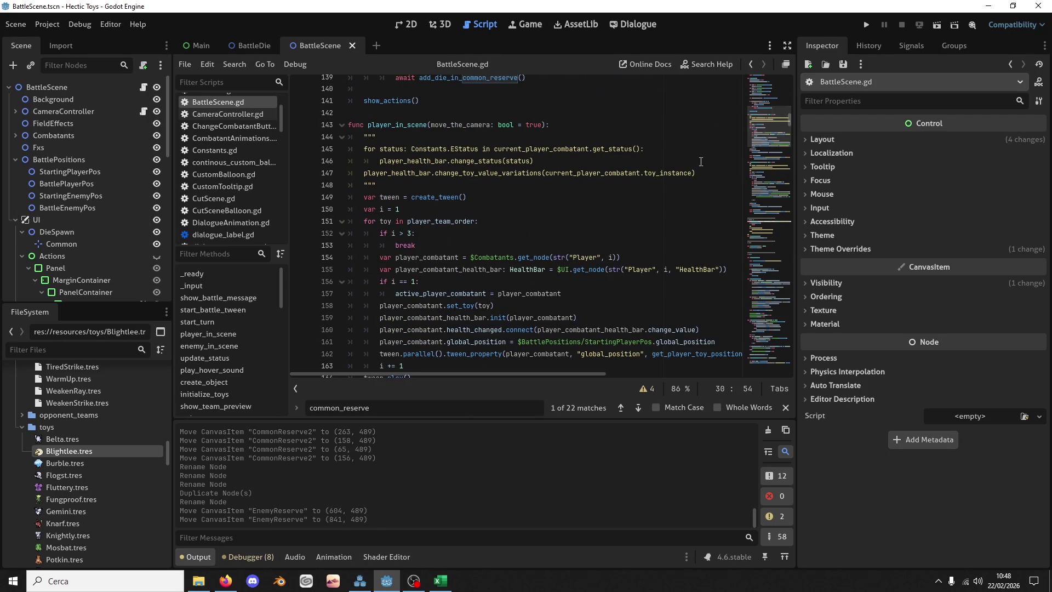
{"action": "left_click", "coordinate": [556, 257]}
{"action": "key", "text": "ctrl+f"}
{"action": "type", "text": "get"}
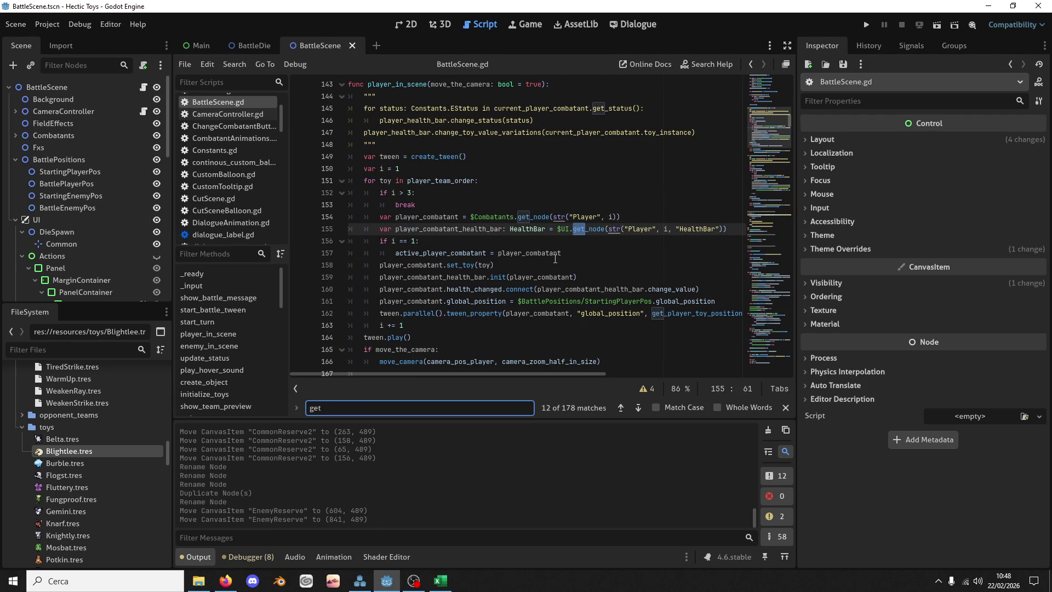
{"action": "key", "text": "BackSpace"}
{"action": "key", "text": "BackSpace"}
{"action": "key", "text": "BackSpace"}
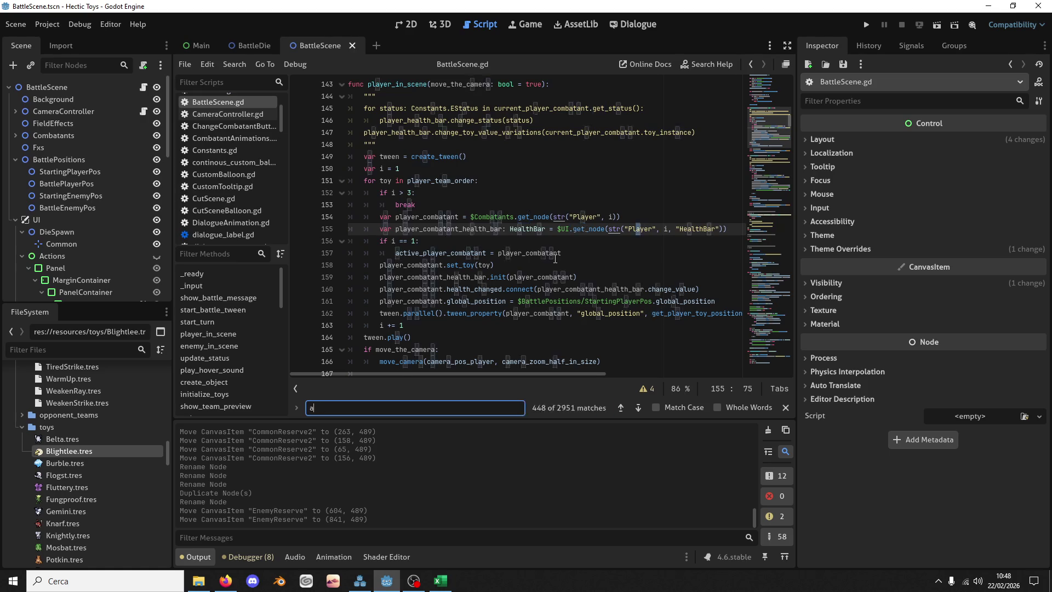
{"action": "type", "text": "add_die"}
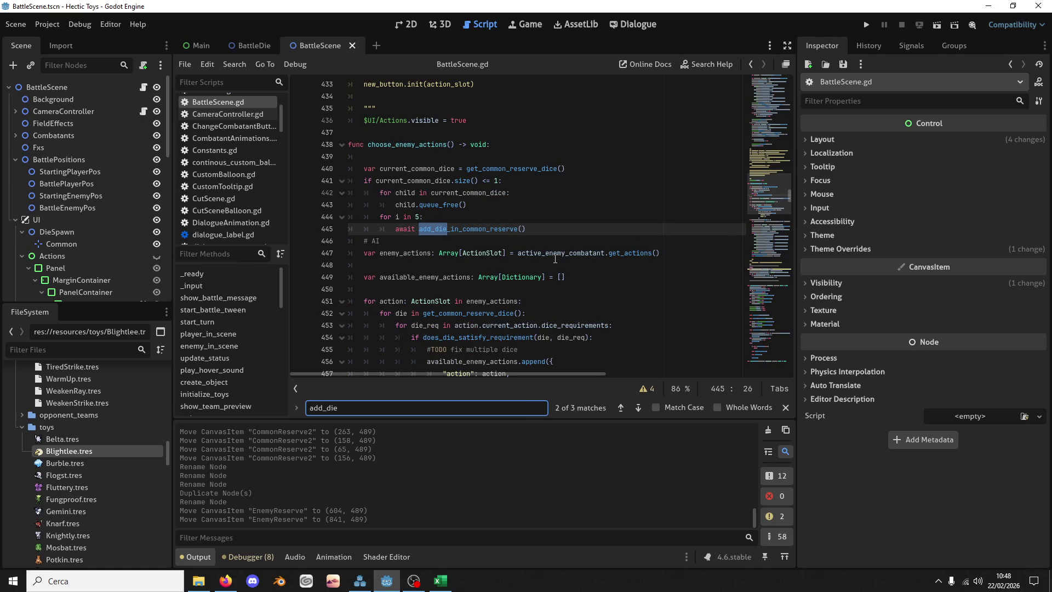
{"action": "double_click", "coordinate": [469, 229]}
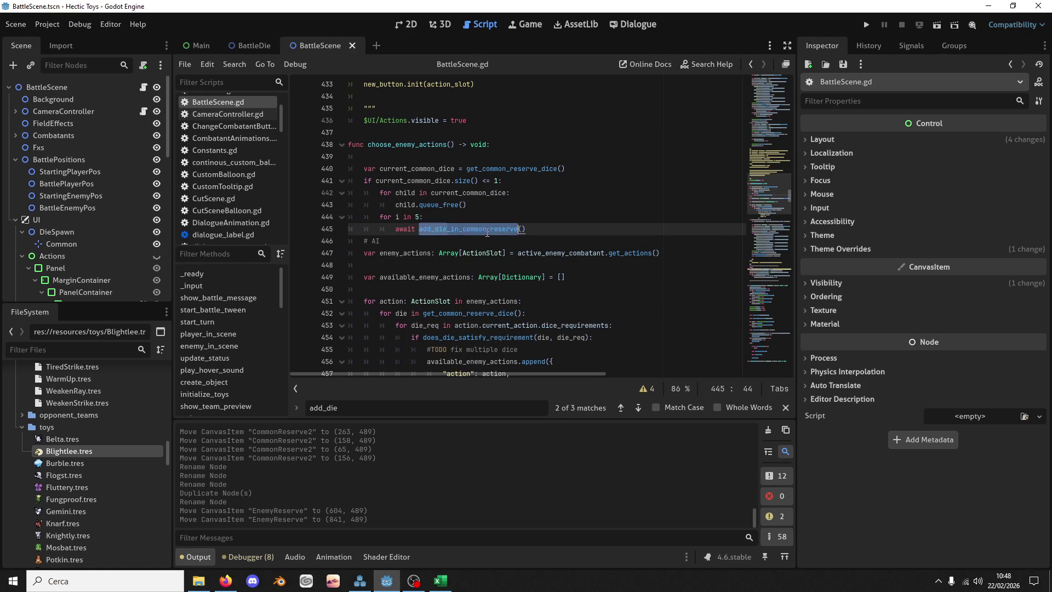
{"action": "key", "text": "ctrl+f"}
{"action": "left_click", "coordinate": [639, 409]}
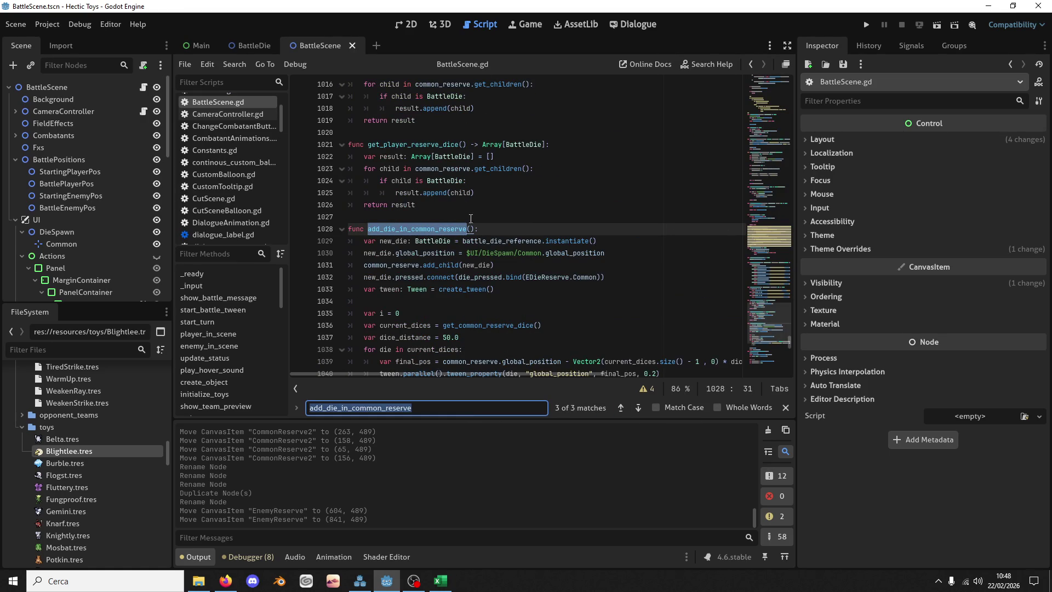
{"action": "scroll", "coordinate": [438, 263], "scroll_direction": "down", "scroll_amount": 1}
Step: Paste a copy of add_die_in_common_reserve below it and rename it add_die_in_player_reserve
{"action": "mouse_move", "coordinate": [444, 349]}
{"action": "left_mouse_down"}
{"action": "mouse_move", "coordinate": [416, 337]}
{"action": "mouse_move", "coordinate": [435, 142]}
{"action": "left_mouse_up"}
{"action": "key", "text": "ctrl+c"}
{"action": "key", "text": "Right"}
{"action": "key", "text": "ctrl+v"}
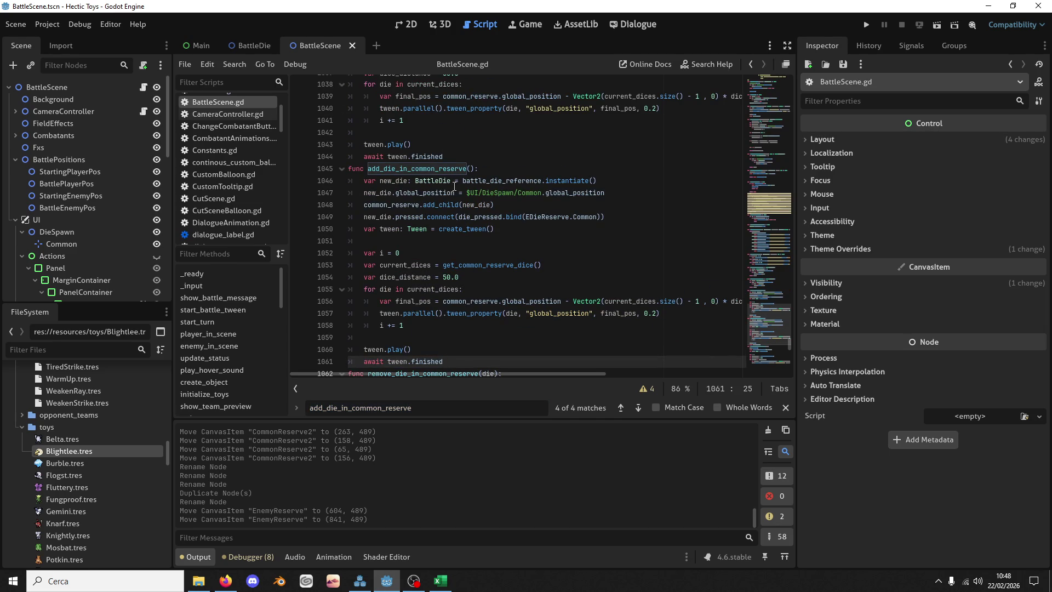
{"action": "left_click_drag", "start_coordinate": [412, 181], "coordinate": [436, 184]}
{"action": "type", "text": "player"}
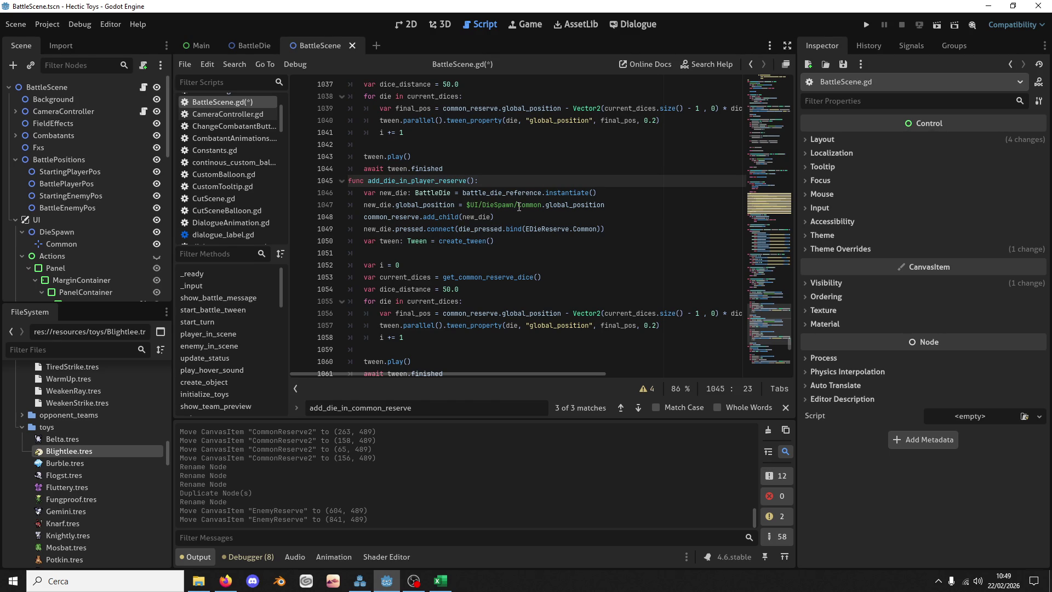
{"action": "scroll", "coordinate": [447, 184], "scroll_direction": "down", "scroll_amount": 2}
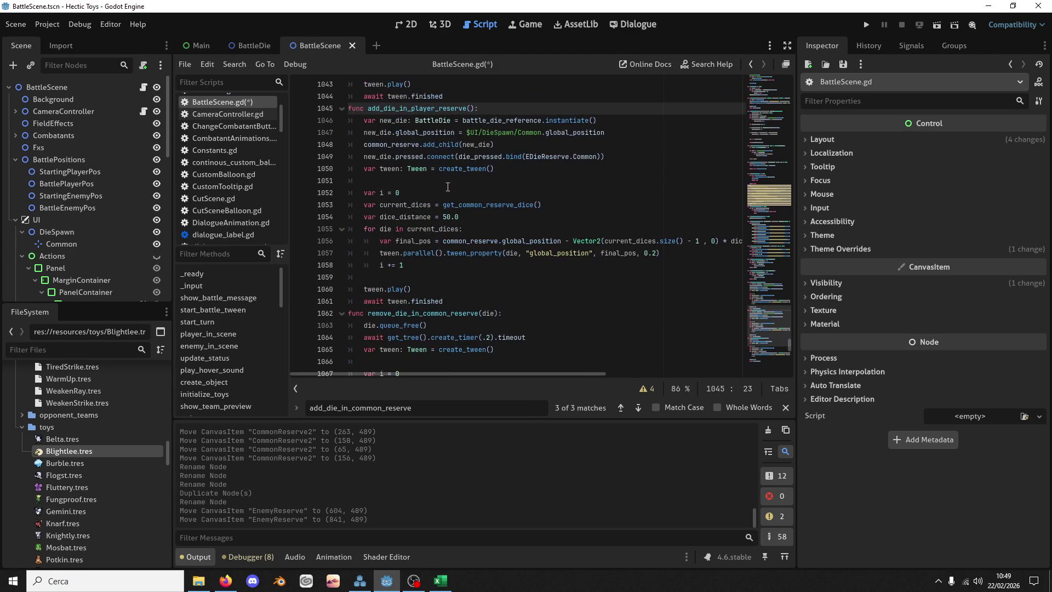
{"action": "scroll", "coordinate": [466, 178], "scroll_direction": "up", "scroll_amount": 1}
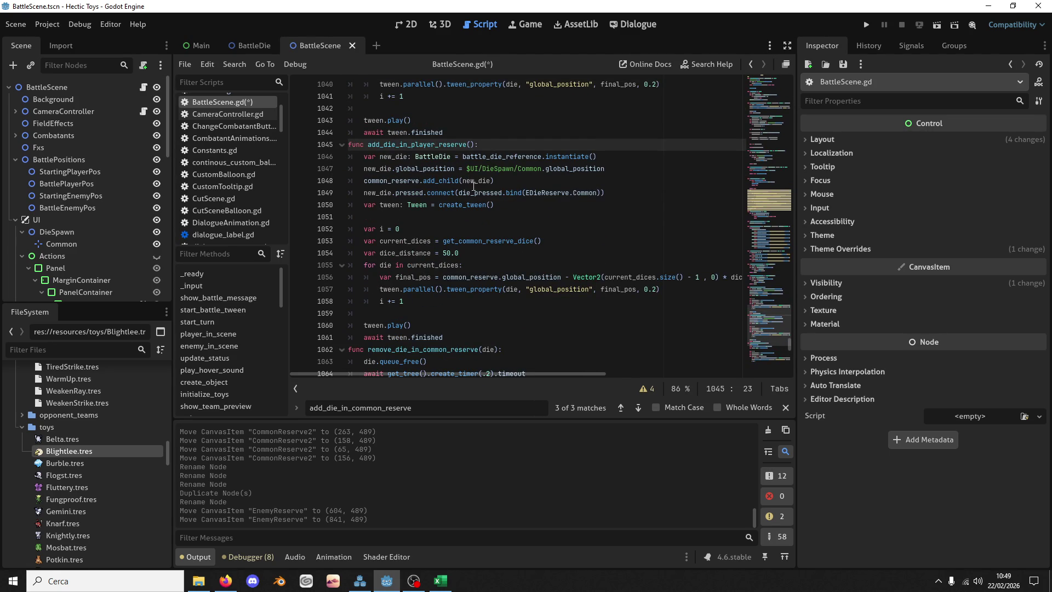
{"action": "mouse_move", "coordinate": [473, 187]}
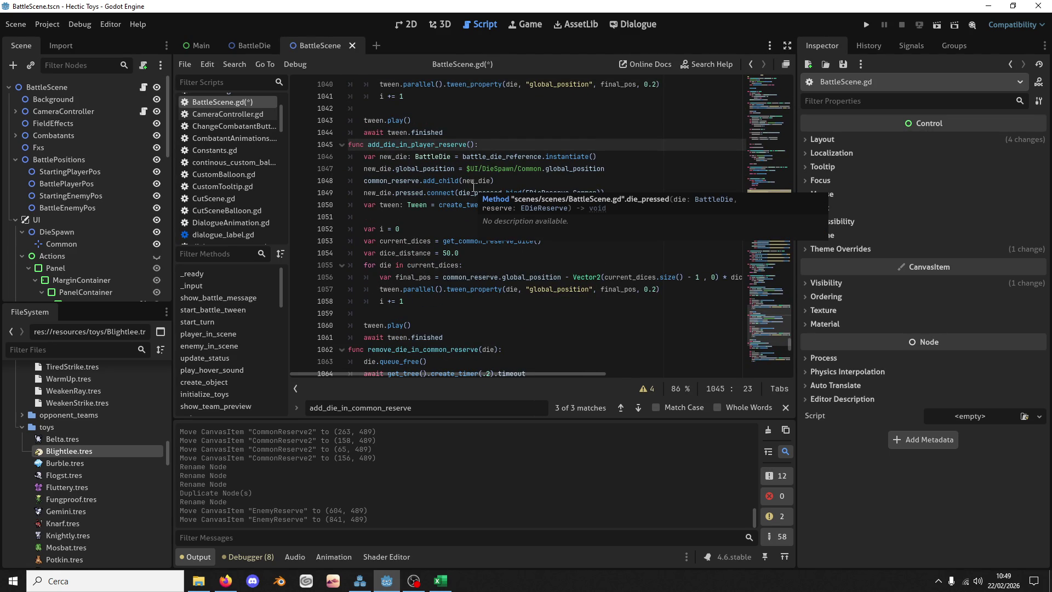
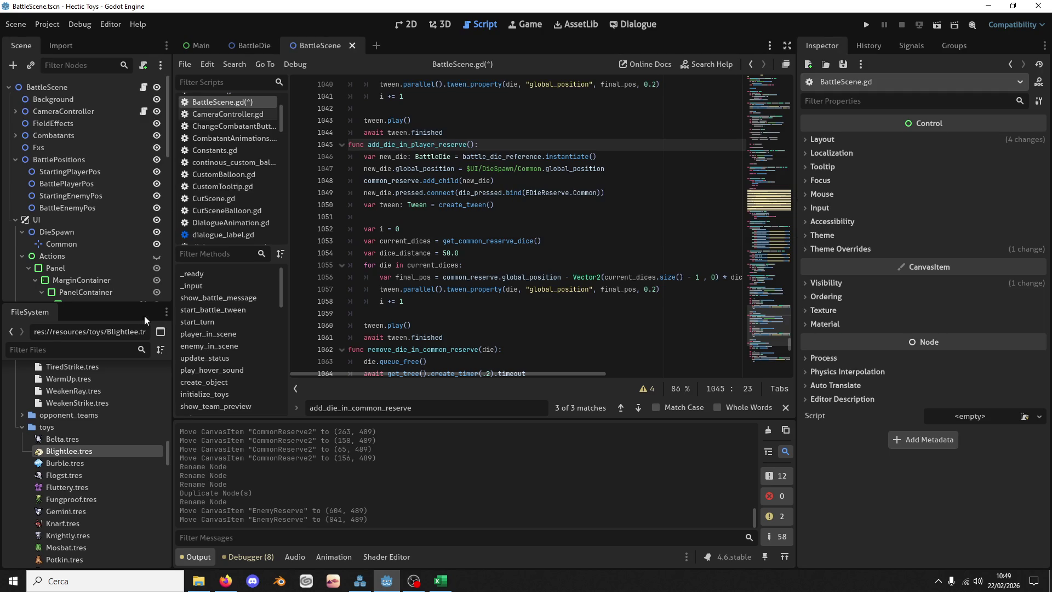
Step: Change get_common_reserve_dice to get_player_reserve_dice and common_reserve to player_reserve on line 1048
{"action": "left_click", "coordinate": [411, 145]}
{"action": "double_click", "coordinate": [487, 241]}
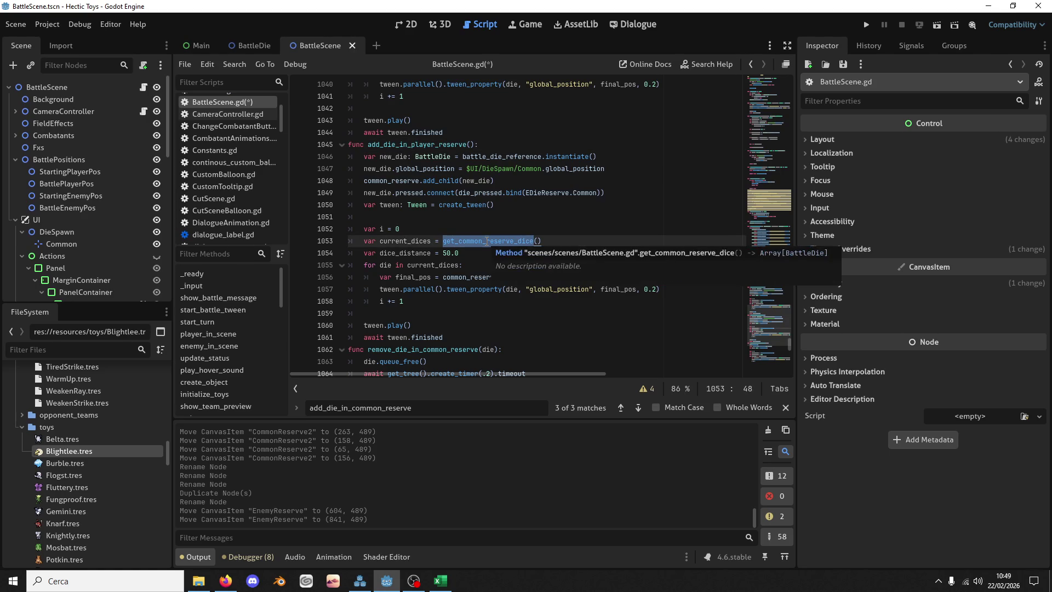
{"action": "key", "text": "ctrl+space"}
{"action": "key", "text": "Left"}
{"action": "key", "text": "Left"}
{"action": "key", "text": "Left"}
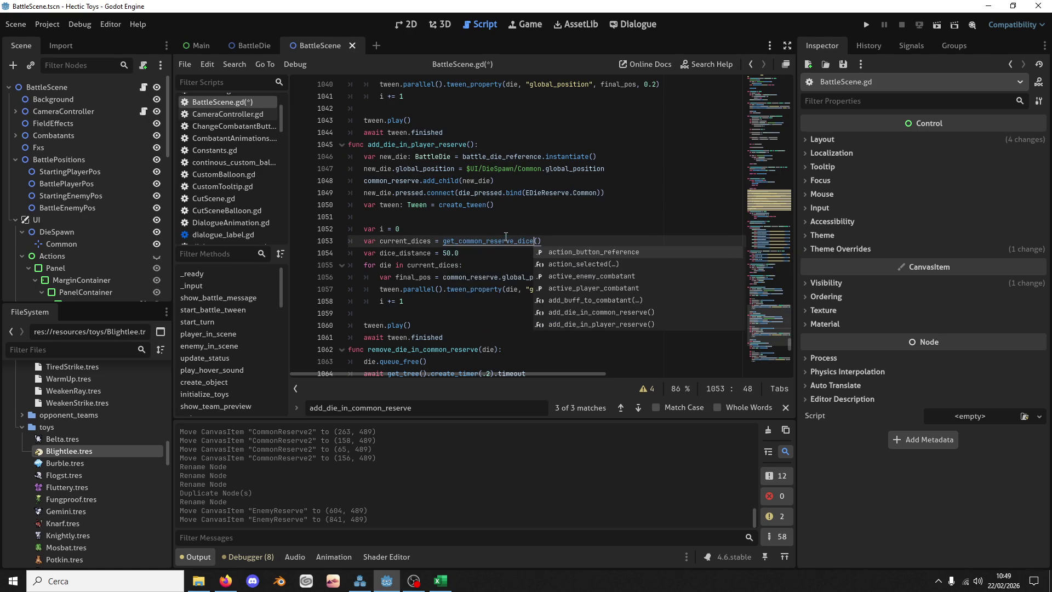
{"action": "key", "text": "BackSpace"}
{"action": "key", "text": "BackSpace"}
{"action": "key", "text": "BackSpace"}
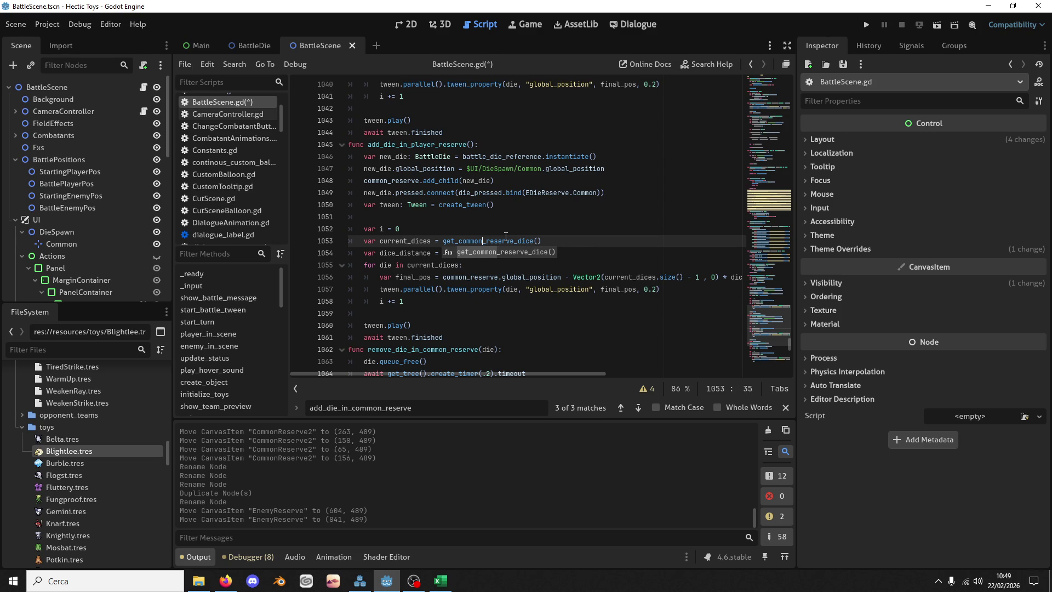
{"action": "type", "text": "p"}
{"action": "type", "text": "layer"}
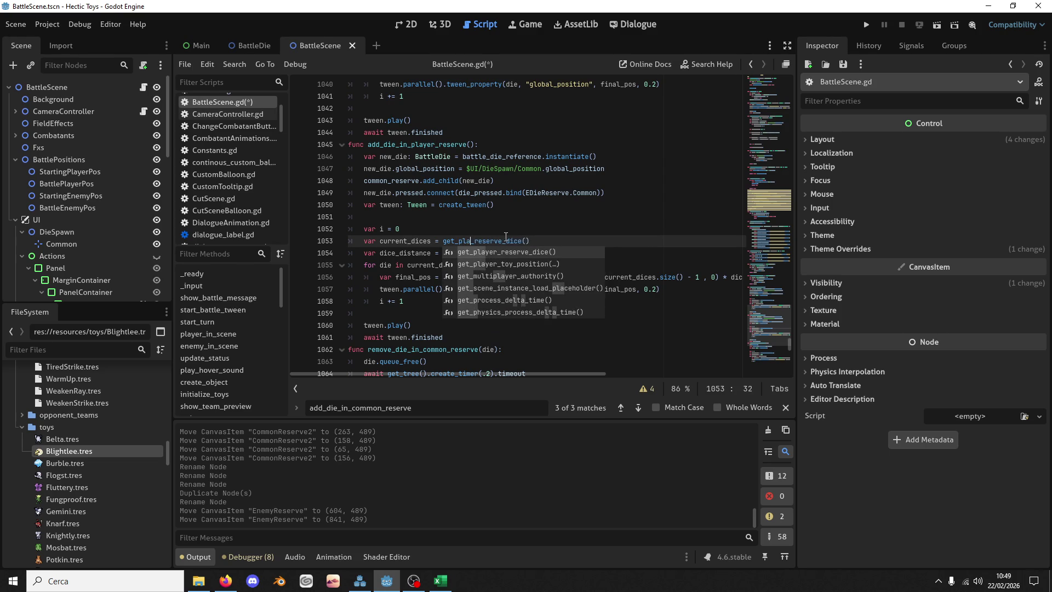
{"action": "left_click", "coordinate": [505, 236]}
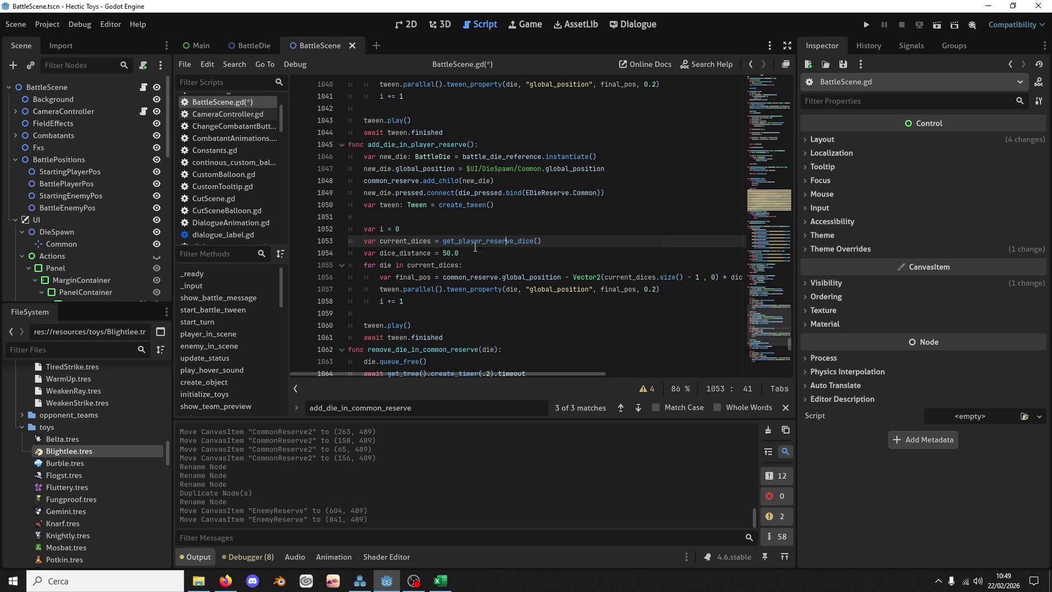
{"action": "left_click_drag", "start_coordinate": [391, 181], "coordinate": [363, 183]}
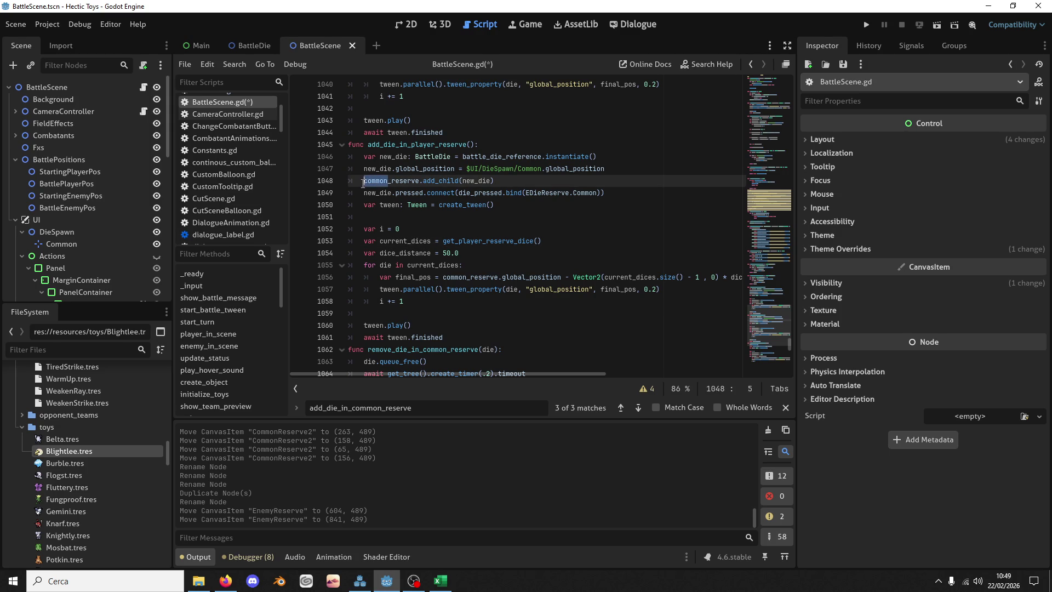
{"action": "type", "text": "player"}
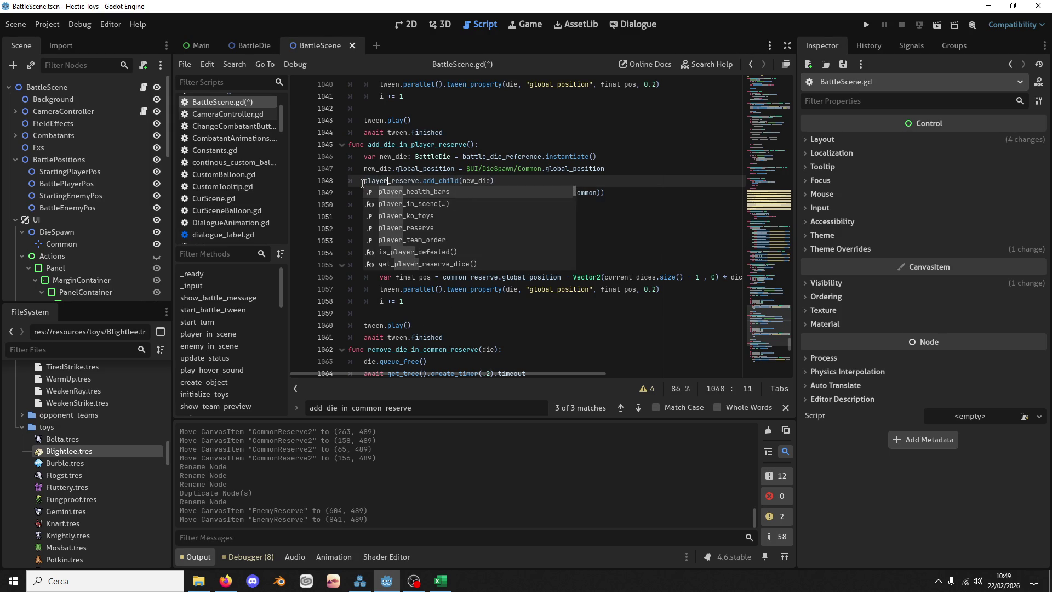
Step: Search for 'common' and switch the bind argument to EDieReserve.Player
{"action": "key", "text": "ctrl+f"}
{"action": "type", "text": "common"}
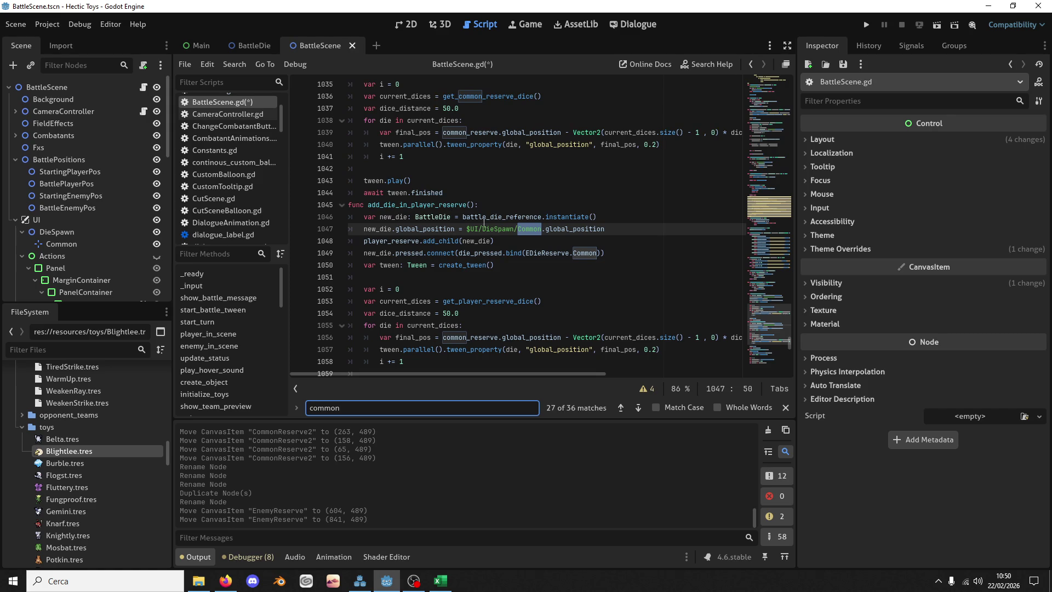
{"action": "left_click", "coordinate": [534, 225]}
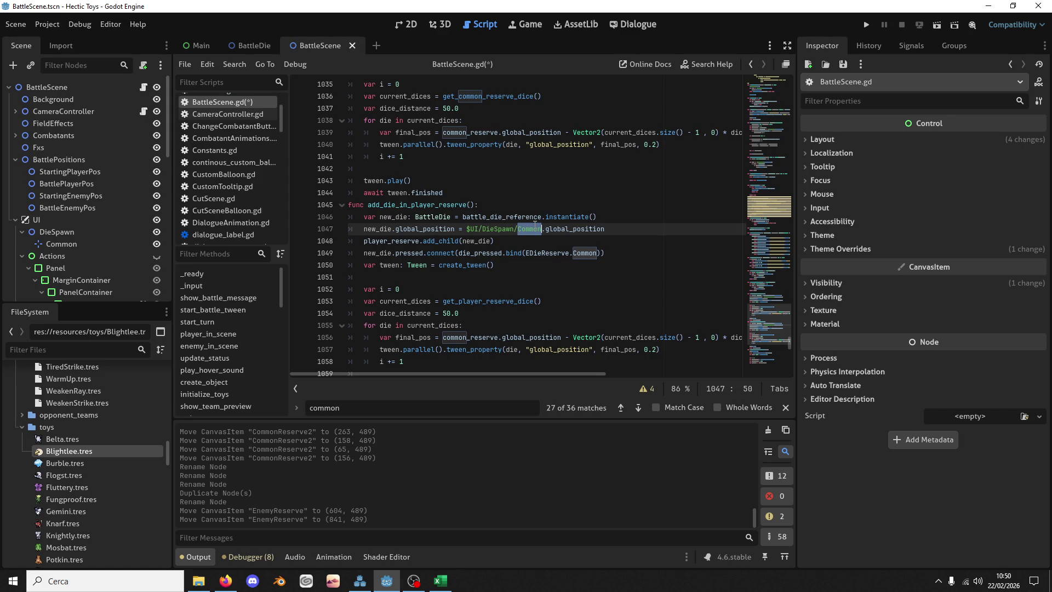
{"action": "scroll", "coordinate": [531, 225], "scroll_direction": "down", "scroll_amount": 1}
{"action": "double_click", "coordinate": [586, 217]}
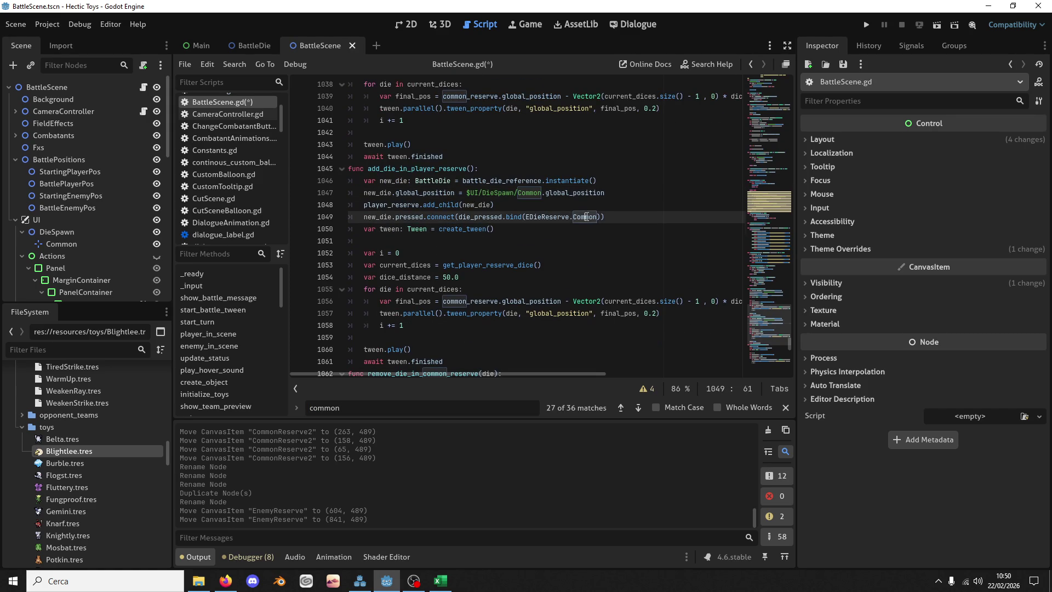
{"action": "type", "text": "re"}
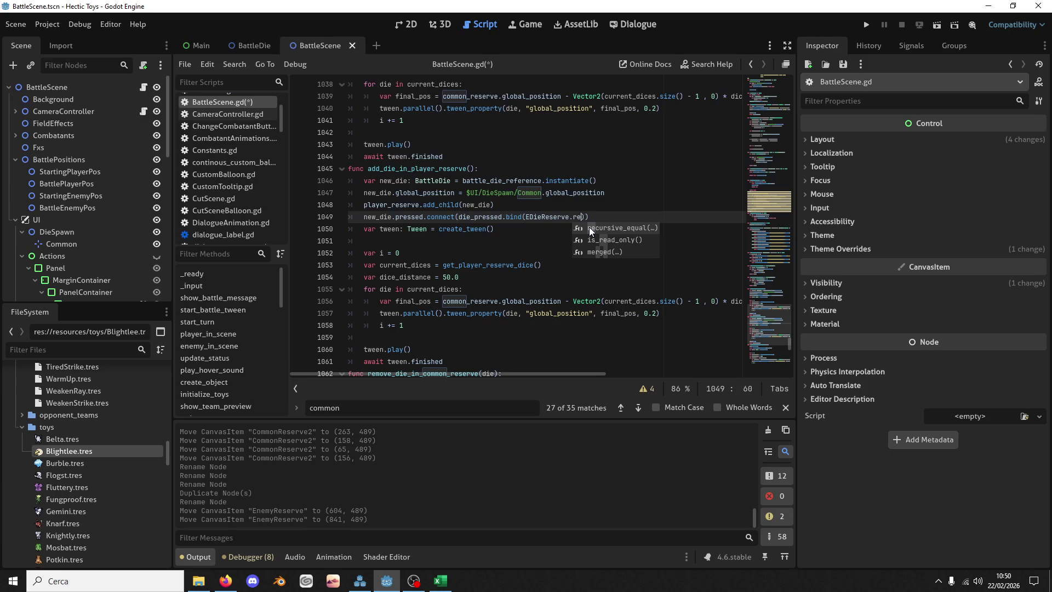
{"action": "key", "text": "BackSpace"}
{"action": "key", "text": "BackSpace"}
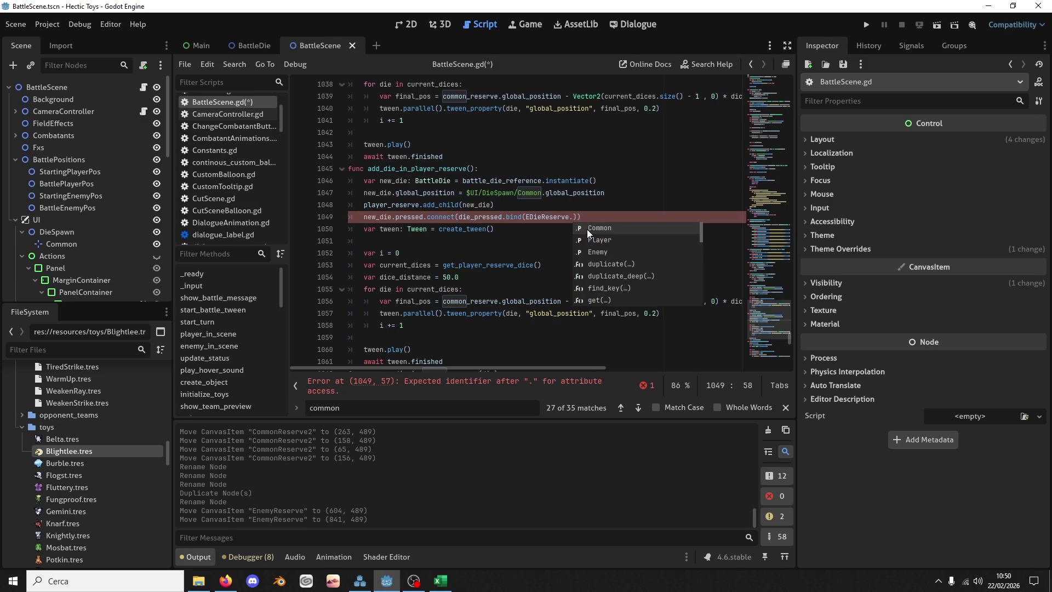
{"action": "key", "text": "Down"}
{"action": "key", "text": "Return"}
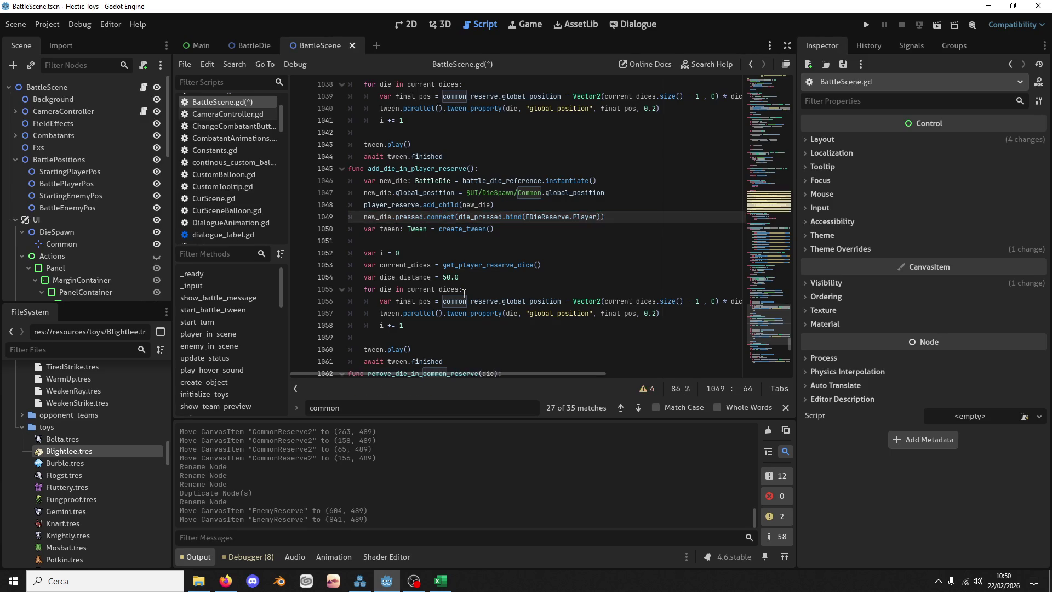
Step: Replace common_reserve with player_reserve on line 1056
{"action": "left_click", "coordinate": [465, 300]}
{"action": "left_click_drag", "start_coordinate": [466, 301], "coordinate": [443, 301]}
{"action": "type", "text": "player"}
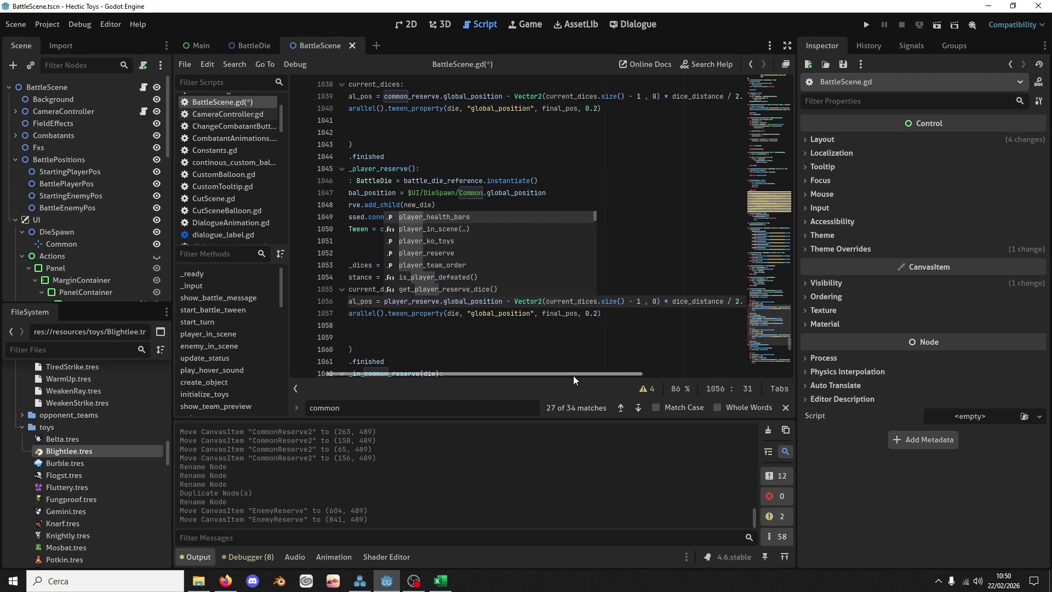
{"action": "scroll", "coordinate": [493, 351], "scroll_direction": "down", "scroll_amount": 2}
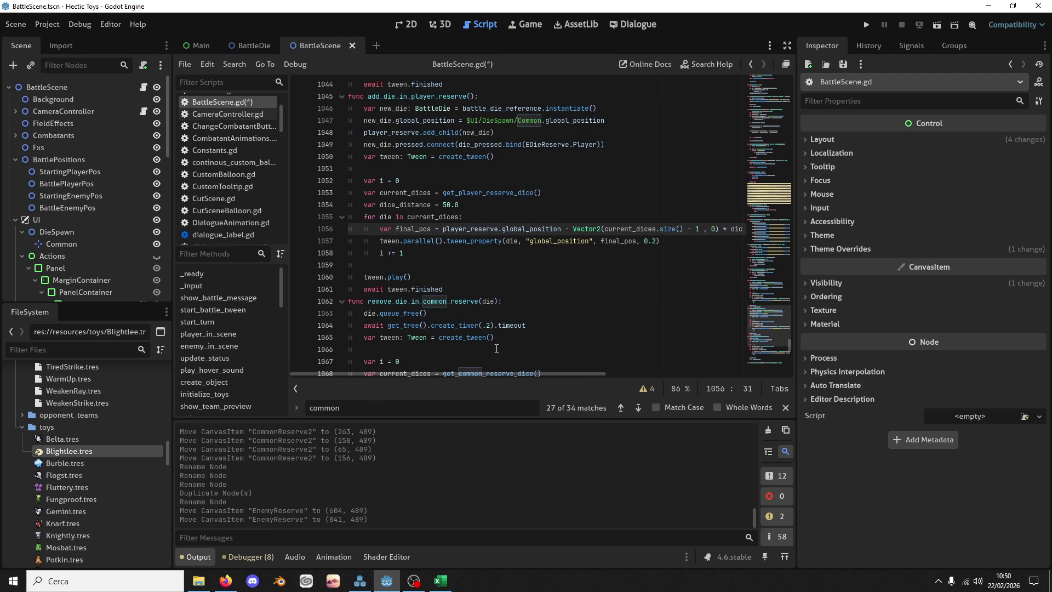
{"action": "mouse_move", "coordinate": [514, 374]}
{"action": "left_mouse_down"}
{"action": "mouse_move", "coordinate": [692, 366]}
{"action": "mouse_move", "coordinate": [163, 390]}
{"action": "left_mouse_up"}
{"action": "left_click", "coordinate": [470, 289]}
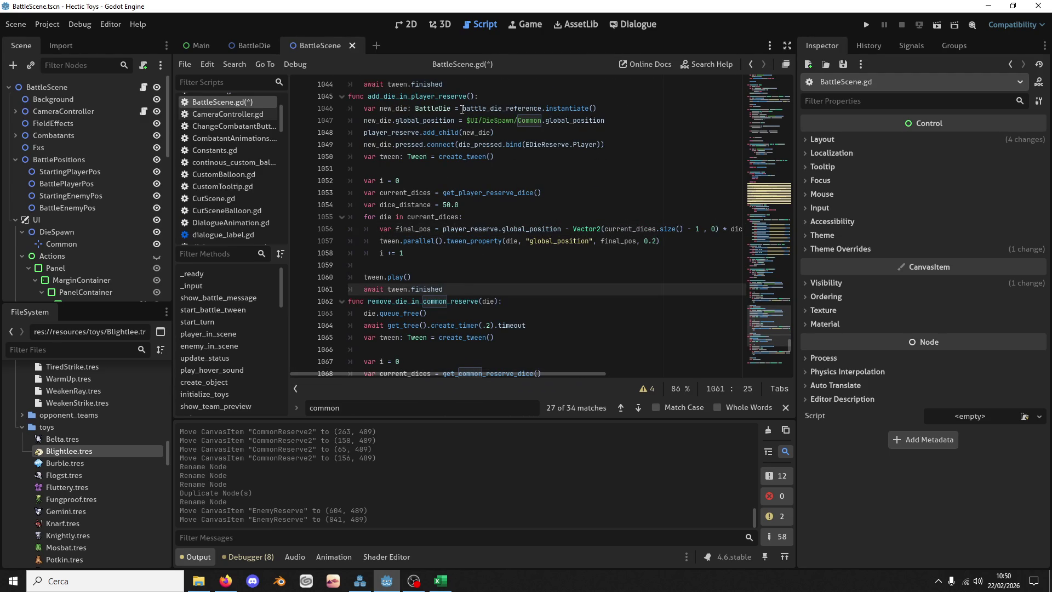
Step: Duplicate the function as add_enemy_in_player_reserve, binding EDieReserve.Enemy
{"action": "left_click", "coordinate": [463, 89], "text": "shift"}
{"action": "key", "text": "ctrl+shift+d"}
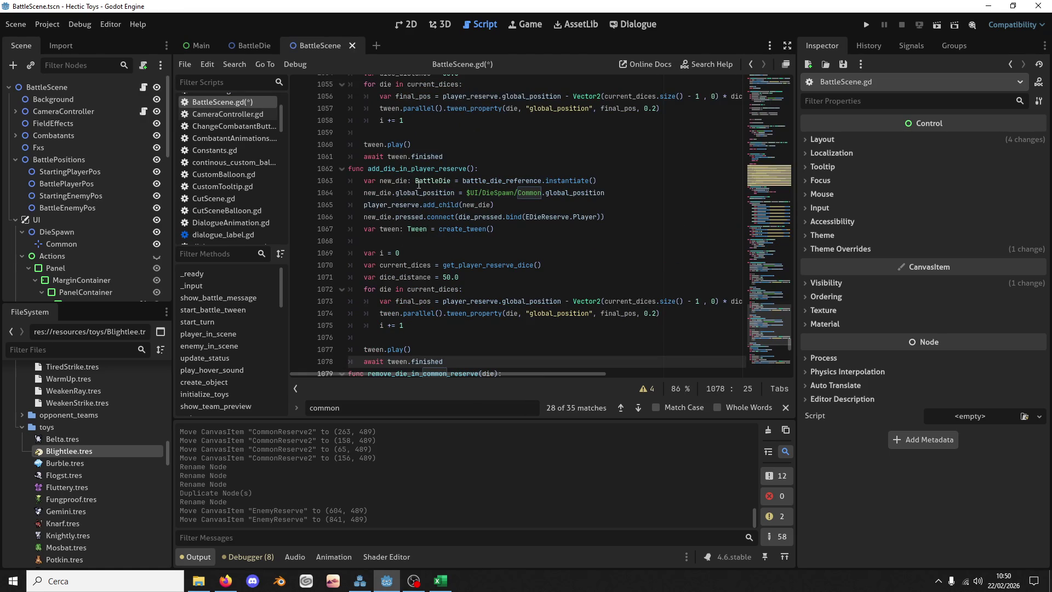
{"action": "left_click", "coordinate": [393, 168]}
{"action": "left_click_drag", "start_coordinate": [388, 168], "coordinate": [387, 184]}
{"action": "key", "text": "BackSpace"}
{"action": "key", "text": "BackSpace"}
{"action": "type", "text": "enemy"}
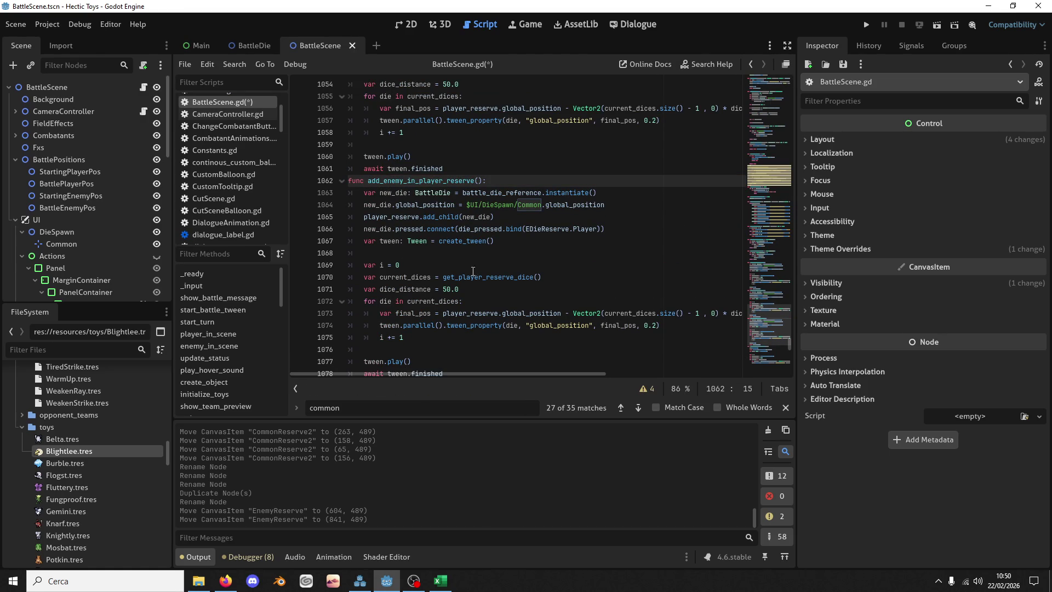
{"action": "double_click", "coordinate": [584, 228]}
{"action": "type", "text": "e"}
{"action": "key", "text": "Return"}
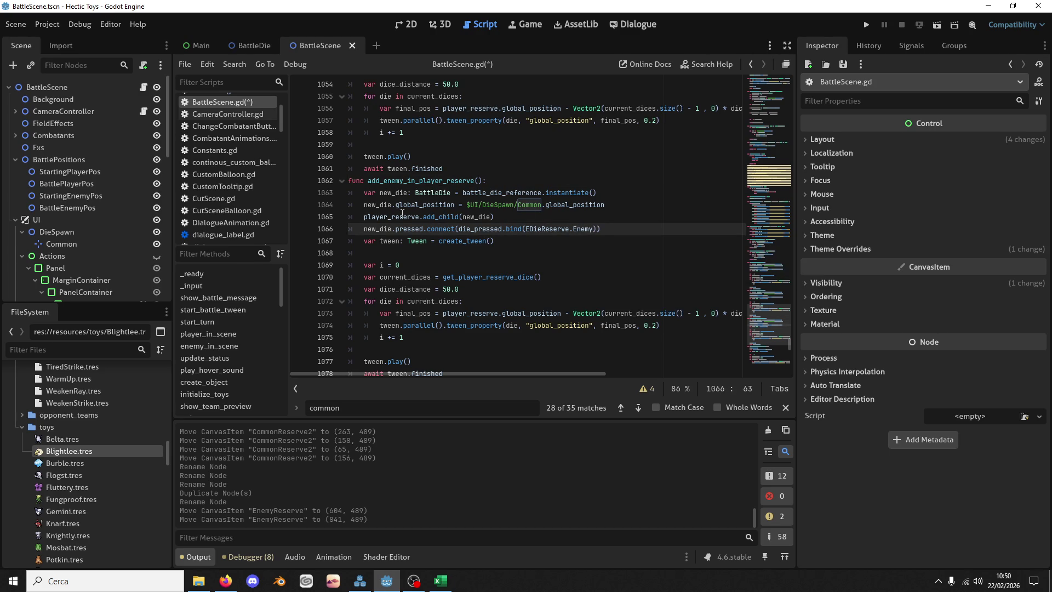
Step: Change the copy's player_reserve references on lines 1065 and 1073 to enemy_reserve
{"action": "left_click", "coordinate": [400, 180]}
{"action": "double_click", "coordinate": [391, 217]}
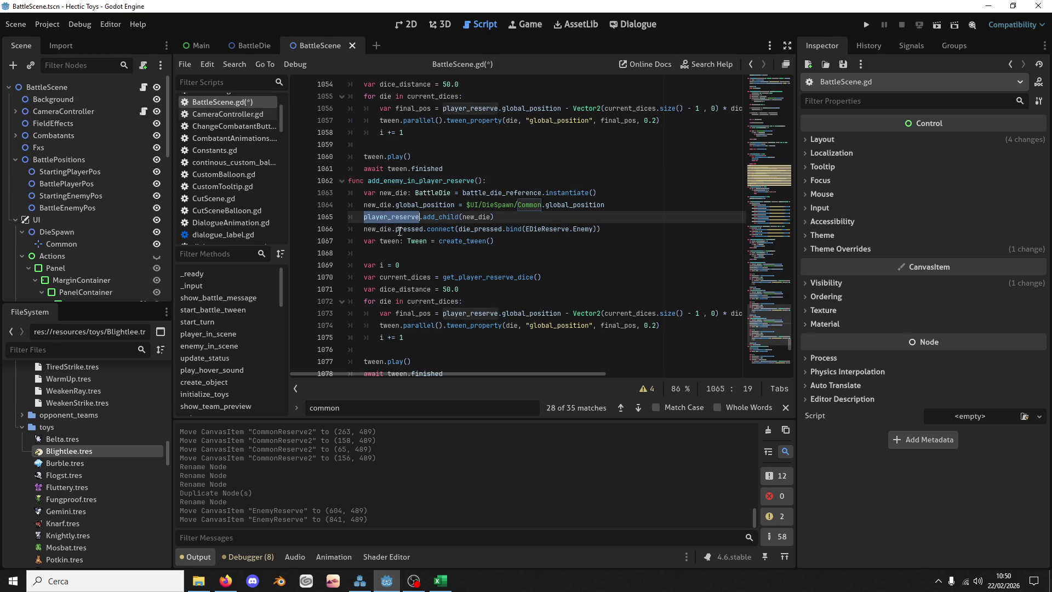
{"action": "left_click_drag", "start_coordinate": [467, 314], "coordinate": [440, 314]}
{"action": "type", "text": "enemy"}
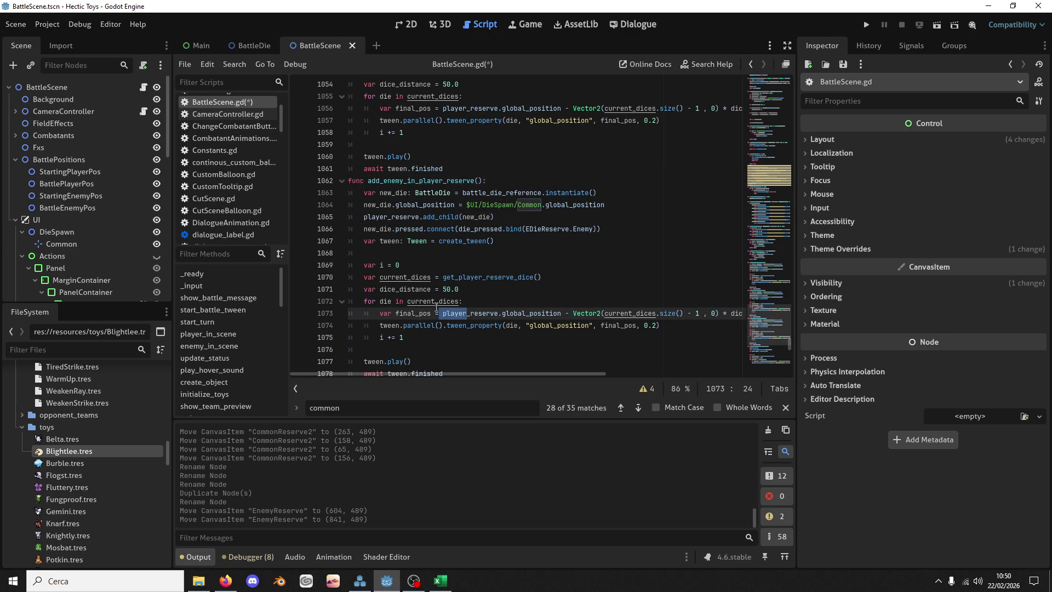
{"action": "left_click", "coordinate": [440, 313]}
{"action": "left_click_drag", "start_coordinate": [364, 217], "coordinate": [390, 217]}
{"action": "type", "text": "enemy"}
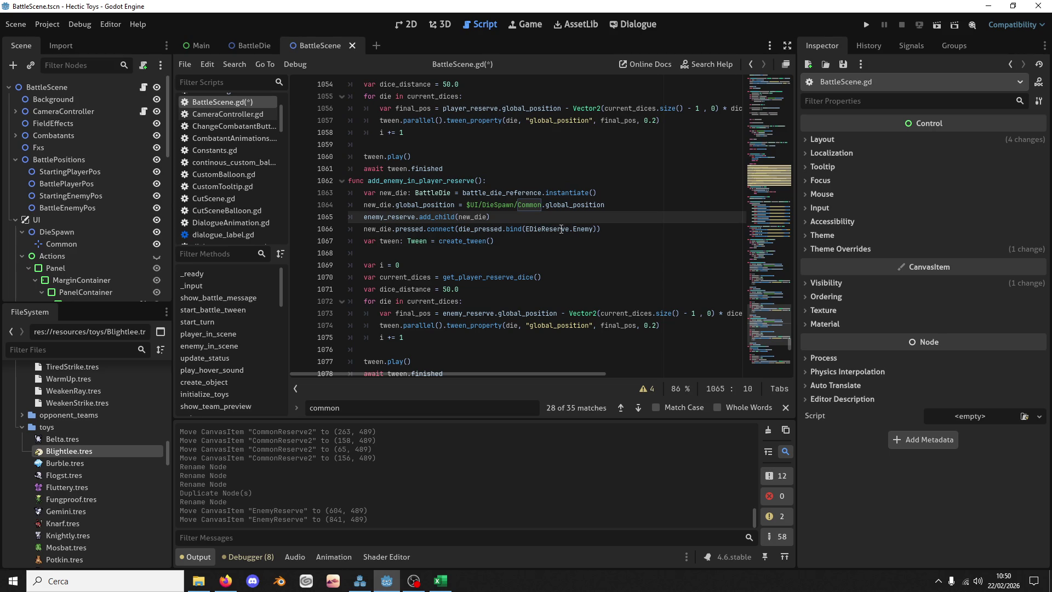
Step: Save BattleScene.gd with the new add_enemy_in_player_reserve function
{"action": "scroll", "coordinate": [564, 223], "scroll_direction": "down", "scroll_amount": 1}
{"action": "scroll", "coordinate": [567, 223], "scroll_direction": "down", "scroll_amount": 1}
{"action": "mouse_move", "coordinate": [564, 374]}
{"action": "left_mouse_down"}
{"action": "mouse_move", "coordinate": [698, 362]}
{"action": "mouse_move", "coordinate": [311, 365]}
{"action": "left_mouse_up"}
{"action": "key", "text": "ctrl+s"}
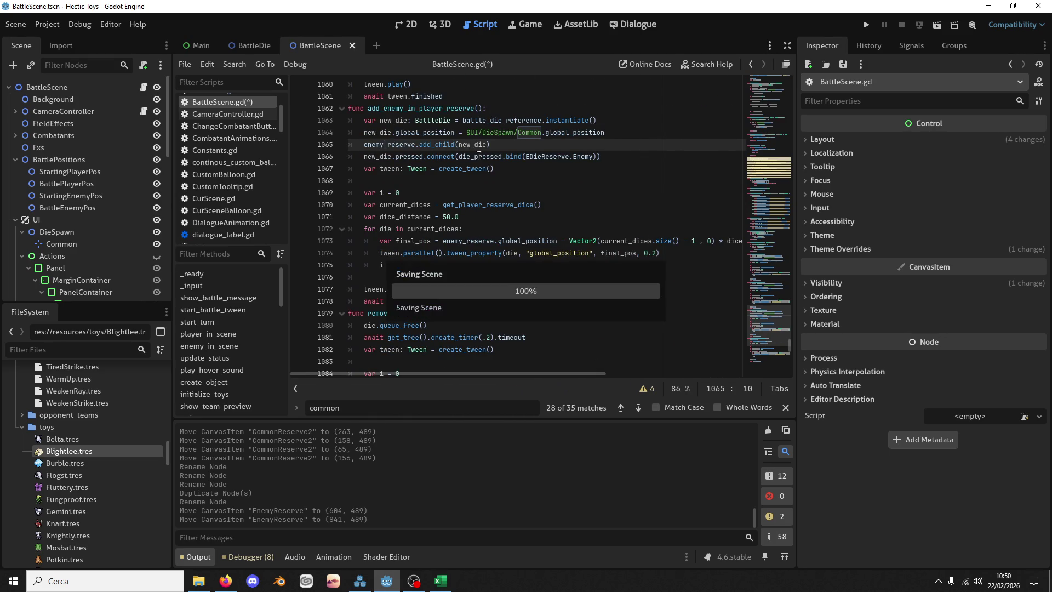
{"action": "double_click", "coordinate": [400, 108]}
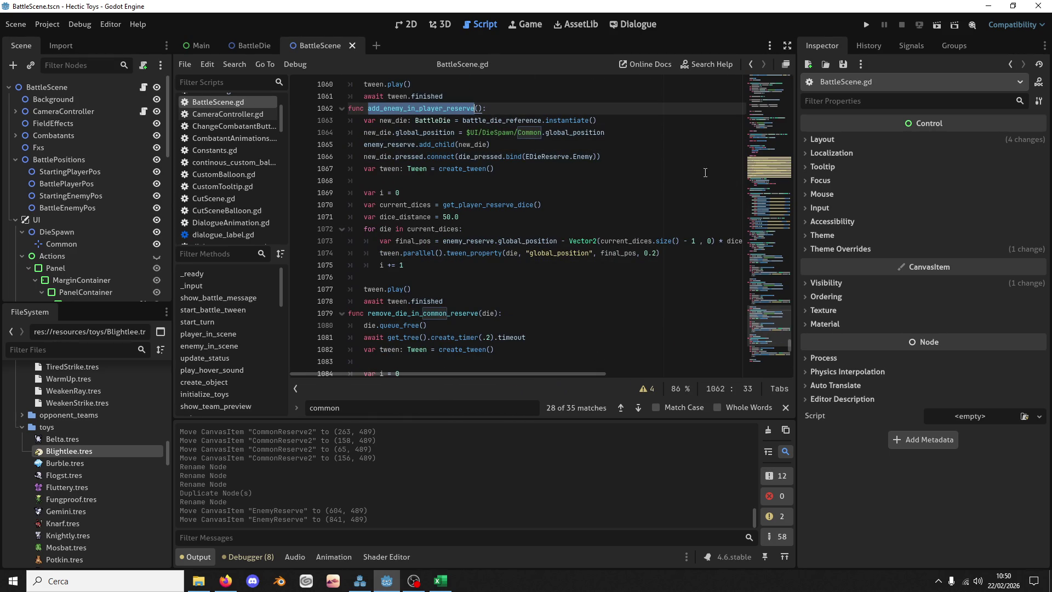
{"action": "left_click_drag", "start_coordinate": [773, 325], "coordinate": [780, 355]}
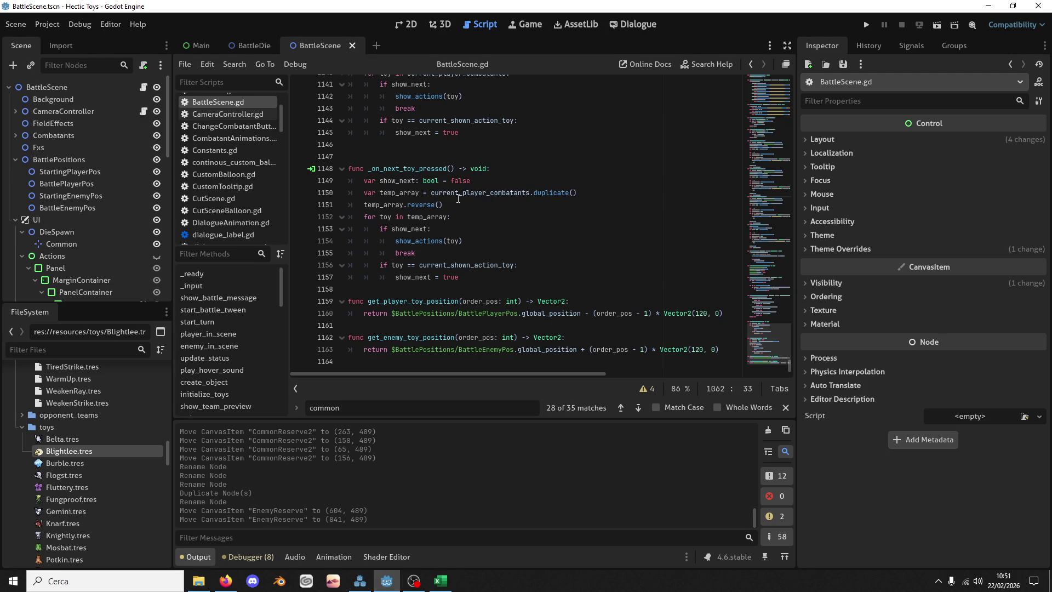
{"action": "scroll", "coordinate": [458, 199], "scroll_direction": "up", "scroll_amount": 3}
{"action": "mouse_move", "coordinate": [465, 211]}
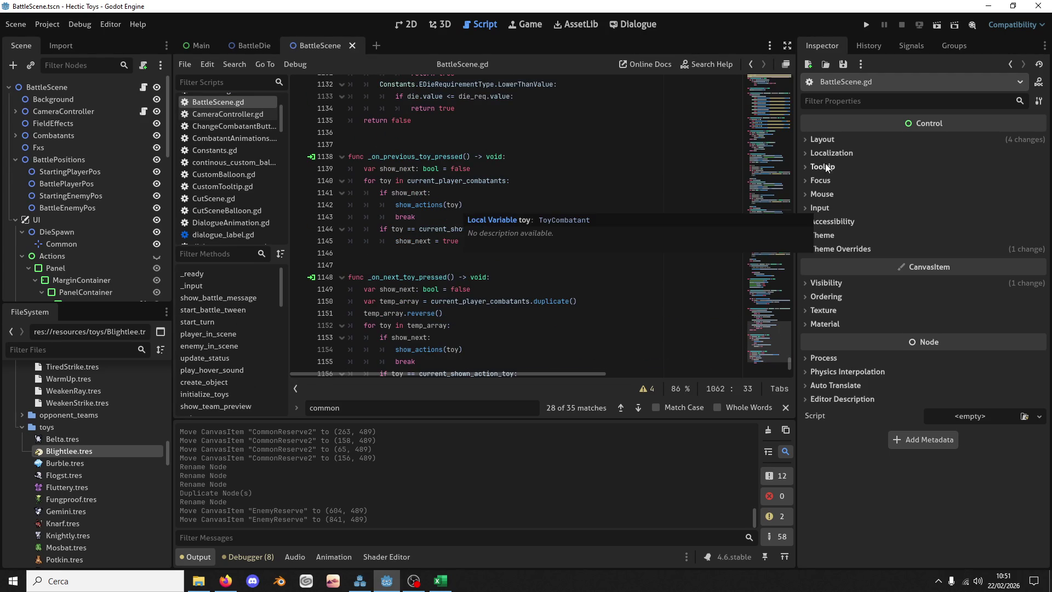
{"action": "left_click_drag", "start_coordinate": [758, 321], "coordinate": [774, 243]}
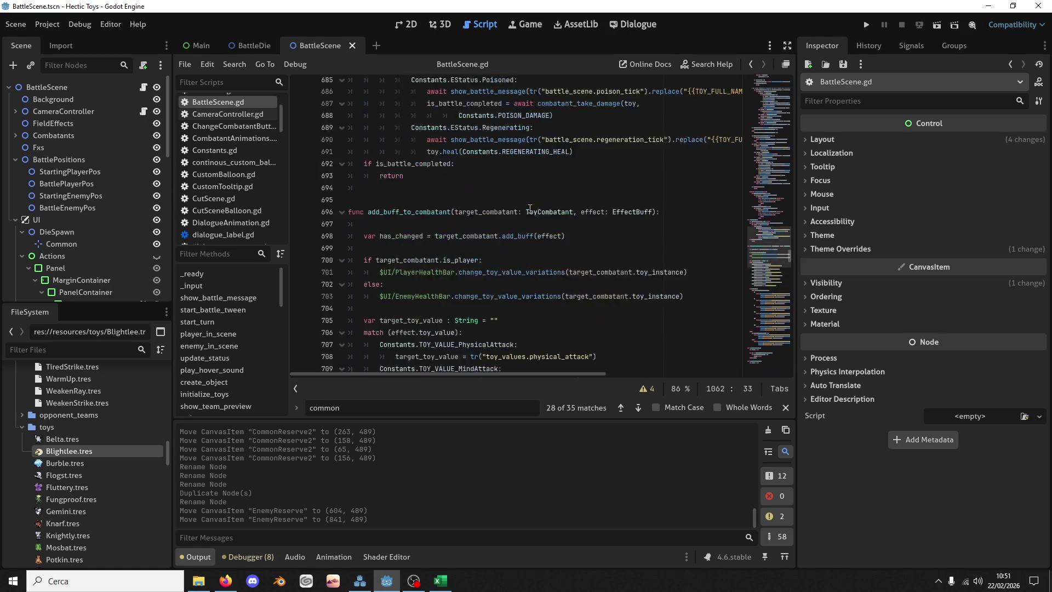
{"action": "scroll", "coordinate": [530, 209], "scroll_direction": "up", "scroll_amount": 1}
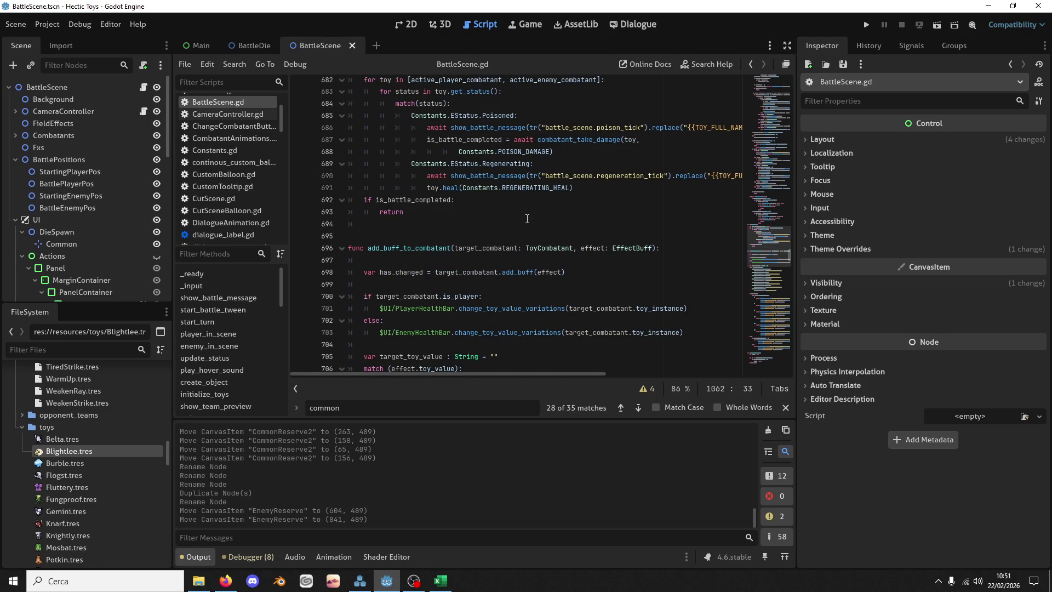
{"action": "scroll", "coordinate": [527, 218], "scroll_direction": "up", "scroll_amount": 3}
{"action": "left_click", "coordinate": [435, 333]}
{"action": "key", "text": "BackSpace"}
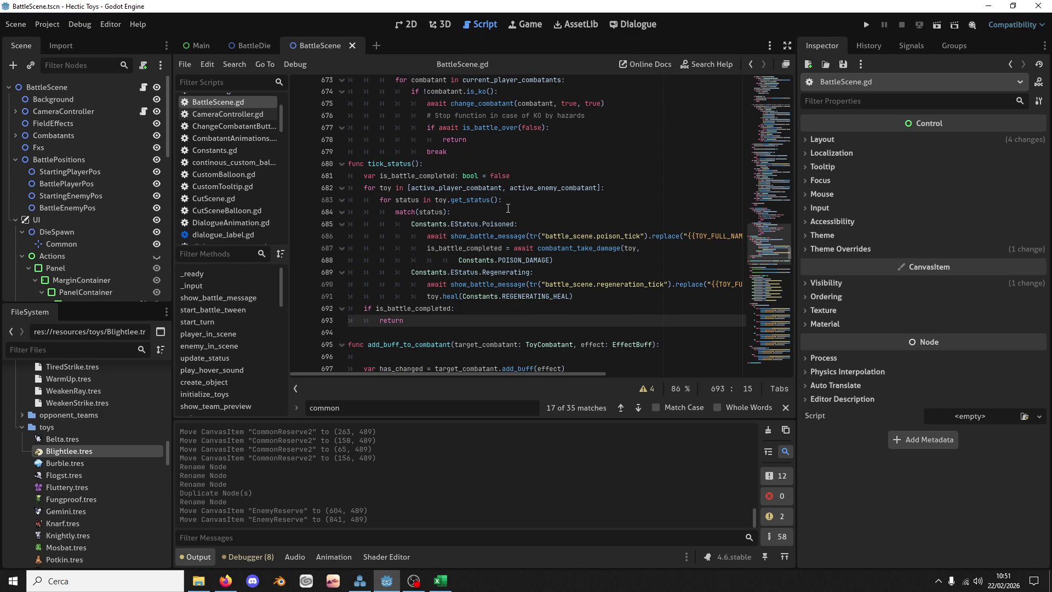
{"action": "left_click_drag", "start_coordinate": [433, 324], "coordinate": [469, 307]}
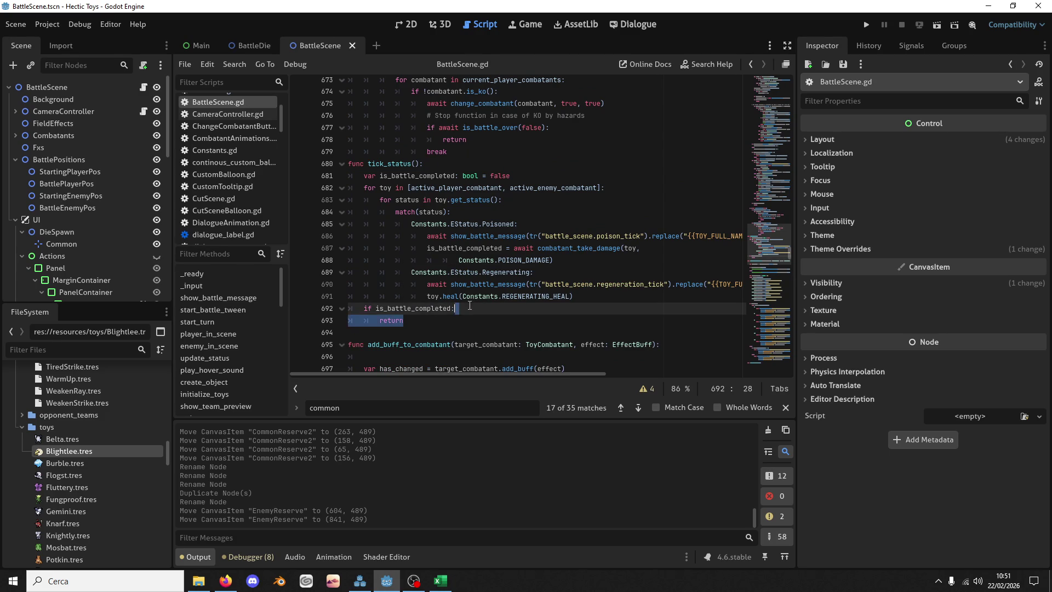
{"action": "left_click", "coordinate": [581, 301]}
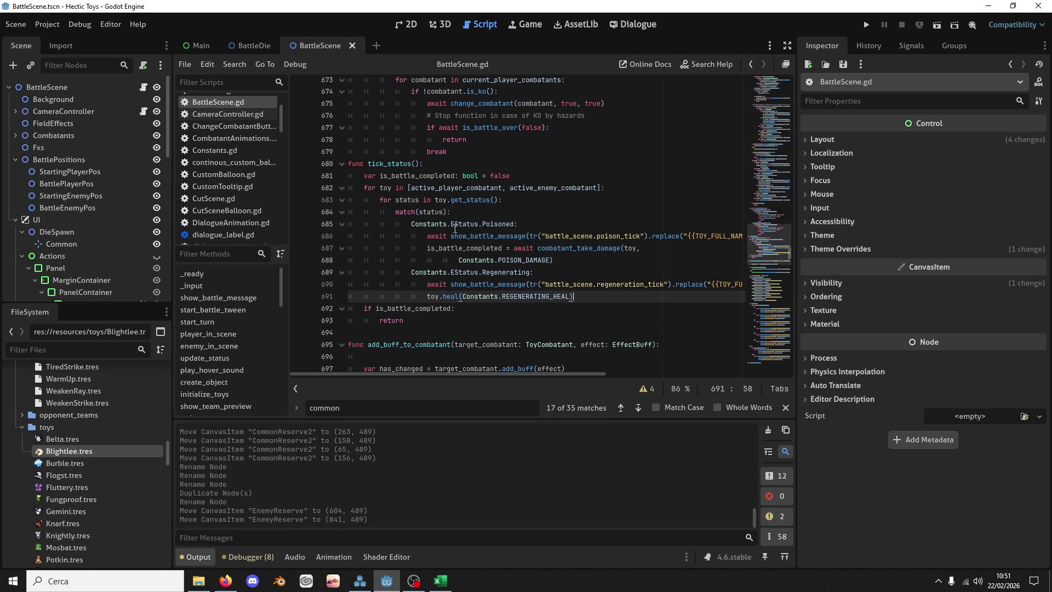
{"action": "scroll", "coordinate": [455, 229], "scroll_direction": "down", "scroll_amount": 1}
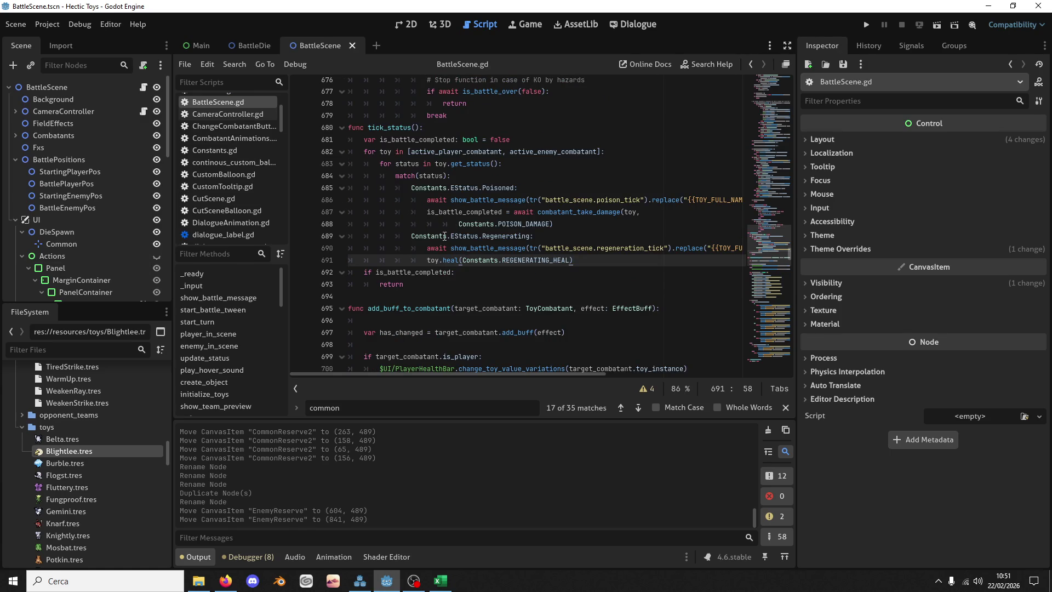
{"action": "double_click", "coordinate": [534, 260]}
{"action": "double_click", "coordinate": [480, 259]}
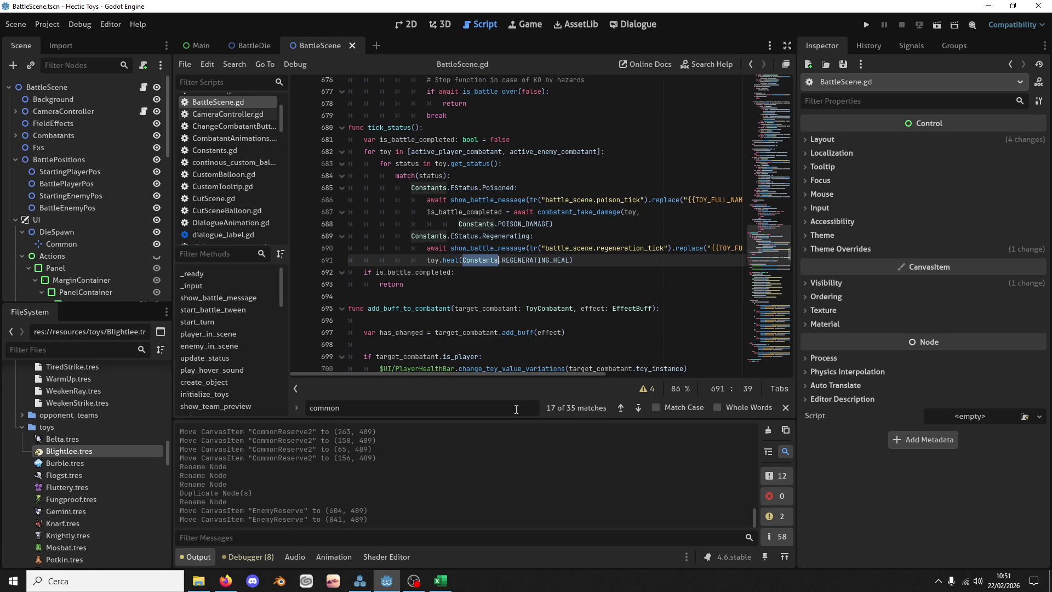
{"action": "scroll", "coordinate": [740, 332], "scroll_direction": "up", "scroll_amount": 2}
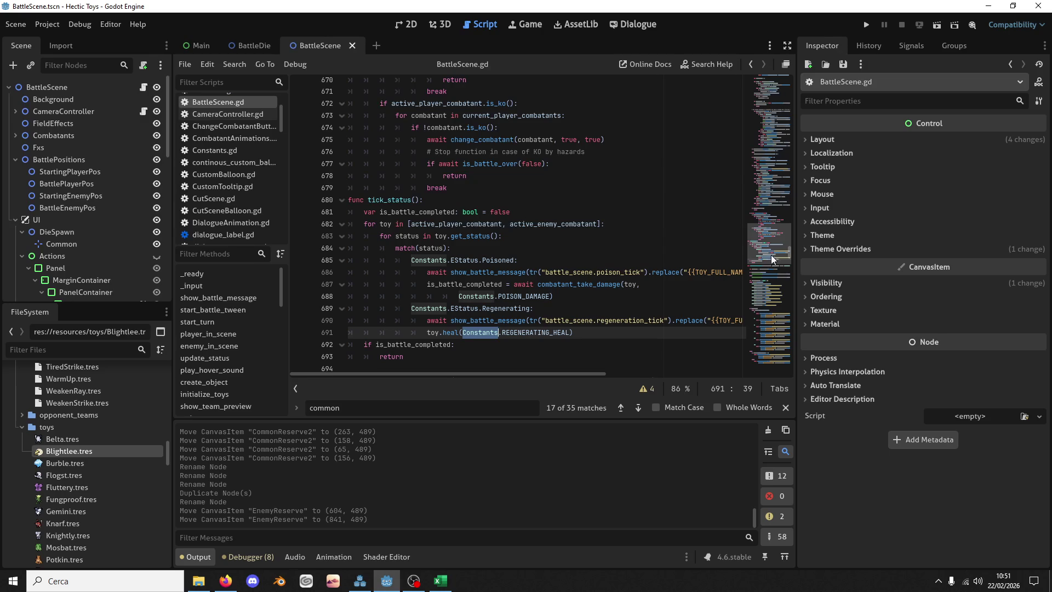
{"action": "scroll", "coordinate": [147, 393], "scroll_direction": "down", "scroll_amount": 8}
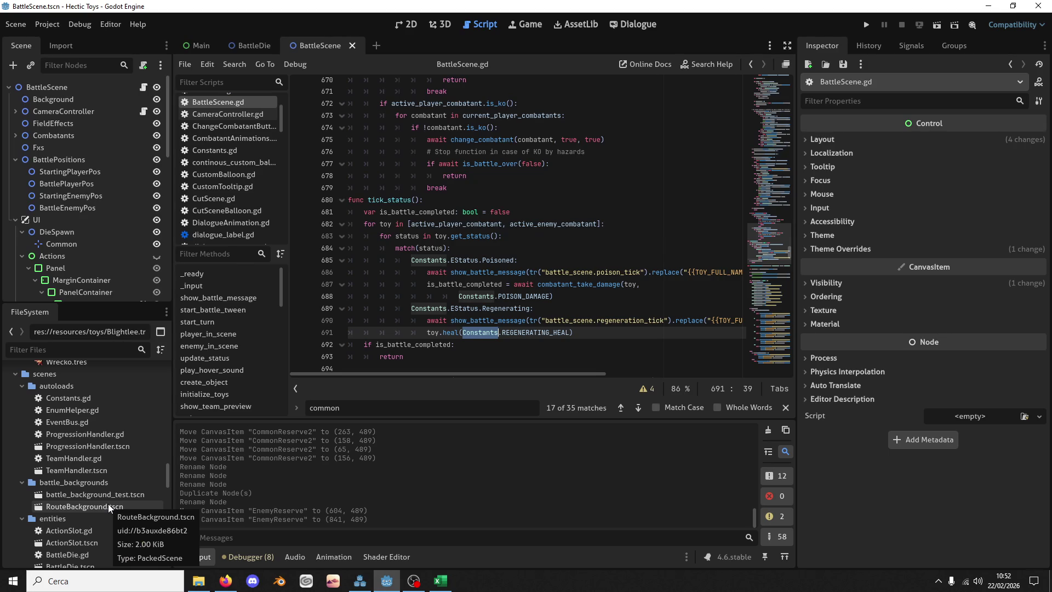
Step: Browse the FileSystem dock to scenes/resources and select EffectStatus.gd
{"action": "scroll", "coordinate": [107, 504], "scroll_direction": "down", "scroll_amount": 1}
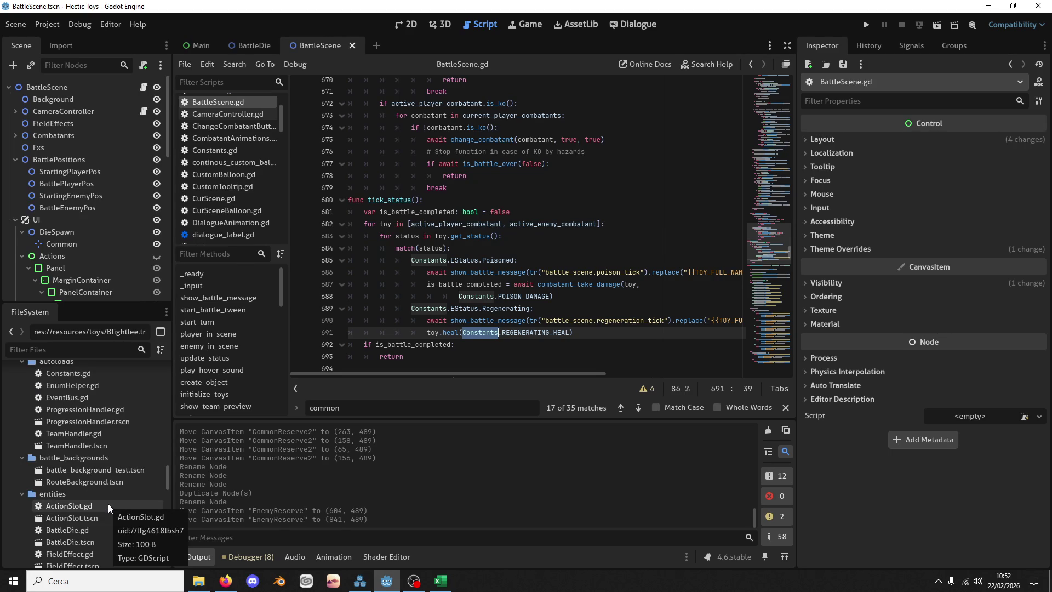
{"action": "scroll", "coordinate": [107, 504], "scroll_direction": "down", "scroll_amount": 1}
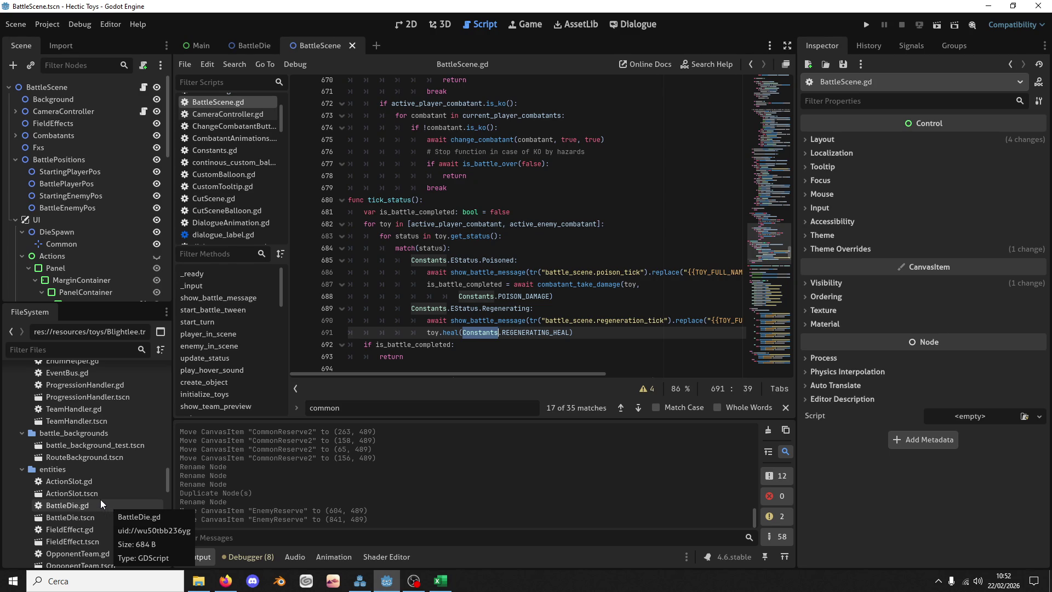
{"action": "scroll", "coordinate": [100, 498], "scroll_direction": "up", "scroll_amount": 12}
{"action": "scroll", "coordinate": [100, 504], "scroll_direction": "down", "scroll_amount": 5}
{"action": "scroll", "coordinate": [97, 516], "scroll_direction": "down", "scroll_amount": 10}
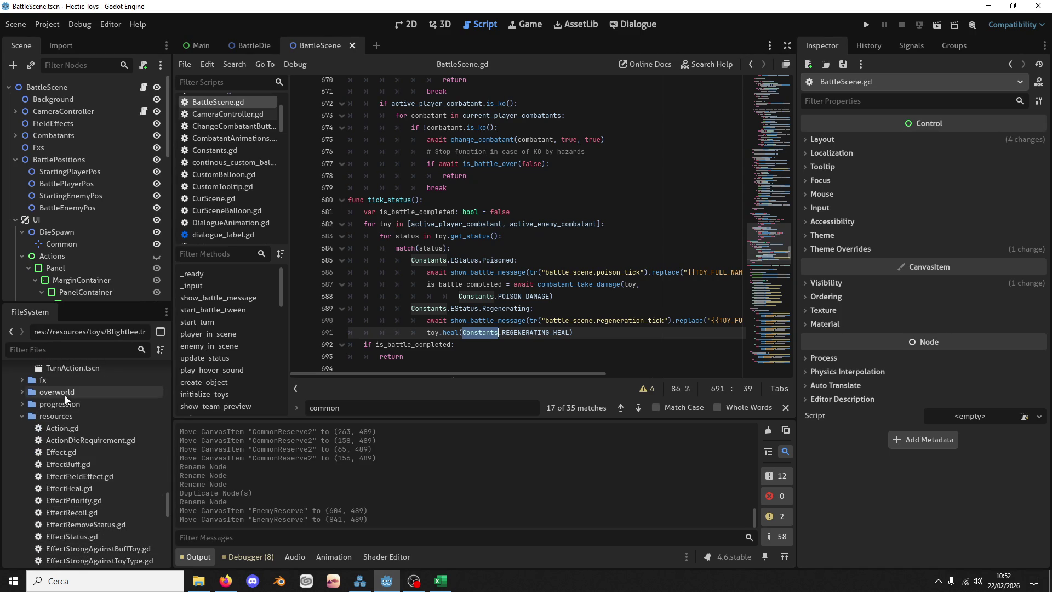
{"action": "left_click", "coordinate": [78, 416]}
{"action": "scroll", "coordinate": [89, 524], "scroll_direction": "down", "scroll_amount": 3}
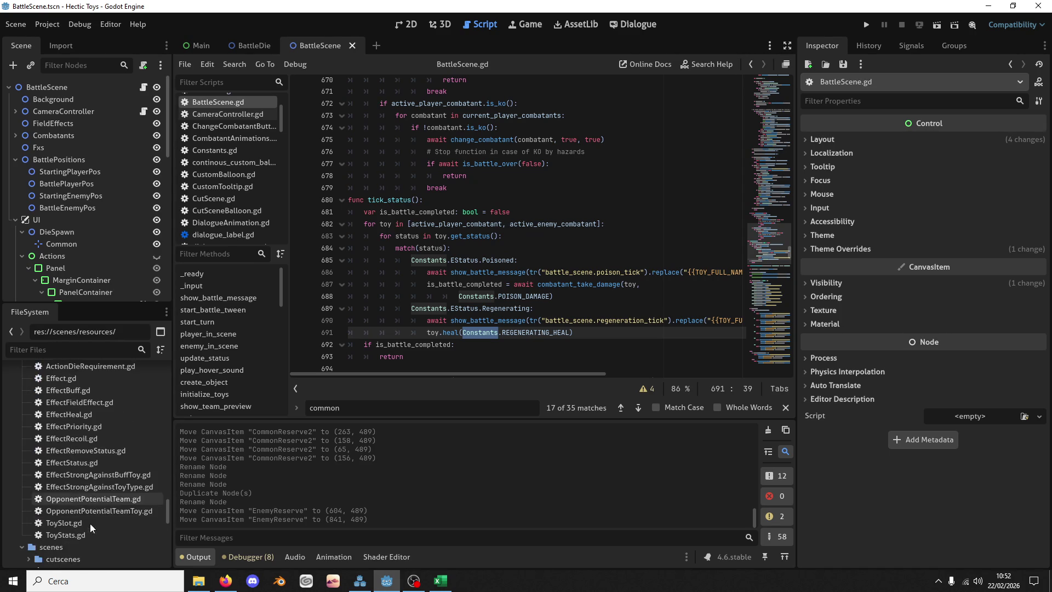
{"action": "left_click", "coordinate": [93, 464]}
Step: Duplicate EffectStatus.gd and name the copy EffectAddDie.gd
{"action": "key", "text": "ctrl+d"}
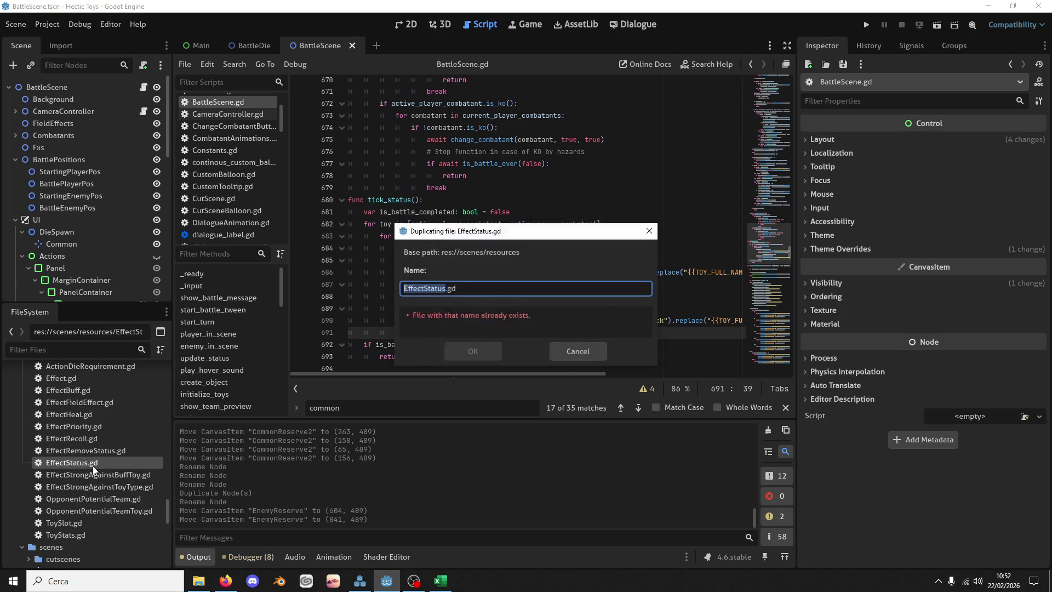
{"action": "left_click", "coordinate": [425, 288]}
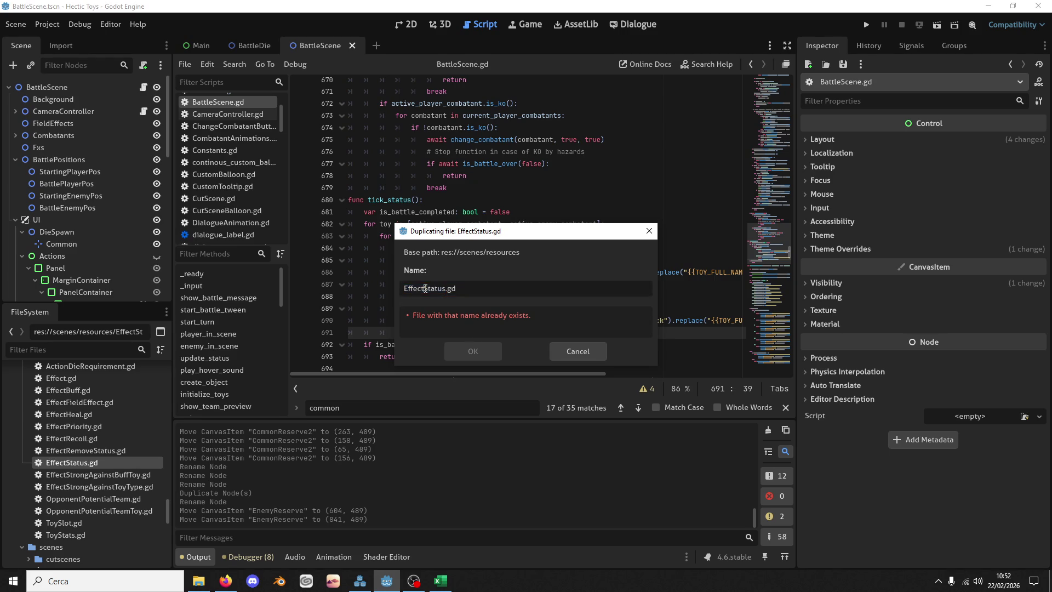
{"action": "key", "text": "Delete"}
{"action": "key", "text": "Delete"}
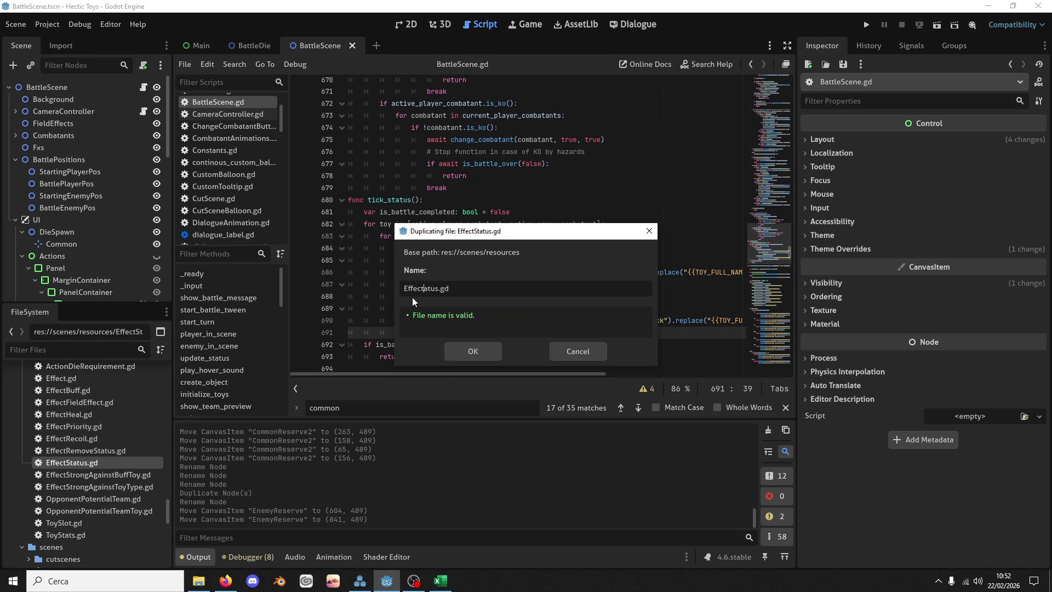
{"action": "type", "text": "RollDie"}
{"action": "key", "text": "Delete"}
{"action": "key", "text": "Right"}
{"action": "key", "text": "Right"}
{"action": "key", "text": "Delete"}
{"action": "key", "text": "Delete"}
{"action": "key", "text": "Delete"}
{"action": "type", "text": "Add"}
{"action": "key", "text": "Return"}
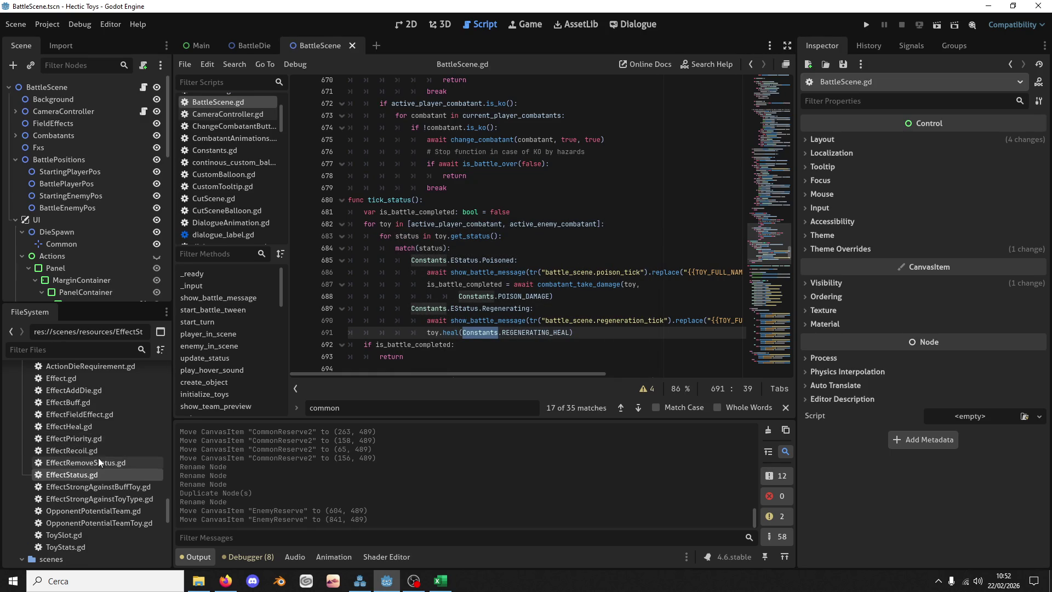
Step: Open EffectAddDie.gd and rename the status_type variable to reserve_type
{"action": "double_click", "coordinate": [94, 389]}
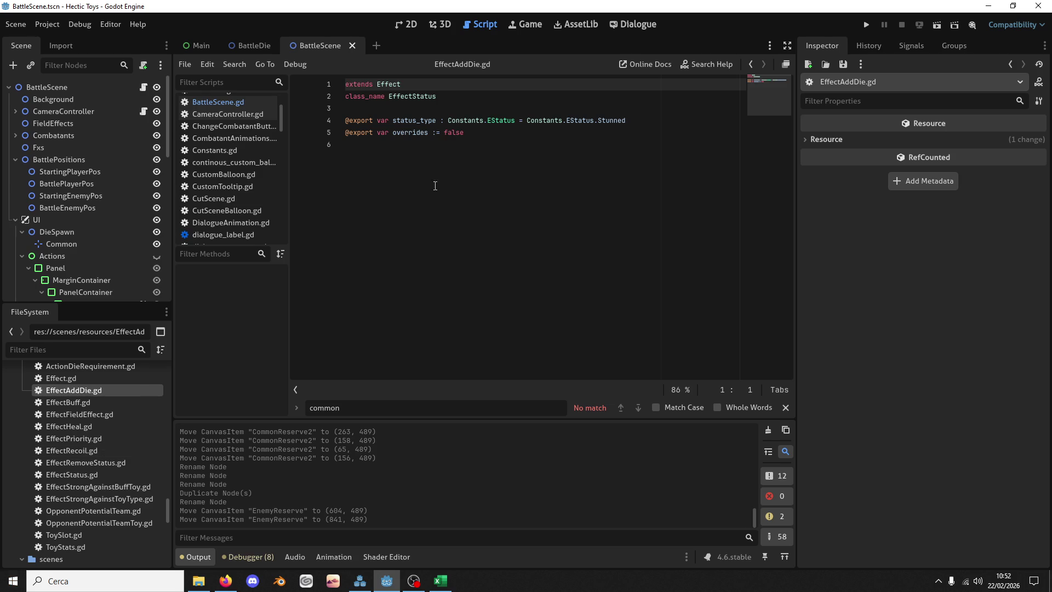
{"action": "double_click", "coordinate": [411, 120]}
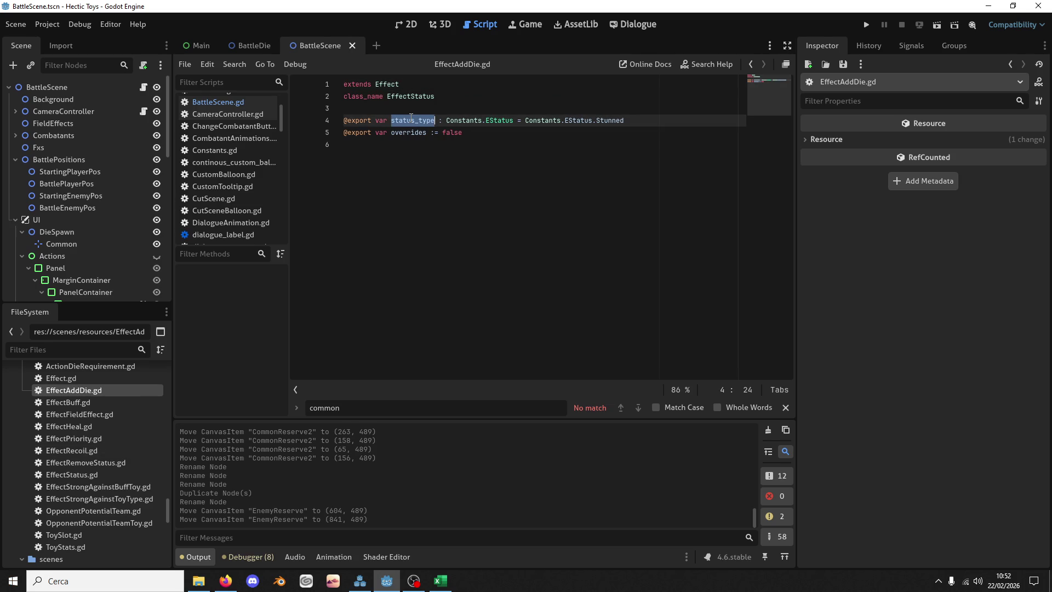
{"action": "type", "text": "reserve_type"}
Step: Change reserve_type's type annotation from Status to a BattleDie type
{"action": "key", "text": "ctrl+Right"}
{"action": "key", "text": "ctrl+Right"}
{"action": "key", "text": "Right"}
{"action": "key", "text": "Right"}
{"action": "key", "text": "Delete"}
{"action": "key", "text": "Delete"}
{"action": "key", "text": "Delete"}
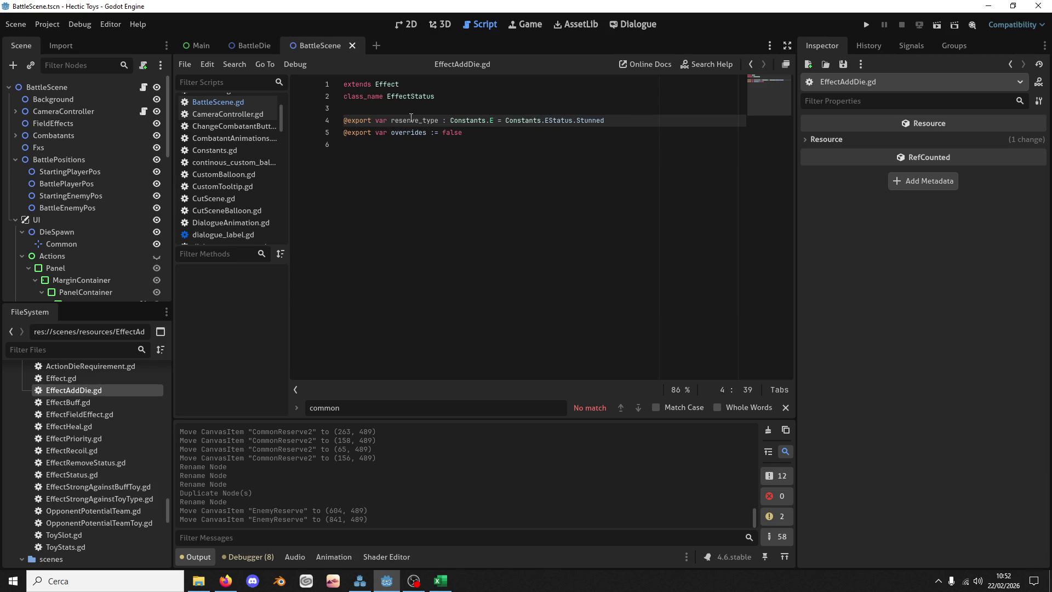
{"action": "type", "text": "Res"}
{"action": "key", "text": "BackSpace"}
{"action": "key", "text": "BackSpace"}
{"action": "key", "text": "BackSpace"}
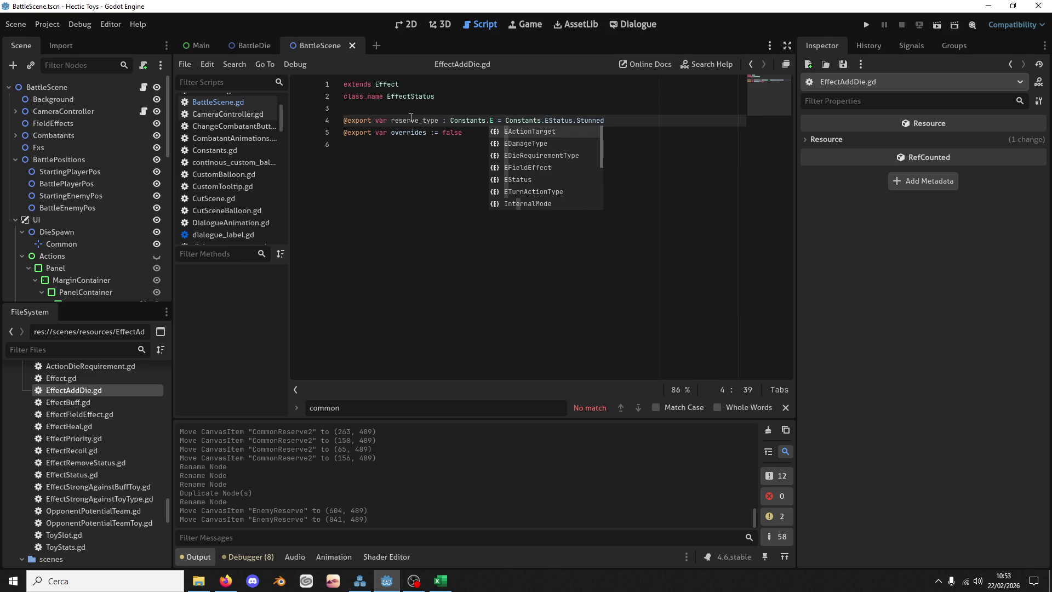
{"action": "key", "text": "BackSpace"}
{"action": "key", "text": "BackSpace"}
{"action": "key", "text": "BackSpace"}
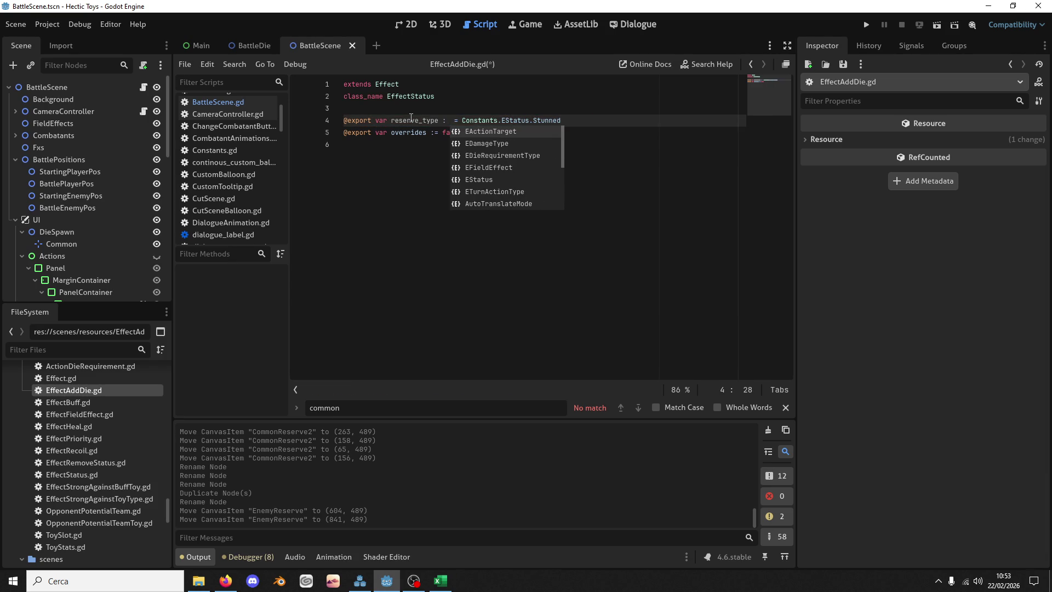
{"action": "type", "text": "Bat"}
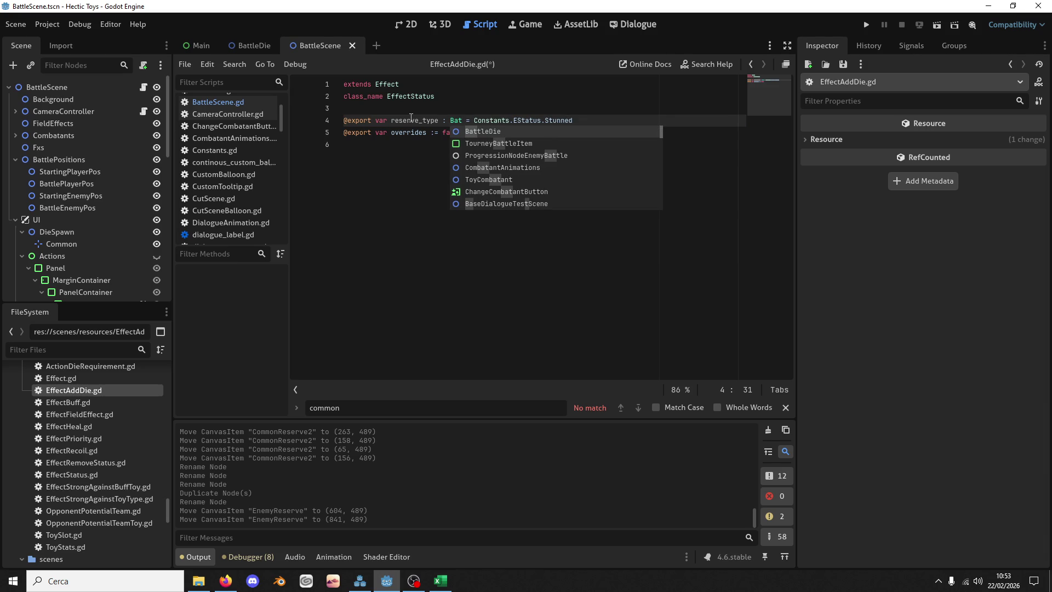
{"action": "key", "text": "Return"}
{"action": "type", "text": ".re"}
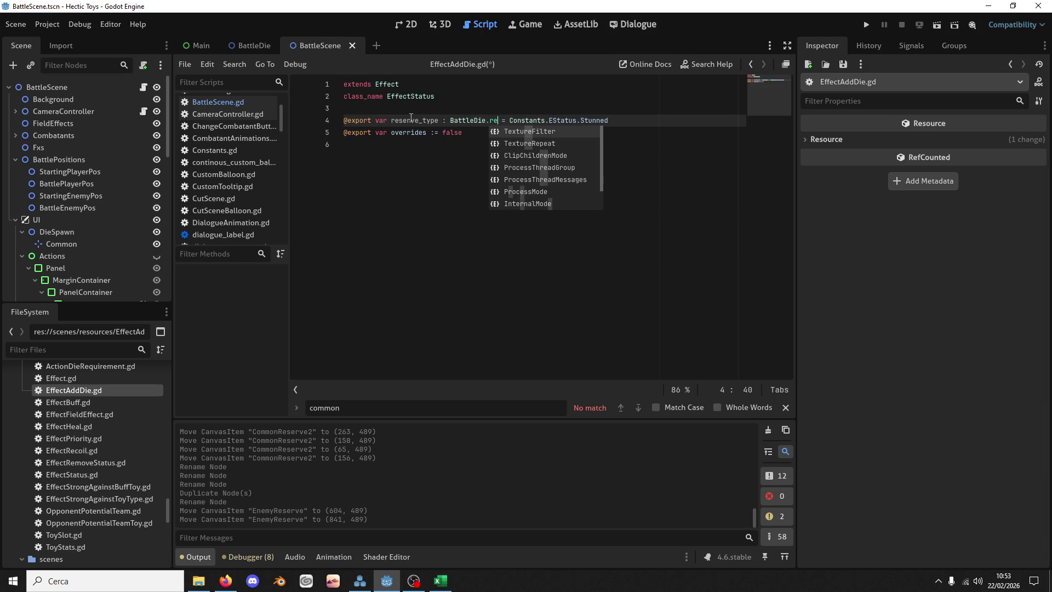
{"action": "key", "text": "BackSpace"}
{"action": "key", "text": "BackSpace"}
{"action": "type", "text": "Ere"}
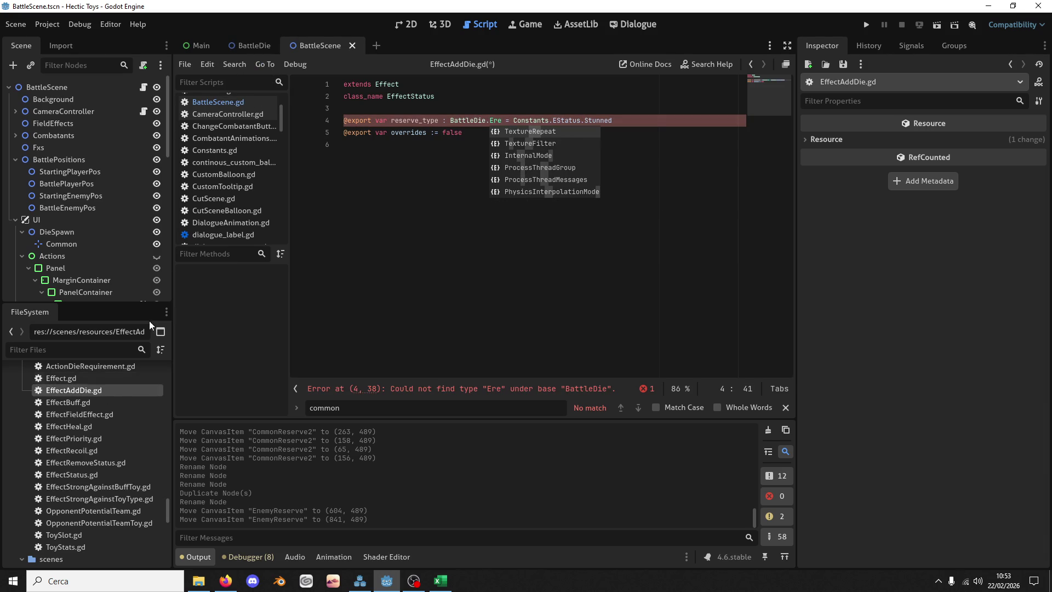
{"action": "left_click", "coordinate": [143, 87]}
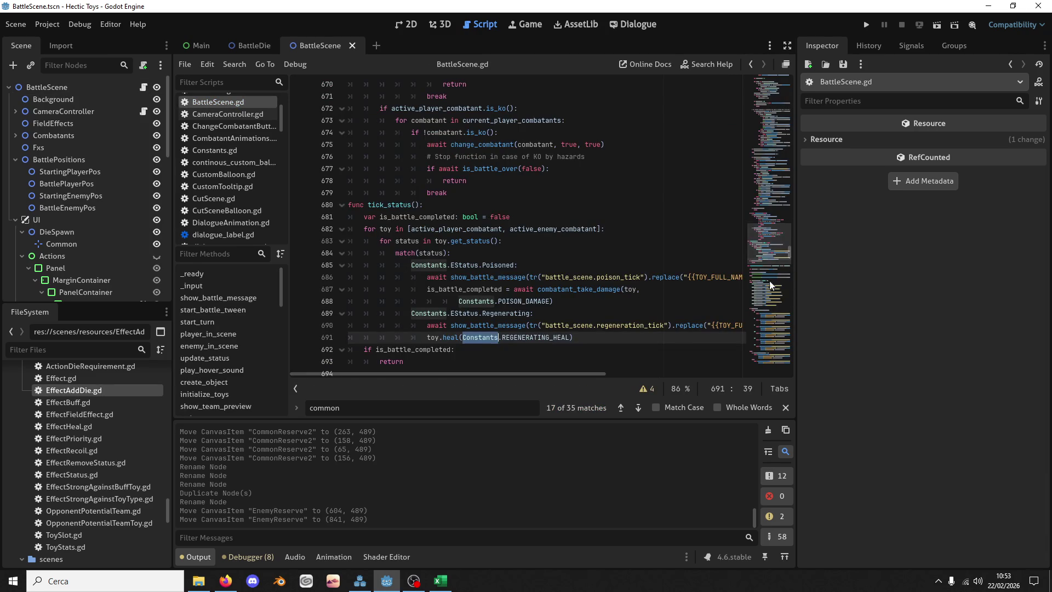
Step: Cut the EDieReserve enum out of BattleScene.gd and save
{"action": "left_click", "coordinate": [758, 97]}
{"action": "left_click_drag", "start_coordinate": [760, 101], "coordinate": [637, 88]}
{"action": "scroll", "coordinate": [415, 256], "scroll_direction": "down", "scroll_amount": 15}
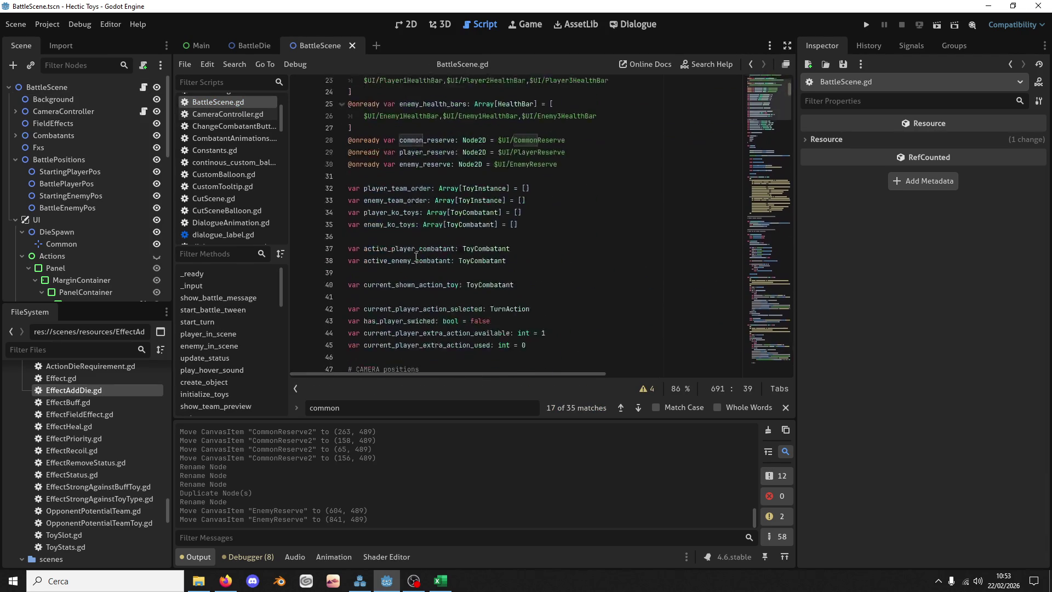
{"action": "left_click_drag", "start_coordinate": [355, 228], "coordinate": [349, 168]}
{"action": "key", "text": "ctrl+c"}
{"action": "key", "text": "Delete"}
{"action": "key", "text": "ctrl+s"}
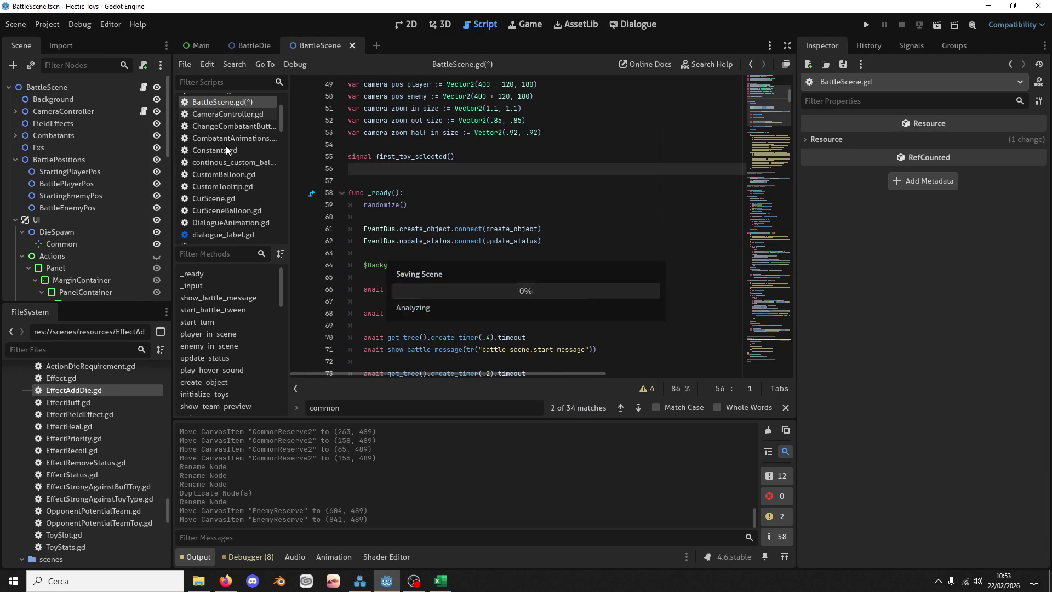
Step: Paste the EDieReserve enum into Constants.gd below REGENERATING_HEAL and save it
{"action": "scroll", "coordinate": [80, 415], "scroll_direction": "up", "scroll_amount": 5}
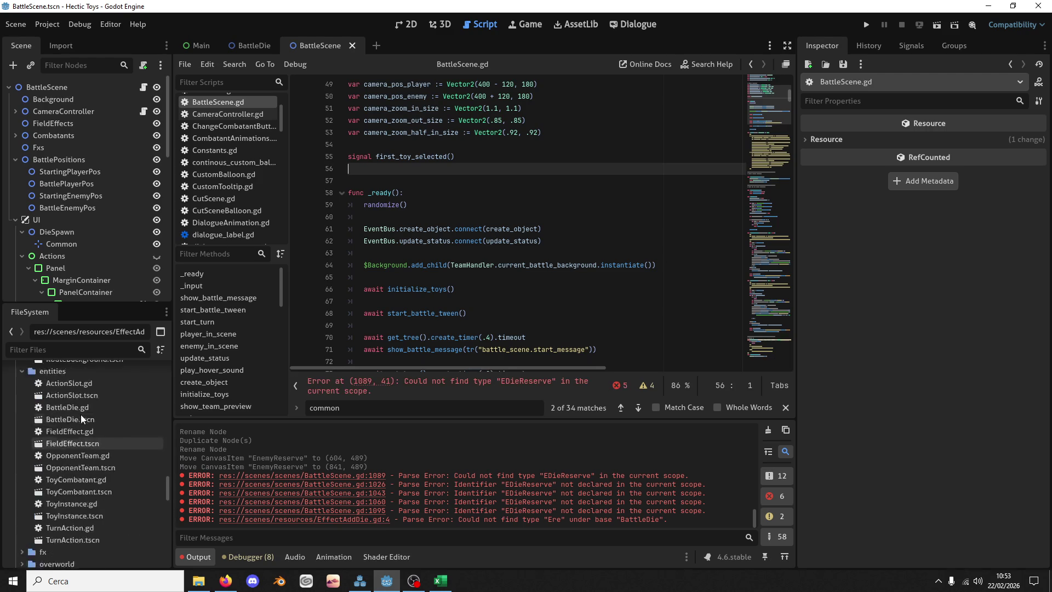
{"action": "double_click", "coordinate": [75, 423]}
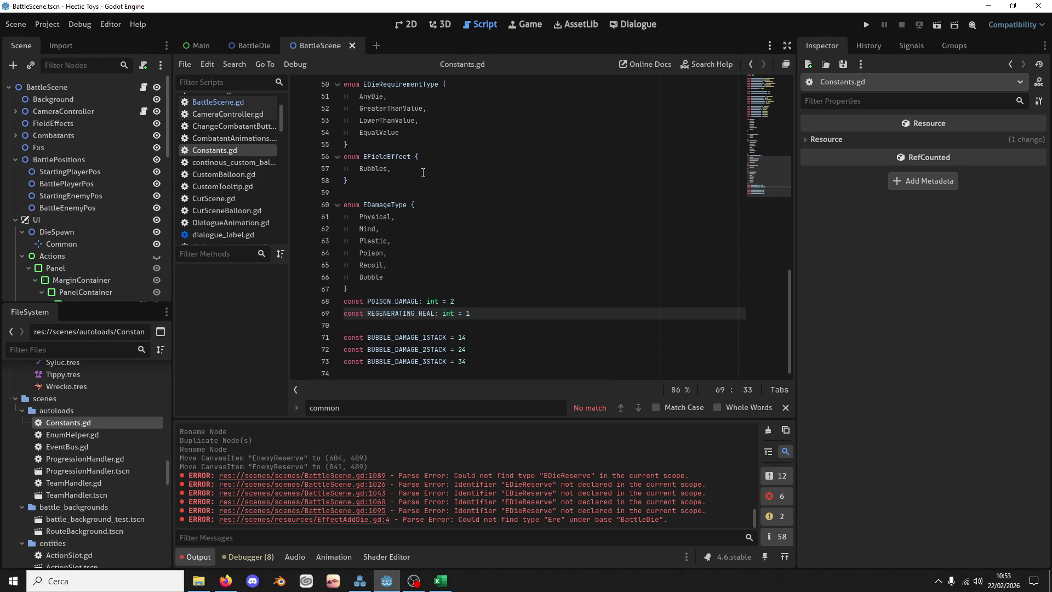
{"action": "left_click", "coordinate": [426, 275]}
{"action": "key", "text": "Down"}
{"action": "key", "text": "ctrl+v"}
{"action": "double_click", "coordinate": [372, 302]}
{"action": "key", "text": "ctrl+s"}
{"action": "left_click", "coordinate": [228, 53]}
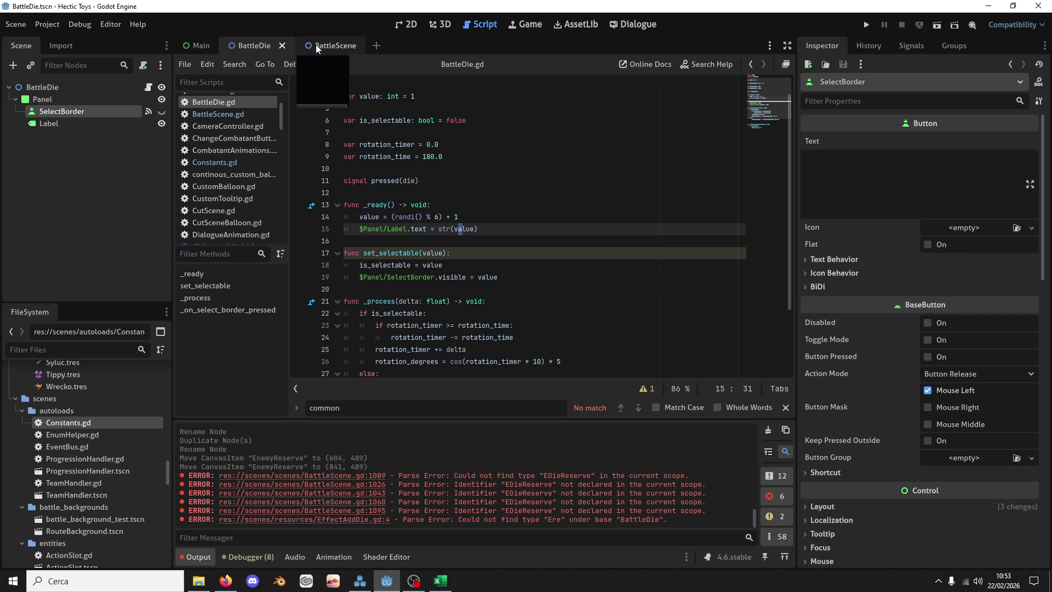
{"action": "left_click", "coordinate": [323, 50]}
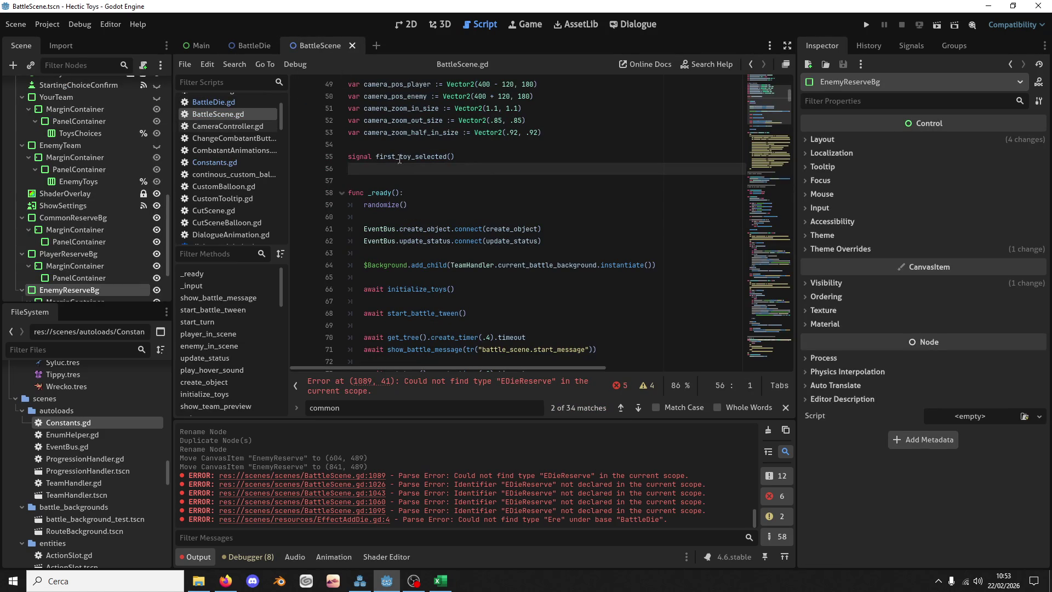
Step: Prefix EDieReserve with 'Constants.' in die_pressed's parameter and match case
{"action": "left_click", "coordinate": [496, 390]}
{"action": "left_click", "coordinate": [436, 217]}
{"action": "key", "text": "ctrl+Right"}
{"action": "key", "text": "ctrl+Right"}
{"action": "type", "text": "Constants."}
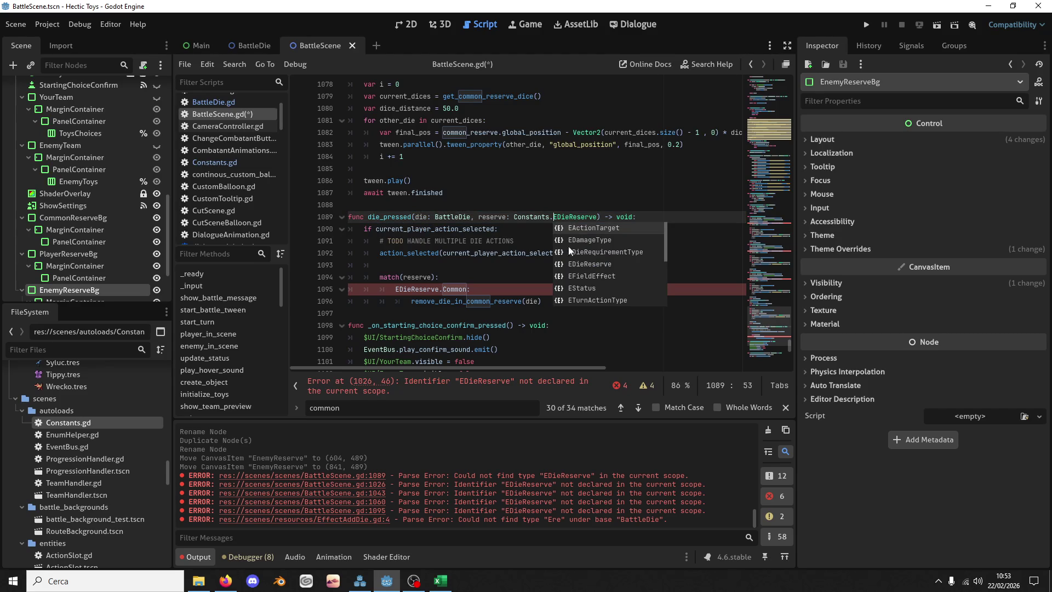
{"action": "key", "text": "Escape"}
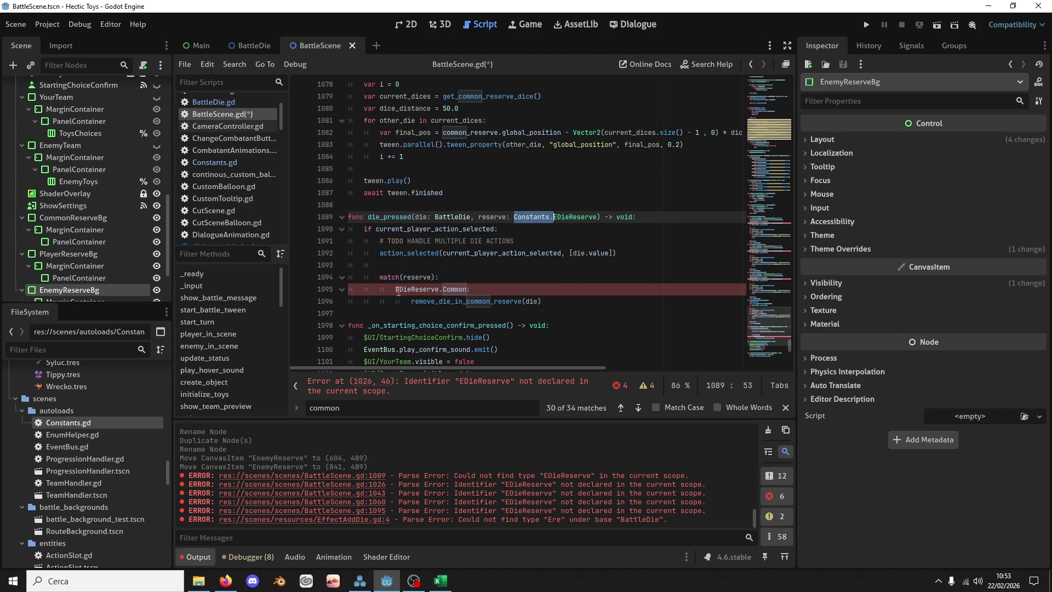
{"action": "left_click", "coordinate": [397, 289]}
{"action": "type", "text": "Constants."}
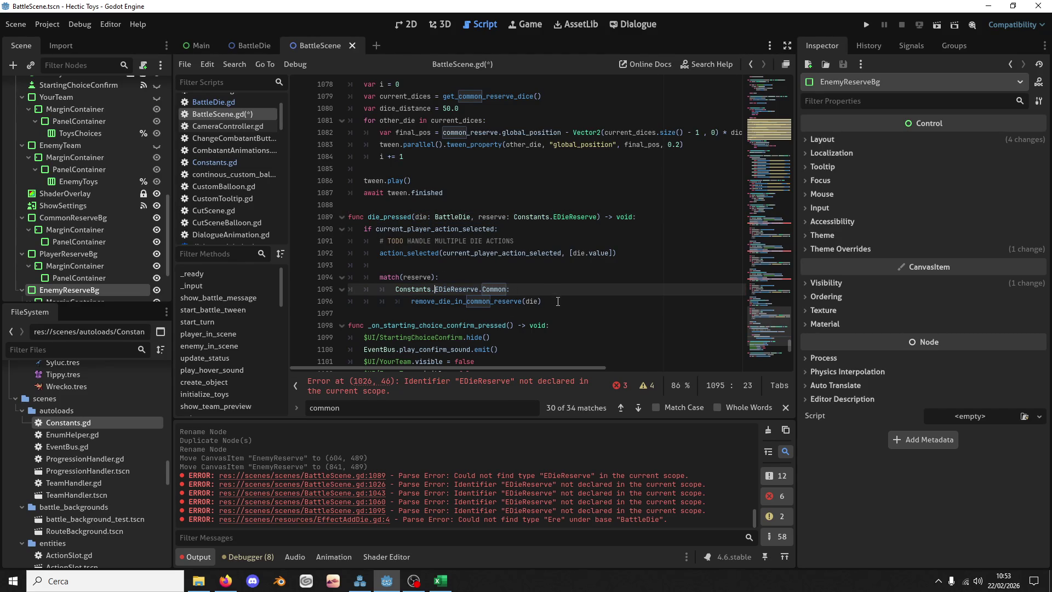
Step: Select the 'Constants.' prefix on line 1089 and jump to the line 1026 error
{"action": "left_click_drag", "start_coordinate": [558, 301], "coordinate": [548, 281]}
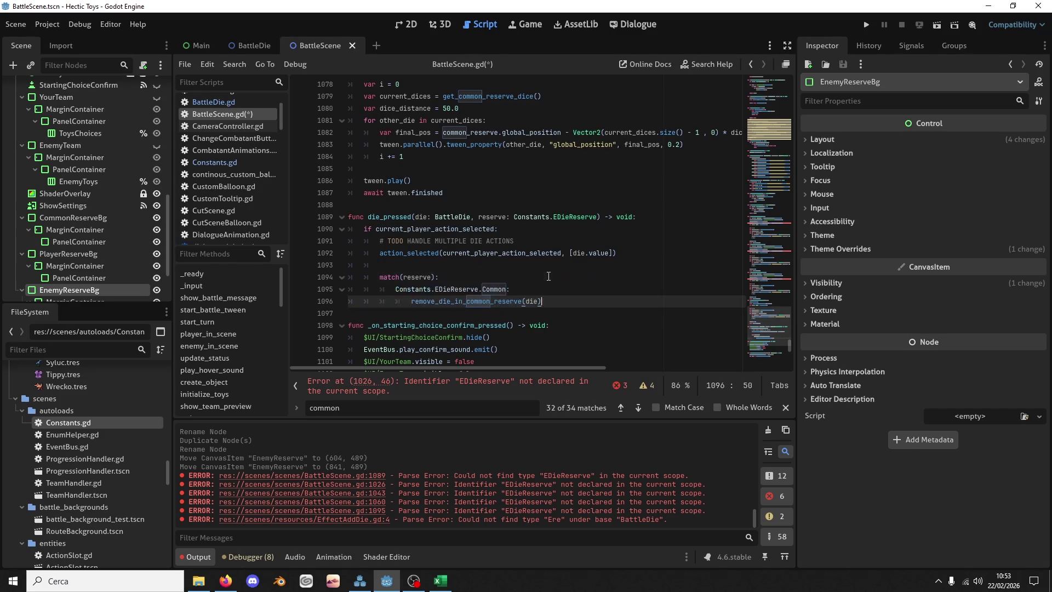
{"action": "key", "text": "ctrl+z"}
{"action": "key", "text": "ctrl+shift+z"}
{"action": "double_click", "coordinate": [492, 217]}
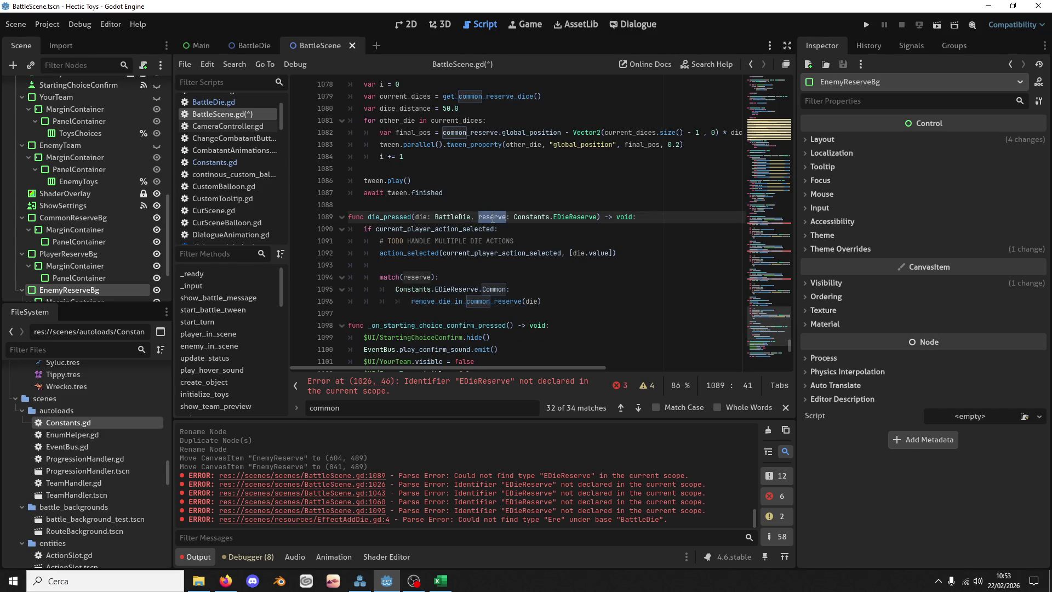
{"action": "double_click", "coordinate": [532, 217]}
{"action": "left_click", "coordinate": [553, 218]}
{"action": "left_click_drag", "start_coordinate": [553, 220], "coordinate": [510, 220]}
{"action": "key", "text": "ctrl+c"}
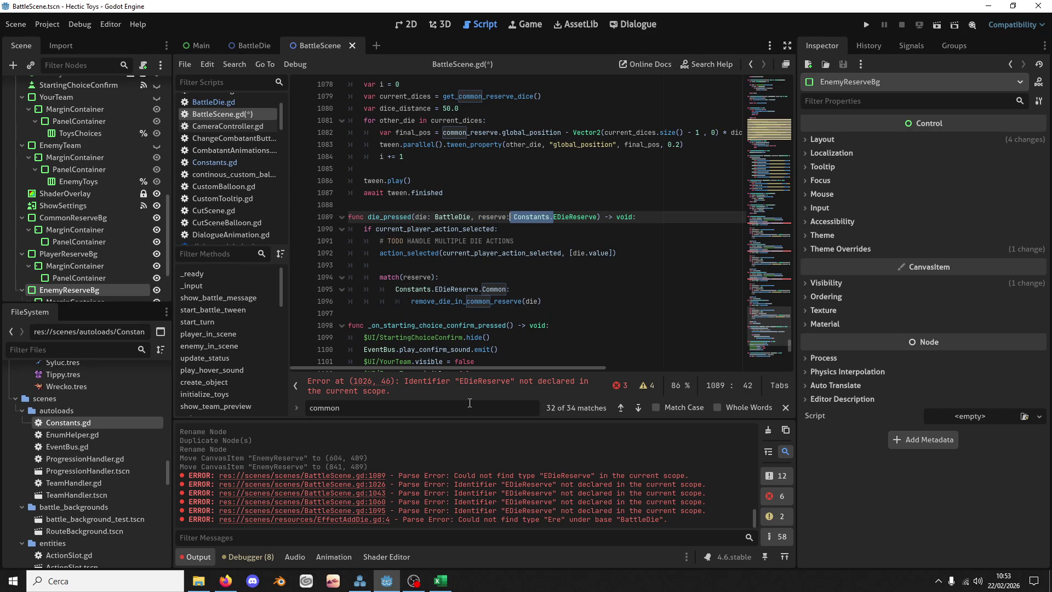
{"action": "left_click", "coordinate": [472, 390]}
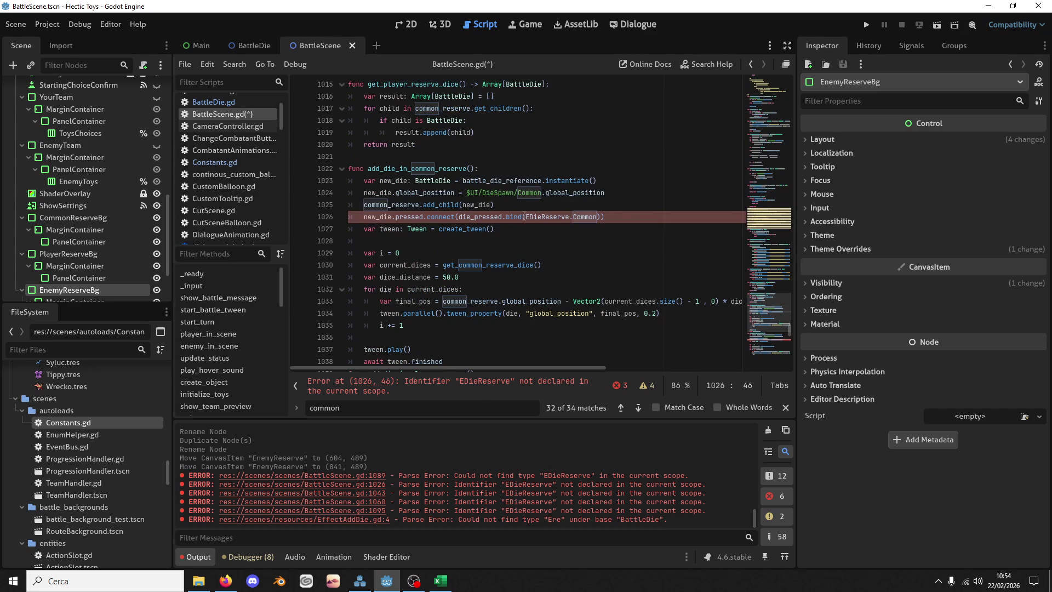
Step: Insert 'Constants.' before EDieReserve on line 1026, removing the stray space
{"action": "key", "text": "ctrl+v"}
{"action": "left_click", "coordinate": [527, 217]}
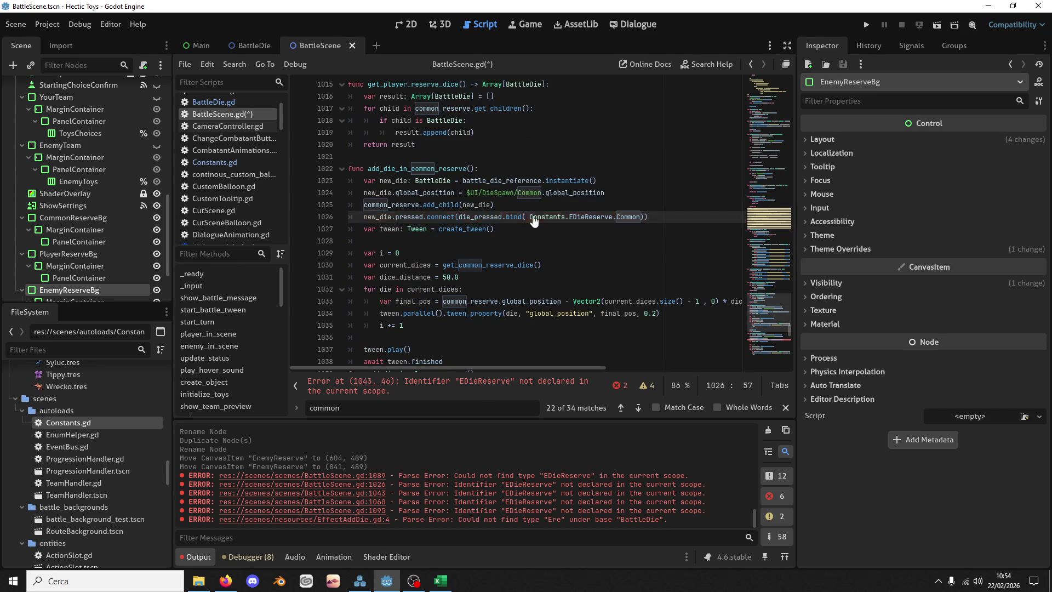
{"action": "key", "text": "BackSpace"}
{"action": "double_click", "coordinate": [531, 217]}
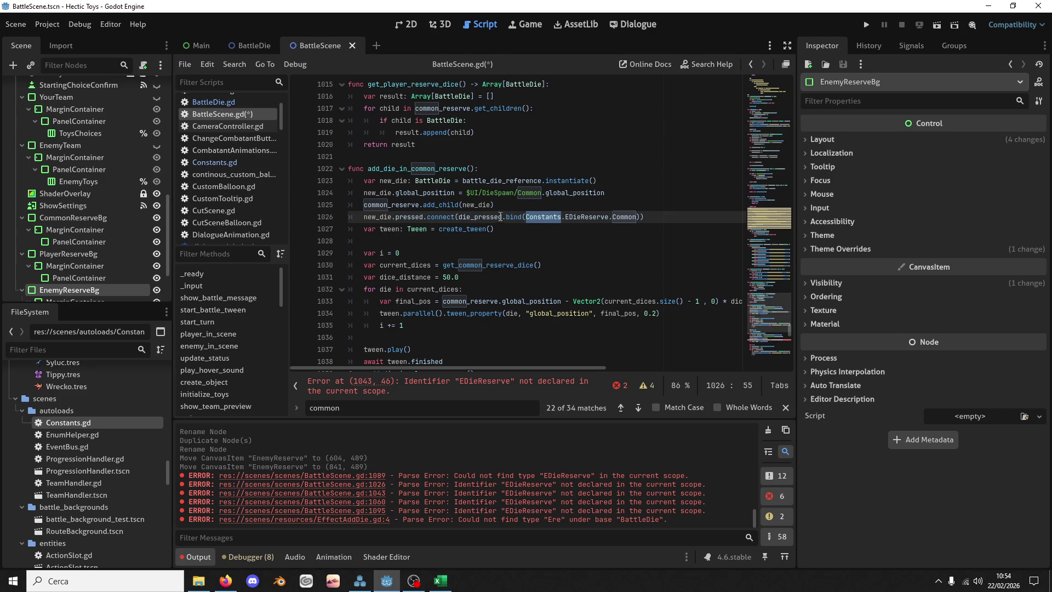
{"action": "key", "text": "alt+Tab"}
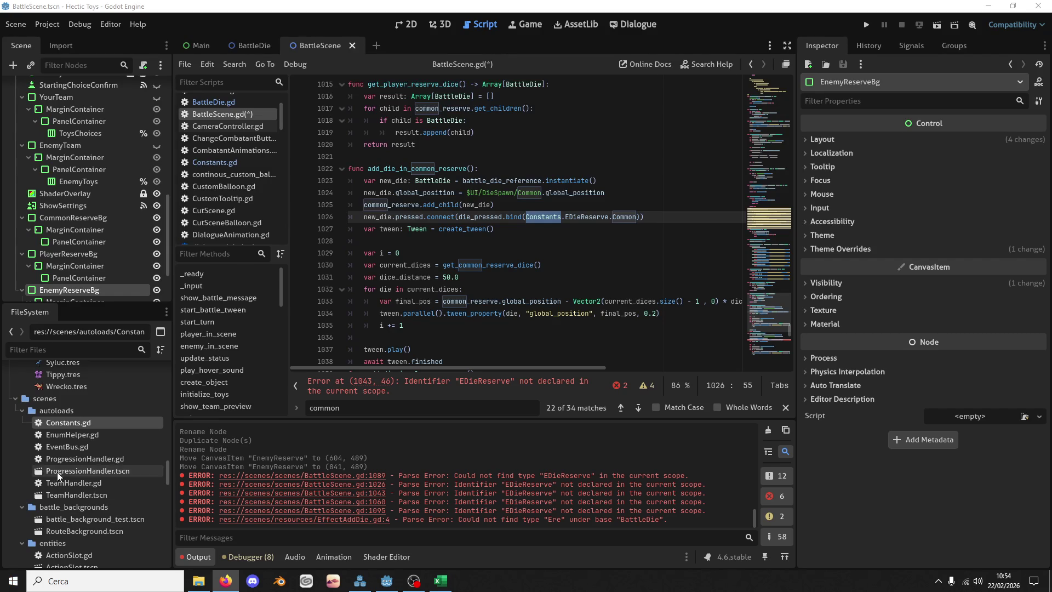
Step: Prefix EDieReserve with 'Constants.' on lines 1043 and 1060, then save BattleScene.gd
{"action": "scroll", "coordinate": [615, 267], "scroll_direction": "down", "scroll_amount": 2}
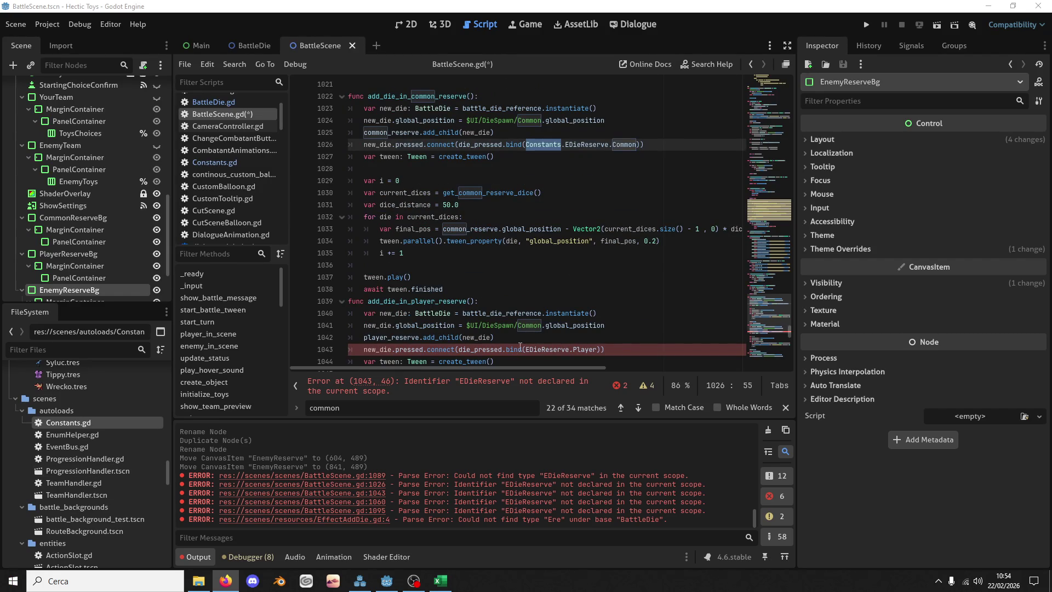
{"action": "left_click", "coordinate": [524, 349]}
{"action": "type", "text": "Constants."}
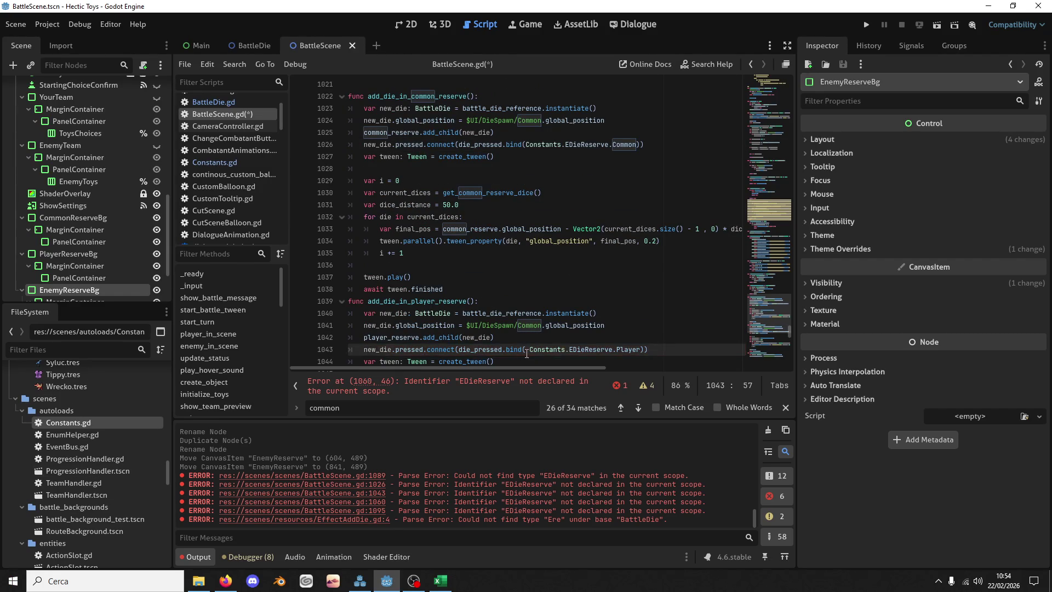
{"action": "double_click", "coordinate": [560, 349]}
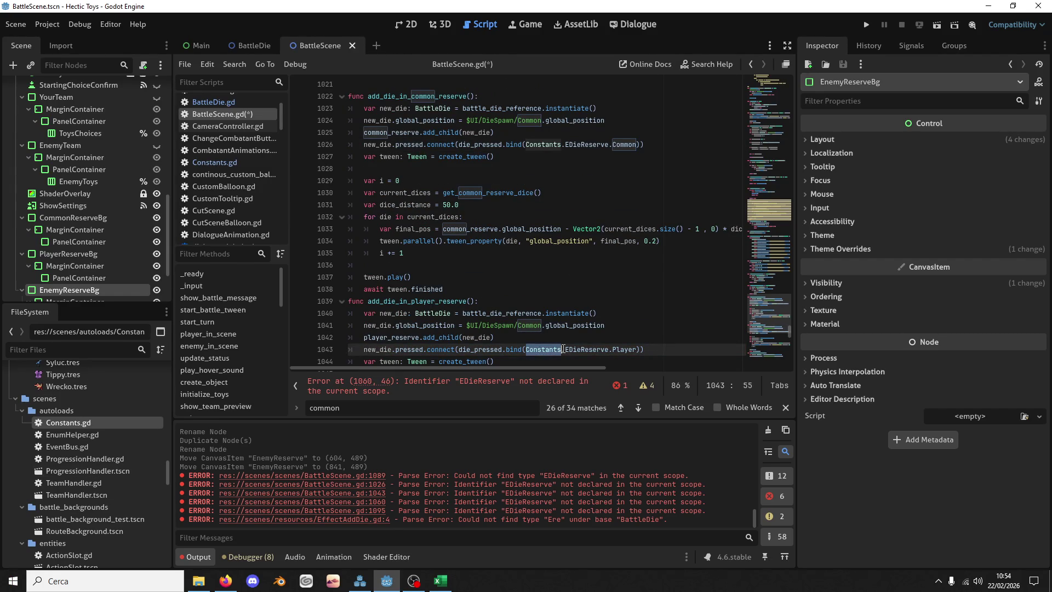
{"action": "key", "text": "shift+Right"}
{"action": "left_click", "coordinate": [526, 391]}
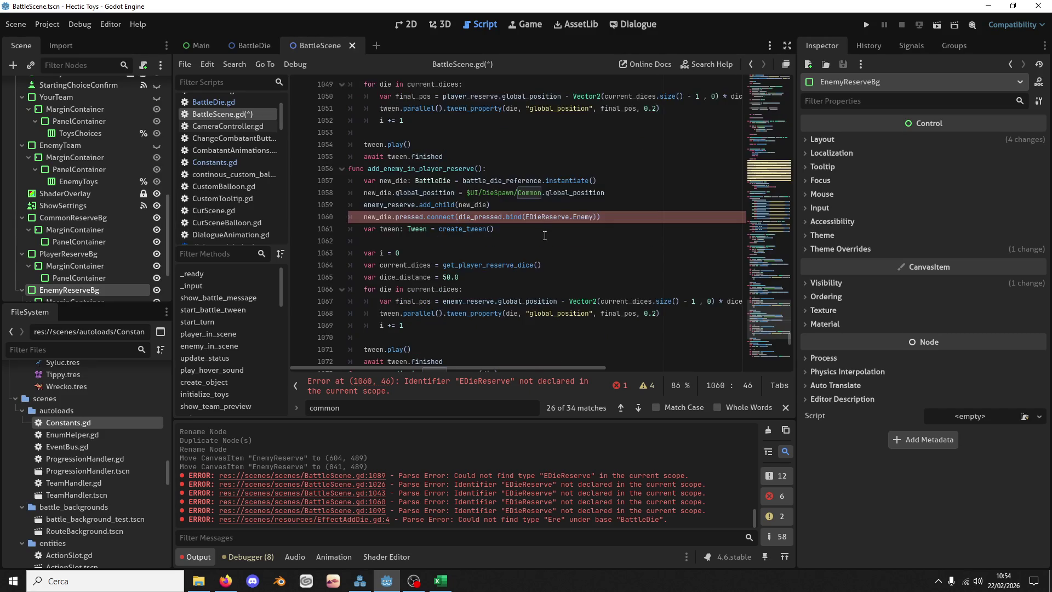
{"action": "left_click", "coordinate": [529, 217]}
{"action": "key", "text": "ctrl+v"}
{"action": "key", "text": "ctrl+s"}
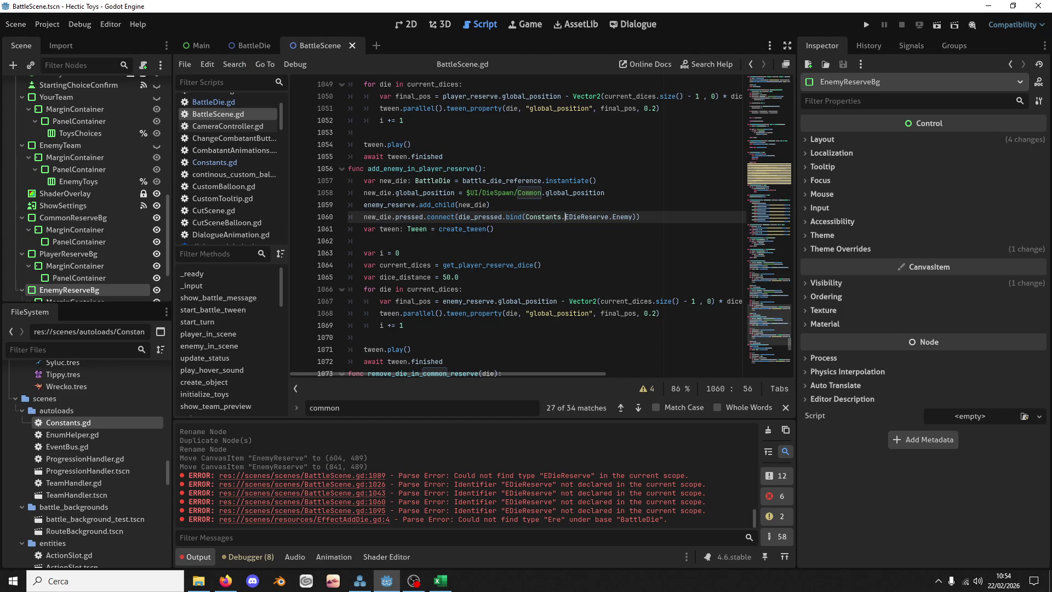
{"action": "key", "text": "alt+Tab"}
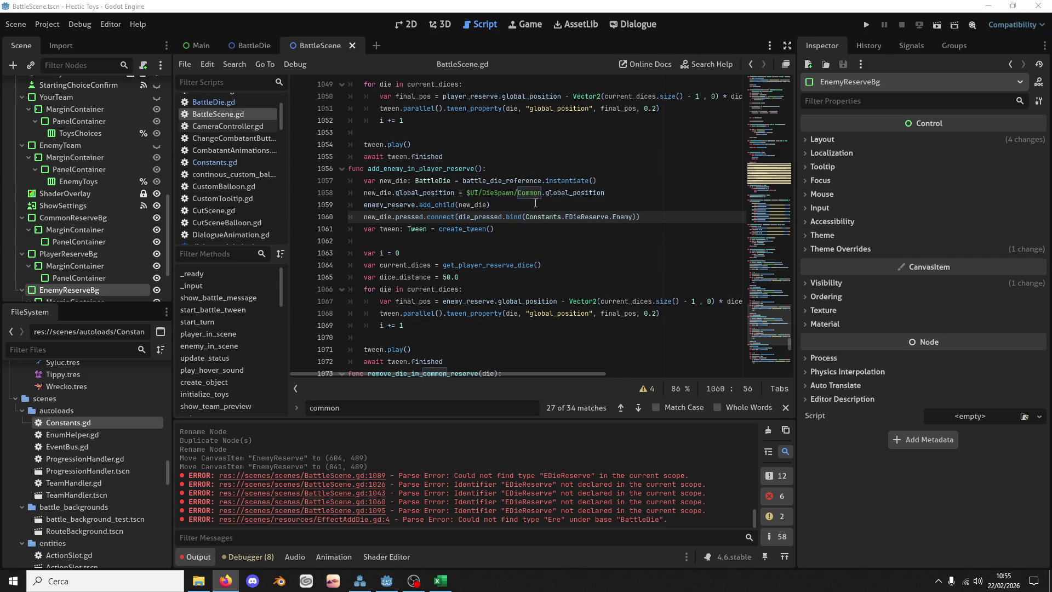
Step: Check the Constants documentation on line 1060 and scroll the FileSystem dock to the resources scripts
{"action": "mouse_move", "coordinate": [542, 217]}
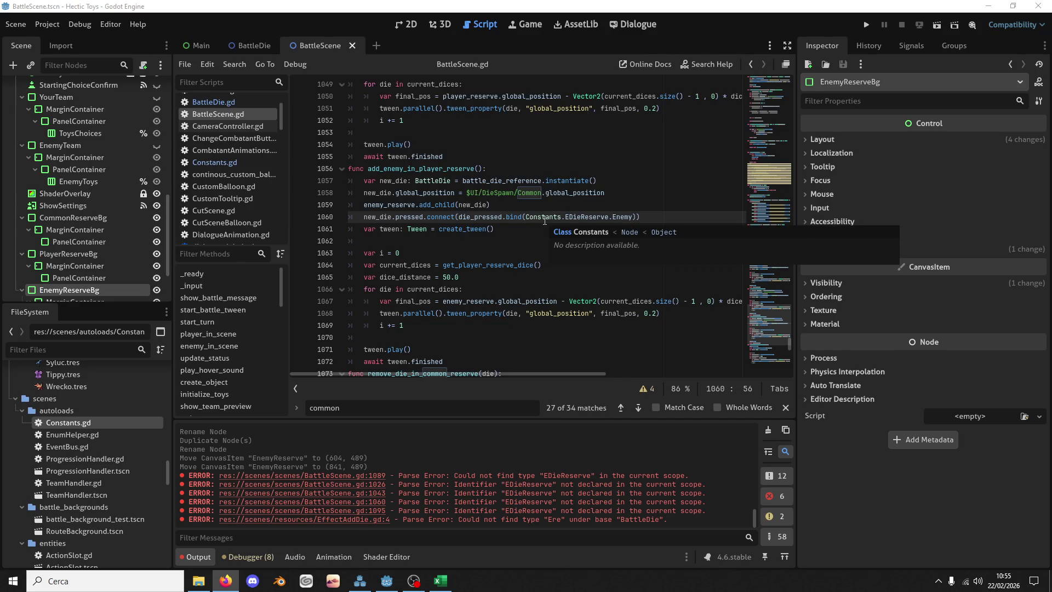
{"action": "double_click", "coordinate": [543, 217]}
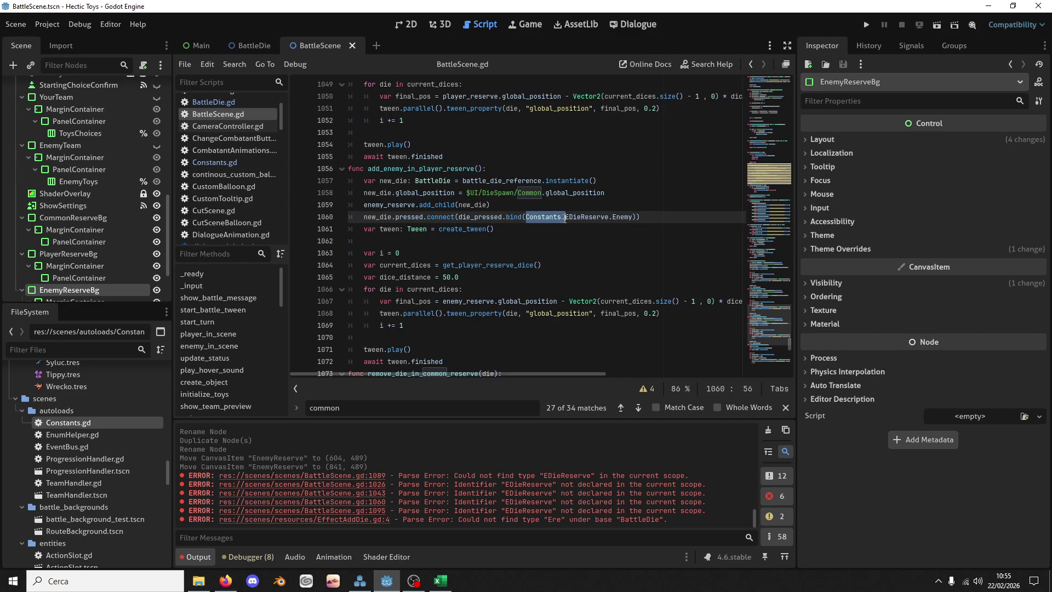
{"action": "scroll", "coordinate": [83, 483], "scroll_direction": "down", "scroll_amount": 10}
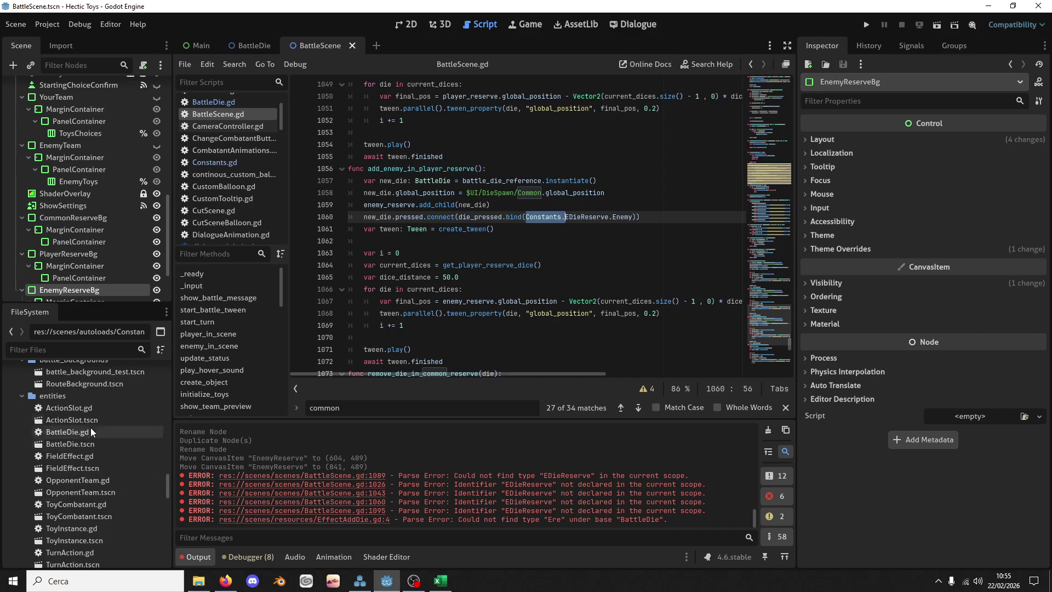
{"action": "scroll", "coordinate": [88, 448], "scroll_direction": "up", "scroll_amount": 2}
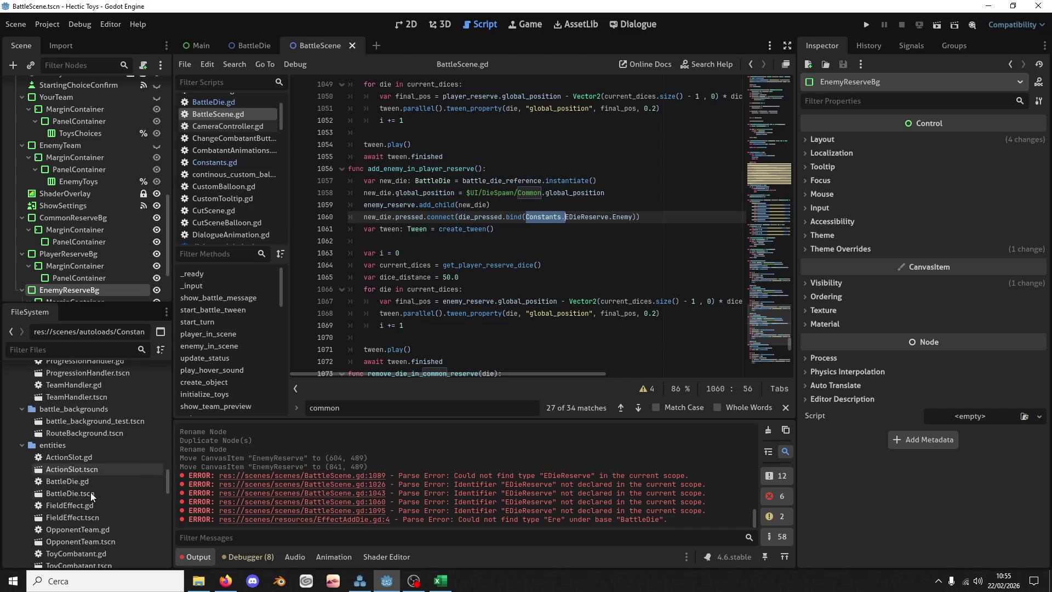
{"action": "scroll", "coordinate": [90, 493], "scroll_direction": "up", "scroll_amount": 2}
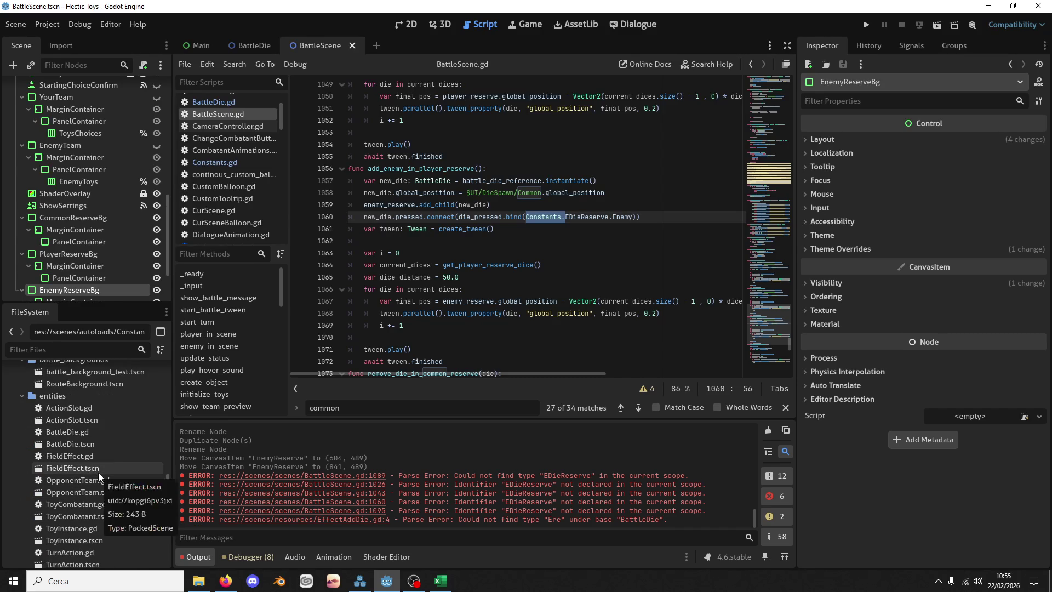
{"action": "scroll", "coordinate": [97, 472], "scroll_direction": "down", "scroll_amount": 5}
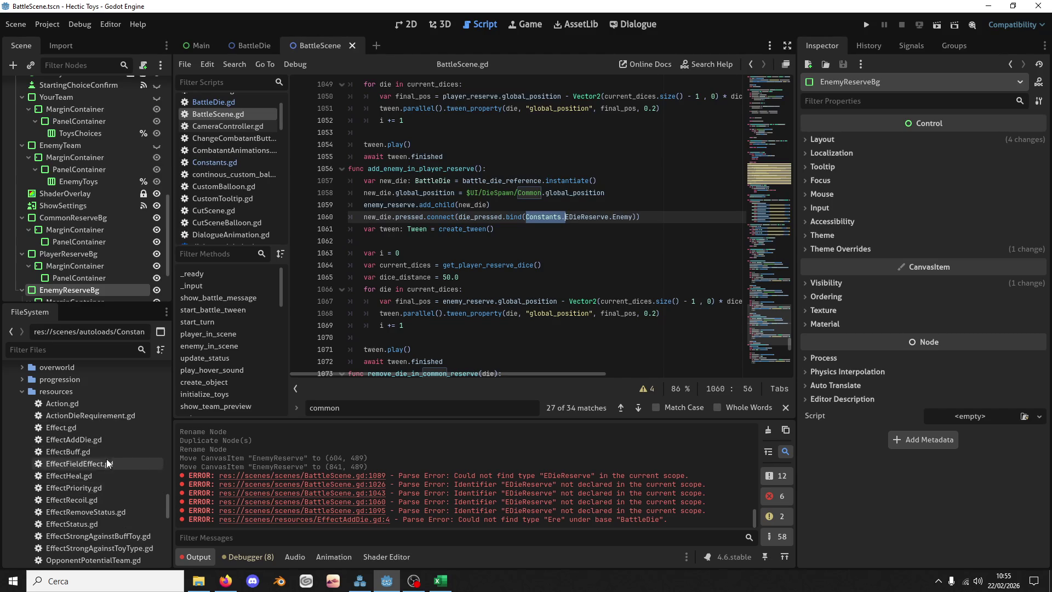
Step: In EffectAddDie.gd, change reserve_type's type on line 4 to Constants.EDieReserve
{"action": "left_click", "coordinate": [107, 442]}
{"action": "double_click", "coordinate": [108, 445]}
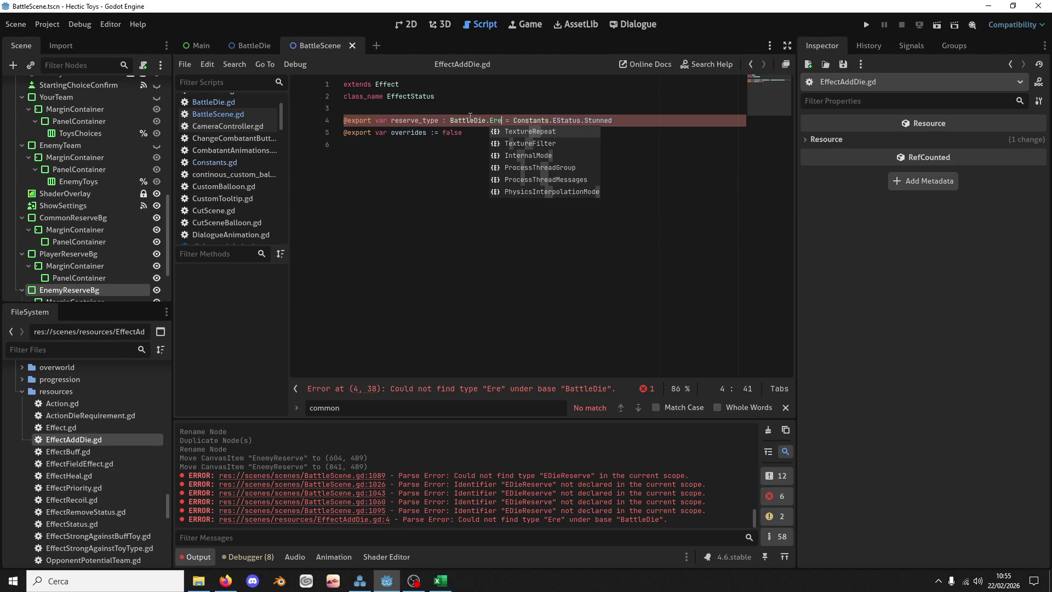
{"action": "left_click", "coordinate": [451, 120]}
{"action": "double_click", "coordinate": [451, 120]}
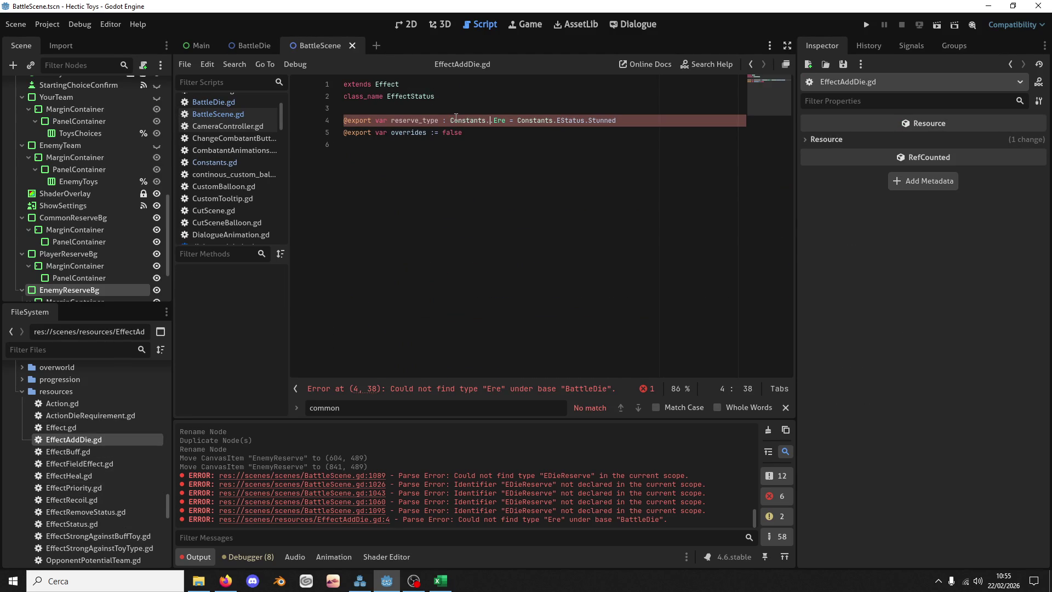
{"action": "type", "text": "Constants."}
{"action": "key", "text": "Delete"}
{"action": "key", "text": "Delete"}
{"action": "key", "text": "Delete"}
{"action": "type", "text": "ERe"}
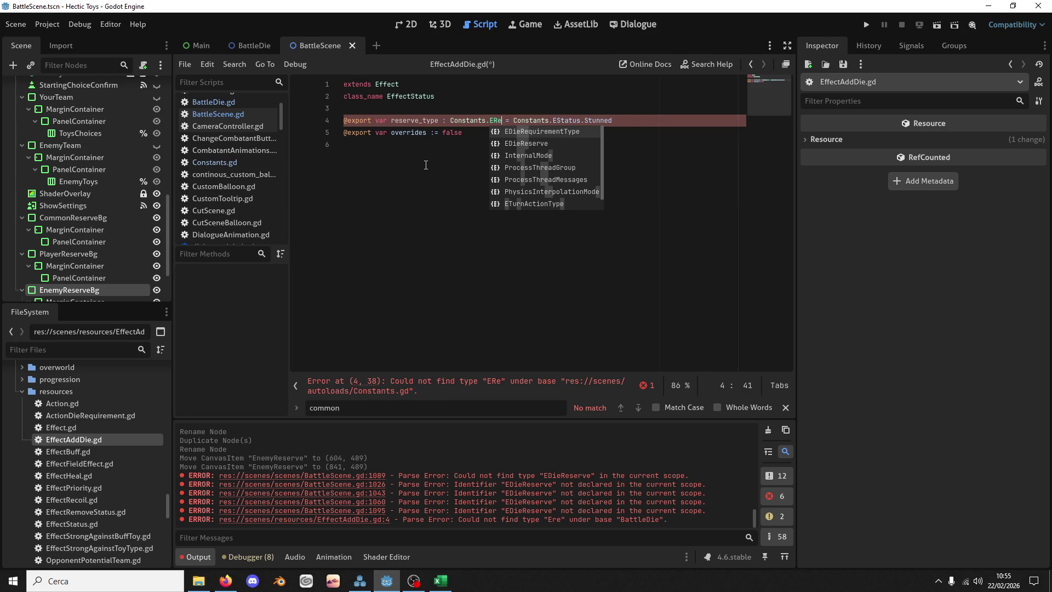
{"action": "key", "text": "Down"}
{"action": "key", "text": "Return"}
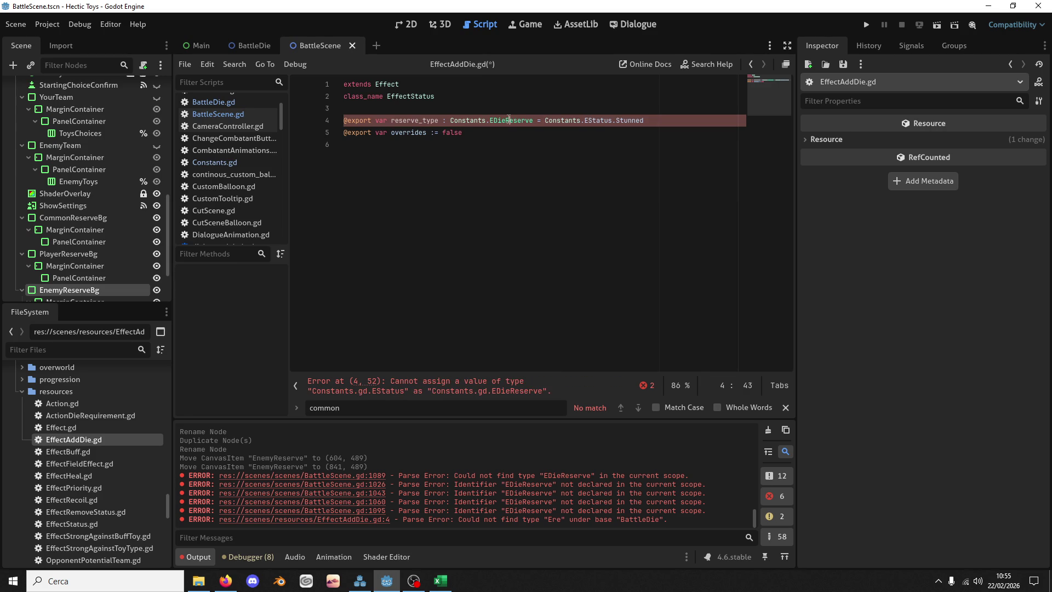
Step: Set reserve_type's default value to Constants.EDieReserve.Player
{"action": "left_click_drag", "start_coordinate": [545, 120], "coordinate": [613, 119]}
{"action": "type", "text": "Constants.EDieReserve"}
{"action": "key", "text": "shift+End"}
{"action": "type", "text": ".c"}
{"action": "key", "text": "Return"}
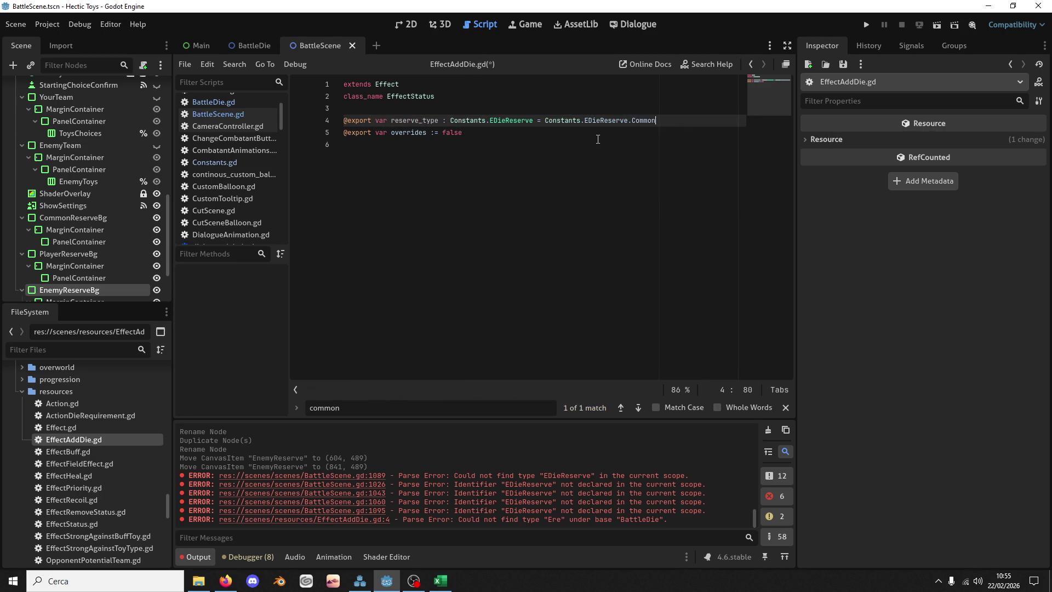
{"action": "key", "text": "ctrl+BackSpace"}
{"action": "type", "text": "pl"}
{"action": "key", "text": "Return"}
Step: Rename the line 5 variable from overrides to set_value
{"action": "double_click", "coordinate": [452, 133]}
{"action": "double_click", "coordinate": [411, 133]}
{"action": "type", "text": "set"}
{"action": "type", "text": "_valyu"}
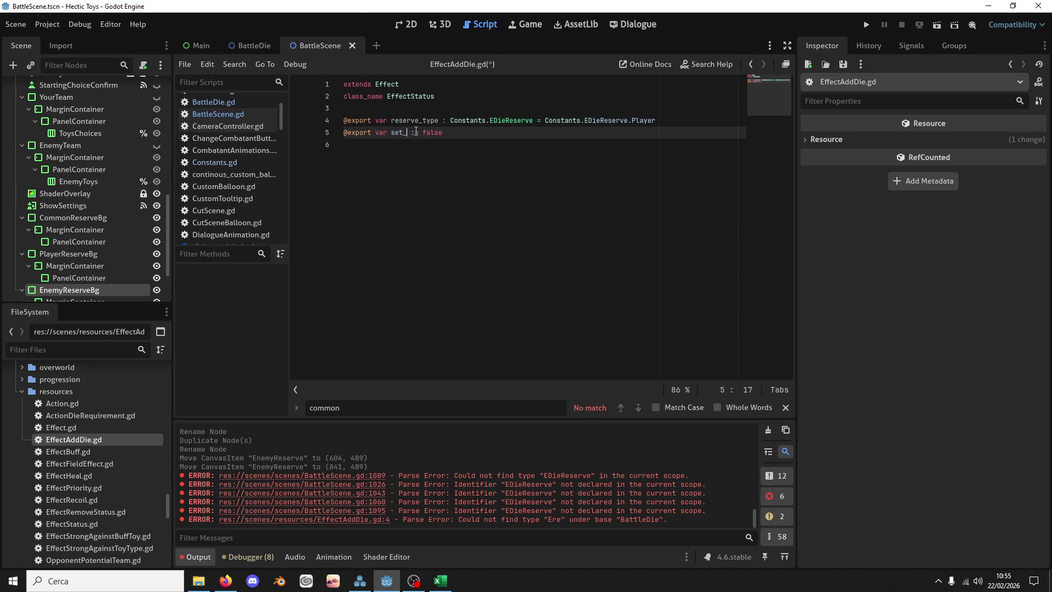
{"action": "key", "text": "BackSpace"}
{"action": "key", "text": "BackSpace"}
{"action": "type", "text": "ue"}
{"action": "key", "text": "Down"}
{"action": "key", "text": "Left"}
{"action": "key", "text": "ctrl+BackSpace"}
{"action": "key", "text": "Left"}
{"action": "key", "text": "BackSpace"}
{"action": "type", "text": ": int"}
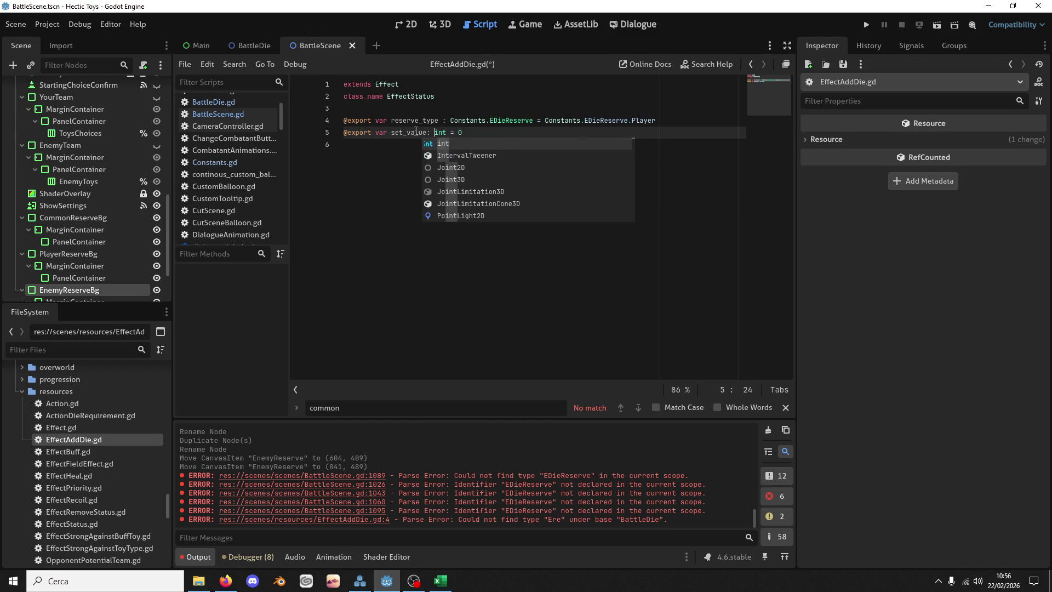
{"action": "type", "text": "_ran"}
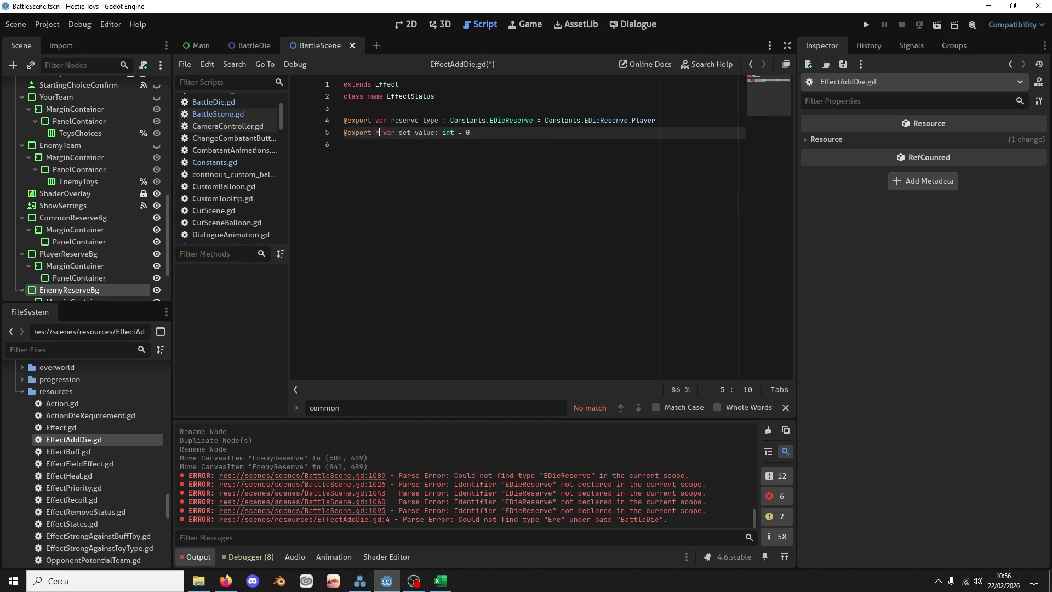
{"action": "key", "text": "Return"}
{"action": "type", "text": "0, 6"}
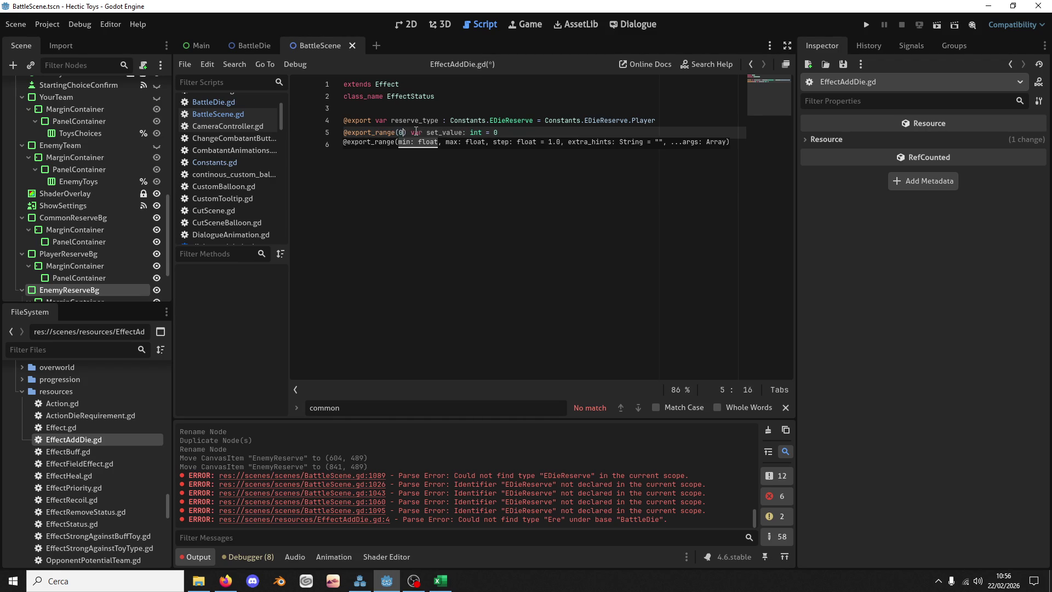
{"action": "key", "text": "ctrl+s"}
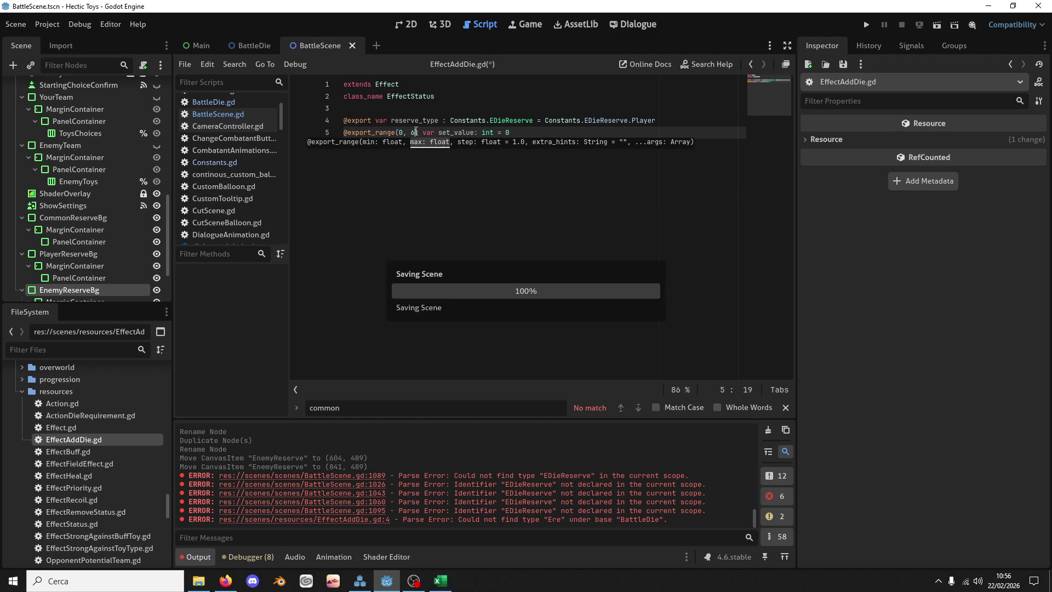
Step: Rename the class_name to EffectAddDie and save
{"action": "double_click", "coordinate": [433, 132]}
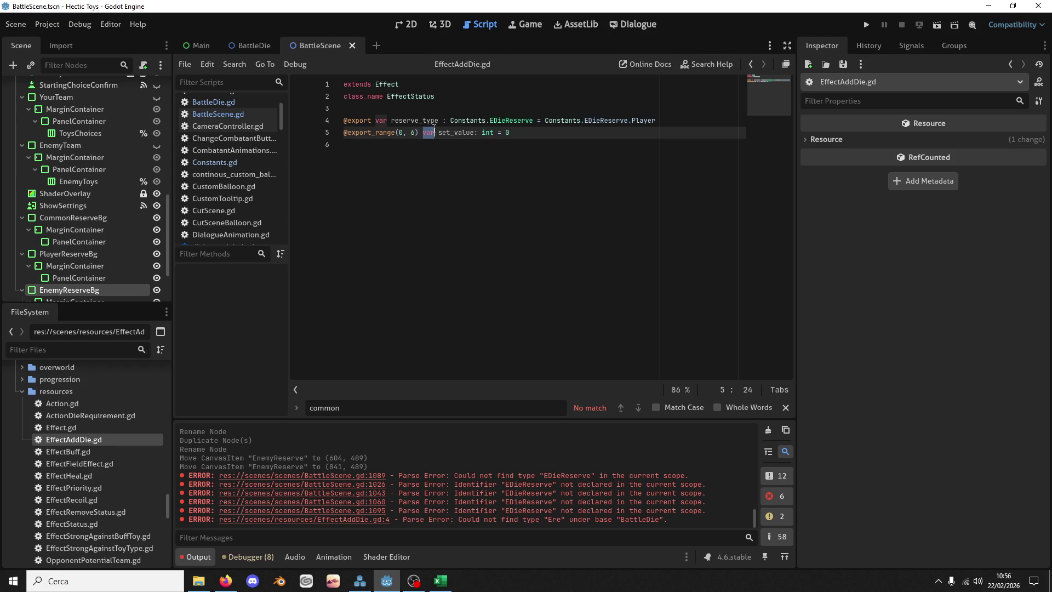
{"action": "double_click", "coordinate": [423, 120]}
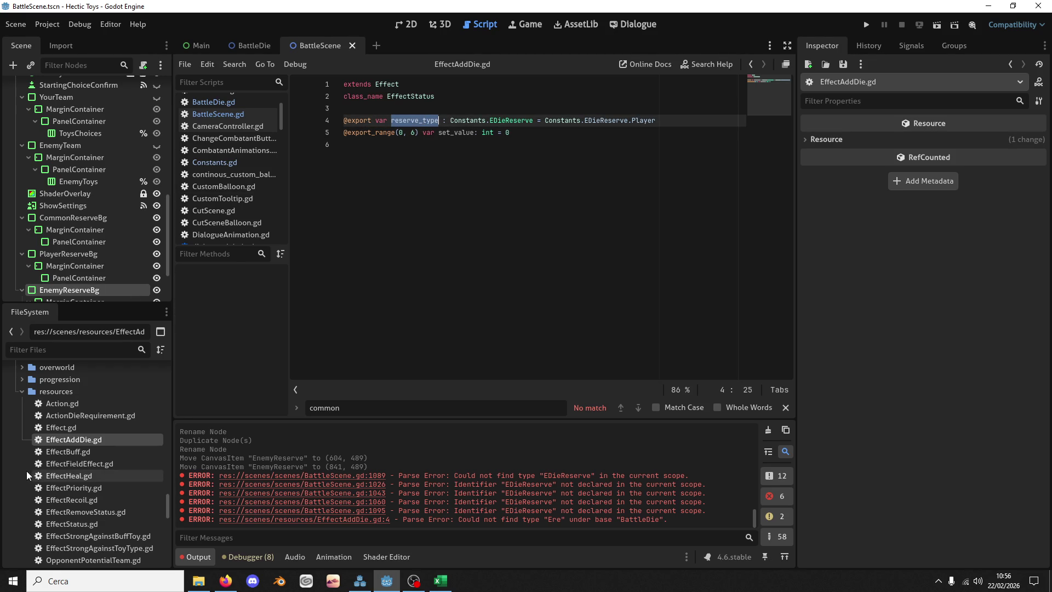
{"action": "scroll", "coordinate": [66, 433], "scroll_direction": "up", "scroll_amount": 5}
{"action": "scroll", "coordinate": [70, 432], "scroll_direction": "down", "scroll_amount": 4}
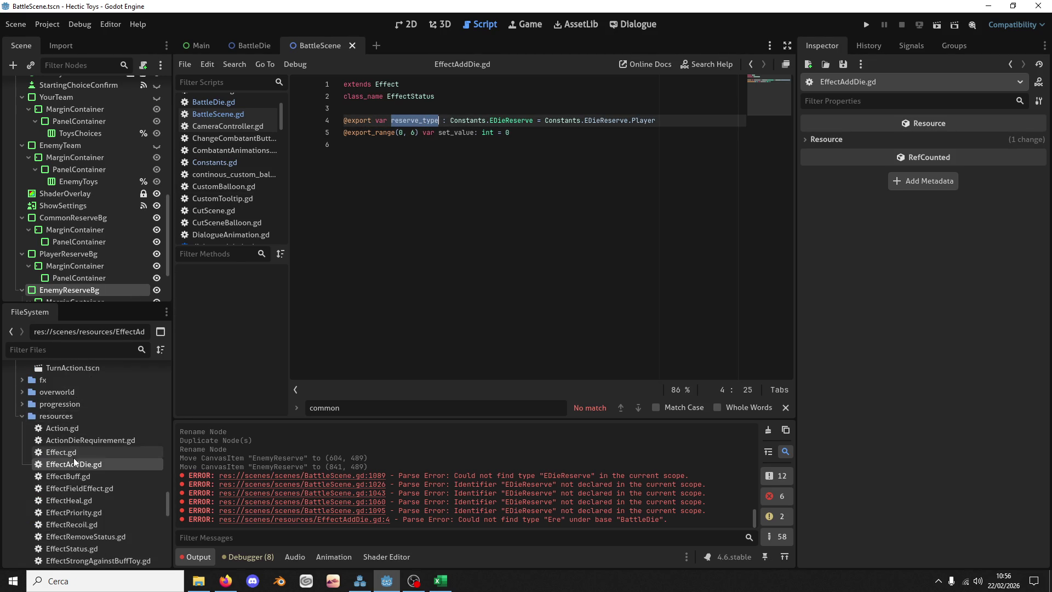
{"action": "scroll", "coordinate": [73, 458], "scroll_direction": "up", "scroll_amount": 6}
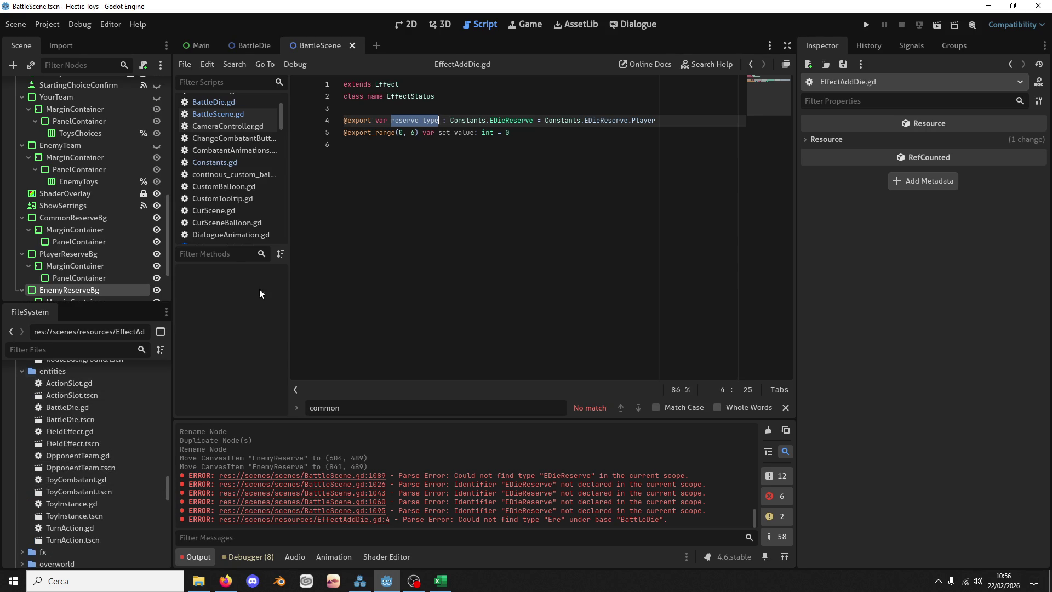
{"action": "left_click_drag", "start_coordinate": [411, 96], "coordinate": [437, 96]}
{"action": "type", "text": "AddDie"}
{"action": "key", "text": "ctrl+s"}
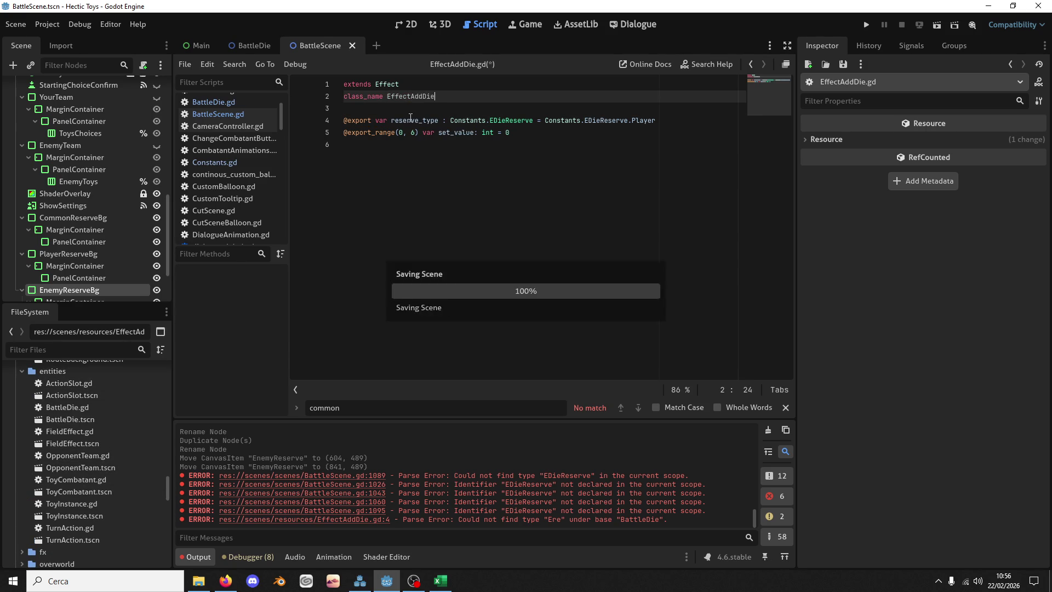
Step: Duplicate InnerPrayer.tres as EyeOfWisdom.tres and open the copy
{"action": "scroll", "coordinate": [40, 435], "scroll_direction": "down", "scroll_amount": 1}
{"action": "scroll", "coordinate": [74, 439], "scroll_direction": "up", "scroll_amount": 6}
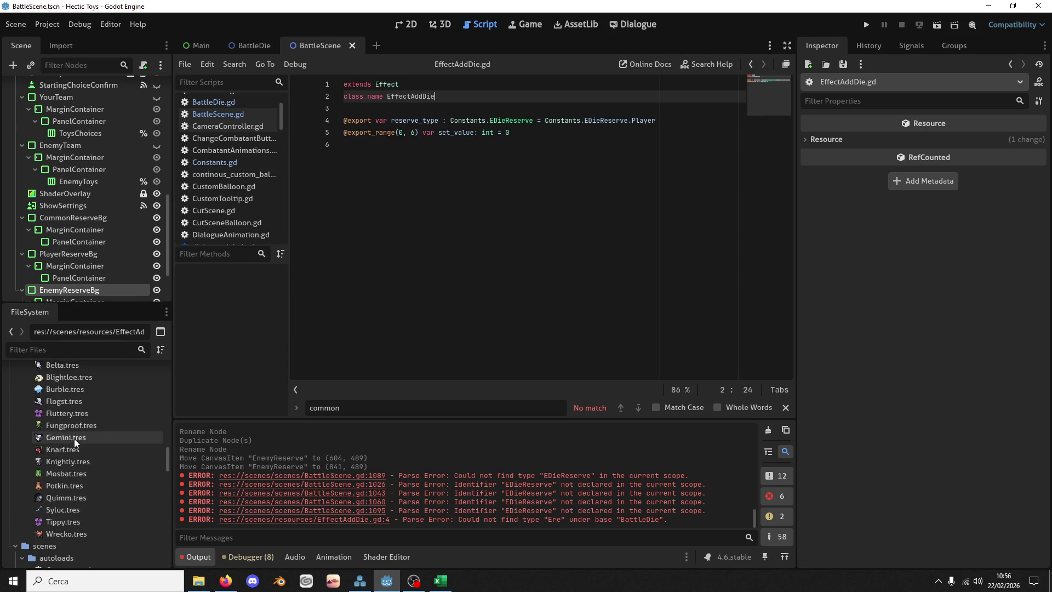
{"action": "scroll", "coordinate": [78, 437], "scroll_direction": "up", "scroll_amount": 1}
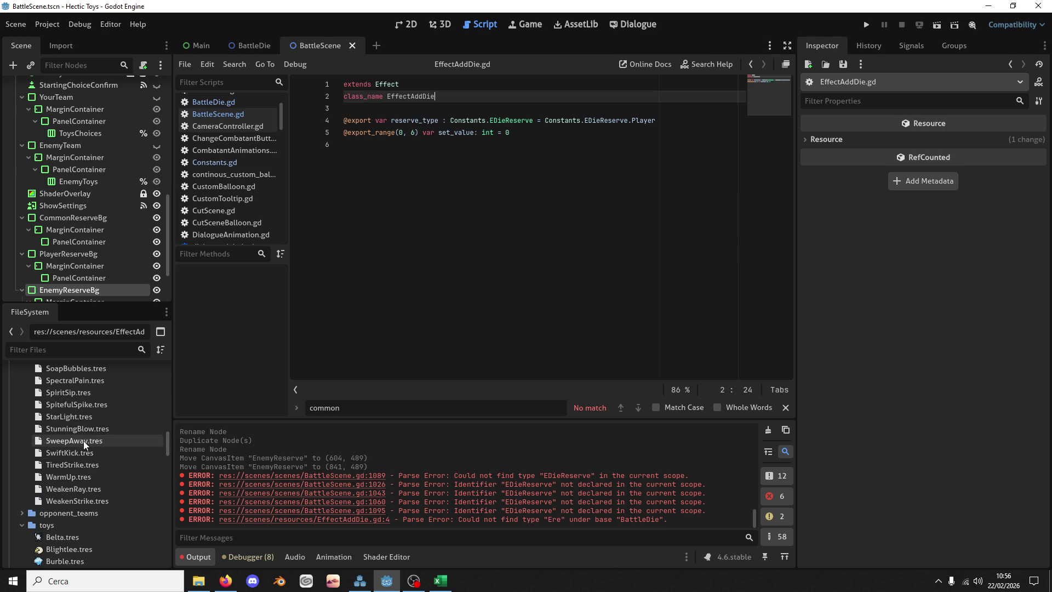
{"action": "scroll", "coordinate": [84, 445], "scroll_direction": "up", "scroll_amount": 4}
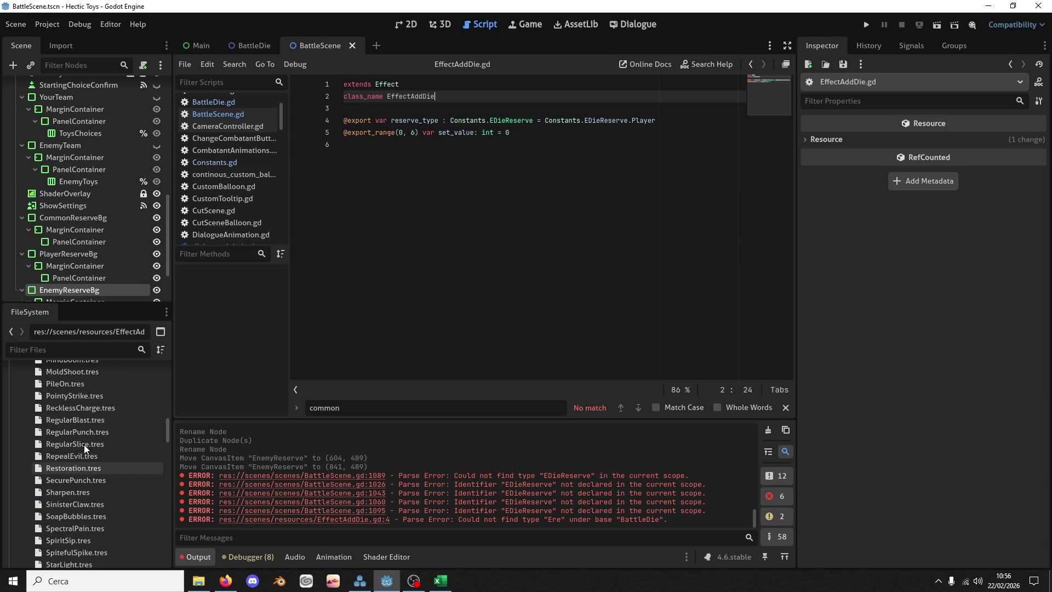
{"action": "scroll", "coordinate": [77, 435], "scroll_direction": "up", "scroll_amount": 3}
{"action": "scroll", "coordinate": [85, 389], "scroll_direction": "up", "scroll_amount": 5}
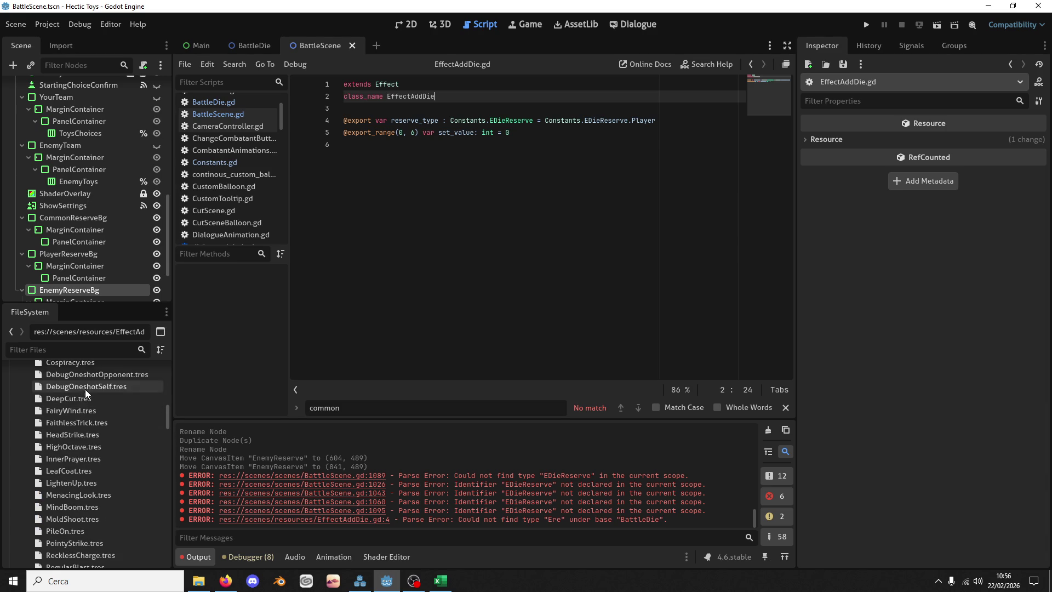
{"action": "left_click", "coordinate": [76, 464]}
{"action": "key", "text": "ctrl+d"}
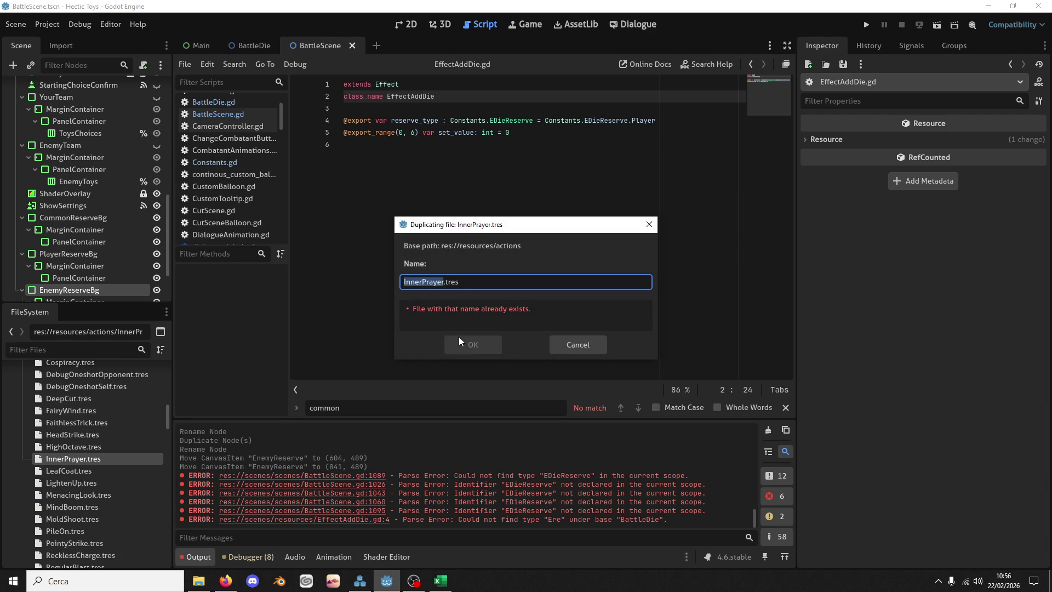
{"action": "type", "text": "EyeOf"}
{"action": "type", "text": "Wi"}
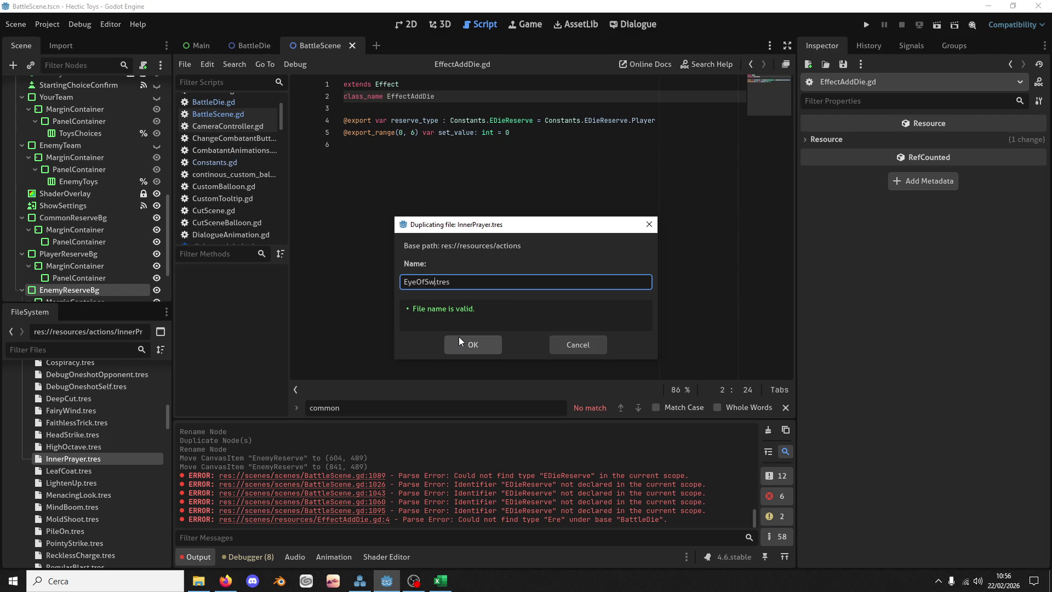
{"action": "type", "text": "sdom"}
{"action": "key", "text": "Return"}
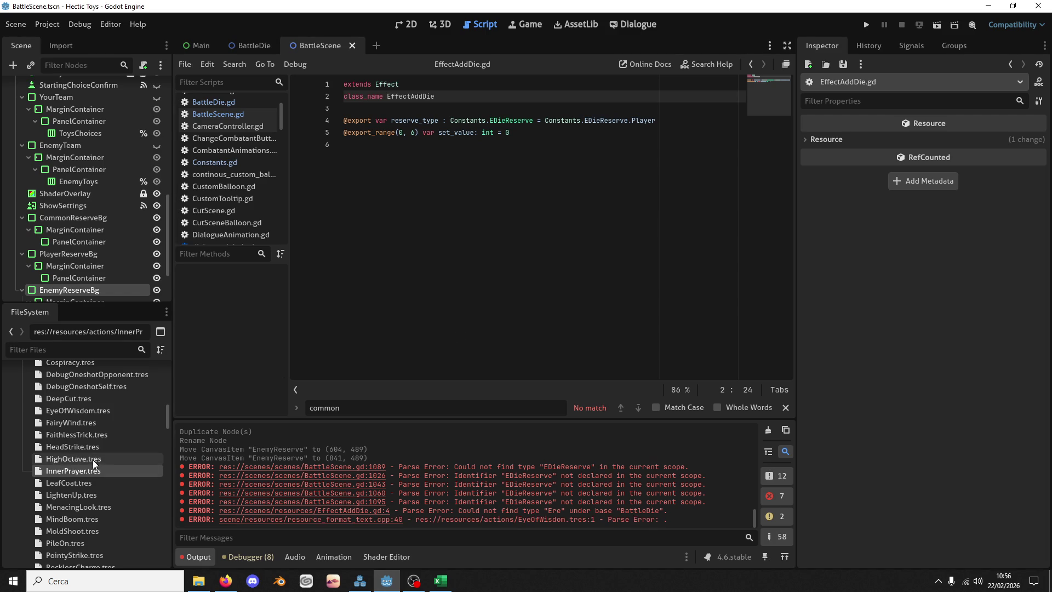
{"action": "left_click", "coordinate": [95, 410]}
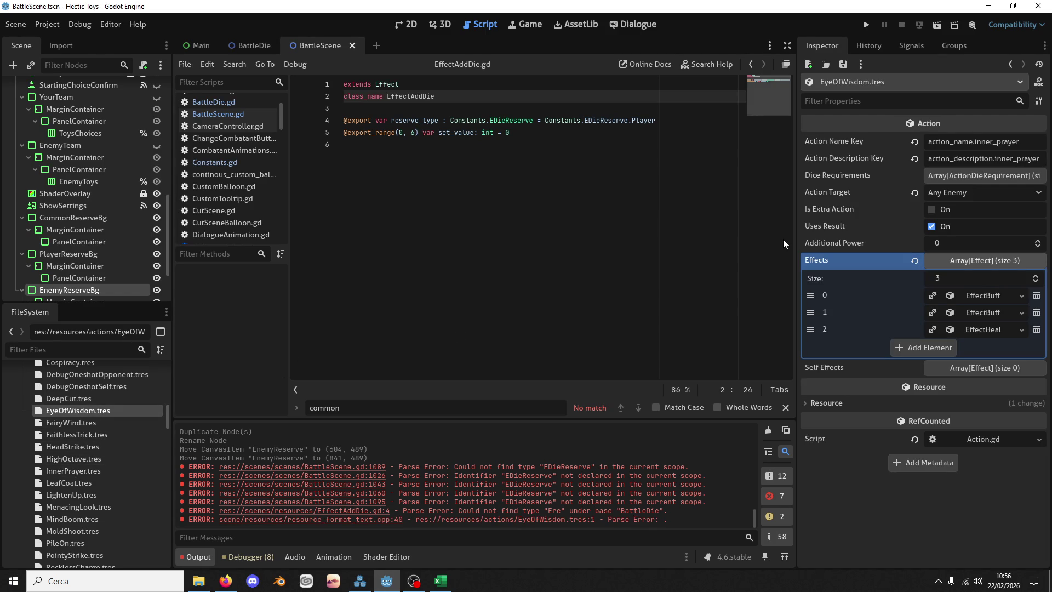
Step: Replace the inherited effects with two new EffectAddDie entries
{"action": "left_click", "coordinate": [1036, 295]}
{"action": "left_click", "coordinate": [1036, 296]}
{"action": "left_click", "coordinate": [1037, 295]}
{"action": "left_click", "coordinate": [1036, 277]}
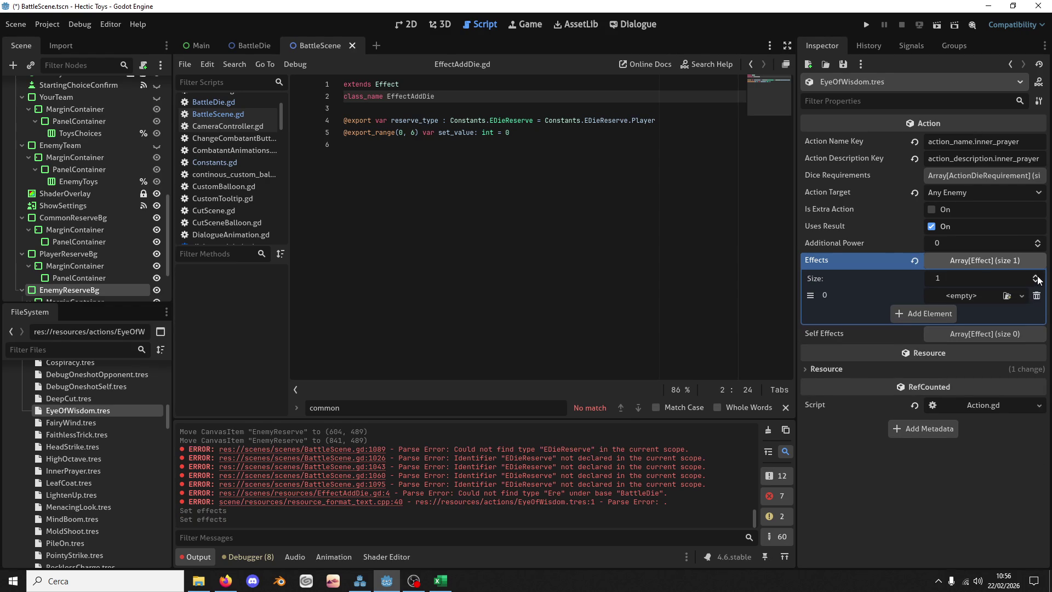
{"action": "left_click", "coordinate": [1037, 276]}
{"action": "left_click", "coordinate": [985, 294]}
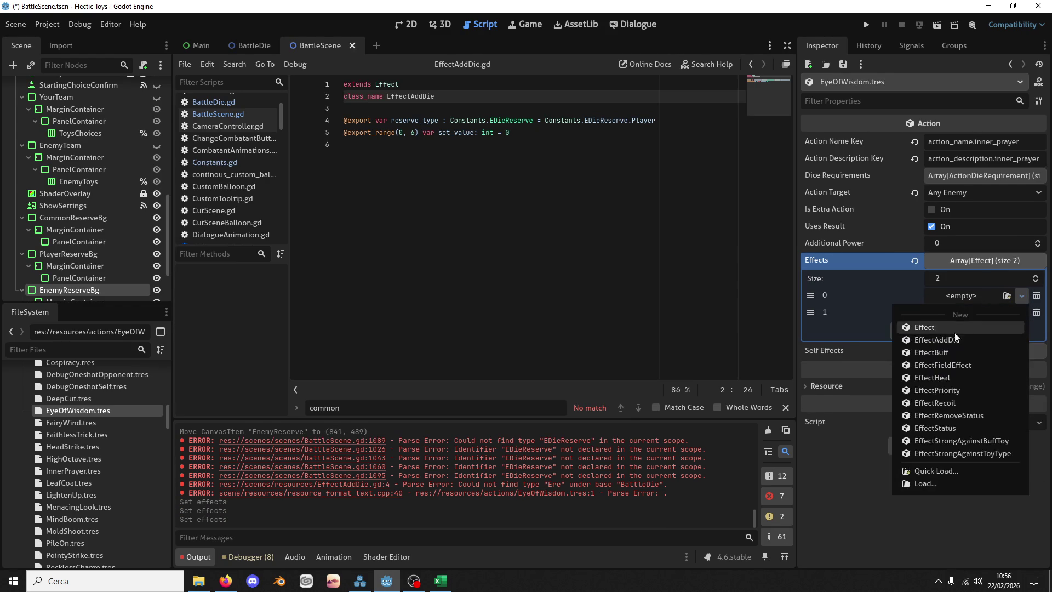
{"action": "left_click", "coordinate": [951, 340]}
{"action": "left_click", "coordinate": [971, 313]}
{"action": "left_click", "coordinate": [948, 357]}
Step: Set the second effect's Reserve Type to Enemy and both Set Values to 4
{"action": "left_click", "coordinate": [976, 298]}
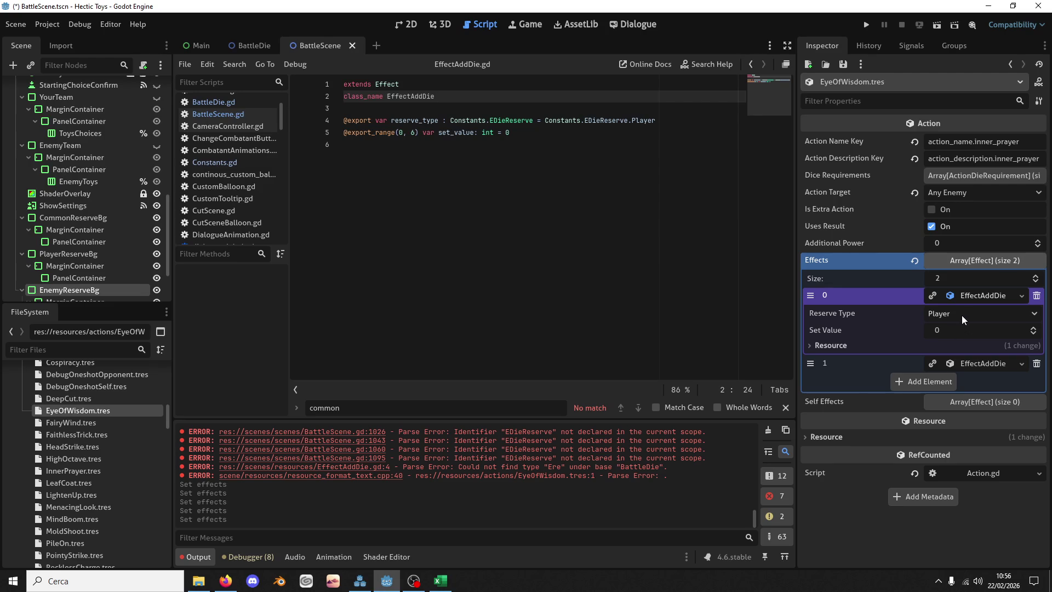
{"action": "left_click", "coordinate": [970, 363]}
{"action": "left_click", "coordinate": [961, 382]}
{"action": "left_click", "coordinate": [968, 426]}
{"action": "left_click", "coordinate": [954, 332]}
{"action": "type", "text": "4"}
{"action": "left_click", "coordinate": [949, 392]}
{"action": "type", "text": "4"}
{"action": "key", "text": "Return"}
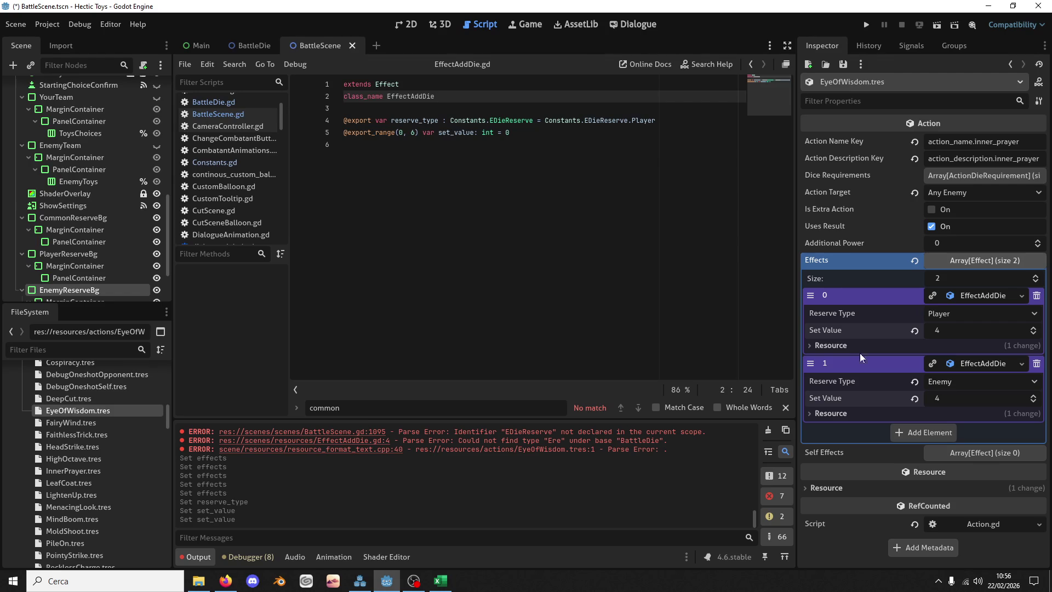
Step: Make EyeOfWisdom an extra action with Uses Result off and Action Target Self
{"action": "left_click", "coordinate": [930, 209]}
{"action": "left_click", "coordinate": [930, 227]}
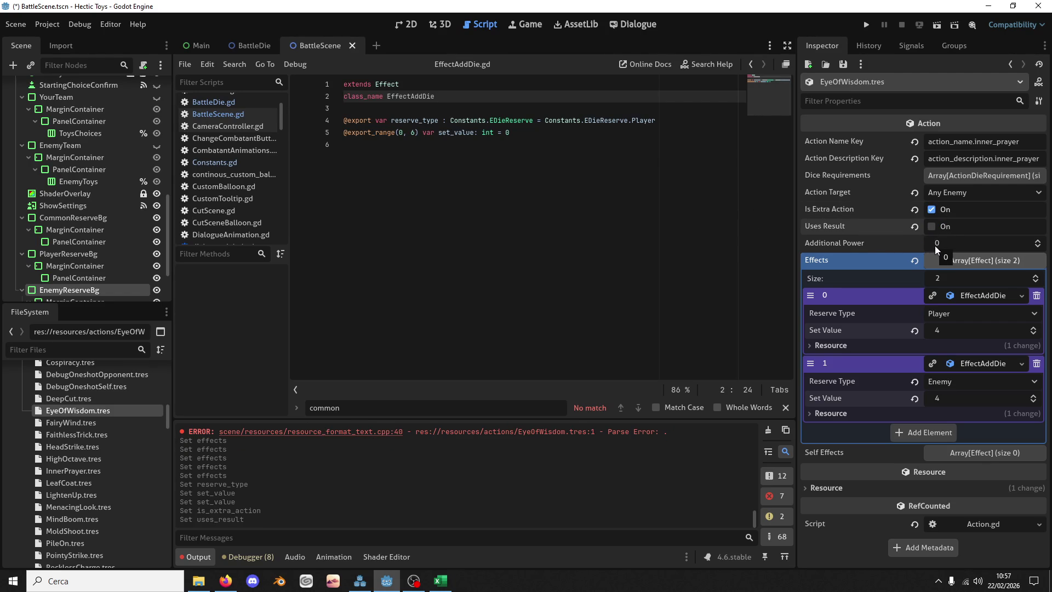
{"action": "left_click", "coordinate": [949, 191]}
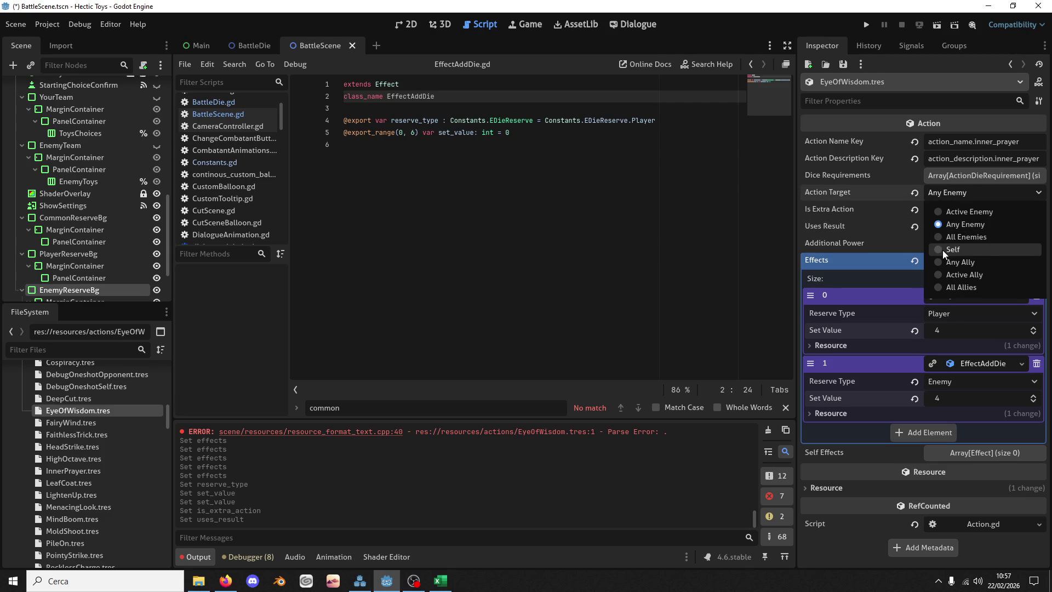
{"action": "left_click", "coordinate": [943, 250]}
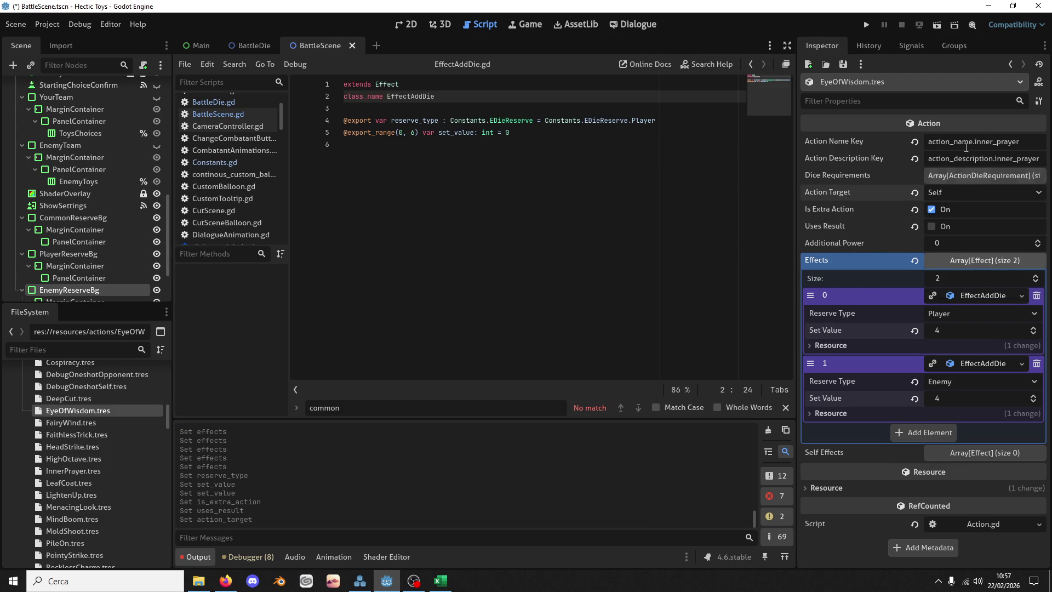
Step: Change the name and description keys to eye_of_wisdom and save
{"action": "double_click", "coordinate": [977, 144]}
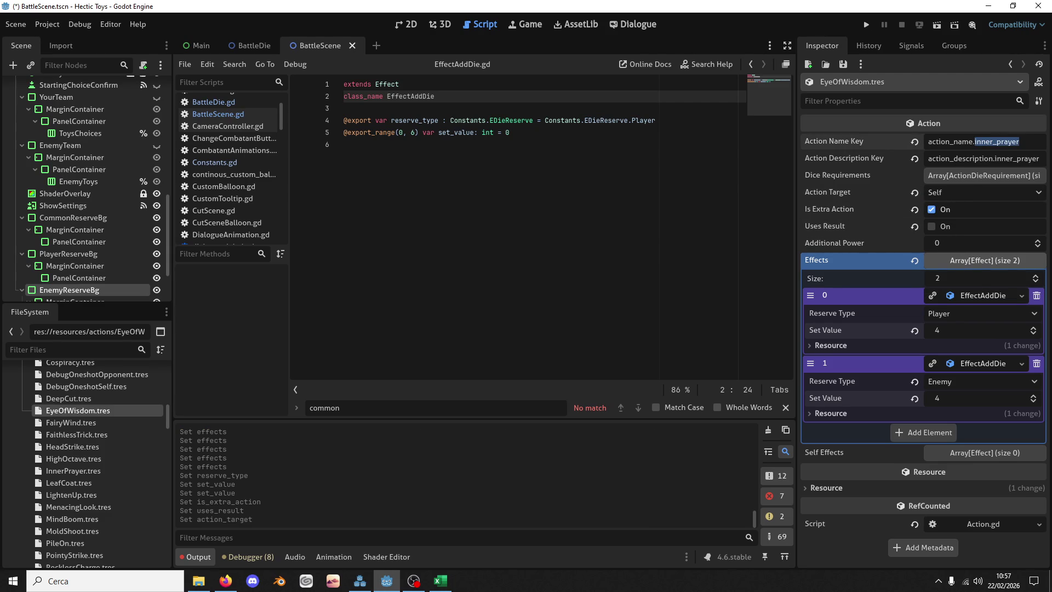
{"action": "type", "text": "eye_of_"}
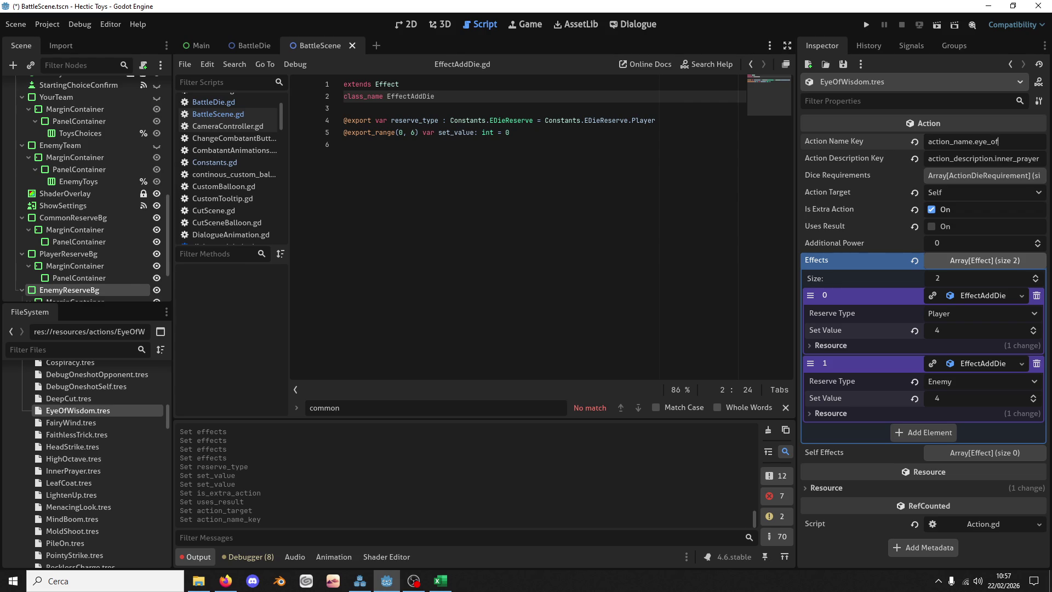
{"action": "type", "text": "wisdom"}
{"action": "key", "text": "alt+Tab"}
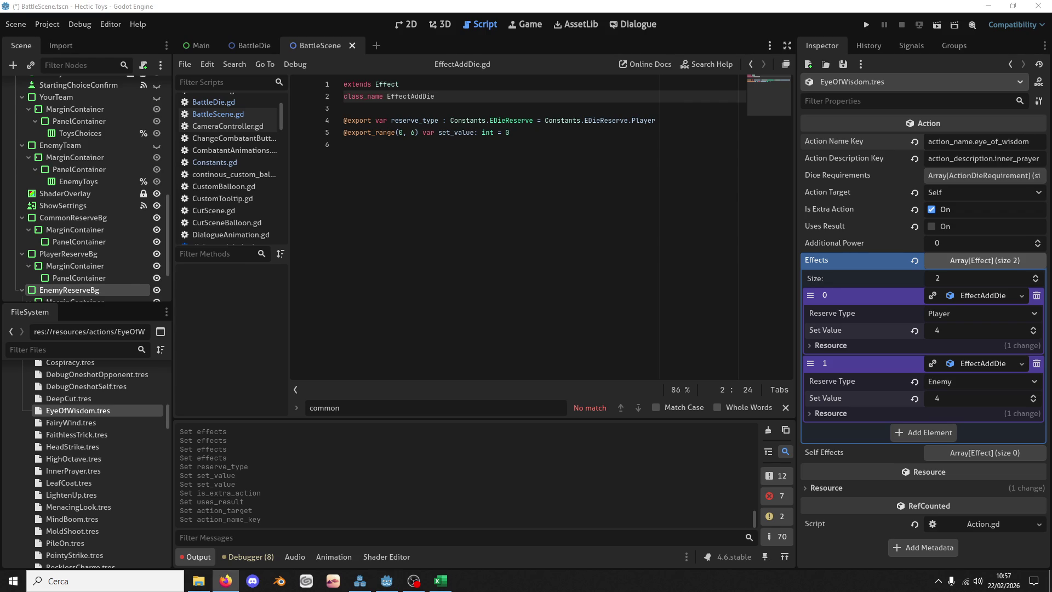
{"action": "double_click", "coordinate": [983, 141]}
{"action": "key", "text": "ctrl+c"}
{"action": "double_click", "coordinate": [1012, 158]}
{"action": "key", "text": "ctrl+v"}
{"action": "key", "text": "ctrl+s"}
Step: Add one new ActionDieRequirement to the dice requirements and save
{"action": "left_click", "coordinate": [979, 175]}
{"action": "left_click", "coordinate": [1028, 190]}
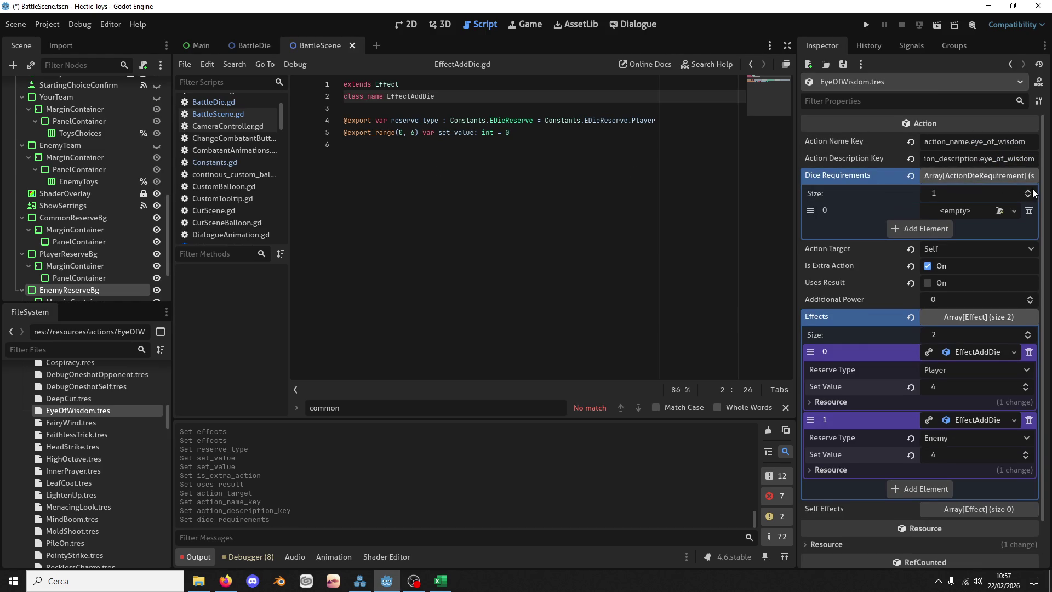
{"action": "left_click", "coordinate": [1013, 210]}
{"action": "left_click", "coordinate": [971, 242]}
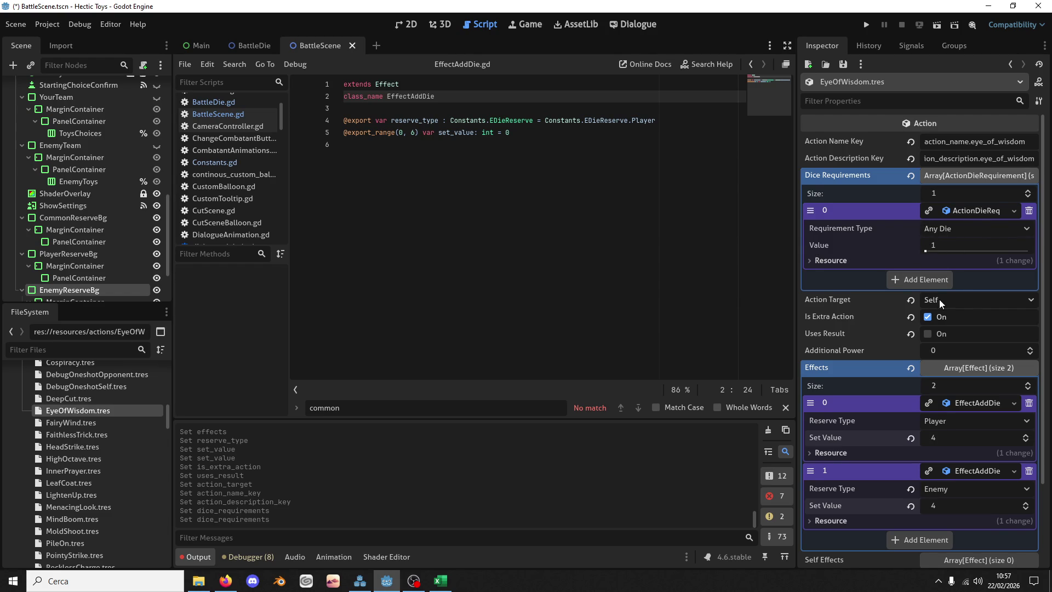
{"action": "scroll", "coordinate": [939, 299], "scroll_direction": "down", "scroll_amount": 3}
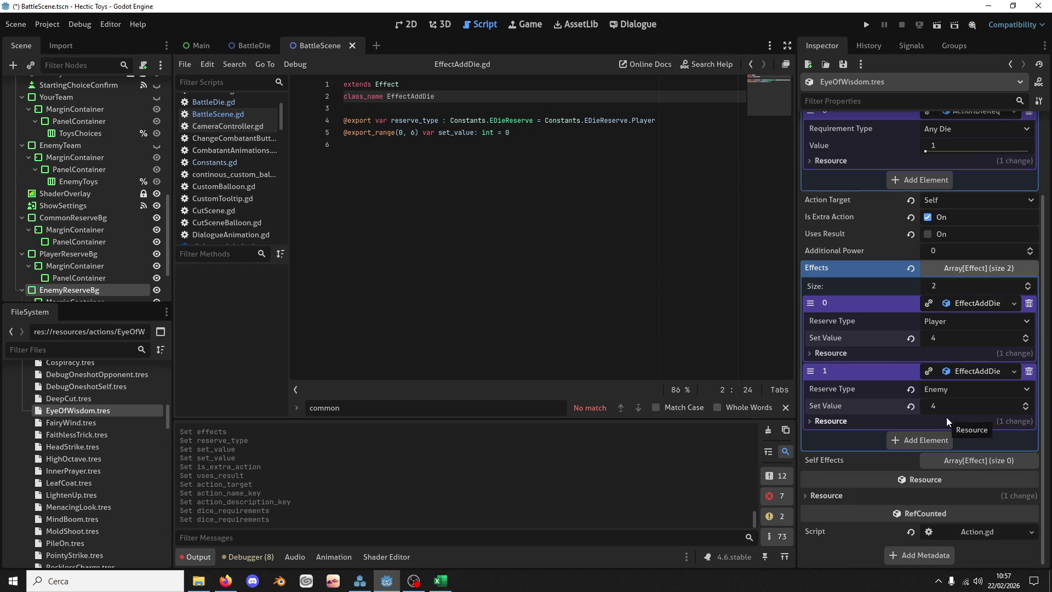
{"action": "left_click", "coordinate": [978, 267]}
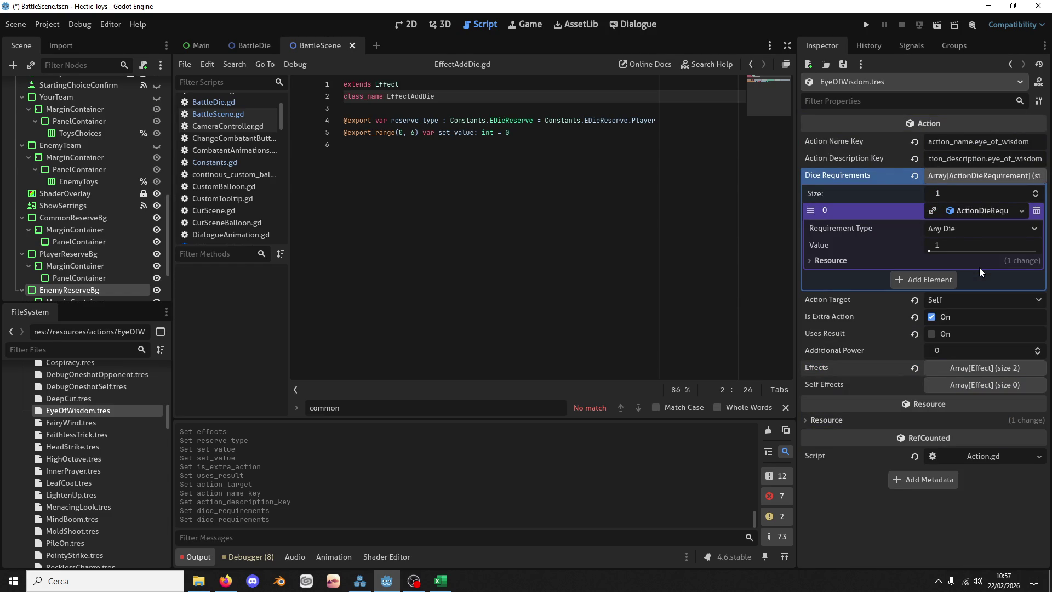
{"action": "key", "text": "ctrl+s"}
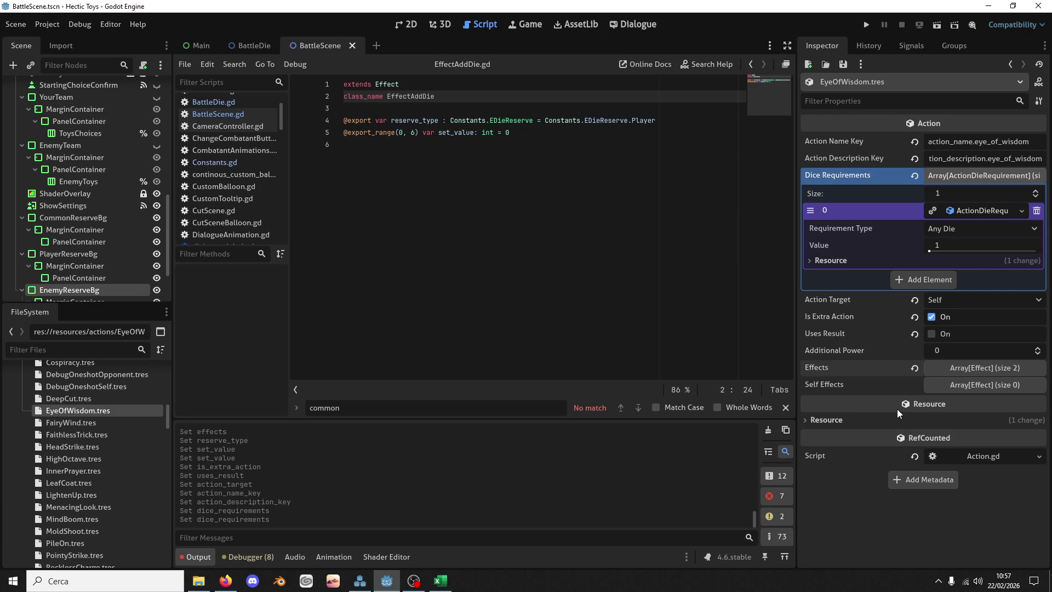
{"action": "double_click", "coordinate": [984, 143]}
Step: In translation.csv, insert a new row 20 and paste eye_of_wisdom into A20
{"action": "left_click", "coordinate": [441, 580]}
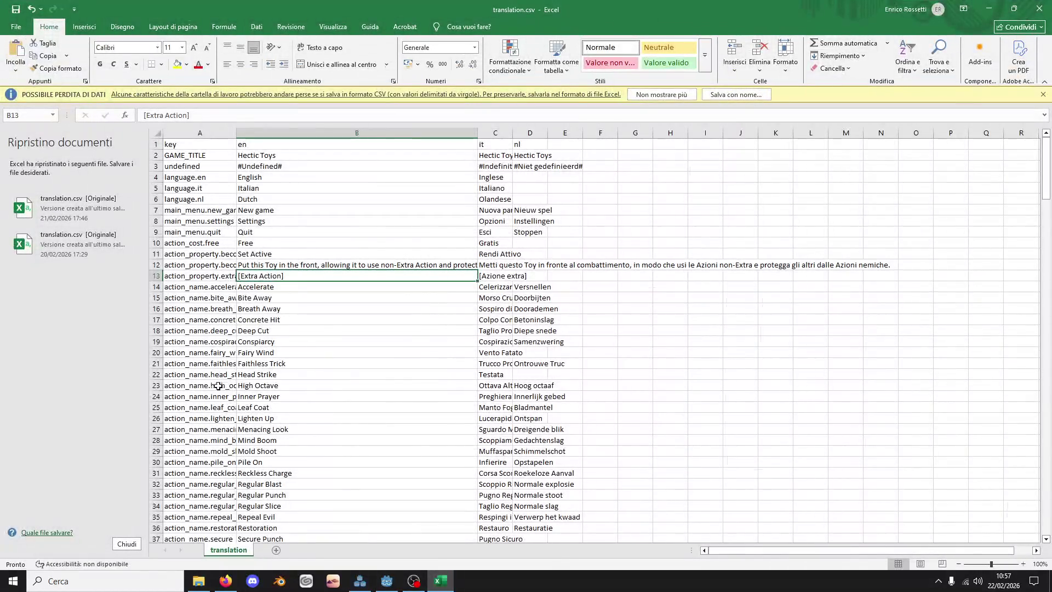
{"action": "left_click", "coordinate": [219, 386]}
{"action": "left_click", "coordinate": [156, 353]}
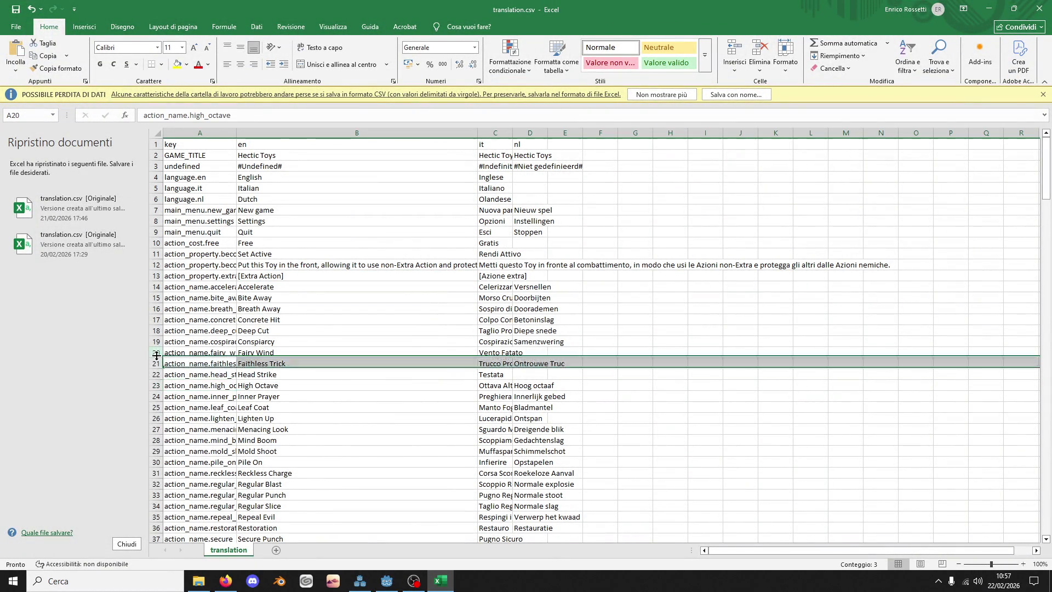
{"action": "right_click", "coordinate": [156, 355]}
{"action": "left_click", "coordinate": [209, 450]}
{"action": "left_click", "coordinate": [187, 353]}
{"action": "key", "text": "ctrl+v"}
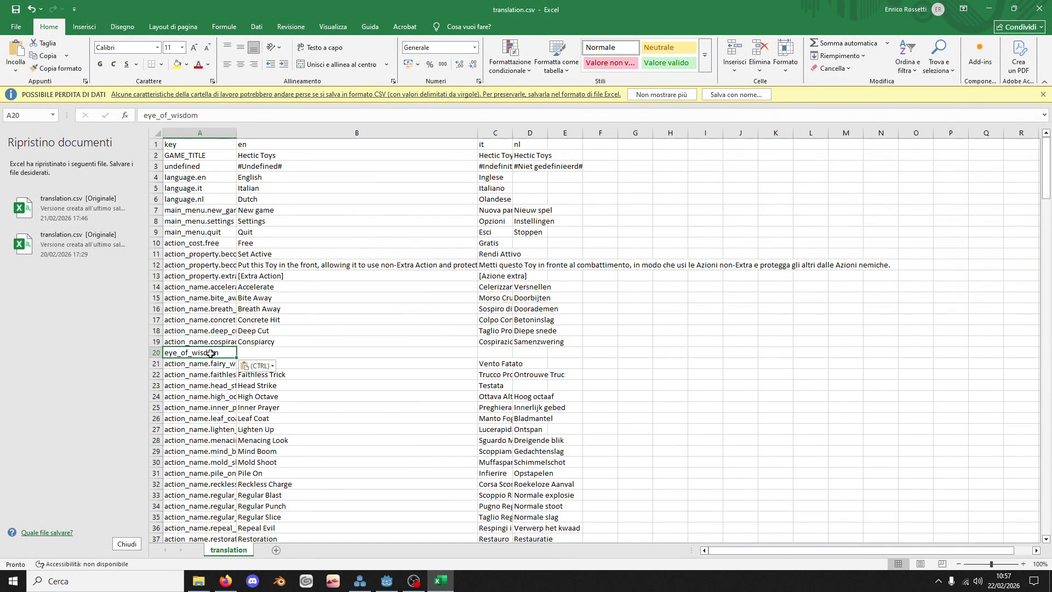
Step: Edit the A20 key to read action_name.wise_eye
{"action": "double_click", "coordinate": [181, 343]}
{"action": "left_click_drag", "start_coordinate": [209, 343], "coordinate": [166, 343]}
{"action": "left_click", "coordinate": [170, 355]}
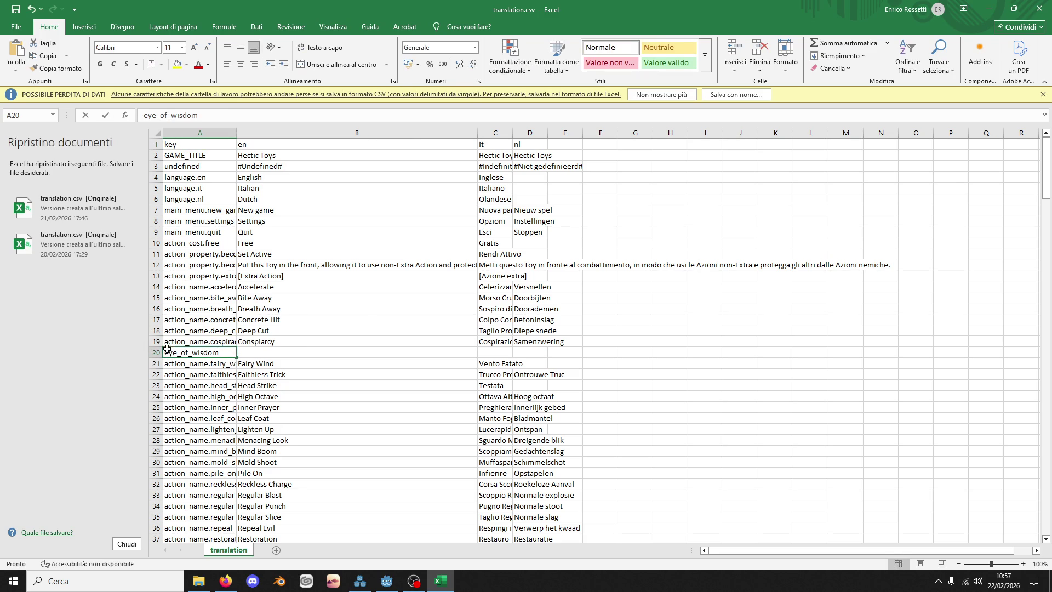
{"action": "left_click", "coordinate": [163, 350]}
{"action": "double_click", "coordinate": [165, 354]}
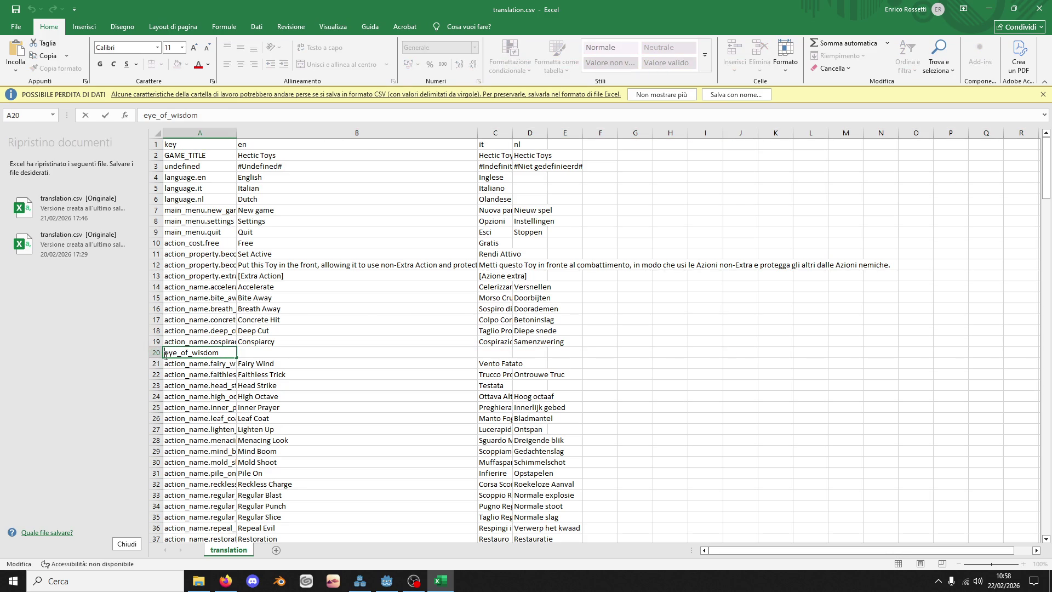
{"action": "key", "text": "ctrl+v"}
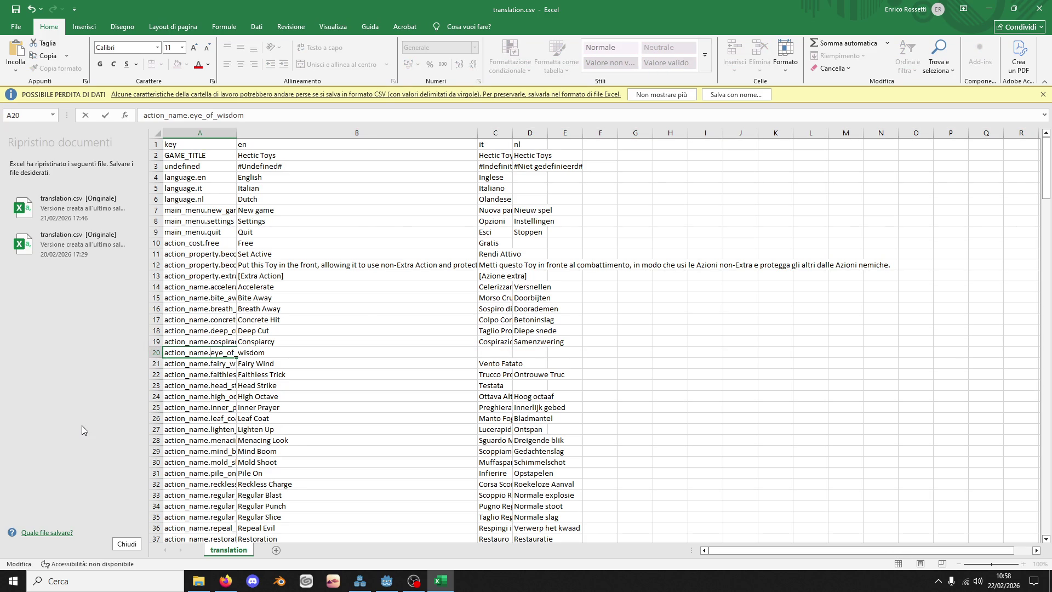
{"action": "type", "text": "wise_"}
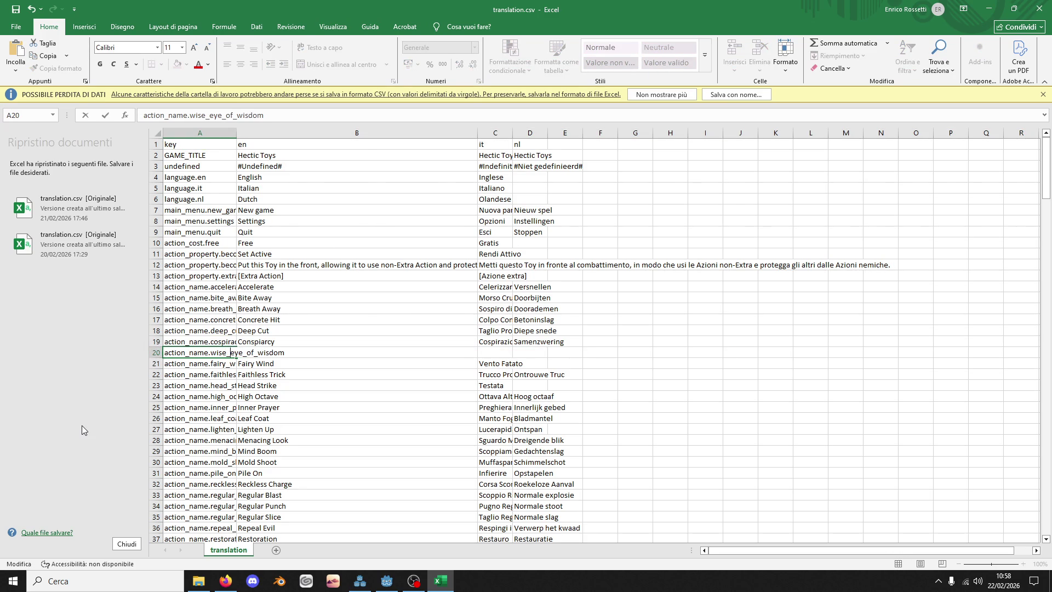
{"action": "key", "text": "shift+End"}
{"action": "key", "text": "Delete"}
{"action": "key", "text": "Return"}
Step: Enter English 'Wise Eye' and Italian 'Occhio Saggio' for the new row
{"action": "key", "text": "Up"}
{"action": "key", "text": "Right"}
{"action": "type", "text": "Wi"}
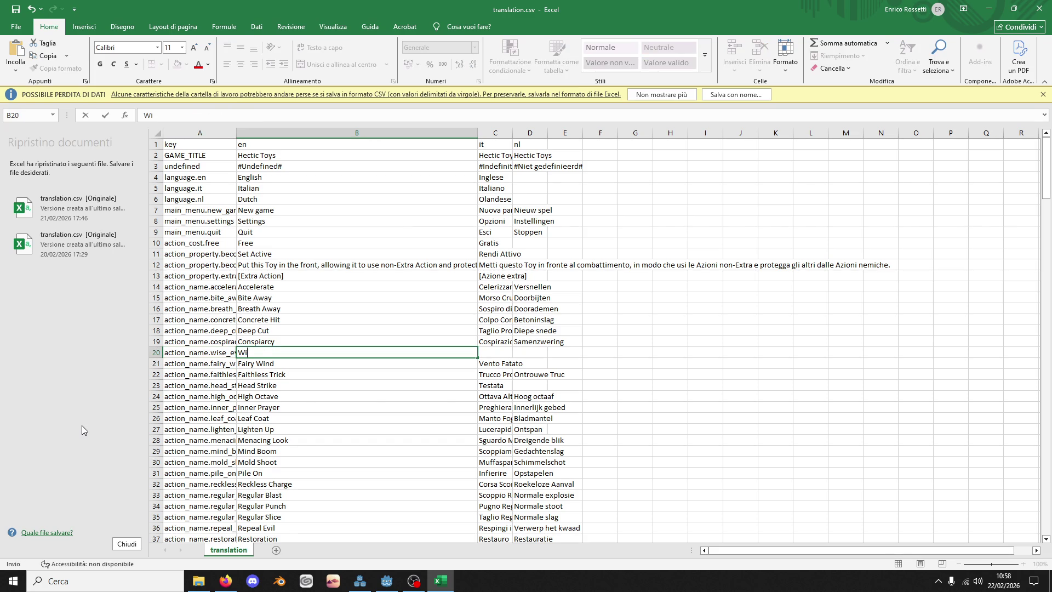
{"action": "type", "text": "se Eye"}
{"action": "key", "text": "Tab"}
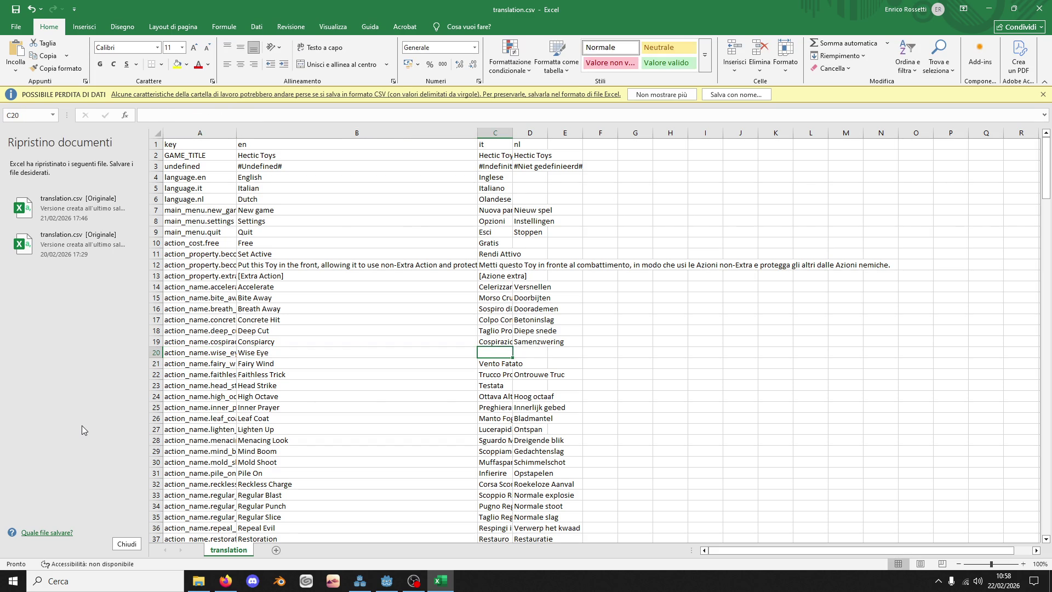
{"action": "type", "text": "Occhio Saggio"}
{"action": "key", "text": "Return"}
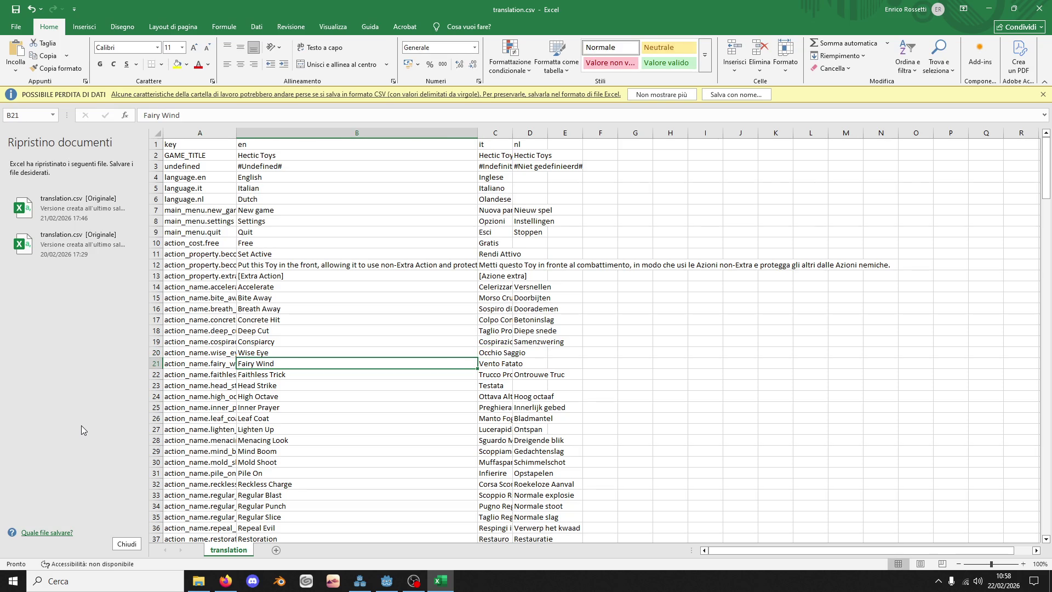
{"action": "left_click", "coordinate": [153, 352]}
Step: Cut the Wise Eye row and insert it above row 52, landing at row 51
{"action": "key", "text": "ctrl+x"}
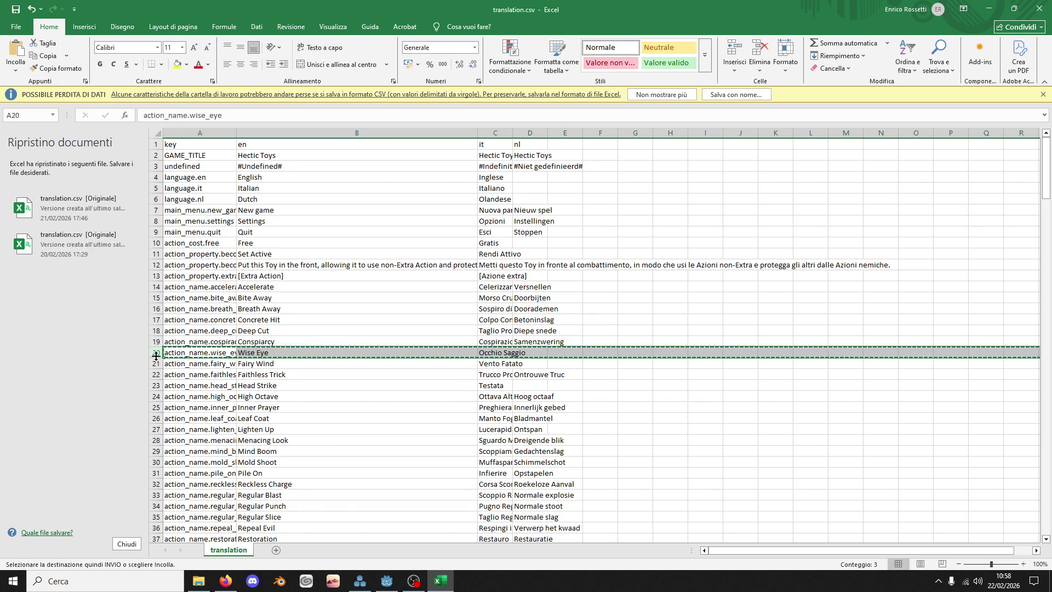
{"action": "scroll", "coordinate": [174, 472], "scroll_direction": "down", "scroll_amount": 5}
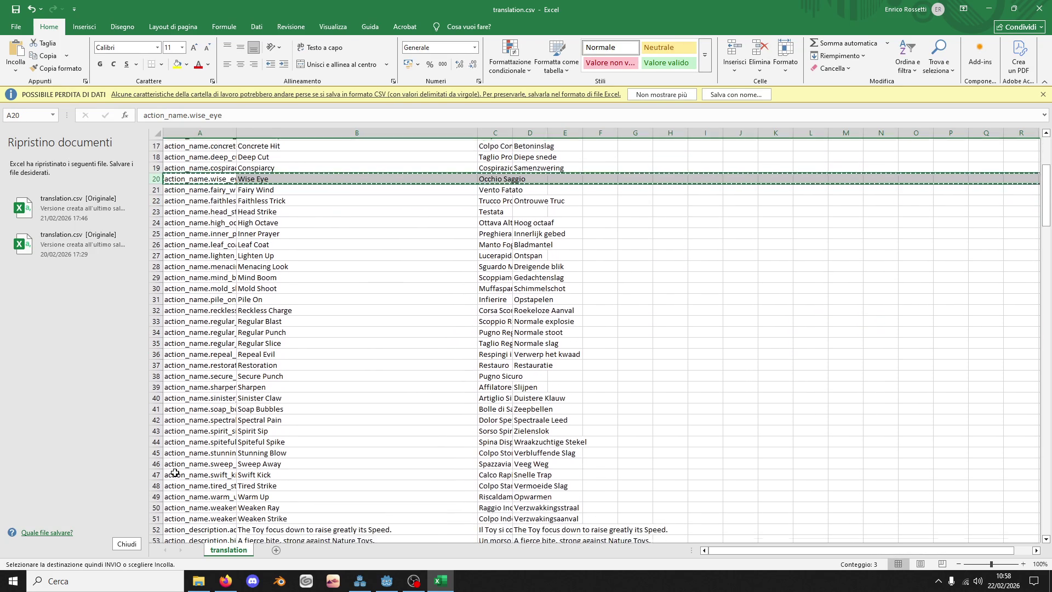
{"action": "scroll", "coordinate": [174, 473], "scroll_direction": "down", "scroll_amount": 1}
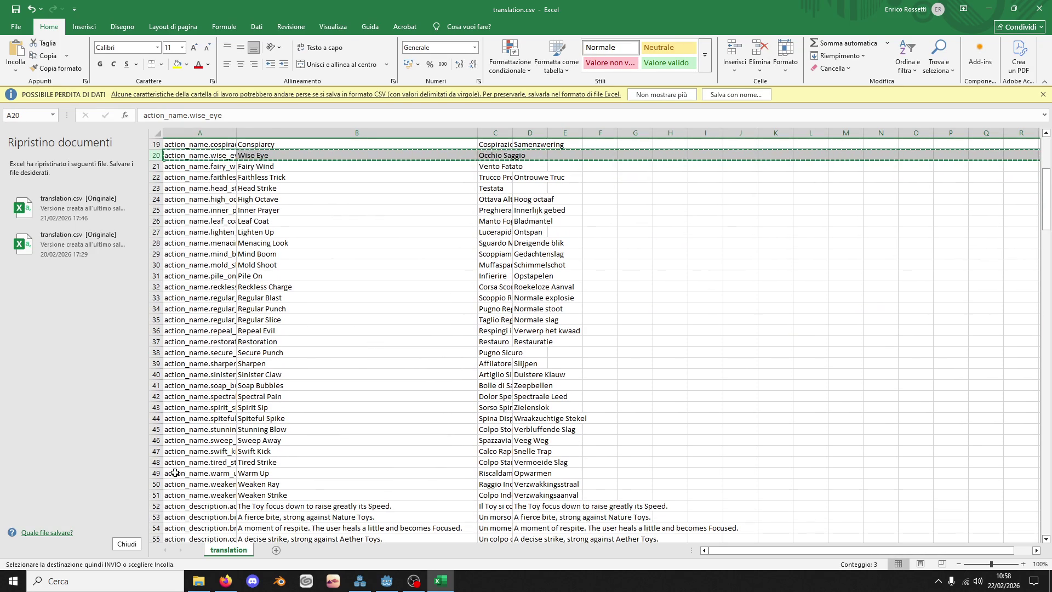
{"action": "left_click", "coordinate": [153, 505]}
{"action": "key", "text": "ctrl+v"}
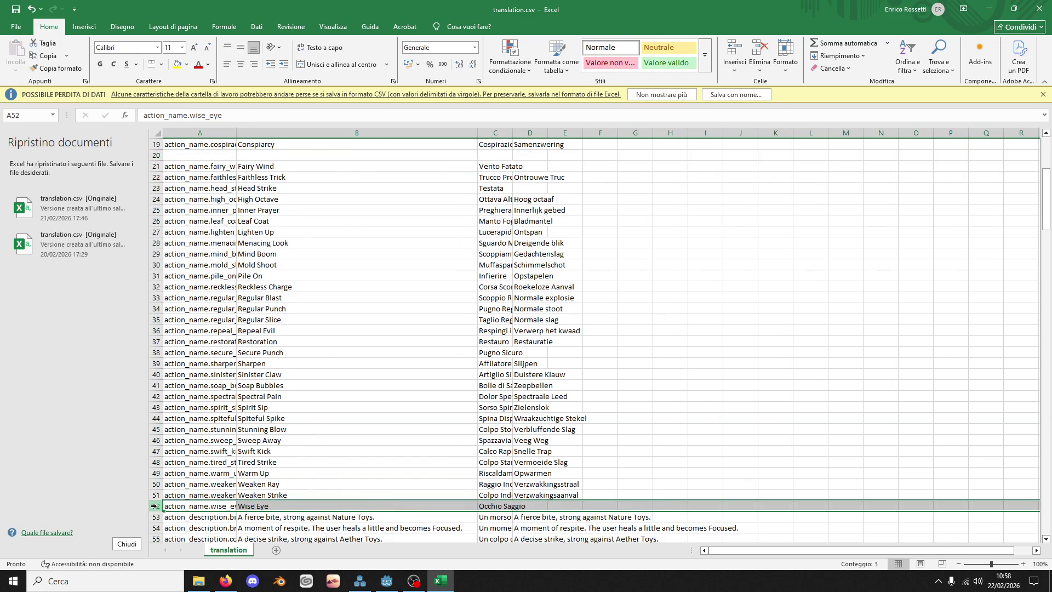
{"action": "key", "text": "ctrl+z"}
{"action": "right_click", "coordinate": [153, 505]}
{"action": "left_click", "coordinate": [208, 421]}
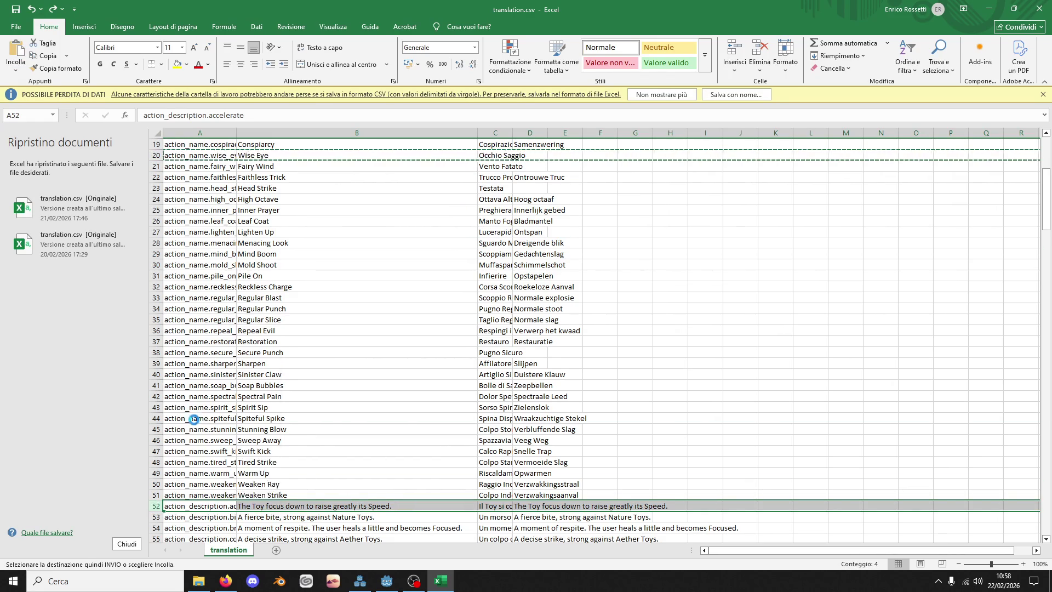
{"action": "left_click", "coordinate": [208, 495]}
Step: Move the Wise Eye row again to row 89 and start editing its key
{"action": "scroll", "coordinate": [234, 429], "scroll_direction": "down", "scroll_amount": 3}
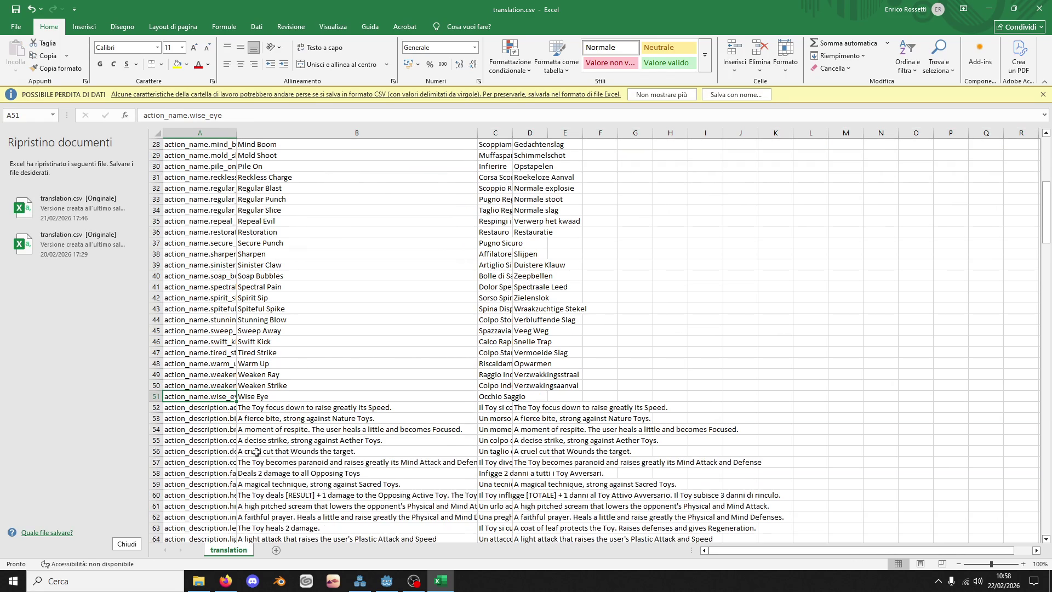
{"action": "left_click", "coordinate": [156, 396]}
{"action": "key", "text": "ctrl+x"}
{"action": "scroll", "coordinate": [189, 429], "scroll_direction": "down", "scroll_amount": 10}
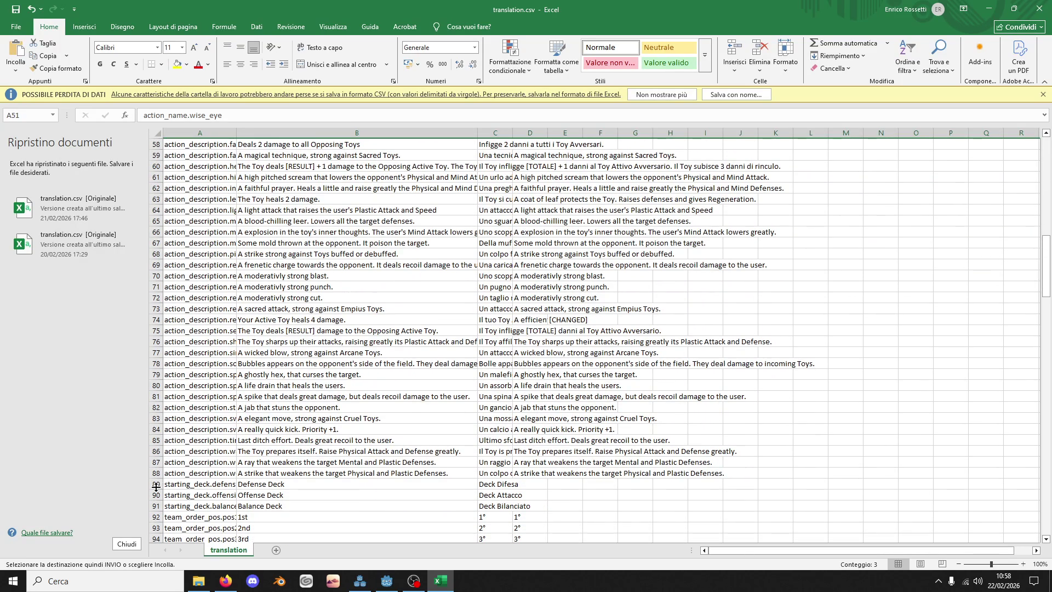
{"action": "right_click", "coordinate": [159, 485]}
{"action": "left_click", "coordinate": [204, 395]}
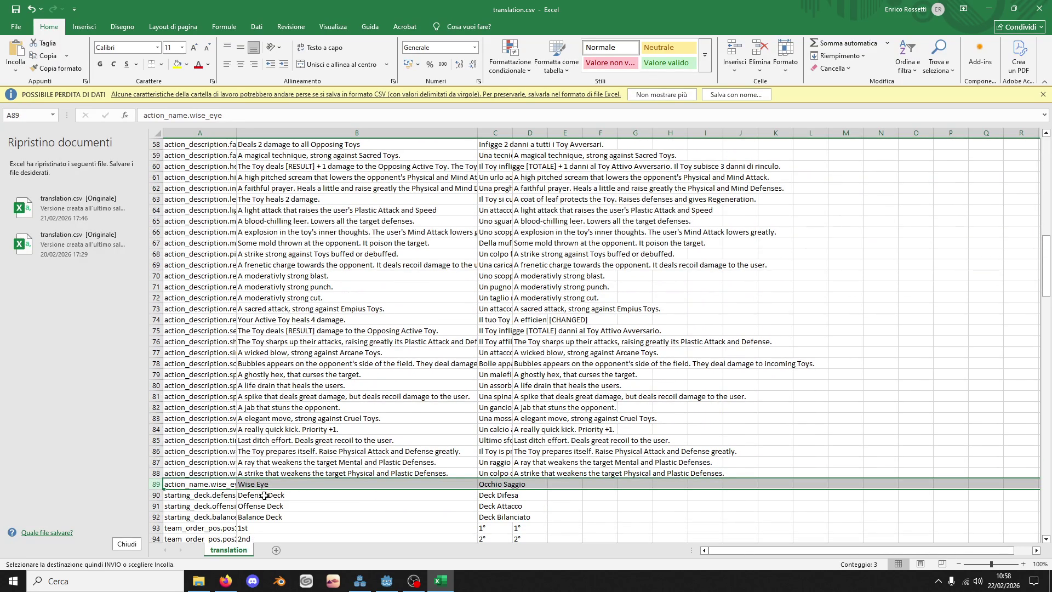
{"action": "left_click", "coordinate": [213, 485]}
{"action": "left_click", "coordinate": [200, 473]}
{"action": "left_click", "coordinate": [198, 485]}
Step: Key row 89 as action_description.wise_eye and enter 'Both players create a Die of value 4 in their Reserves' in B89
{"action": "type", "text": "description"}
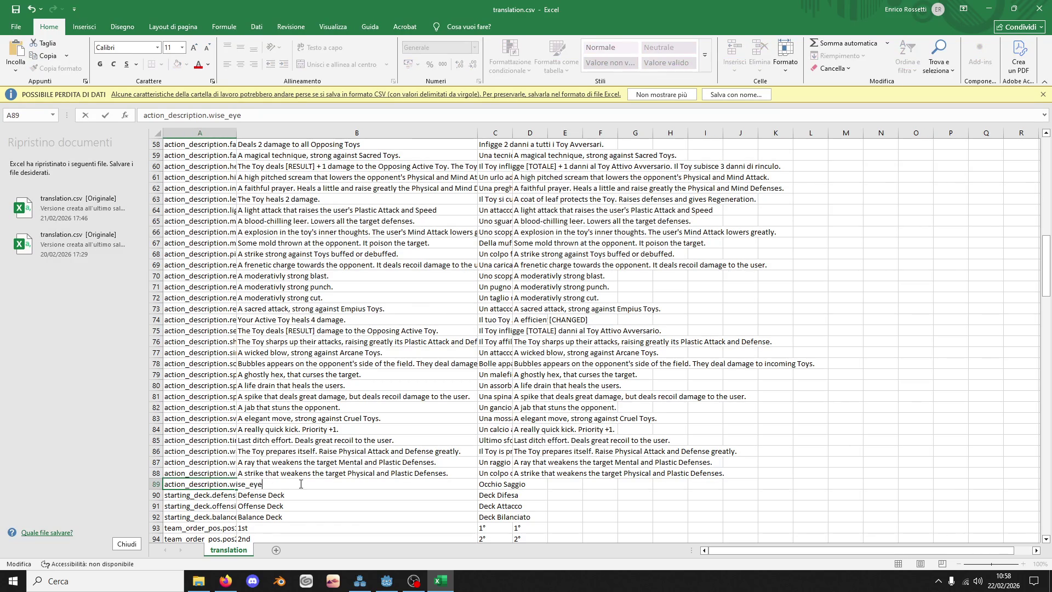
{"action": "left_click", "coordinate": [289, 504]}
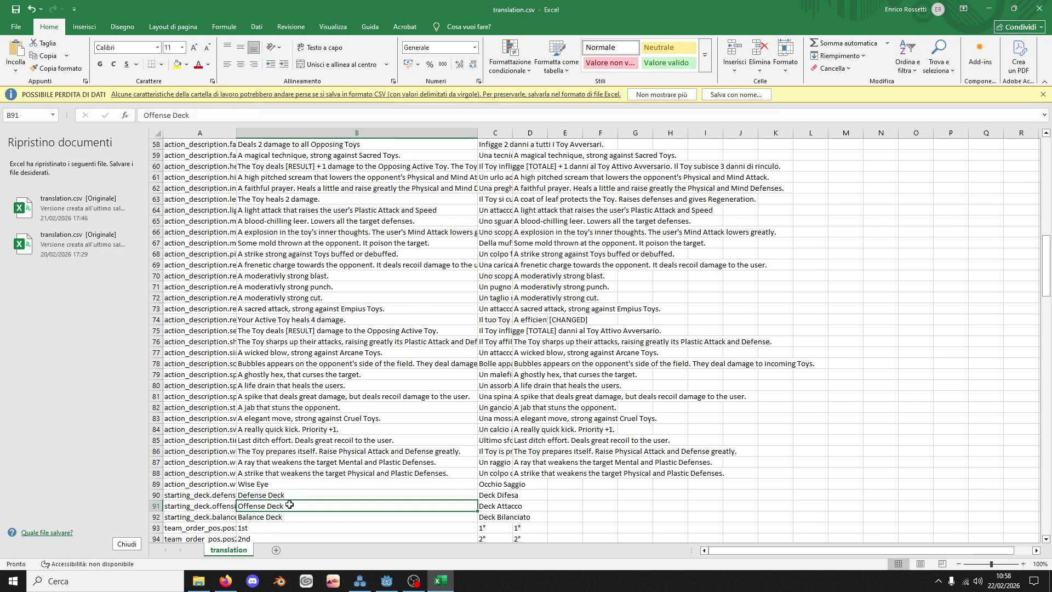
{"action": "left_click", "coordinate": [267, 494]}
{"action": "left_click", "coordinate": [265, 483]}
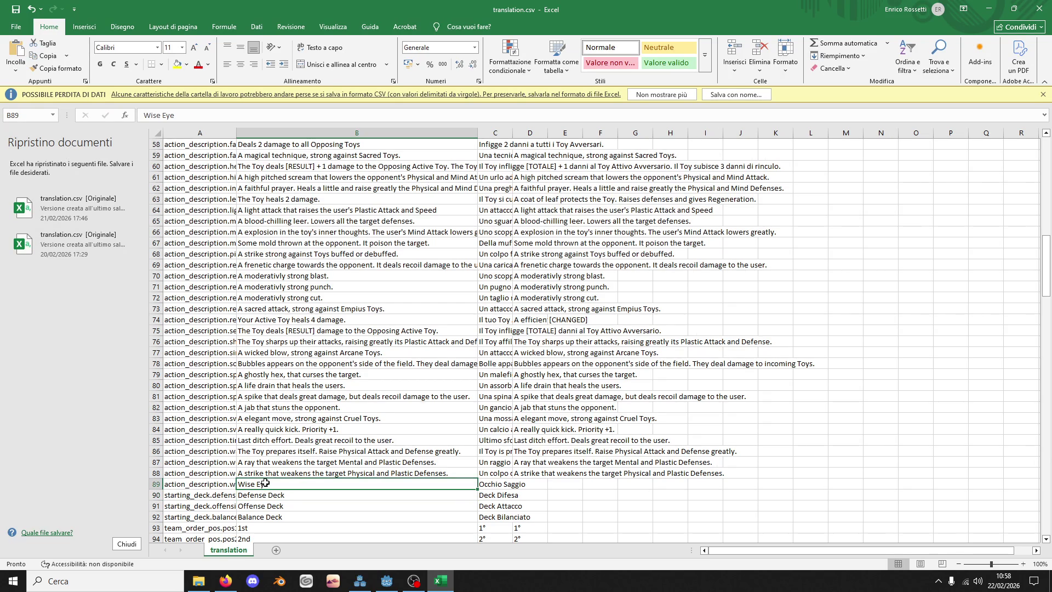
{"action": "type", "text": "R"}
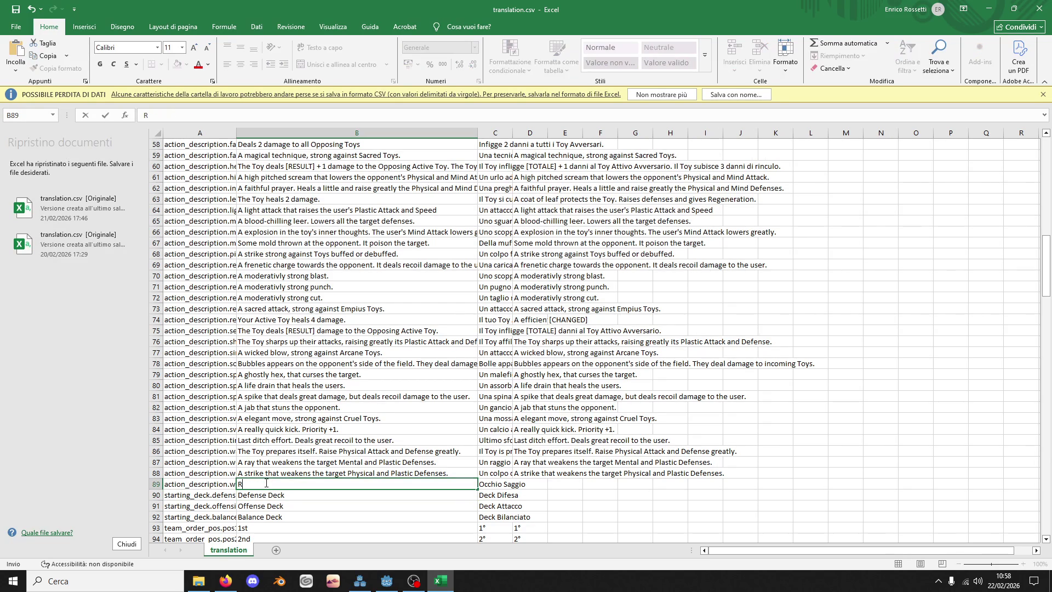
{"action": "type", "text": "oll"}
{"action": "key", "text": "BackSpace"}
{"action": "key", "text": "BackSpace"}
{"action": "key", "text": "BackSpace"}
{"action": "type", "text": "A"}
{"action": "type", "text": "Both pla"}
{"action": "type", "text": "yers"}
{"action": "type", "text": " reate "}
{"action": "type", "text": "Die of"}
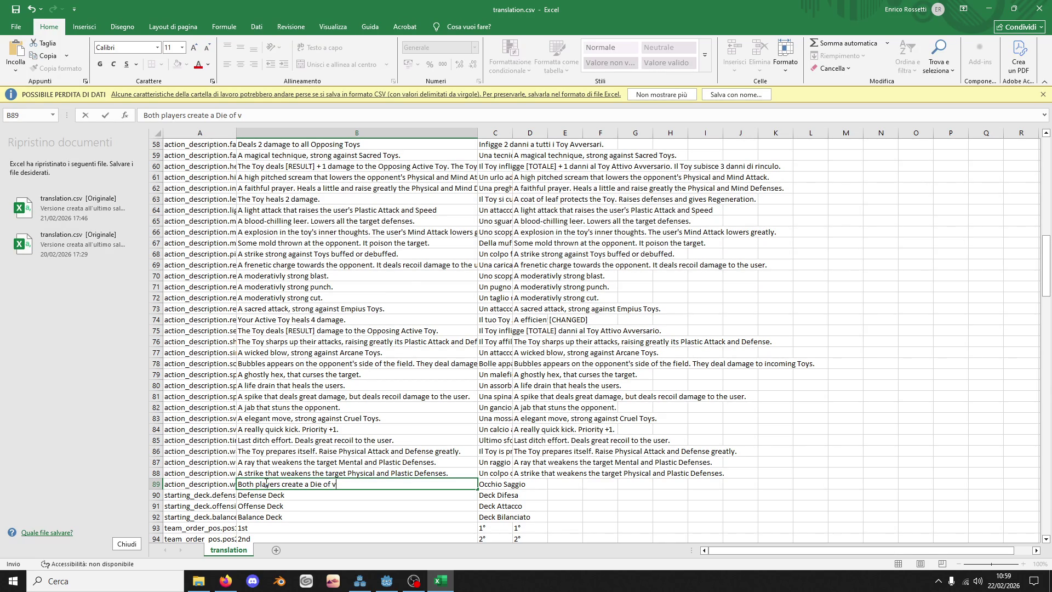
{"action": "type", "text": "va"}
{"action": "key", "text": "BackSpace"}
{"action": "key", "text": "BackSpace"}
{"action": "key", "text": "BackSpace"}
{"action": "type", "text": "Valu"}
{"action": "key", "text": "BackSpace"}
{"action": "key", "text": "BackSpace"}
{"action": "key", "text": "BackSpace"}
{"action": "type", "text": "value 4"}
{"action": "type", "text": " in their Re"}
{"action": "type", "text": "serves"}
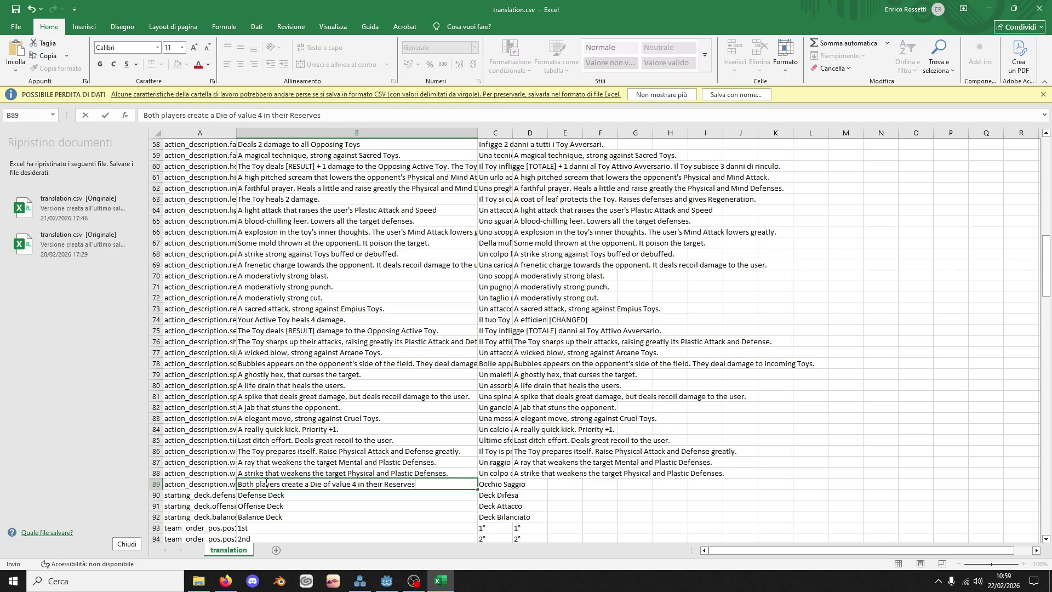
{"action": "key", "text": "Tab"}
Step: Enter the Italian translation in C89 and copy 'wise_eye' from the A89 key
{"action": "type", "text": "E"}
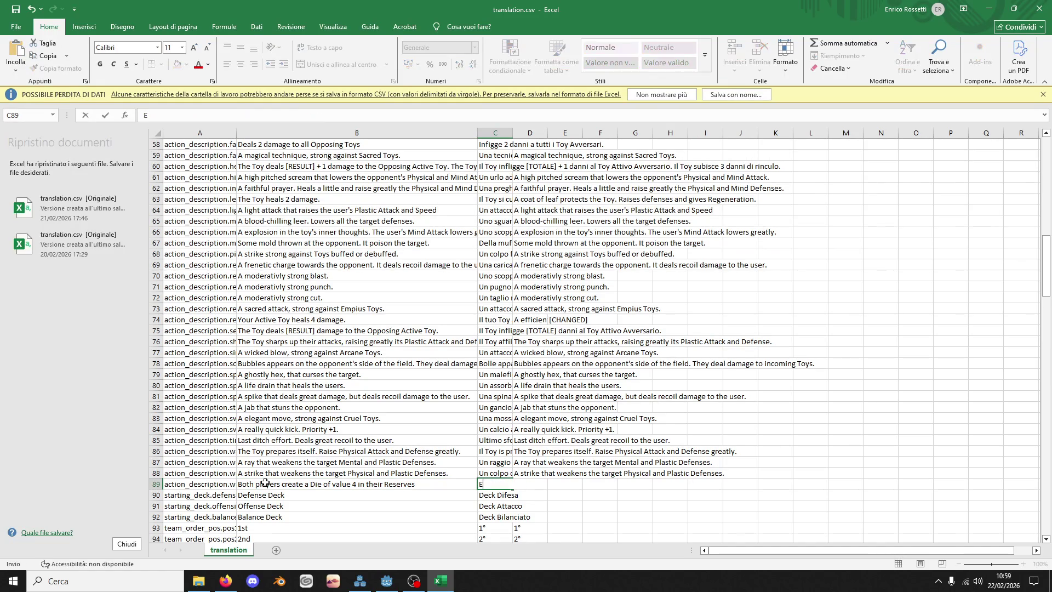
{"action": "type", "text": "ntrambi i giocato"}
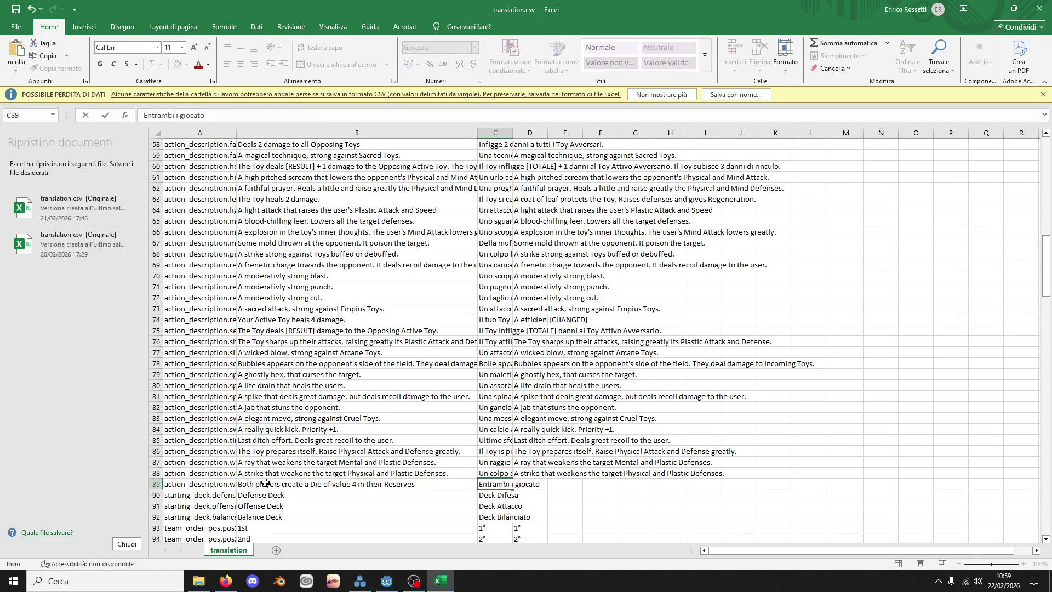
{"action": "type", "text": "ri creano u"}
{"action": "type", "text": "n Dado di "}
{"action": "type", "text": "valore 4 ne"}
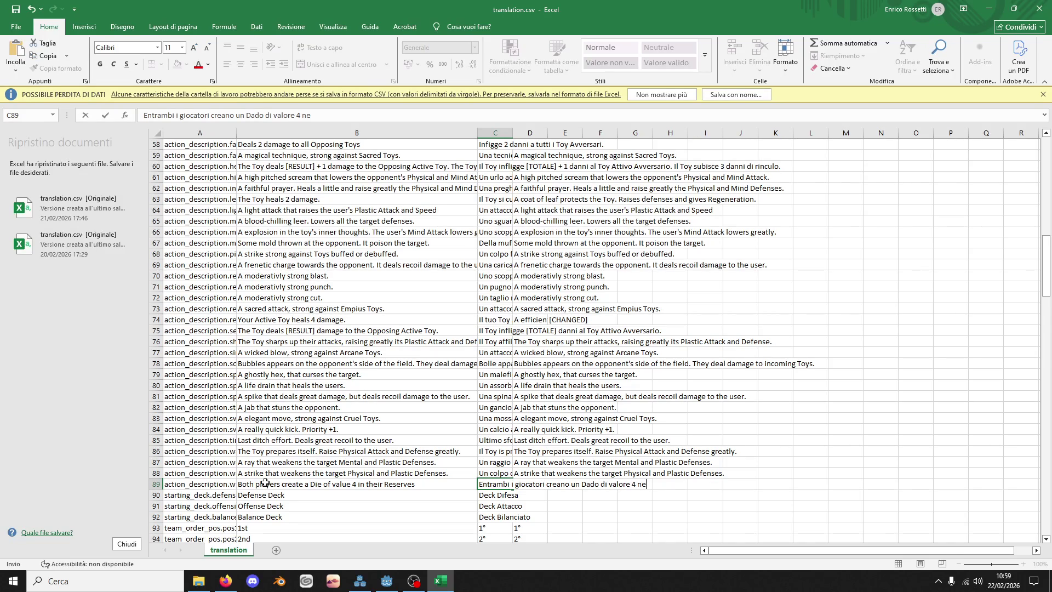
{"action": "type", "text": "lla loro Riserva"}
{"action": "type", "text": "."}
{"action": "key", "text": "Return"}
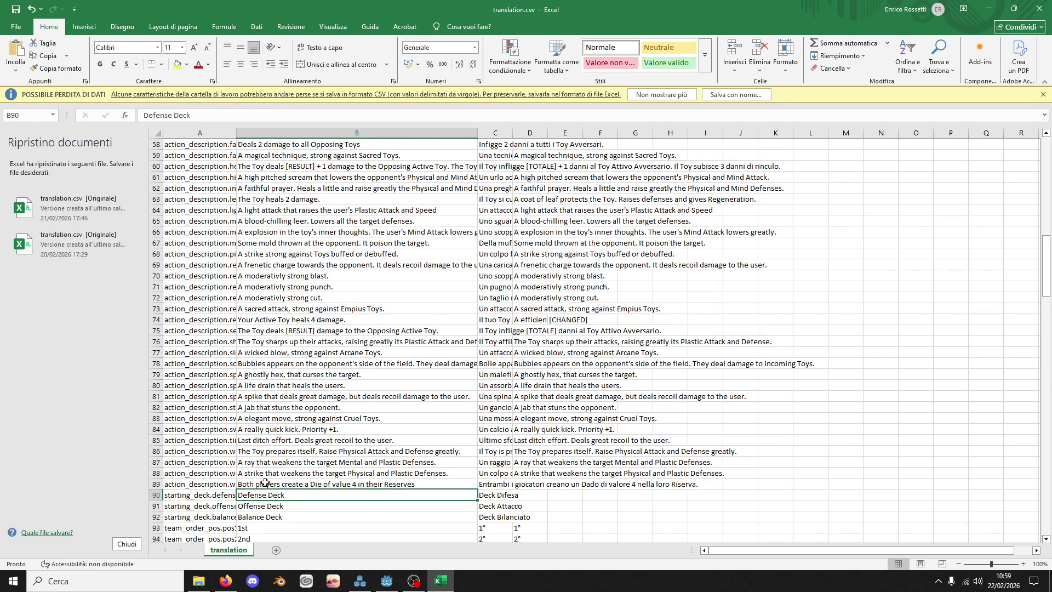
{"action": "left_click", "coordinate": [208, 483]}
{"action": "double_click", "coordinate": [208, 483]}
{"action": "left_click_drag", "start_coordinate": [259, 483], "coordinate": [262, 484]}
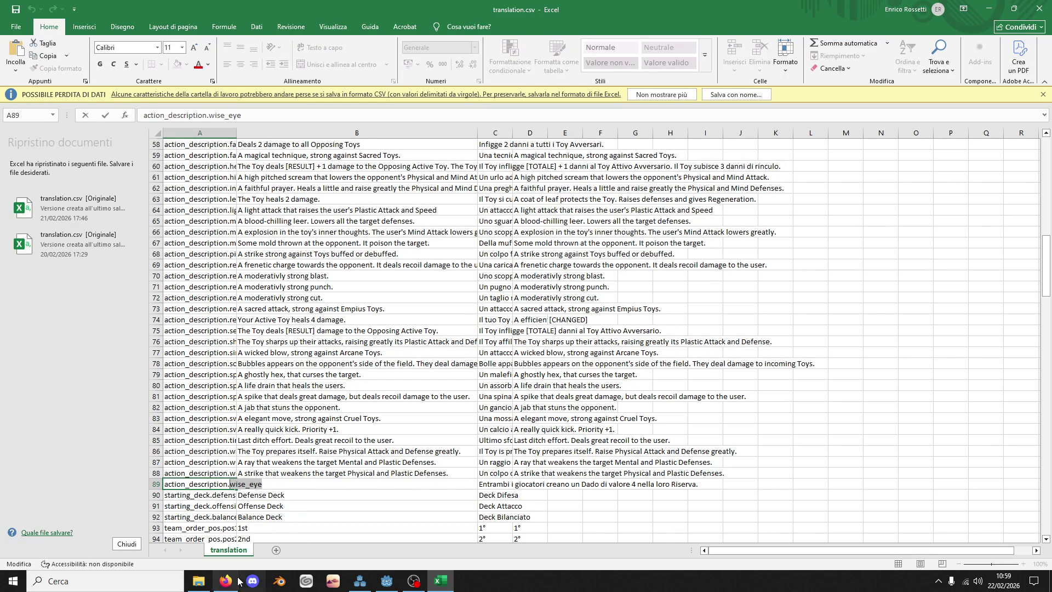
{"action": "key", "text": "ctrl+c"}
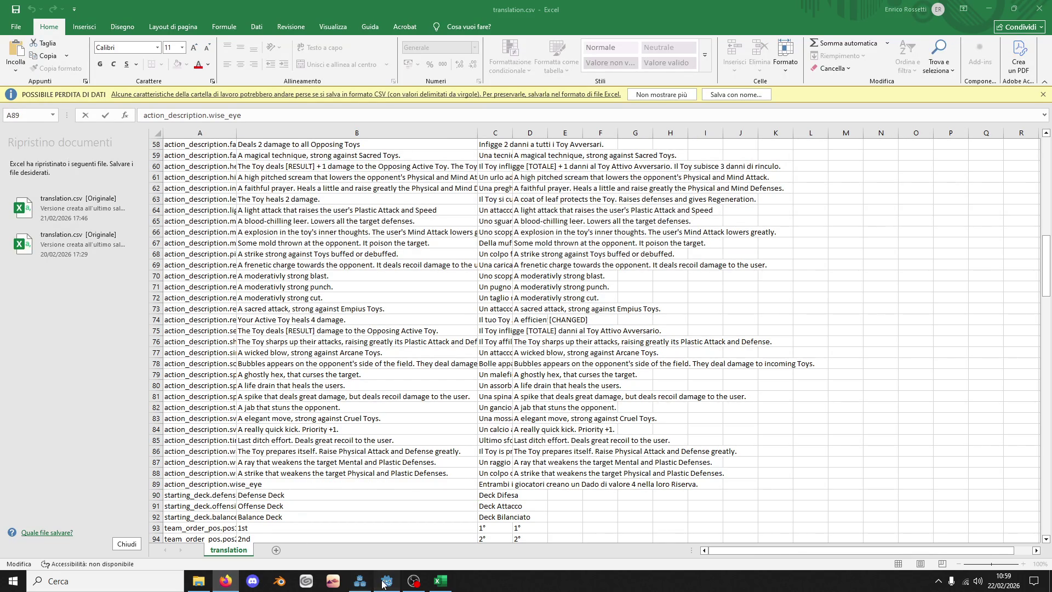
Step: Set the action keys to action_name.wise_eye and action_description.wise_eye, then save
{"action": "left_click", "coordinate": [383, 583]}
{"action": "key", "text": "ctrl+v"}
{"action": "double_click", "coordinate": [988, 158]}
{"action": "key", "text": "ctrl+v"}
{"action": "key", "text": "ctrl+s"}
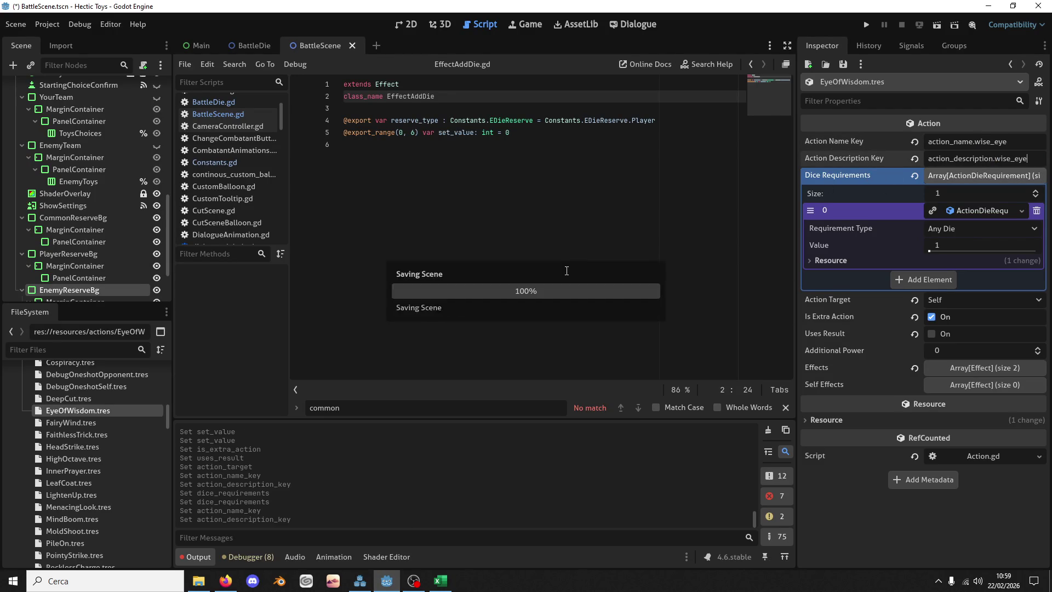
Step: Rename EyeOfWisdom.tres to WiseEye.tres and open the Blightlee toy resource
{"action": "right_click", "coordinate": [102, 411]}
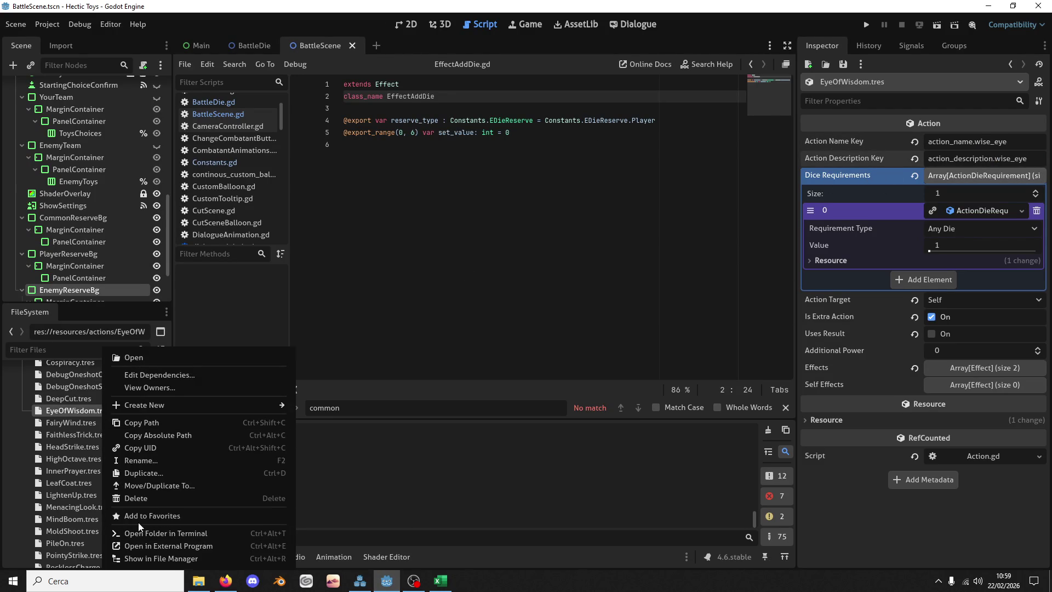
{"action": "left_click", "coordinate": [142, 463]}
{"action": "type", "text": "WiseEye.tres"}
{"action": "key", "text": "Return"}
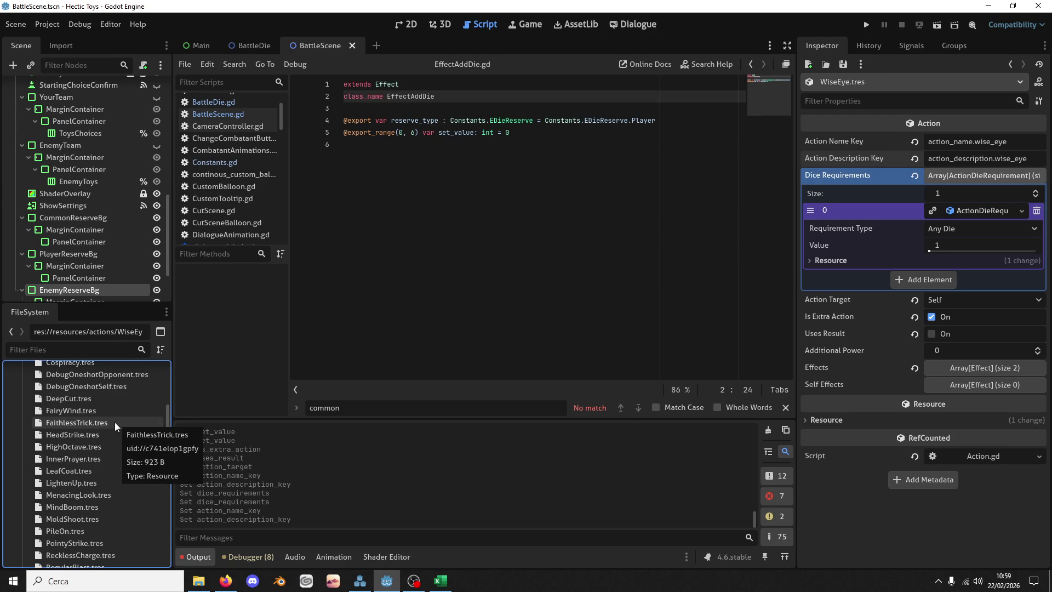
{"action": "scroll", "coordinate": [109, 427], "scroll_direction": "down", "scroll_amount": 7}
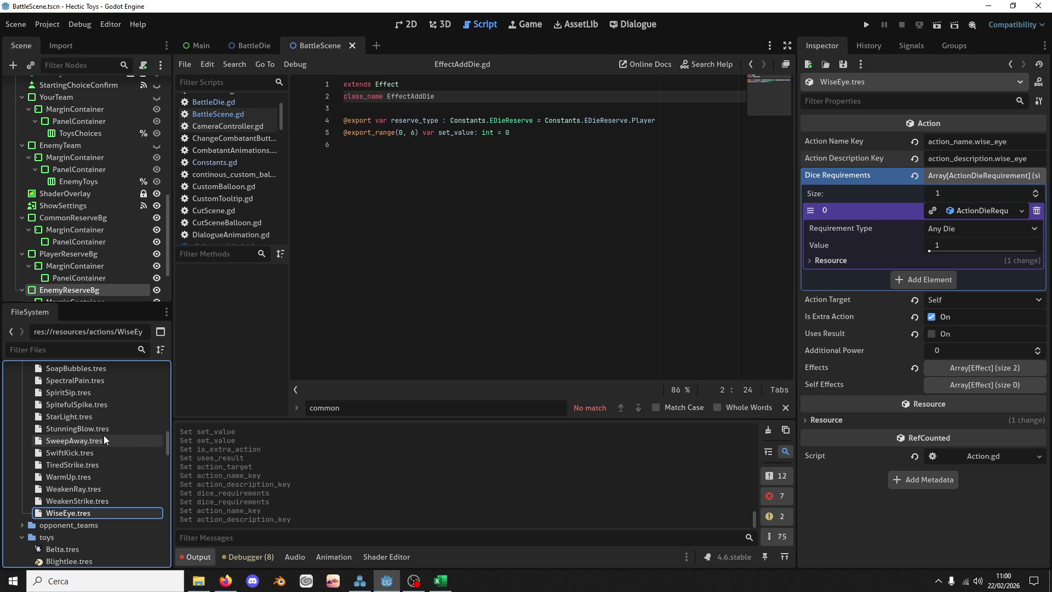
{"action": "scroll", "coordinate": [92, 433], "scroll_direction": "down", "scroll_amount": 3}
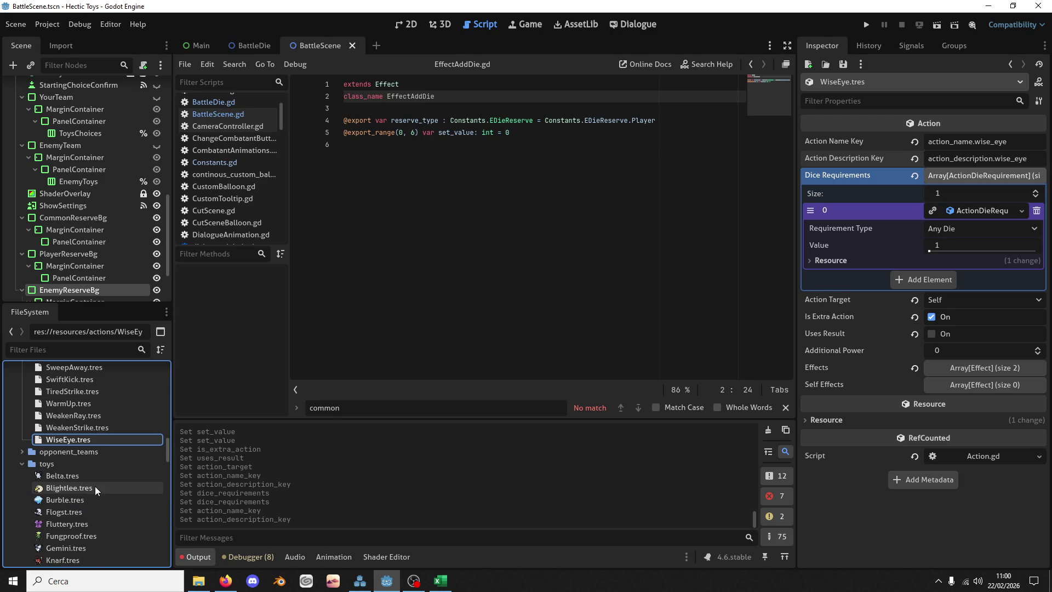
{"action": "scroll", "coordinate": [94, 486], "scroll_direction": "down", "scroll_amount": 4}
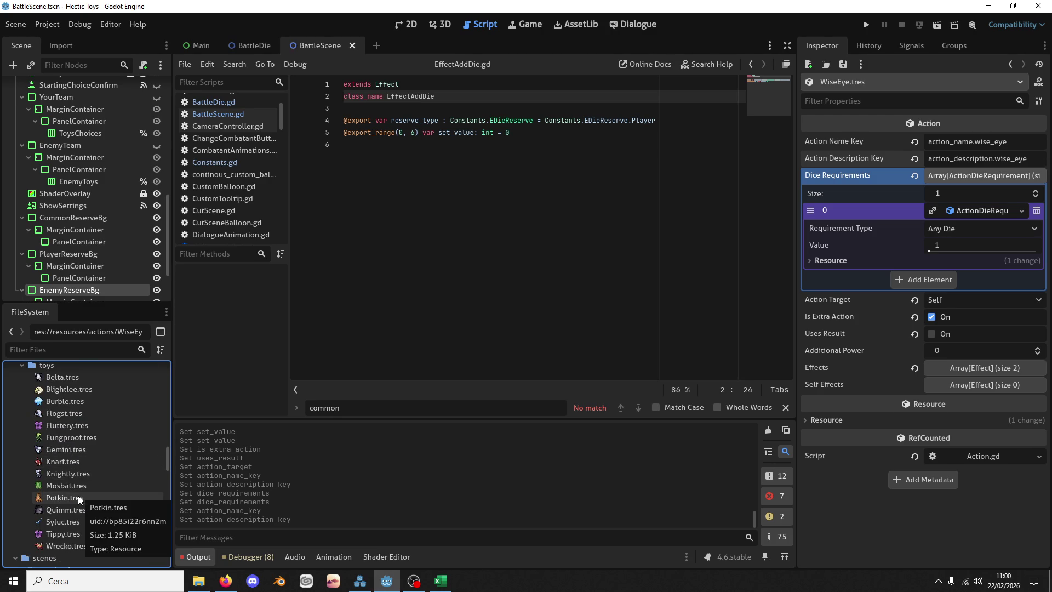
{"action": "left_click", "coordinate": [87, 389]}
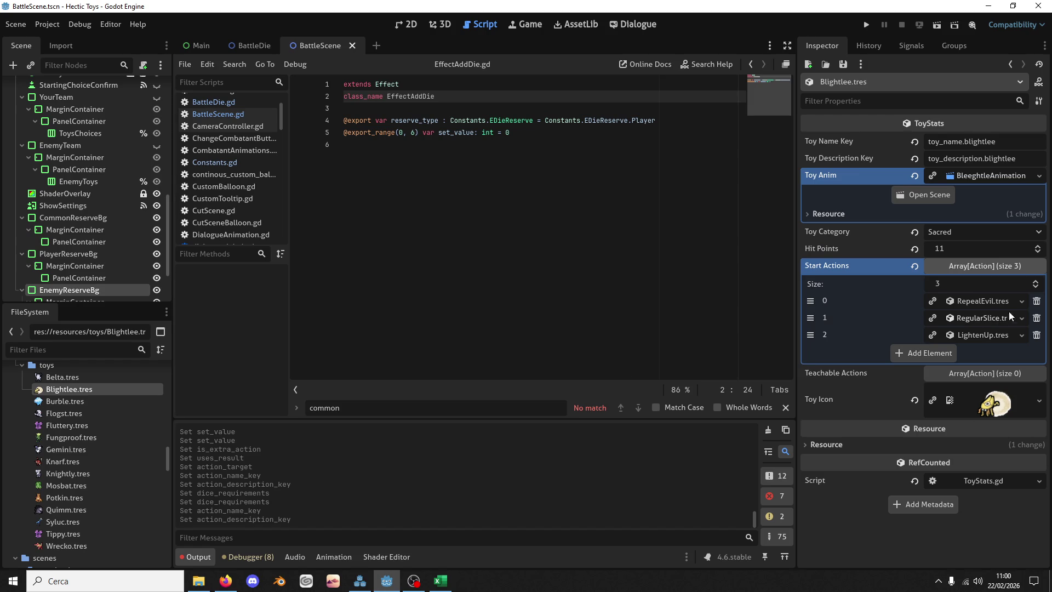
Step: Replace Blightlee's three start actions with an empty first slot and WiseEye.tres in the second
{"action": "left_click", "coordinate": [1039, 301]}
{"action": "left_click", "coordinate": [1039, 301]}
{"action": "left_click", "coordinate": [1039, 301]}
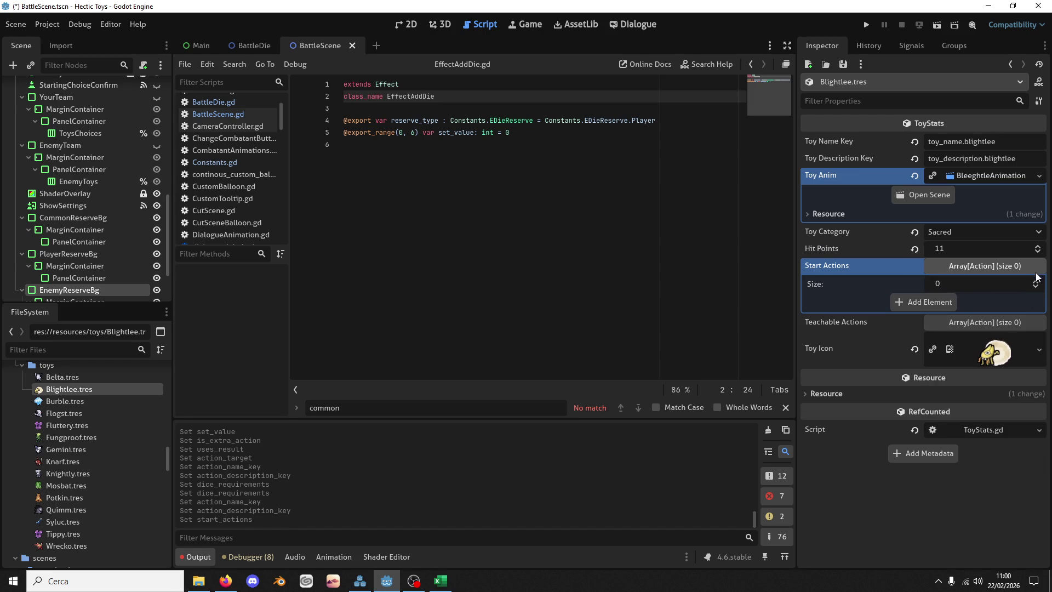
{"action": "left_click", "coordinate": [1036, 280]}
{"action": "left_click", "coordinate": [1008, 301]}
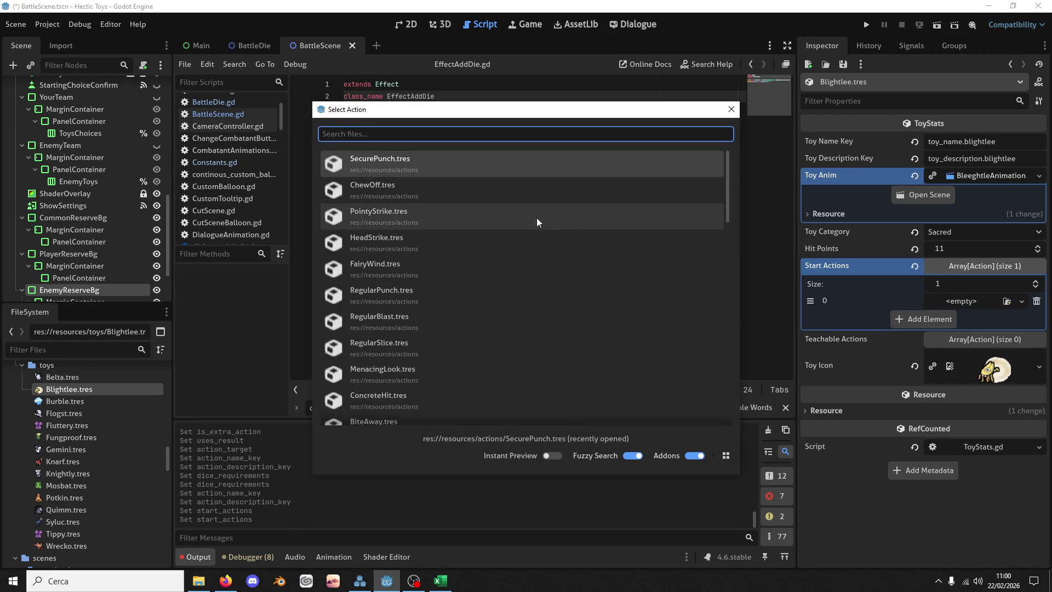
{"action": "type", "text": "wis"}
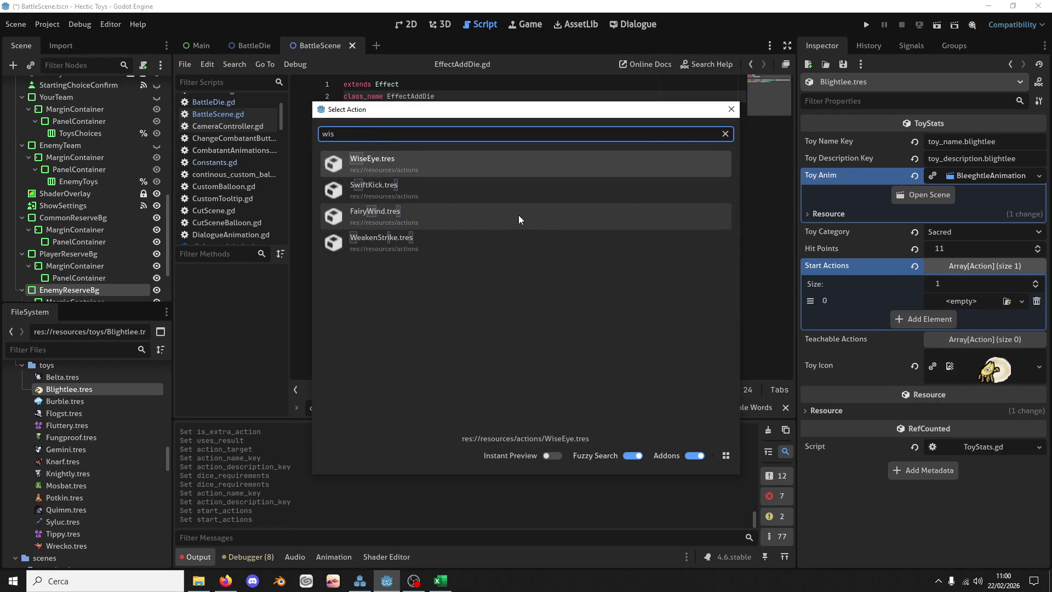
{"action": "double_click", "coordinate": [438, 162]}
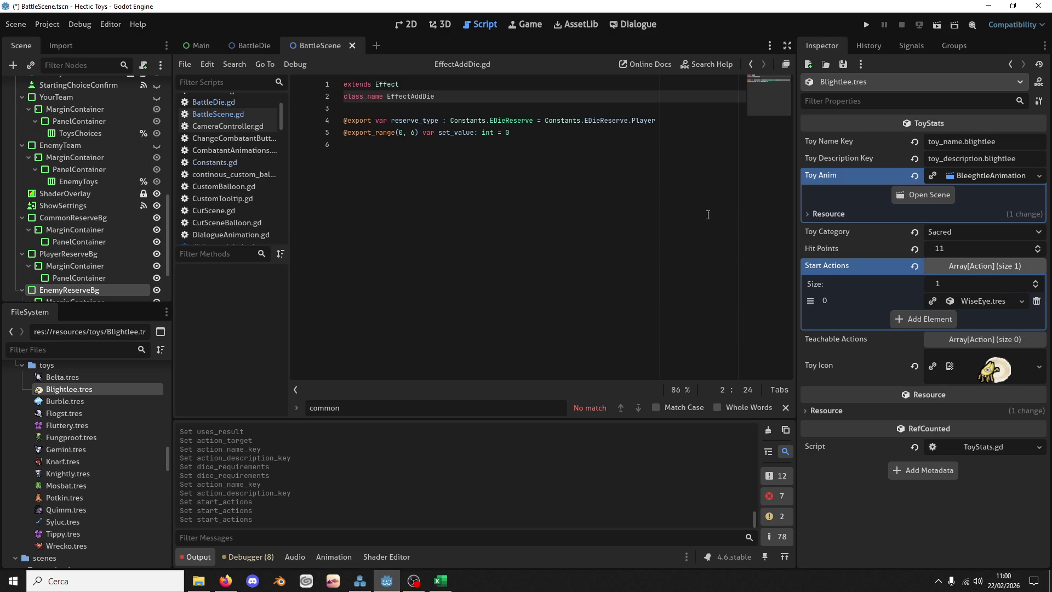
{"action": "left_click", "coordinate": [1035, 281]}
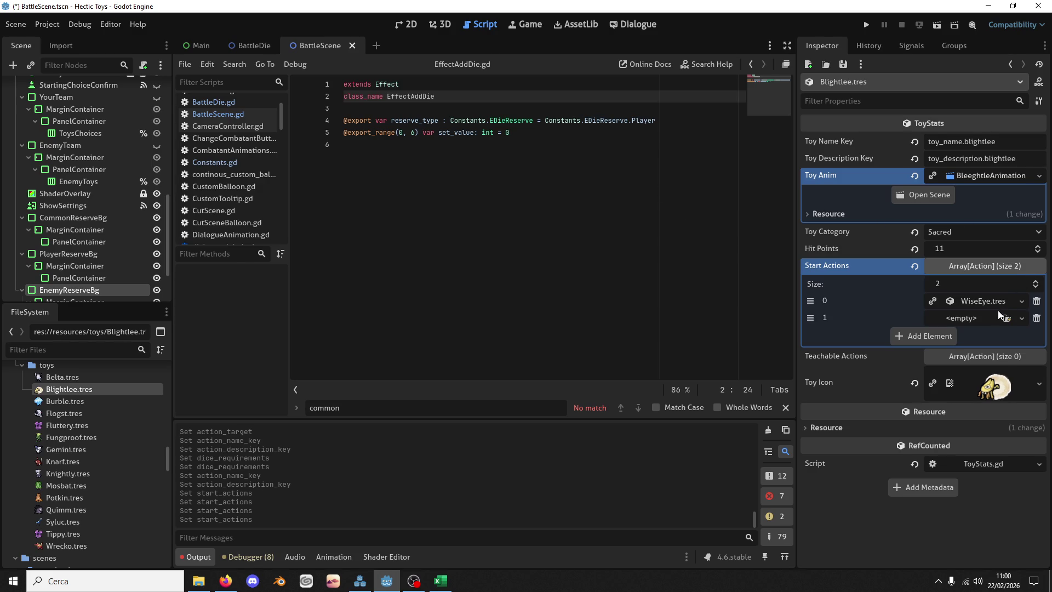
{"action": "left_click_drag", "start_coordinate": [813, 298], "coordinate": [814, 322]}
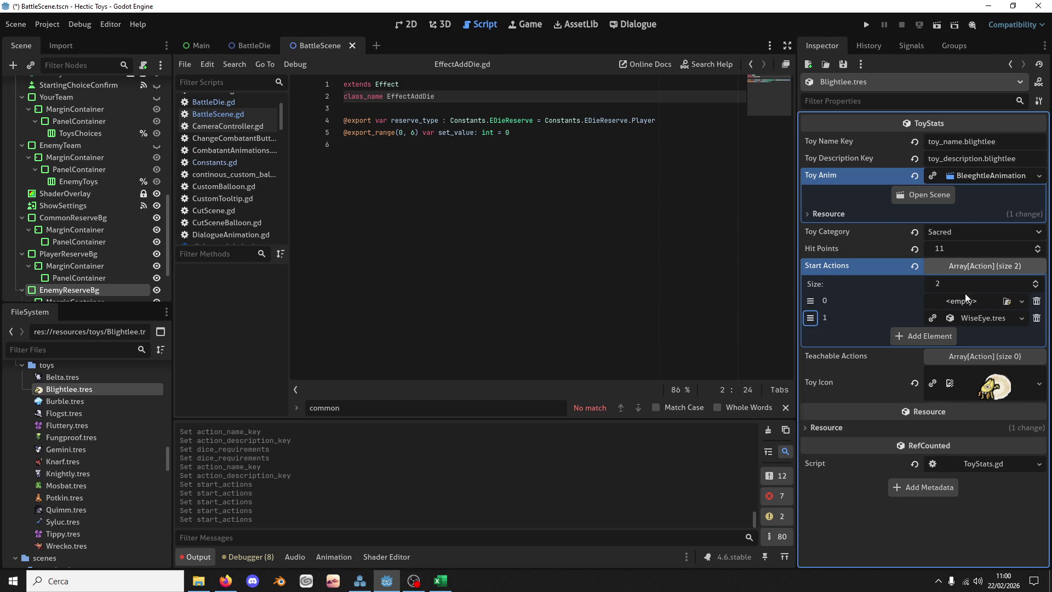
{"action": "scroll", "coordinate": [129, 436], "scroll_direction": "down", "scroll_amount": 10}
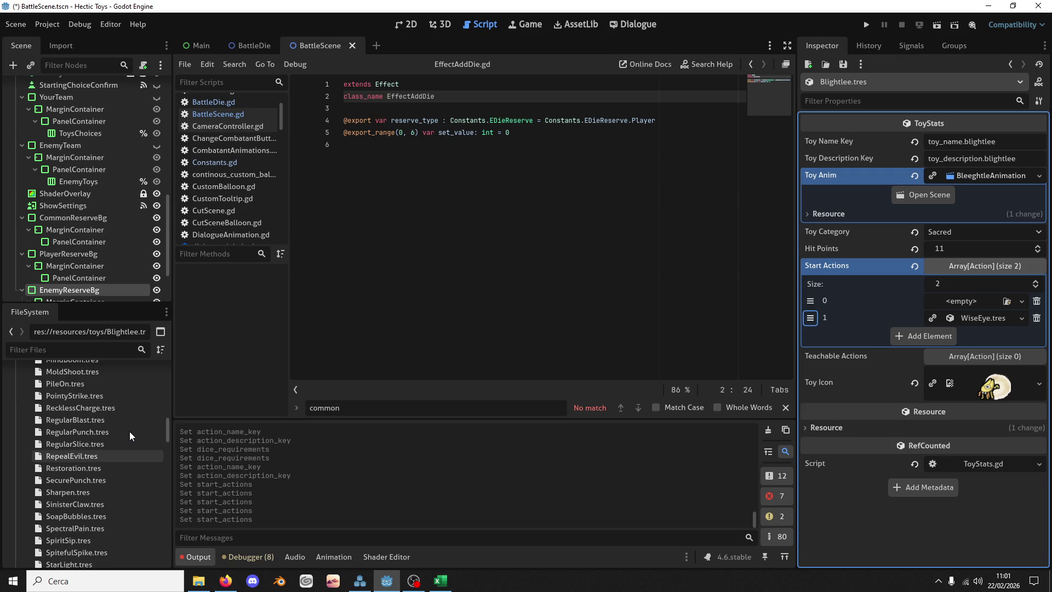
{"action": "scroll", "coordinate": [119, 425], "scroll_direction": "up", "scroll_amount": 6}
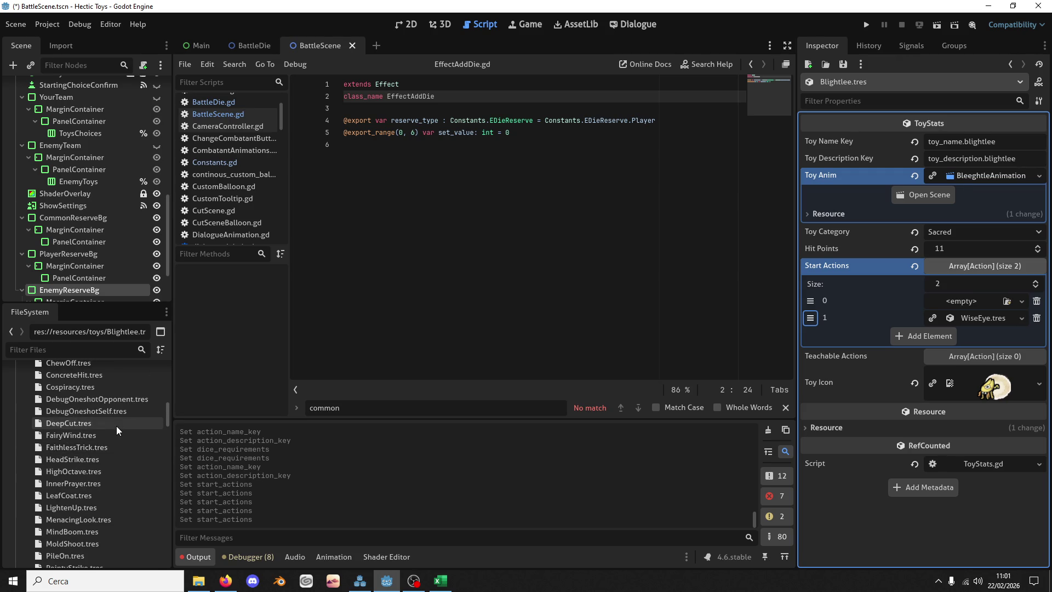
{"action": "scroll", "coordinate": [107, 423], "scroll_direction": "up", "scroll_amount": 2}
Step: Duplicate FairyWind.tres as BlessedSphere.tres and open the new file in the Inspector
{"action": "left_click", "coordinate": [88, 400]}
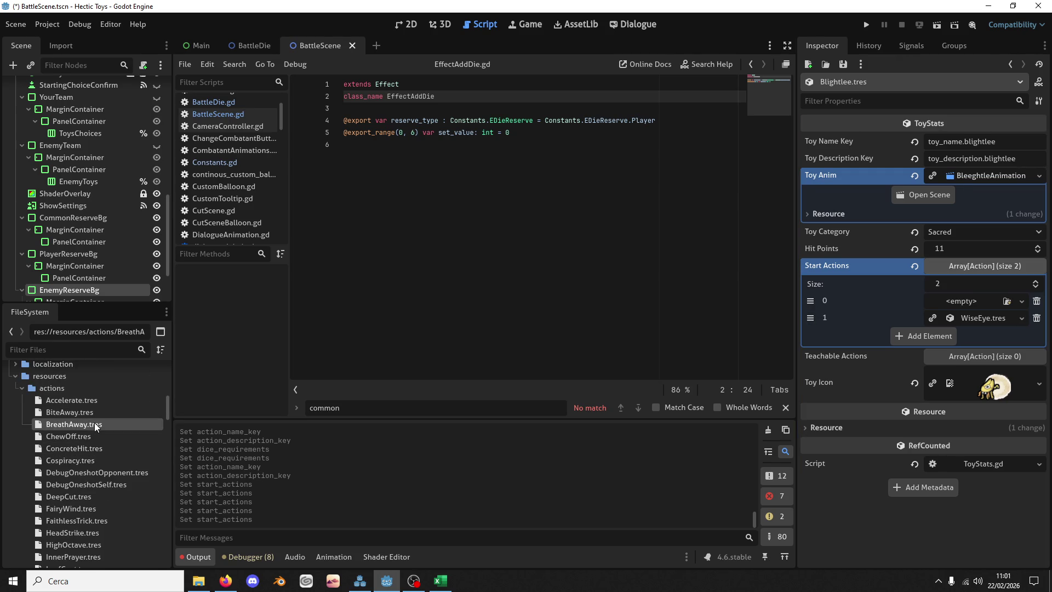
{"action": "scroll", "coordinate": [93, 446], "scroll_direction": "down", "scroll_amount": 2}
{"action": "left_click", "coordinate": [97, 457]}
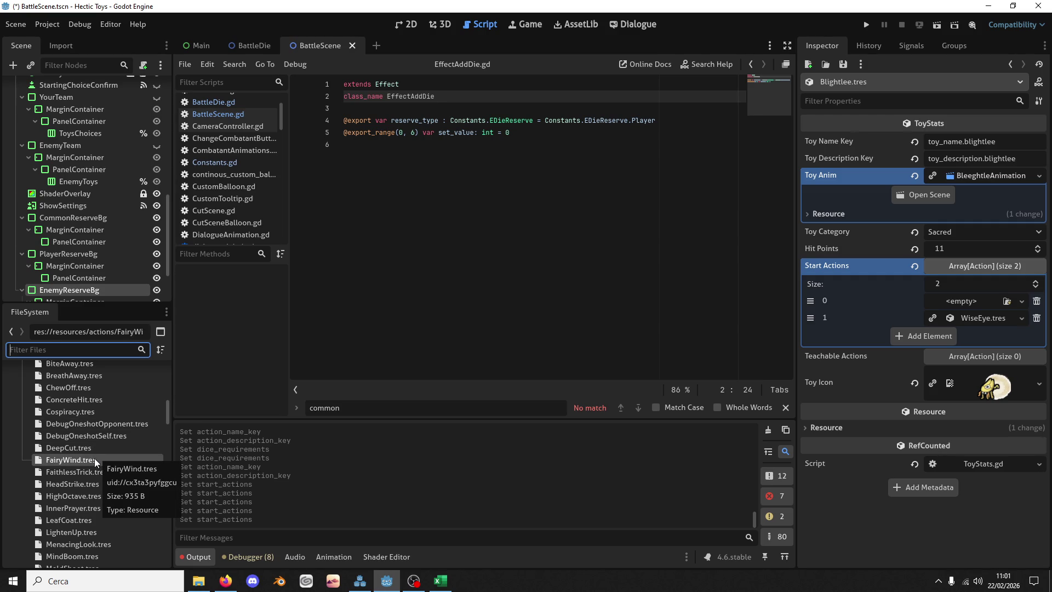
{"action": "left_click", "coordinate": [95, 458]}
{"action": "key", "text": "ctrl+d"}
{"action": "type", "text": "Blessed"}
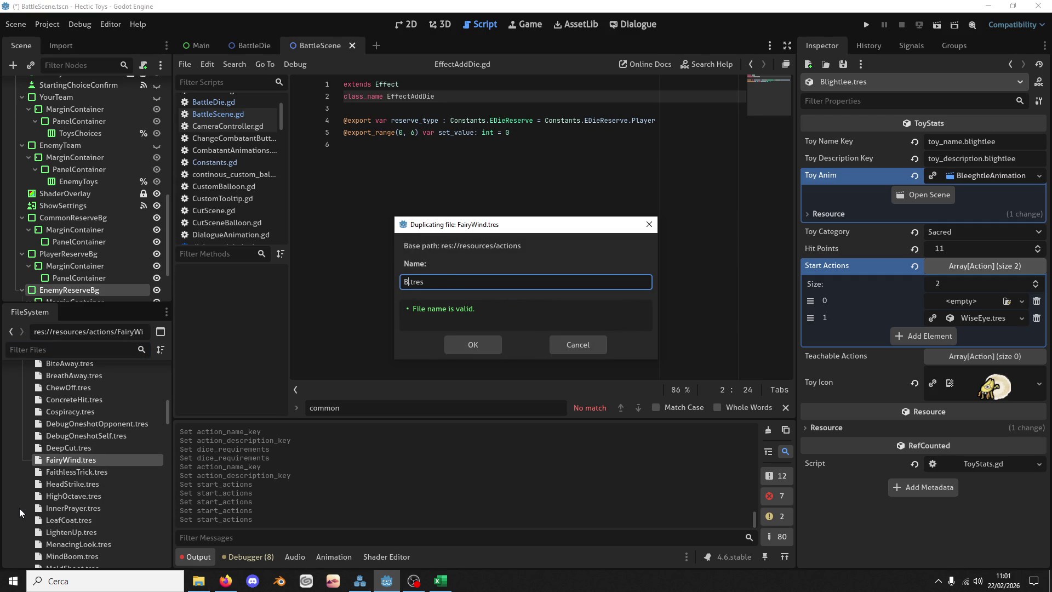
{"action": "type", "text": "Sphere"}
{"action": "key", "text": "Return"}
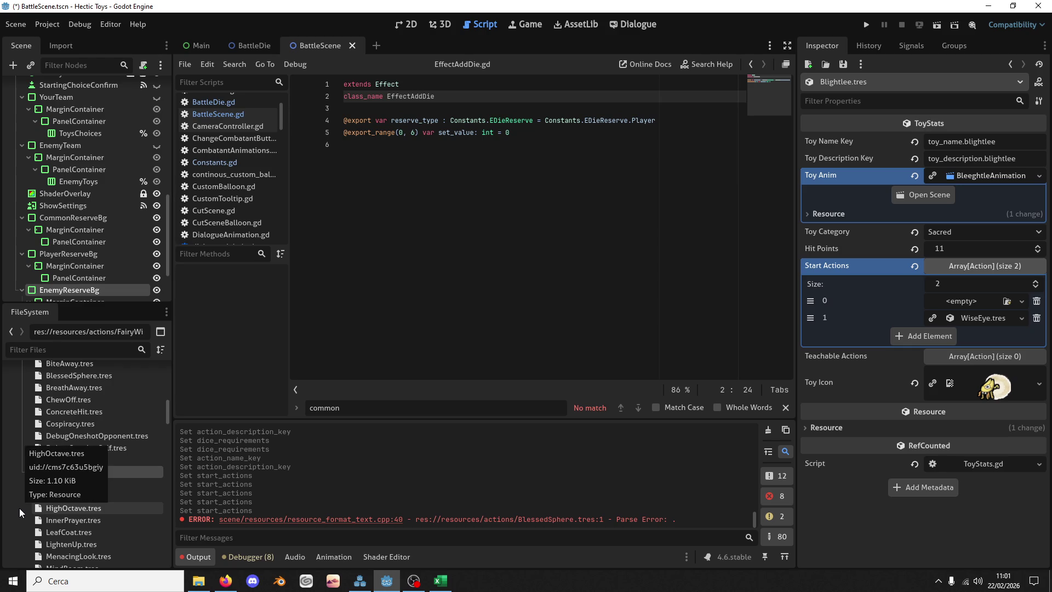
{"action": "left_click", "coordinate": [111, 377]}
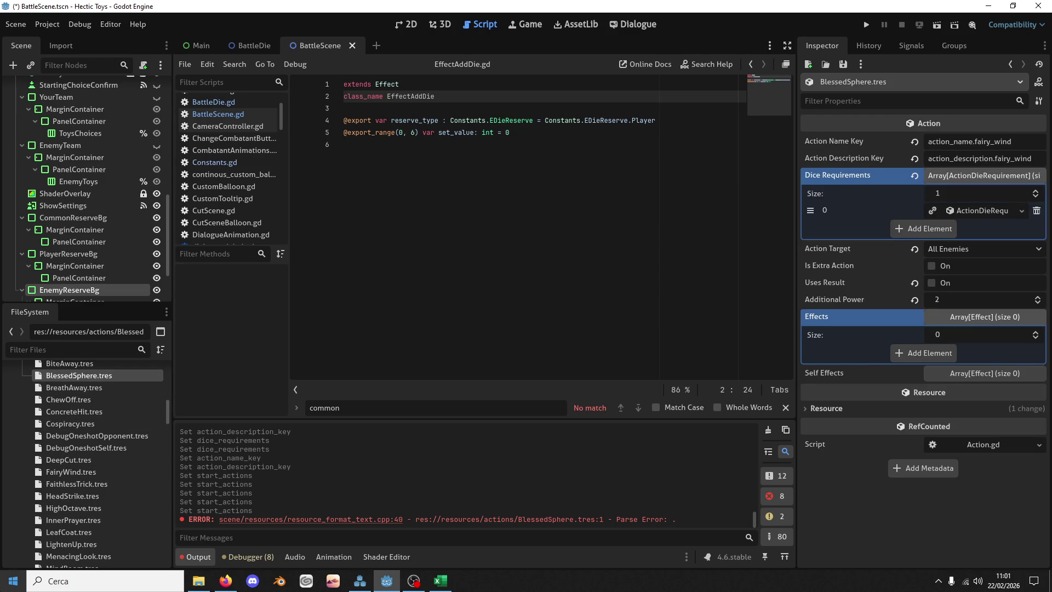
Step: Set the action target to Active Enemy and turn on Uses Result
{"action": "left_click", "coordinate": [939, 255]}
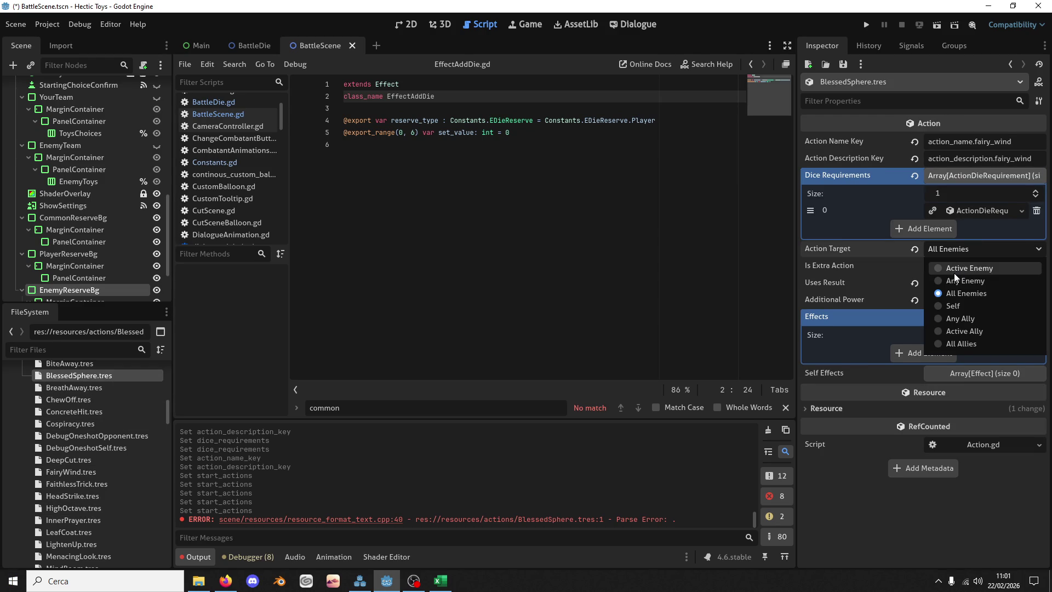
{"action": "left_click", "coordinate": [955, 271]}
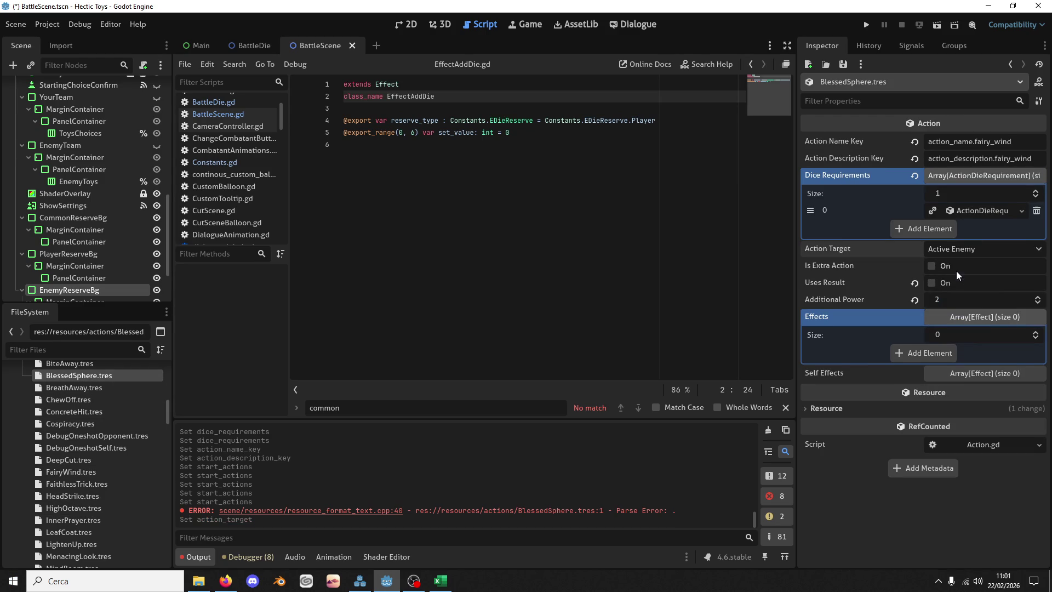
{"action": "left_click", "coordinate": [932, 285]}
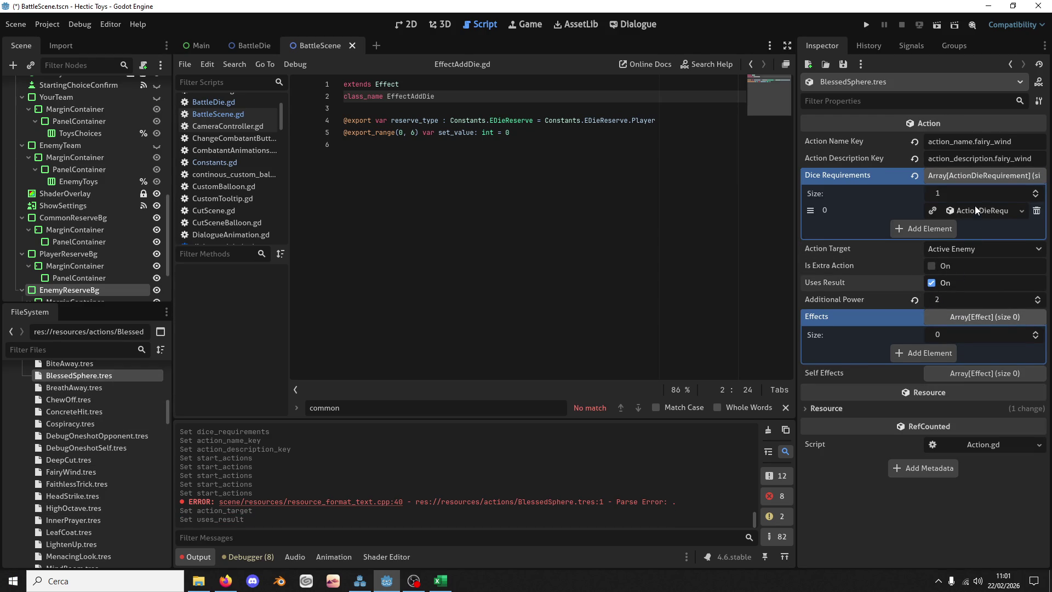
Step: Change the dice requirement to Lower Than Value 3
{"action": "left_click", "coordinate": [1022, 212]}
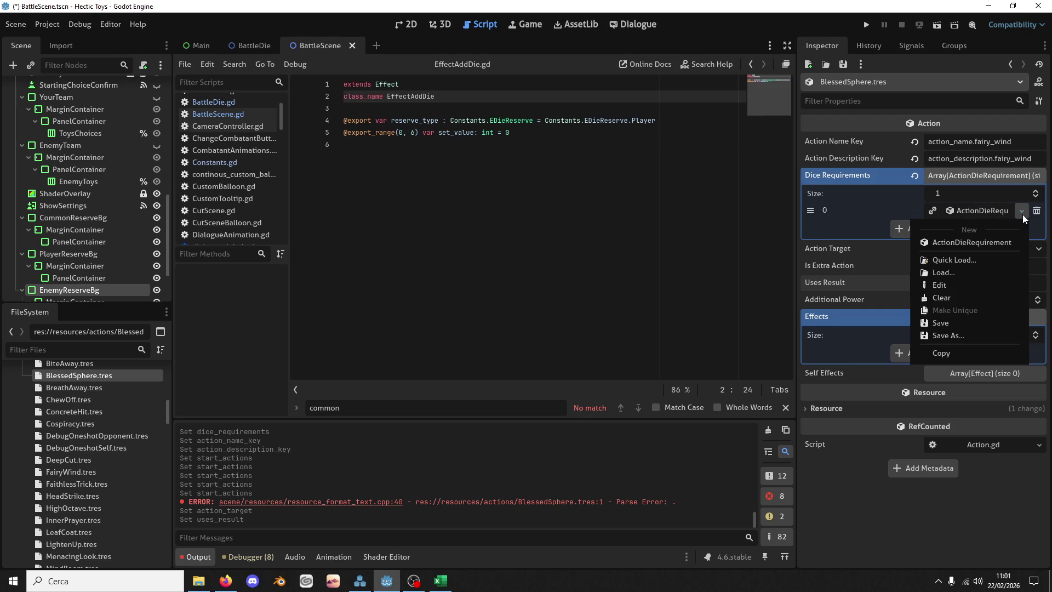
{"action": "left_click", "coordinate": [995, 208]}
{"action": "left_click", "coordinate": [995, 208]}
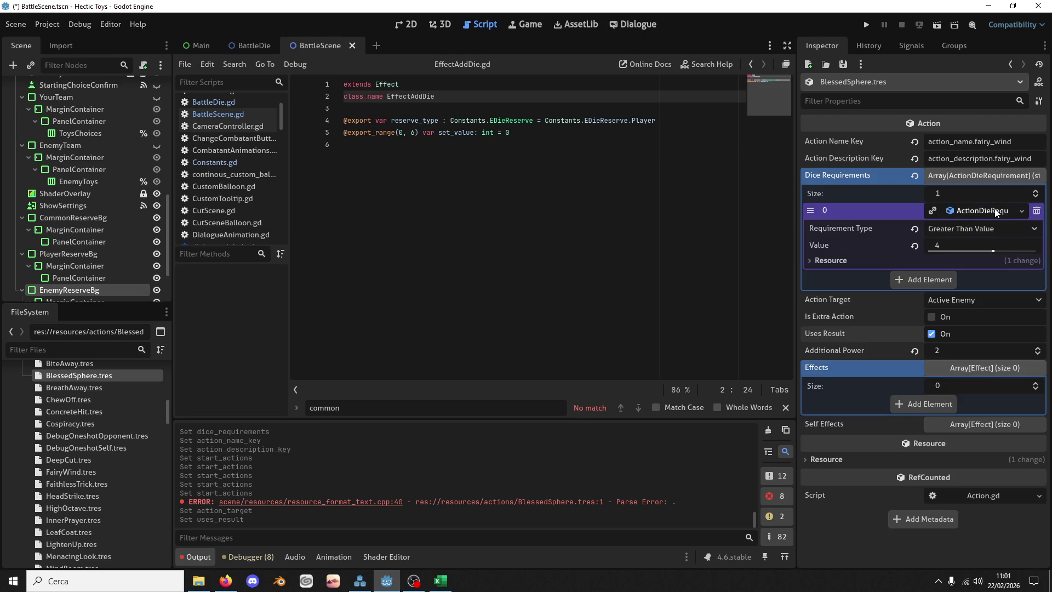
{"action": "left_click", "coordinate": [986, 228]}
{"action": "left_click", "coordinate": [972, 268]}
{"action": "left_click", "coordinate": [969, 244]}
{"action": "type", "text": "3"}
{"action": "key", "text": "Return"}
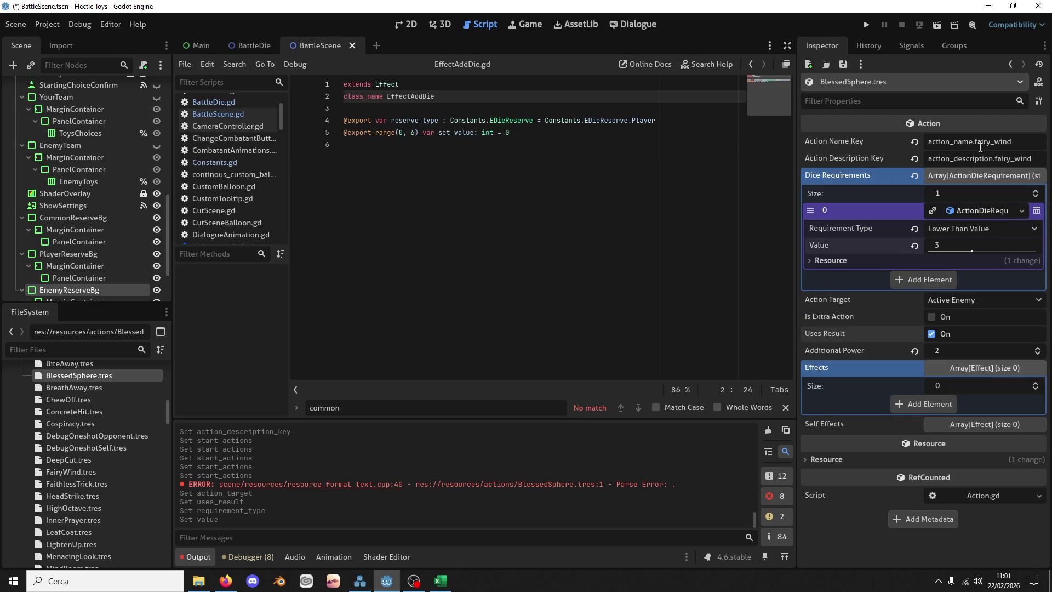
Step: Rename the action name and description keys from fairy_wind to blessed_sphere
{"action": "double_click", "coordinate": [979, 142]}
{"action": "type", "text": "b"}
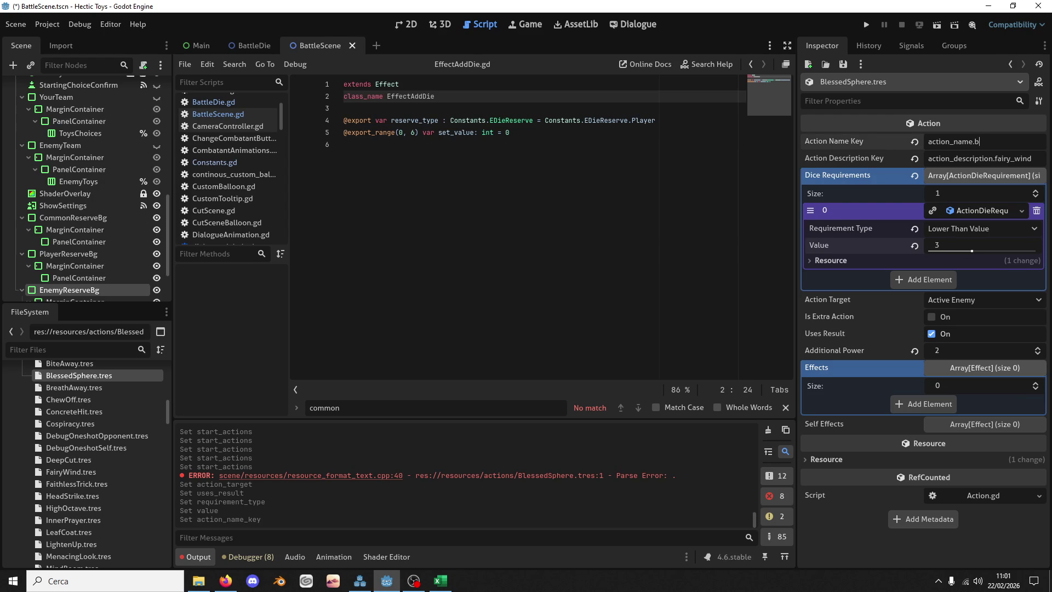
{"action": "type", "text": "lessed_sphere"}
{"action": "key", "text": "ctrl+shift+Left"}
{"action": "key", "text": "ctrl+c"}
{"action": "left_click", "coordinate": [928, 158]}
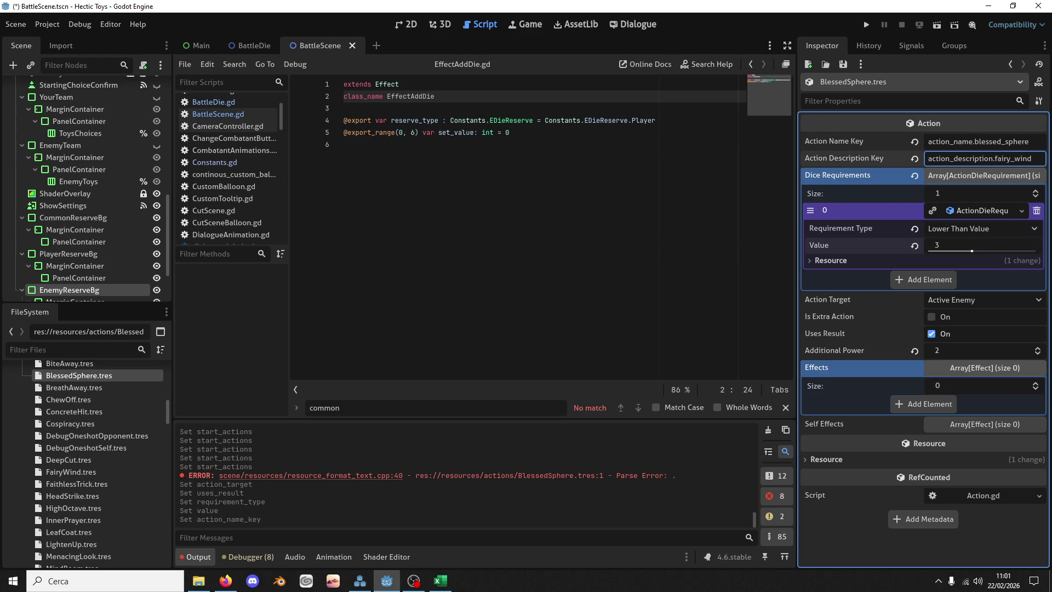
{"action": "key", "text": "ctrl+shift+Left"}
{"action": "key", "text": "ctrl+v"}
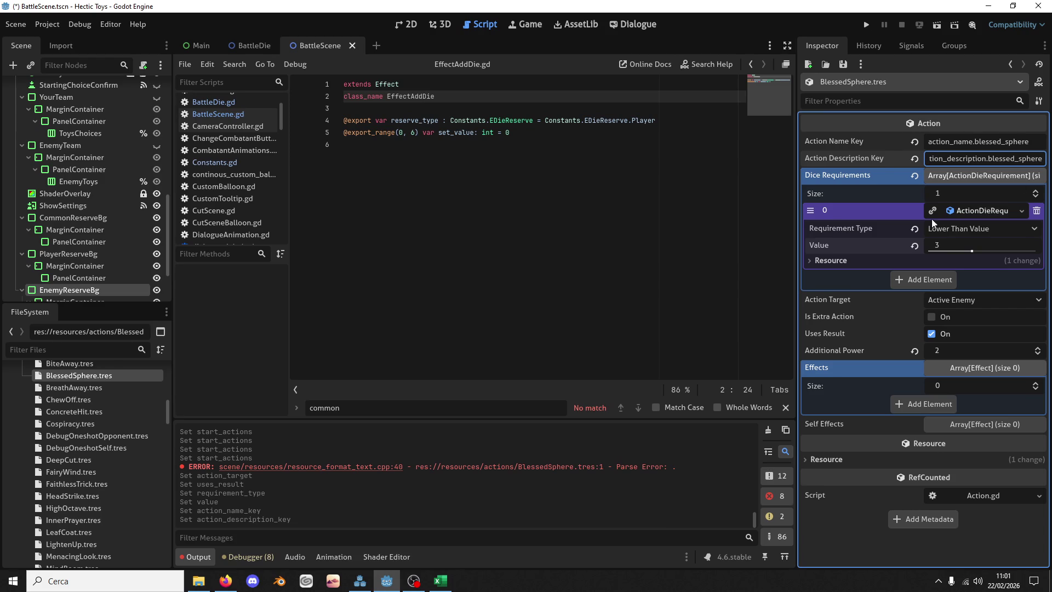
{"action": "double_click", "coordinate": [1003, 142]}
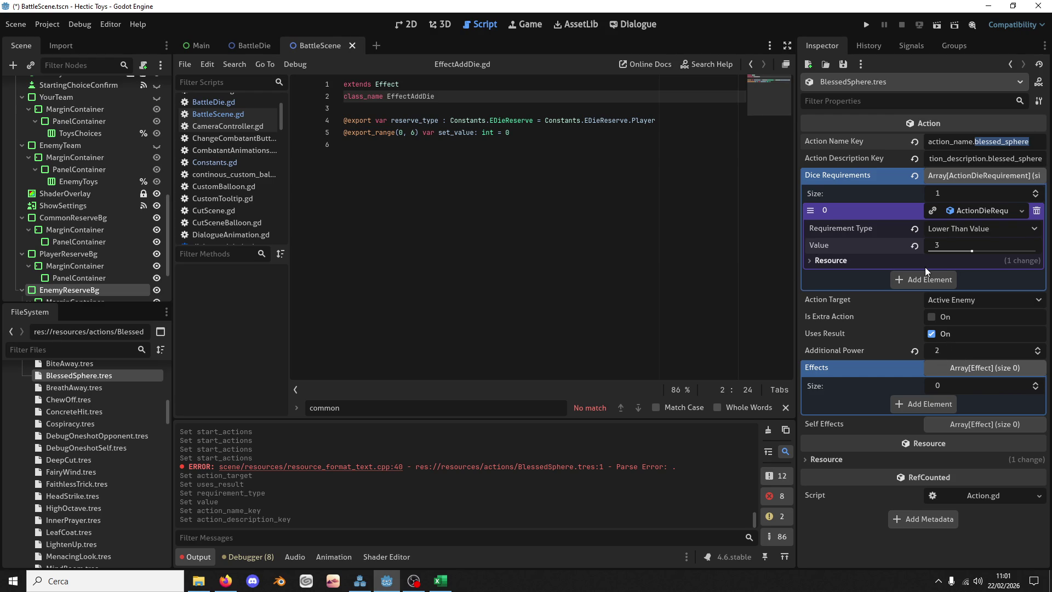
Step: Reset Additional Power to 0, save, and copy the action_name.blessed_sphere key
{"action": "left_click", "coordinate": [914, 350]}
{"action": "key", "text": "ctrl+s"}
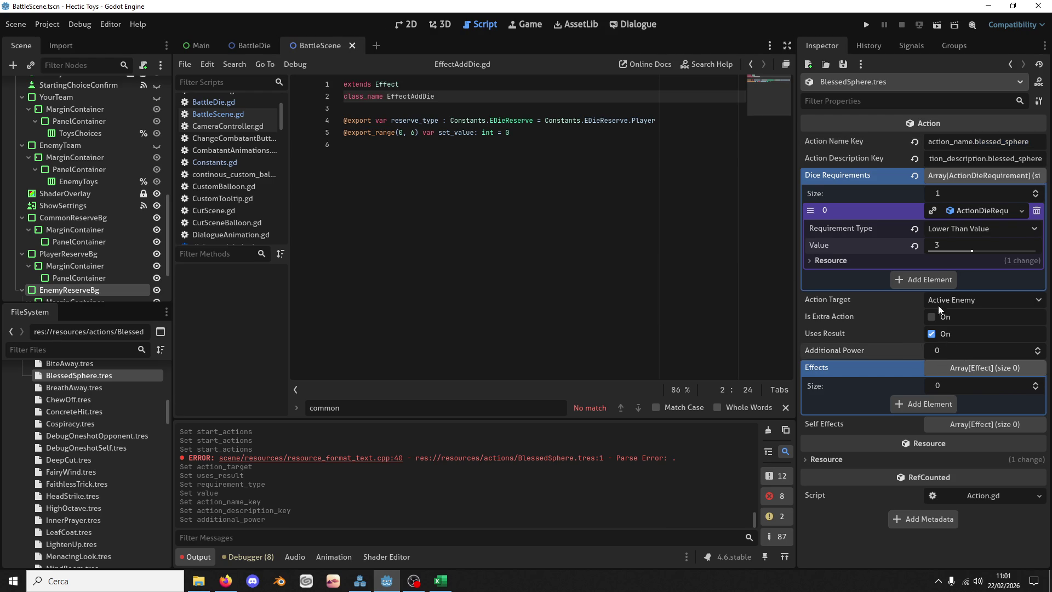
{"action": "left_click", "coordinate": [974, 141]}
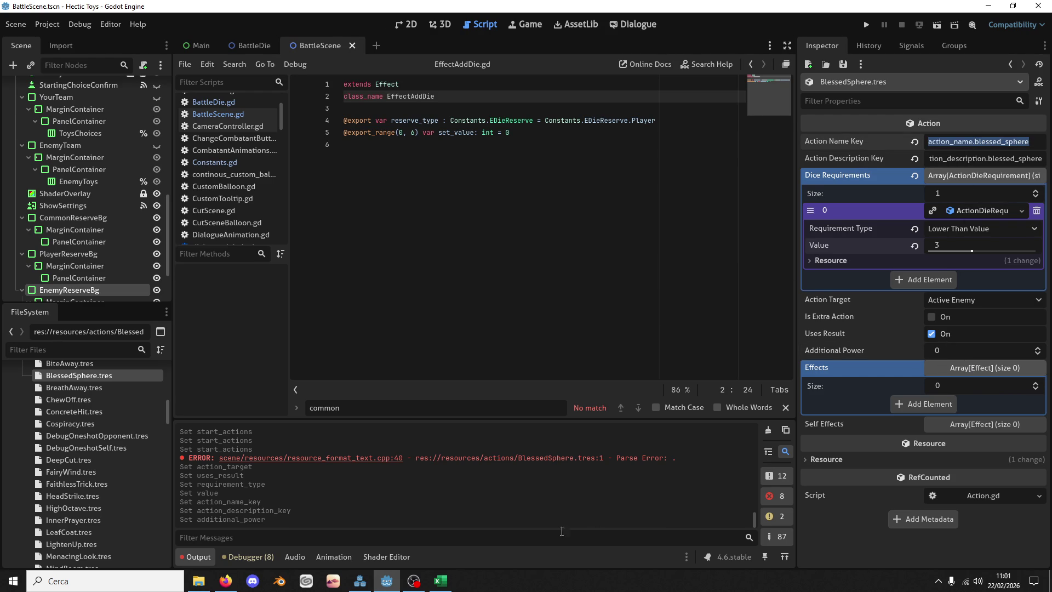
{"action": "left_click", "coordinate": [441, 580]}
{"action": "scroll", "coordinate": [195, 254], "scroll_direction": "up", "scroll_amount": 15}
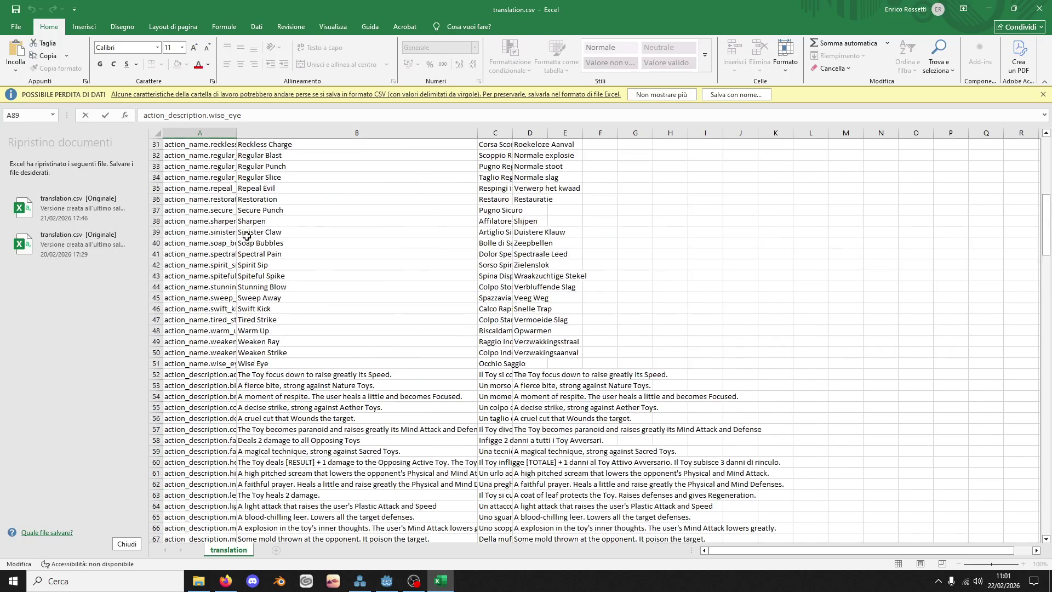
Step: Insert row 16 for action_name.blessed_sphere with 'Blessed Sphere' and Italian 'Sfera Benedetta'
{"action": "scroll", "coordinate": [195, 254], "scroll_direction": "up", "scroll_amount": 1}
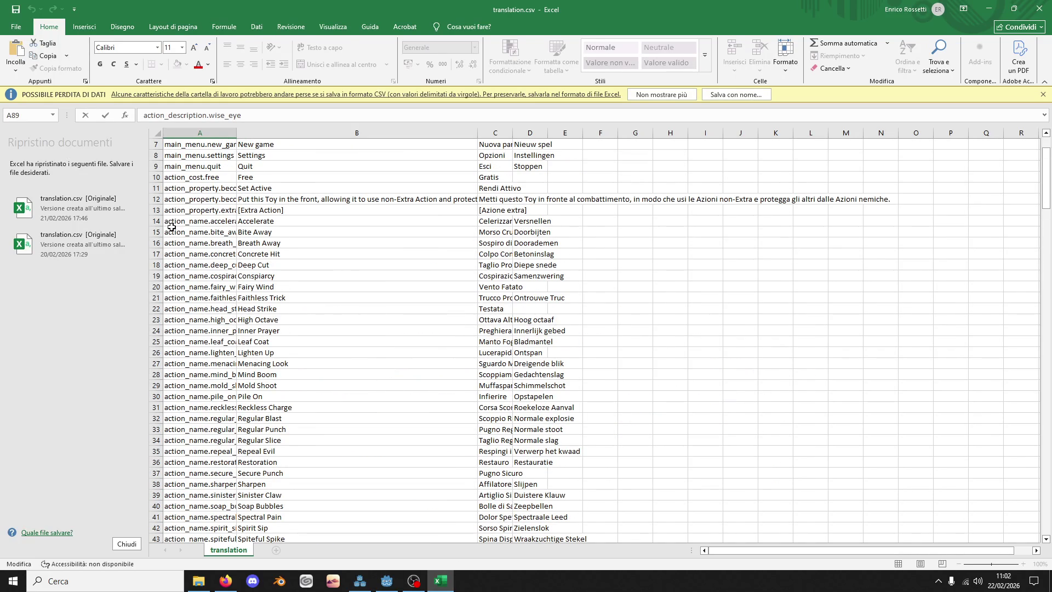
{"action": "right_click", "coordinate": [158, 242]}
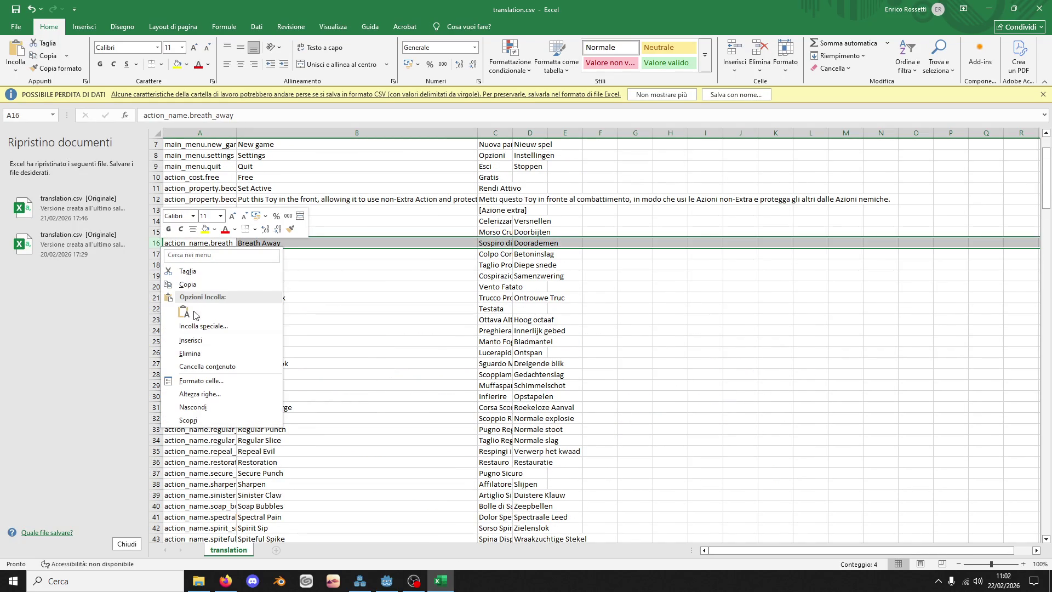
{"action": "left_click", "coordinate": [199, 340]}
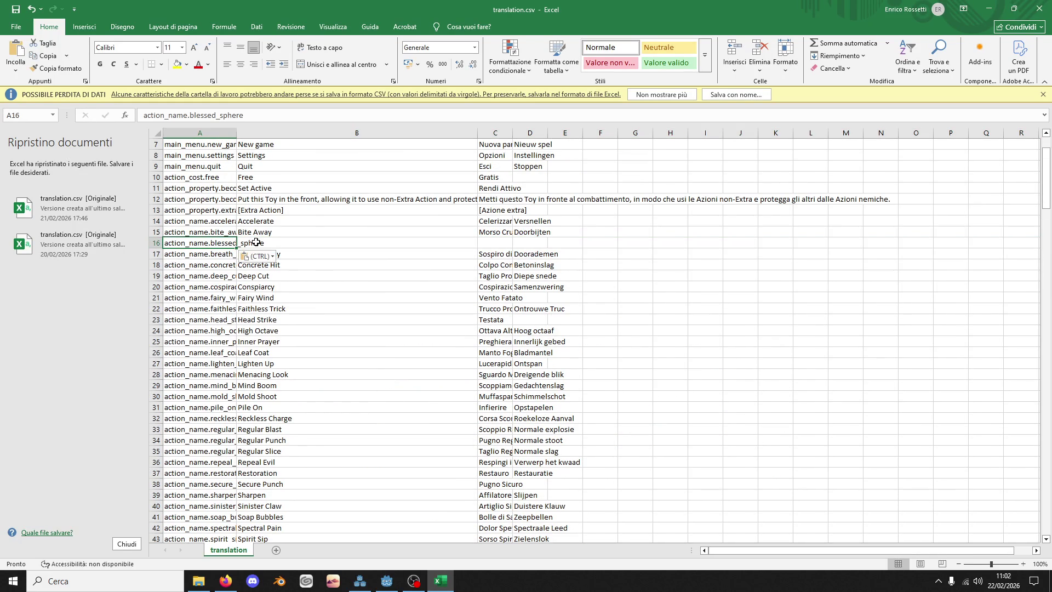
{"action": "left_click", "coordinate": [258, 242]}
{"action": "type", "text": "Bles"}
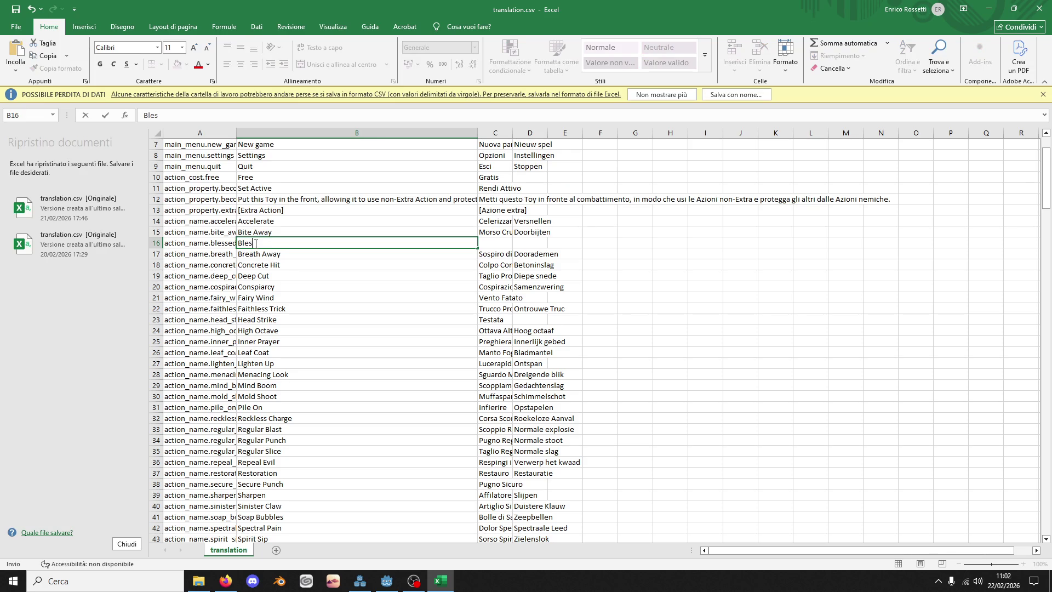
{"action": "type", "text": "sed Sphere"}
{"action": "key", "text": "Tab"}
{"action": "type", "text": "Sfe"}
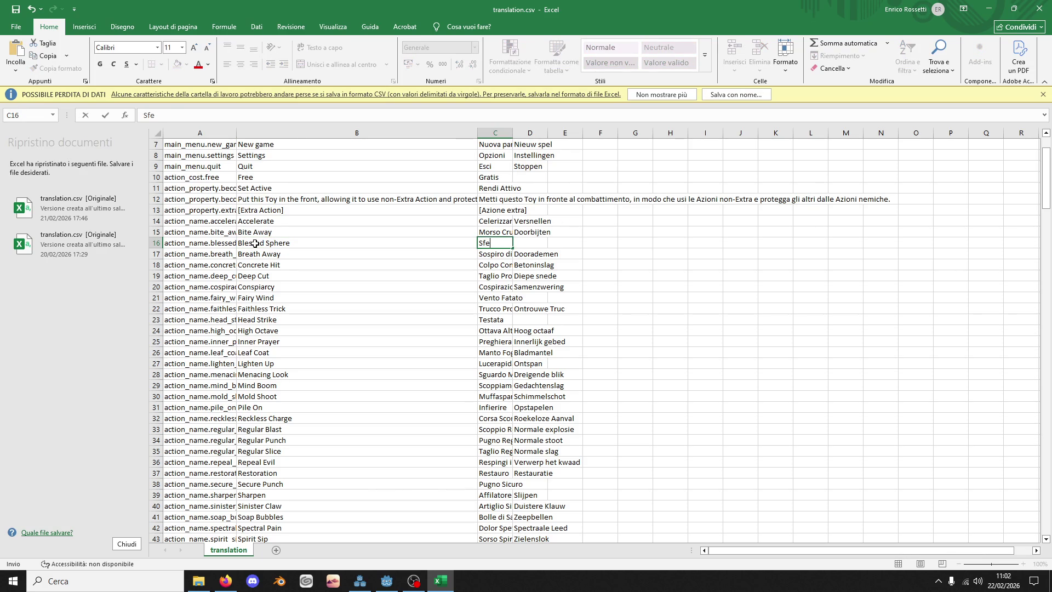
{"action": "type", "text": "ra Benedetta"}
{"action": "key", "text": "Return"}
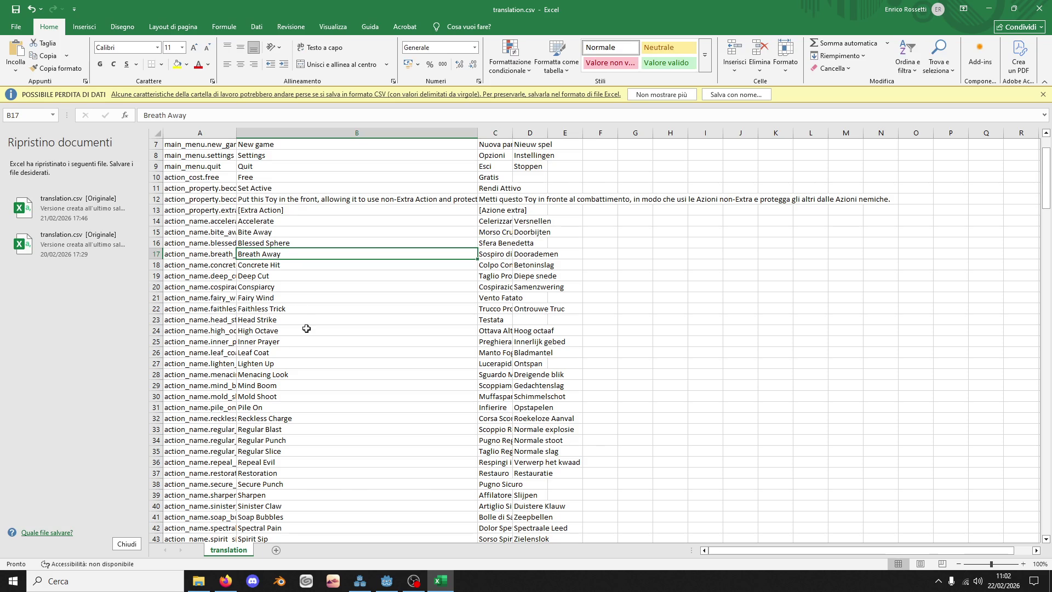
Step: Widen column A and insert row 55 holding the pasted blessed_sphere name key
{"action": "scroll", "coordinate": [253, 373], "scroll_direction": "down", "scroll_amount": 7}
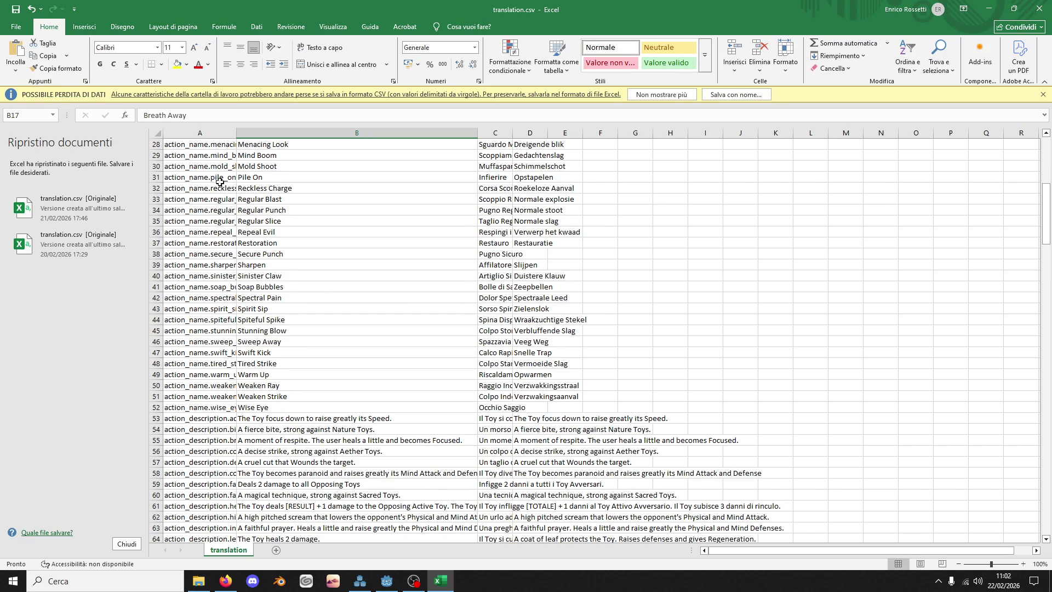
{"action": "left_click_drag", "start_coordinate": [236, 135], "coordinate": [258, 135]}
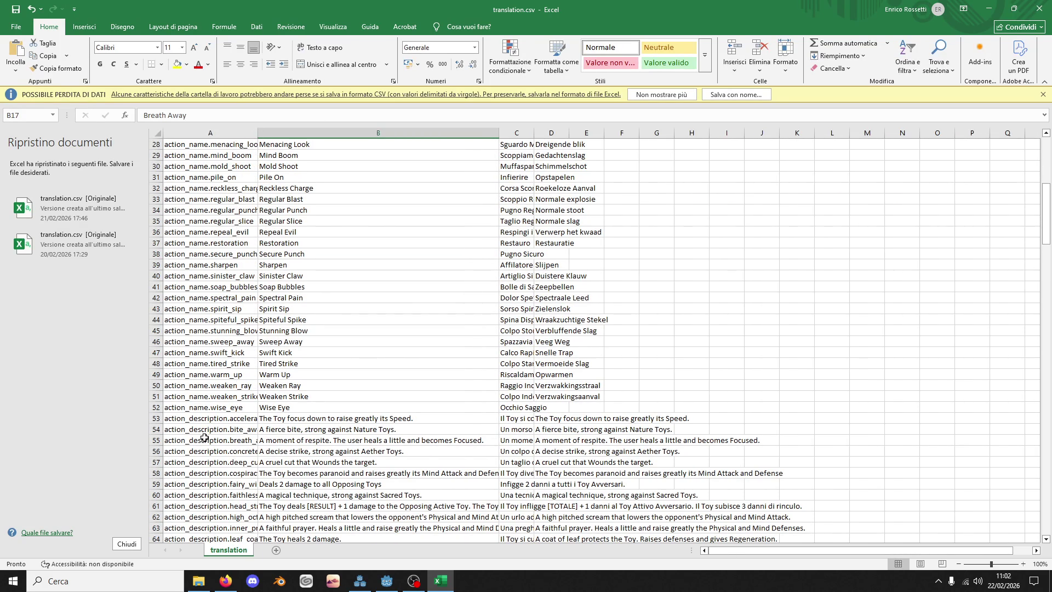
{"action": "right_click", "coordinate": [159, 441]}
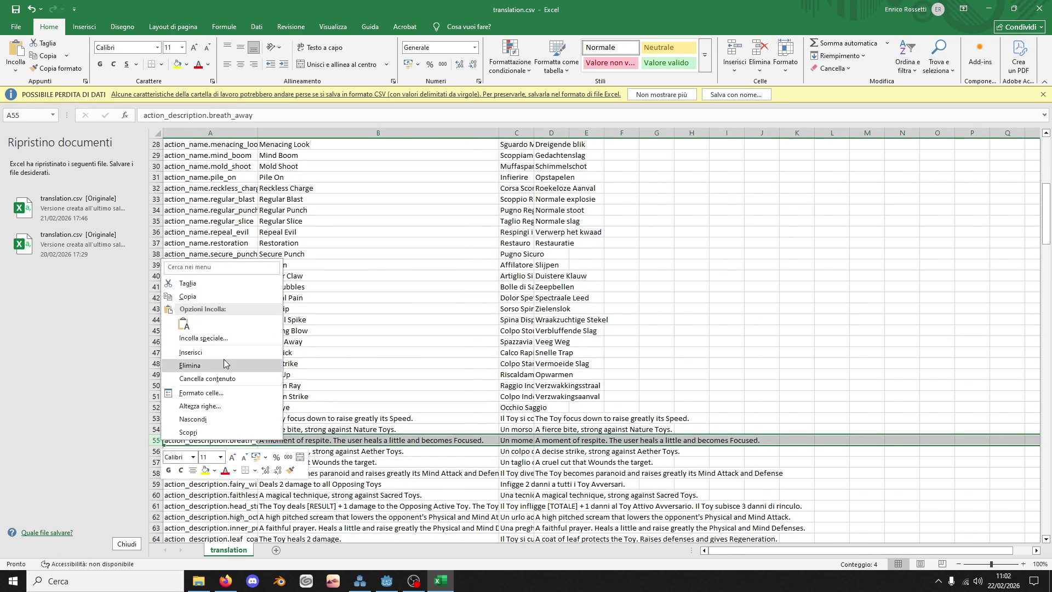
{"action": "left_click", "coordinate": [212, 356]}
{"action": "left_click", "coordinate": [206, 438]}
{"action": "type", "text": "action_name.blessed_sphere"}
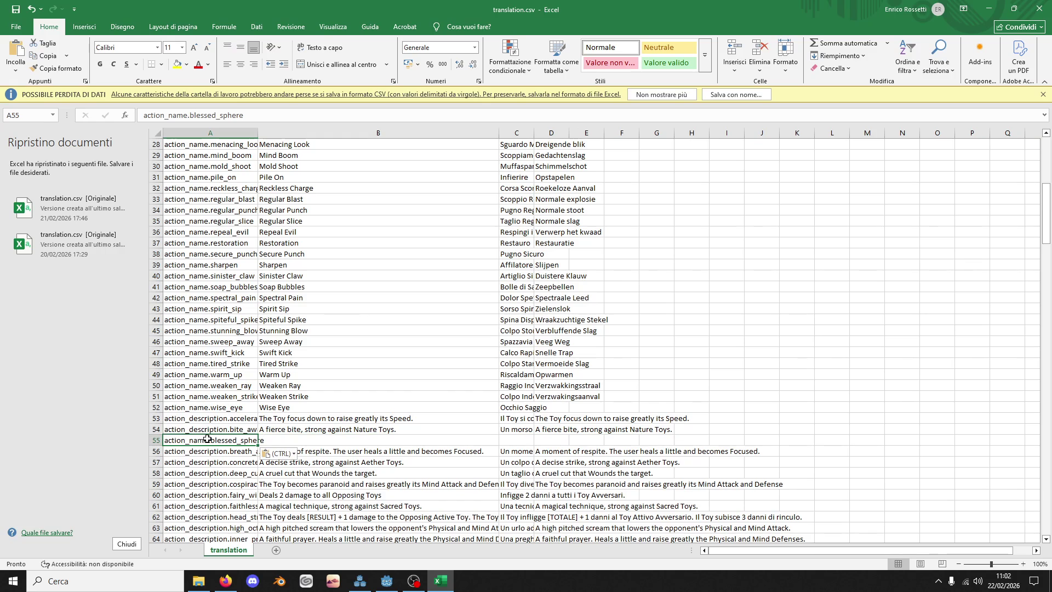
Step: Change A55's key from name to action_description.blessed_sphere
{"action": "double_click", "coordinate": [217, 428]}
{"action": "double_click", "coordinate": [217, 428]}
{"action": "key", "text": "ctrl+c"}
{"action": "left_click", "coordinate": [203, 440]}
{"action": "double_click", "coordinate": [203, 440]}
{"action": "double_click", "coordinate": [200, 440]}
{"action": "key", "text": "ctrl+v"}
{"action": "left_click", "coordinate": [220, 474]}
{"action": "scroll", "coordinate": [219, 473], "scroll_direction": "down", "scroll_amount": 15}
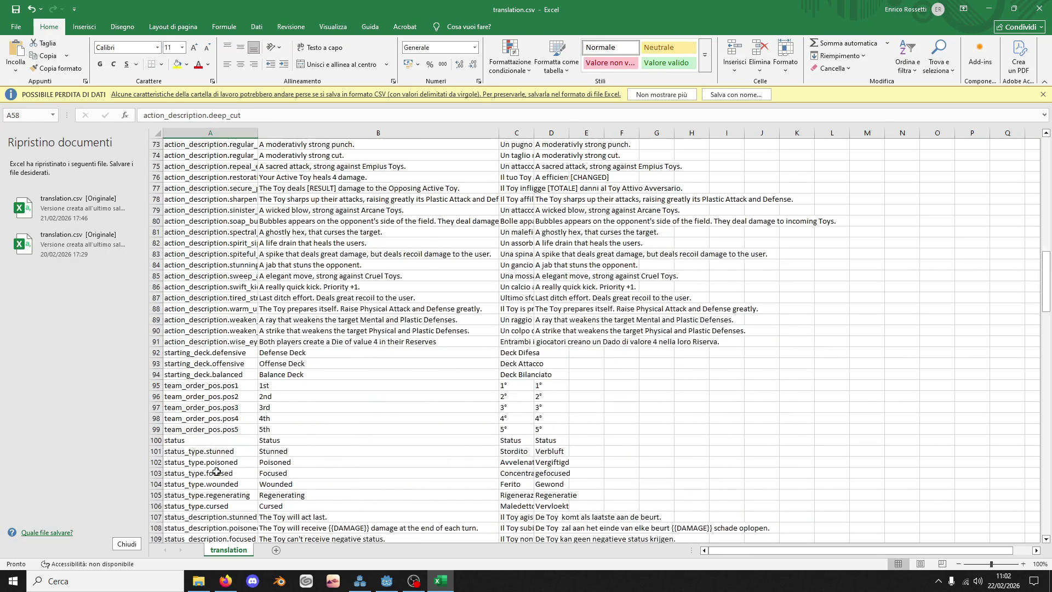
{"action": "scroll", "coordinate": [212, 342], "scroll_direction": "up", "scroll_amount": 10}
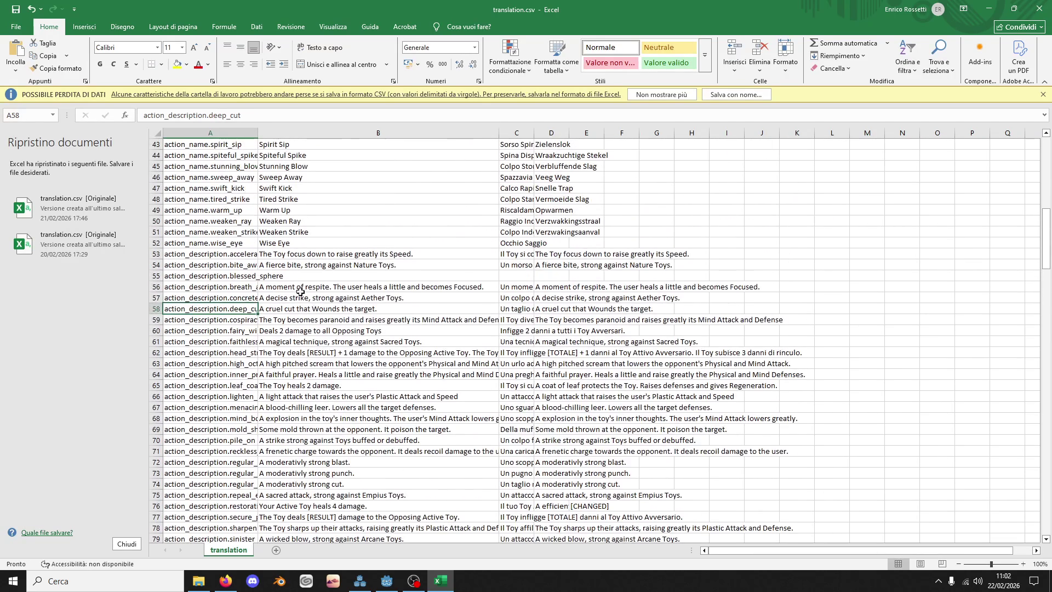
Step: Enter 'The Toy deals [RESULT] damage to the Opposing Active Toy.' in B55
{"action": "left_click", "coordinate": [292, 280]}
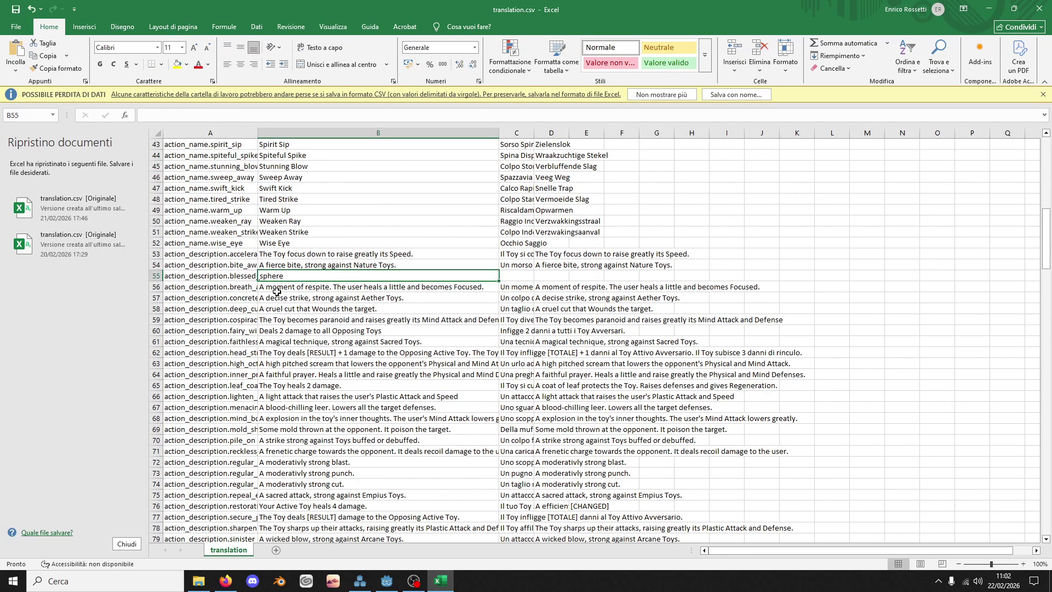
{"action": "type", "text": "Il"}
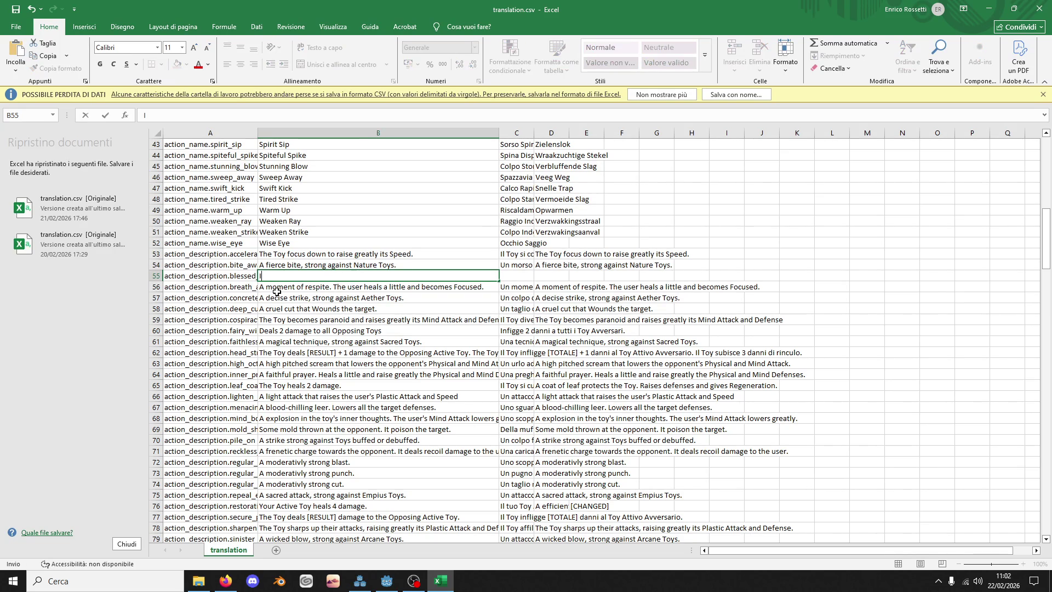
{"action": "type", "text": " Toy i"}
{"action": "type", "text": "n"}
{"action": "key", "text": "BackSpace"}
{"action": "key", "text": "BackSpace"}
{"action": "key", "text": "BackSpace"}
{"action": "key", "text": "BackSpace"}
{"action": "key", "text": "BackSpace"}
{"action": "type", "text": "The Toy deals [R"}
{"action": "type", "text": "ESULT] "}
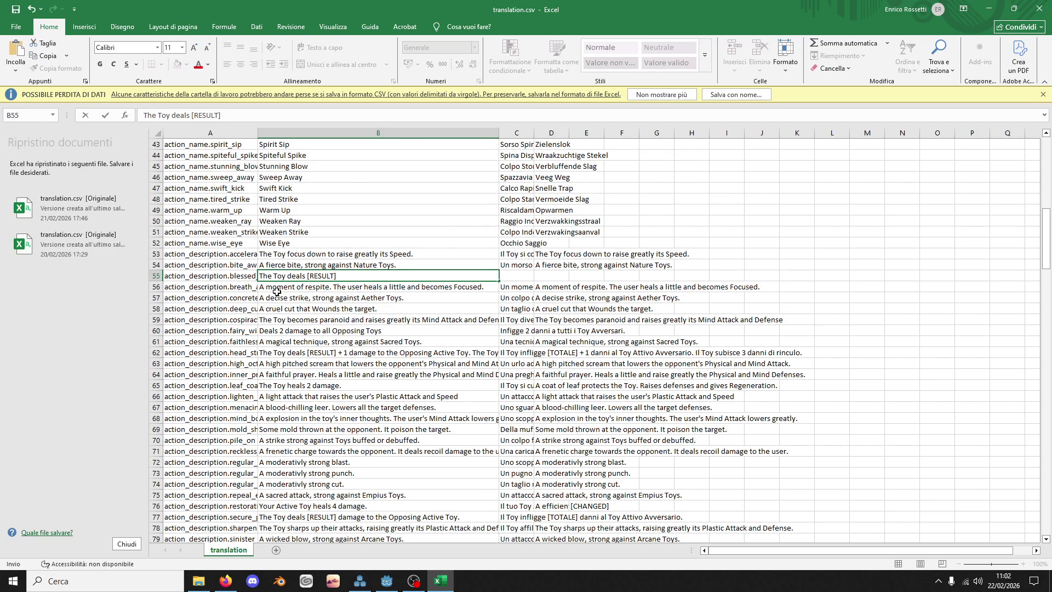
{"action": "type", "text": "da"}
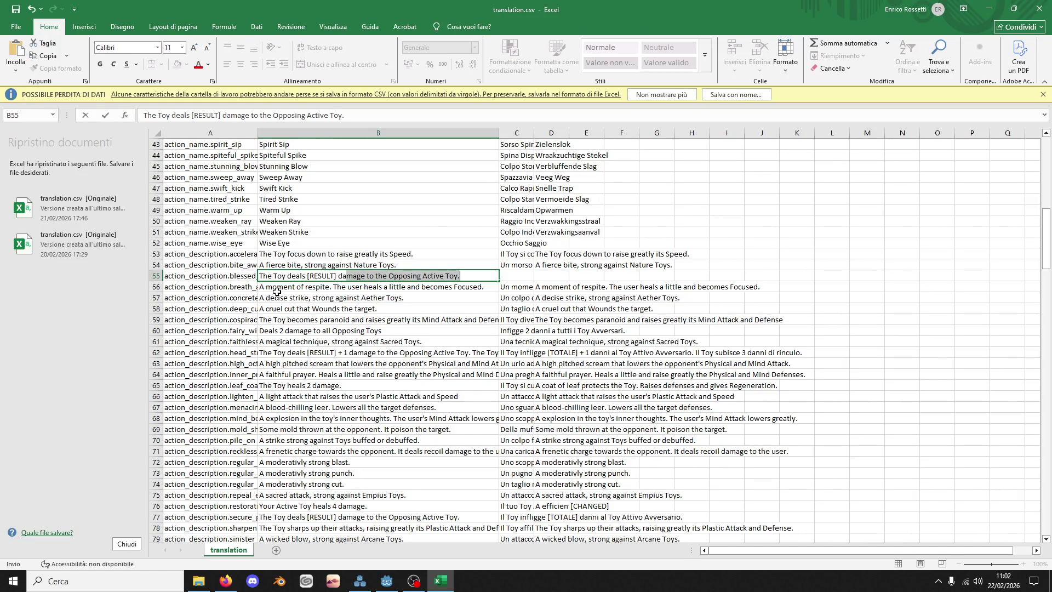
{"action": "type", "text": "mage to"}
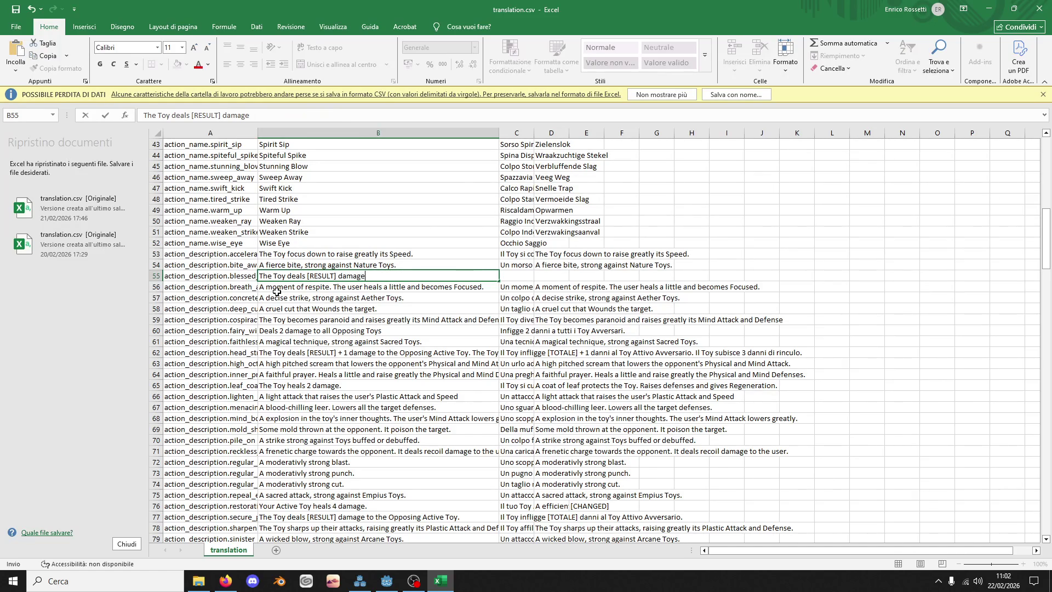
{"action": "key", "text": "Tab"}
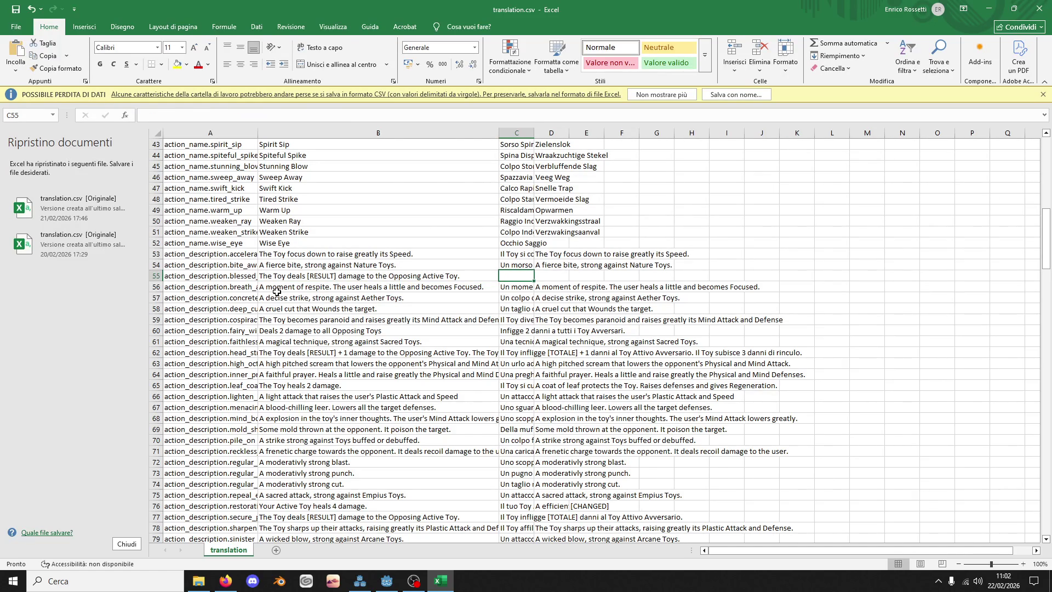
{"action": "left_click", "coordinate": [327, 276]}
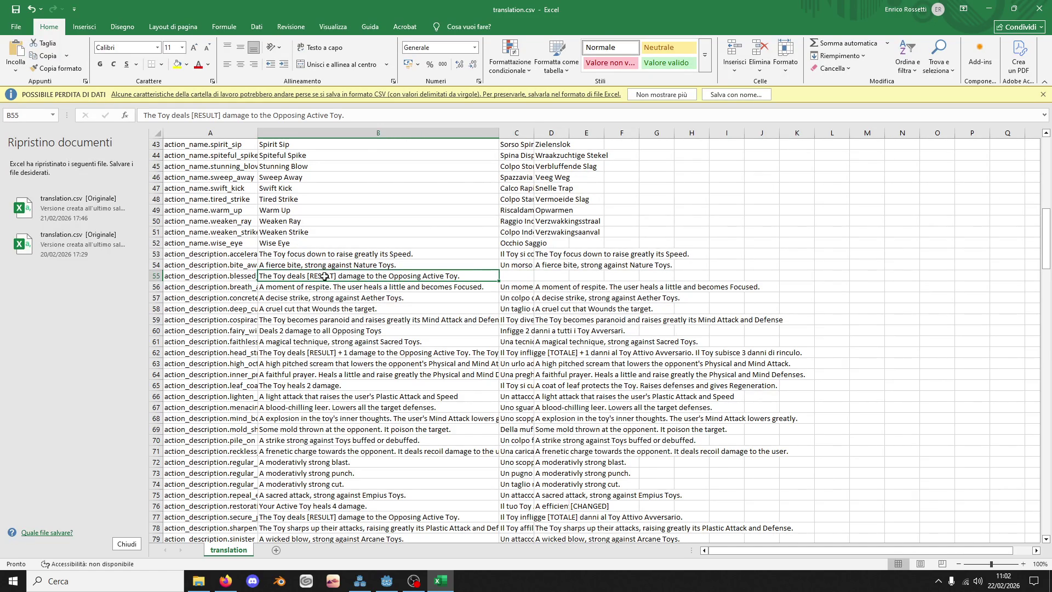
Step: Enter the Italian damage description in C55 and save translation.csv
{"action": "left_click", "coordinate": [512, 278]}
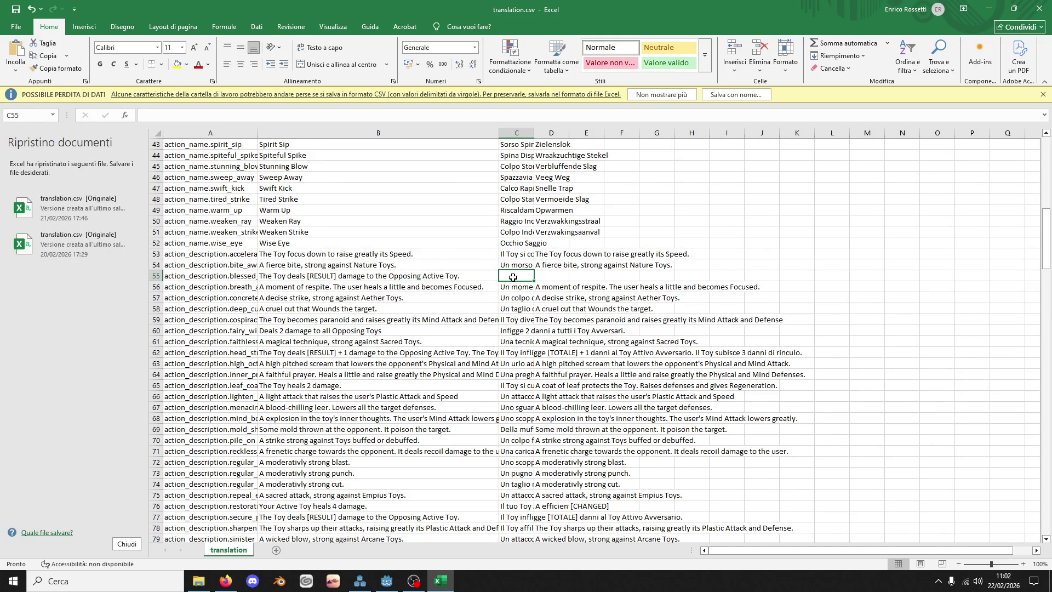
{"action": "type", "text": "T"}
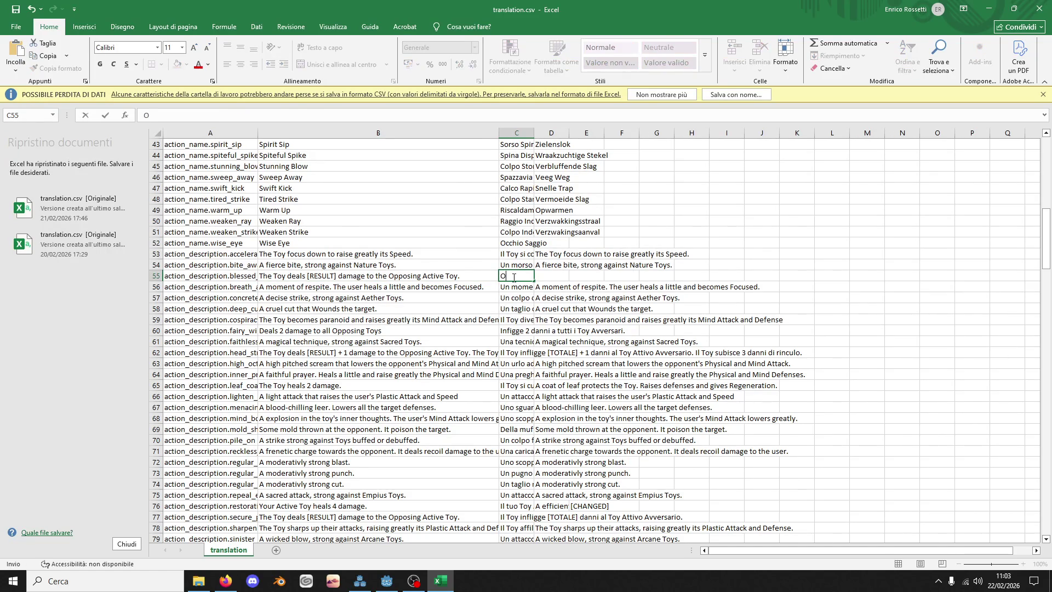
{"action": "type", "text": "oy"}
{"action": "type", "text": " infligge ["}
{"action": "type", "text": "RESU"}
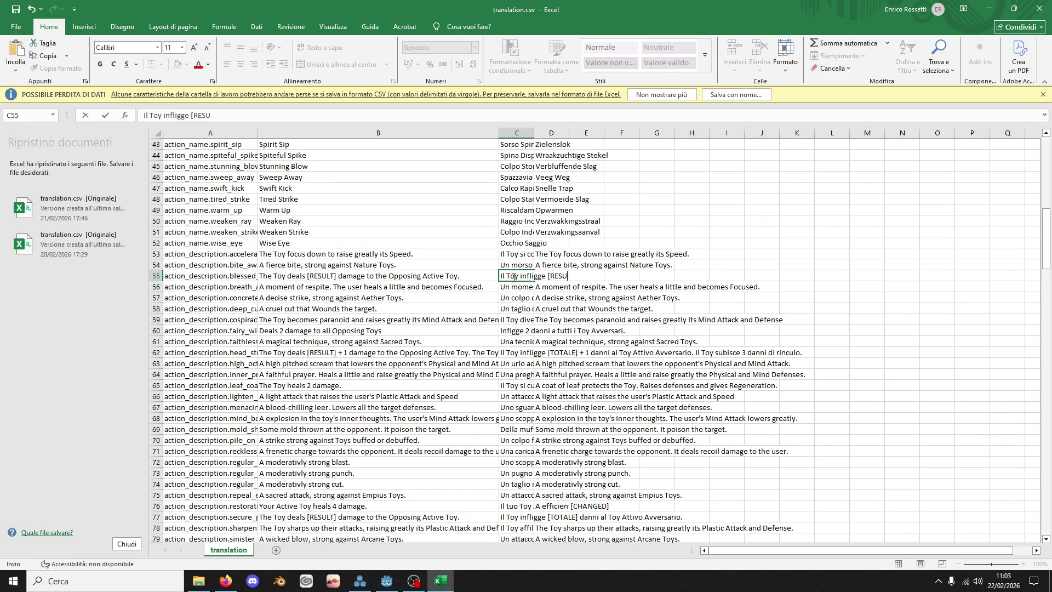
{"action": "key", "text": "BackSpace"}
{"action": "key", "text": "BackSpace"}
{"action": "key", "text": "BackSpace"}
{"action": "key", "text": "BackSpace"}
{"action": "type", "text": "TOTALE]"}
{"action": "type", "text": " danni"}
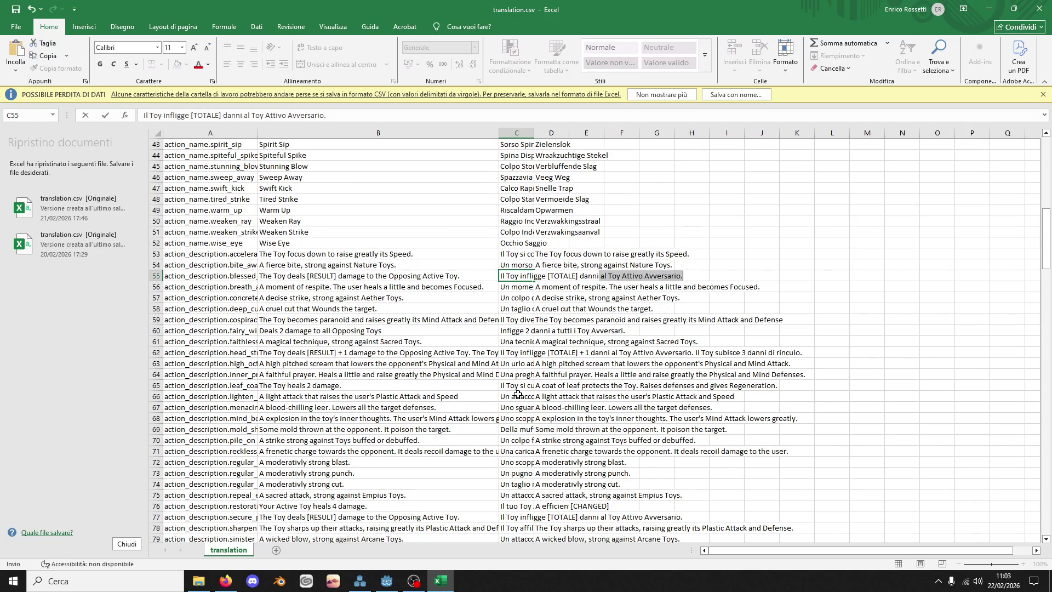
{"action": "key", "text": "Tab"}
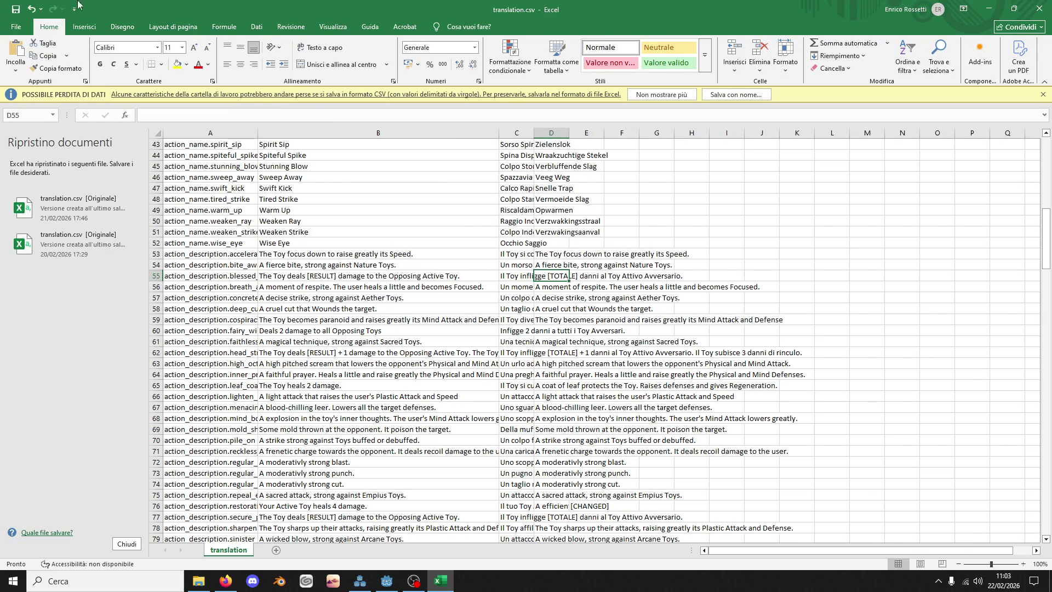
{"action": "left_click", "coordinate": [16, 9]}
{"action": "left_click", "coordinate": [226, 581]}
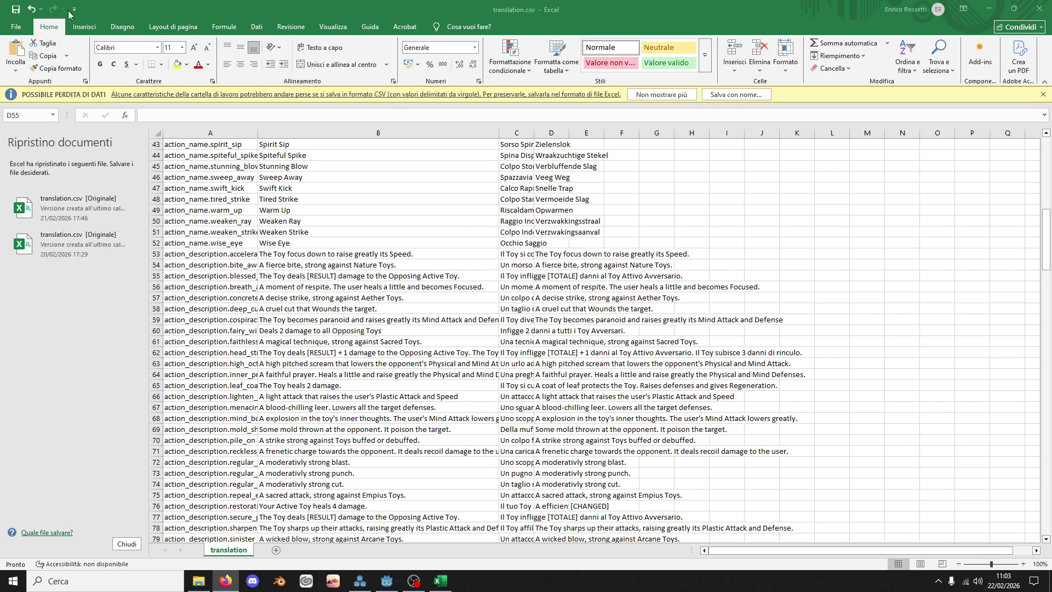
{"action": "left_click", "coordinate": [12, 11]}
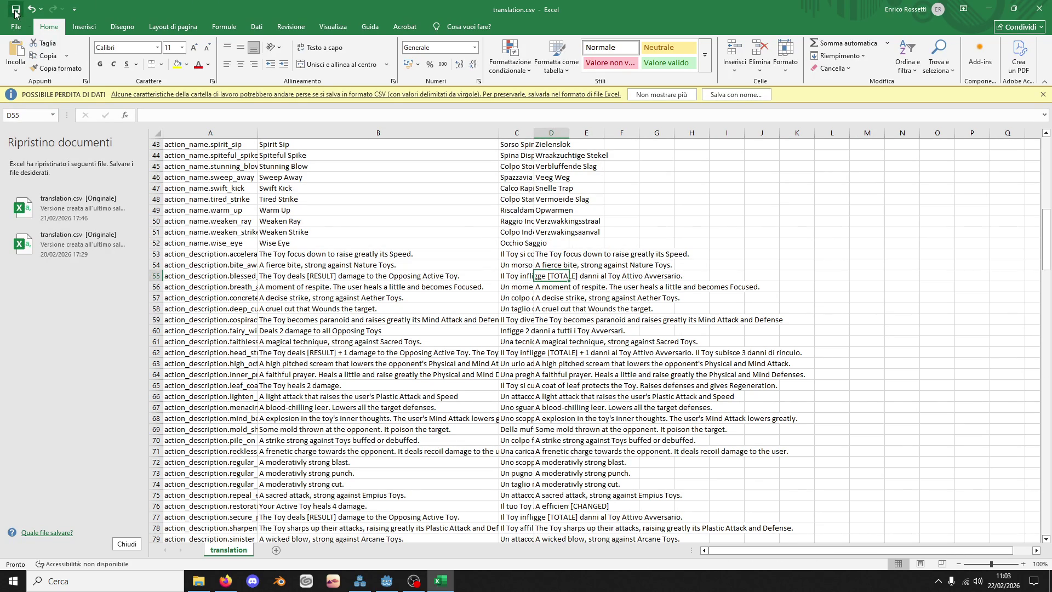
Step: Return to Godot and bring up BattleScene.gd through the BattleScene scene tab
{"action": "left_click", "coordinate": [381, 582]}
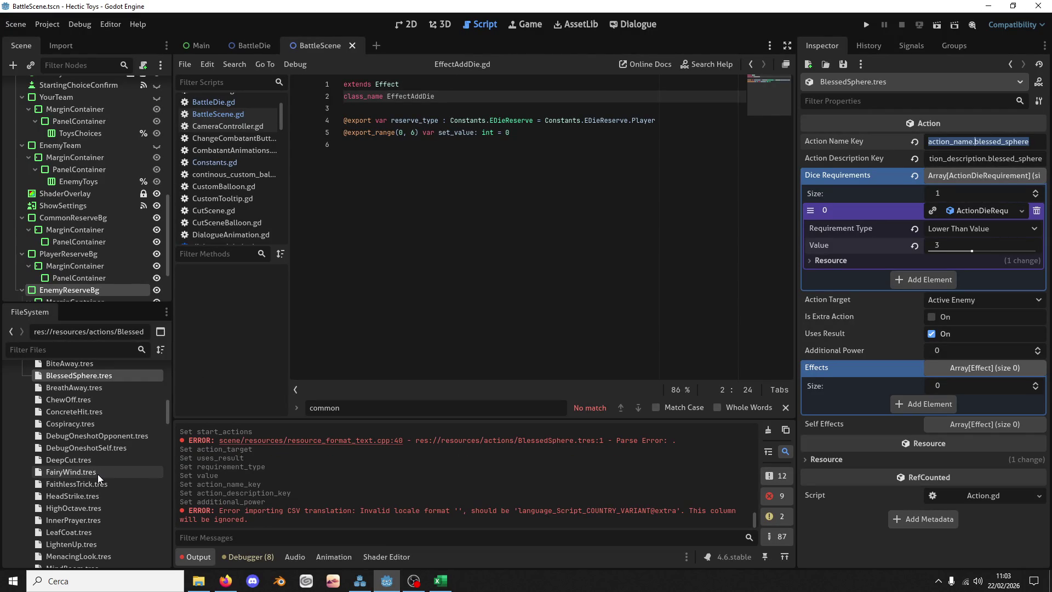
{"action": "scroll", "coordinate": [97, 475], "scroll_direction": "down", "scroll_amount": 10}
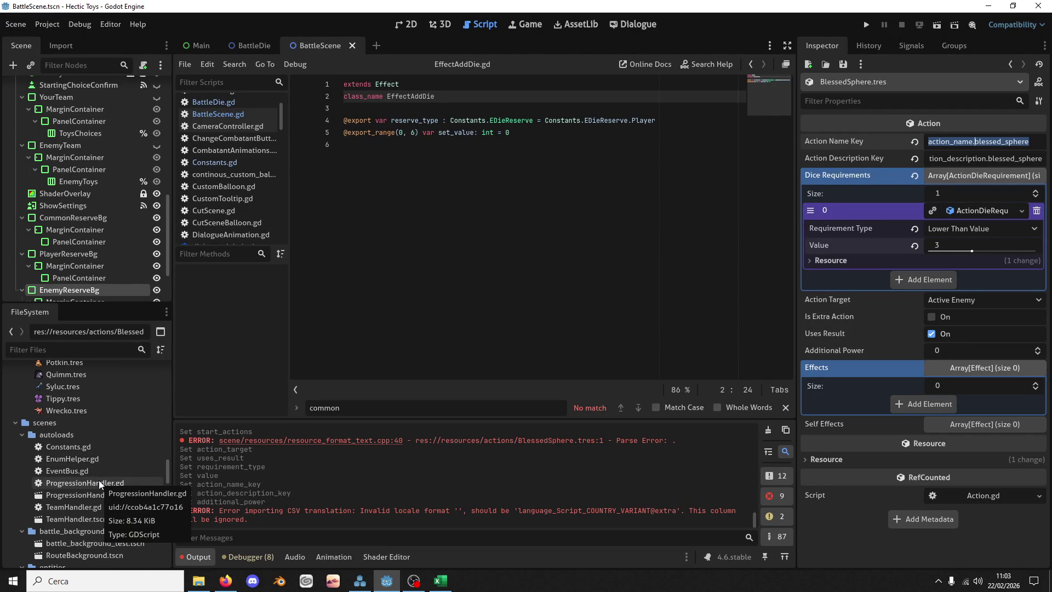
{"action": "scroll", "coordinate": [98, 480], "scroll_direction": "down", "scroll_amount": 5}
{"action": "scroll", "coordinate": [98, 485], "scroll_direction": "down", "scroll_amount": 5}
{"action": "scroll", "coordinate": [99, 499], "scroll_direction": "up", "scroll_amount": 3}
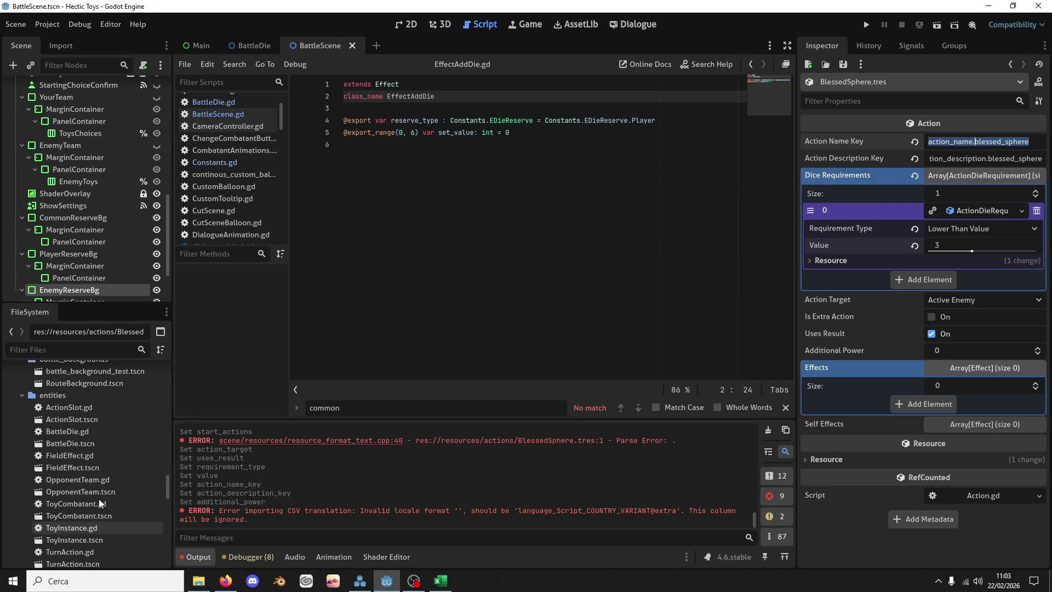
{"action": "scroll", "coordinate": [96, 475], "scroll_direction": "down", "scroll_amount": 6}
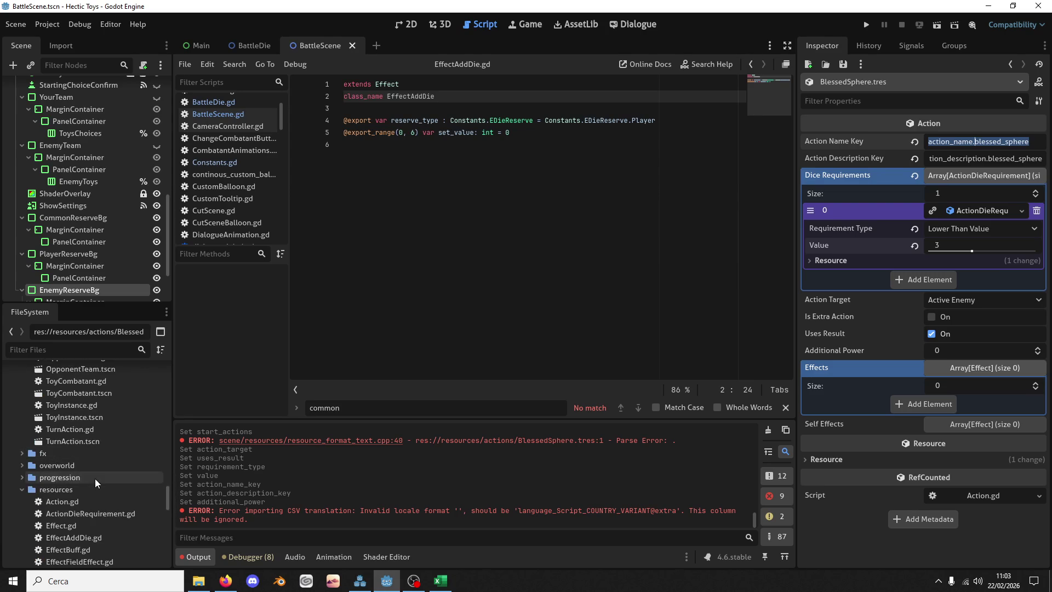
{"action": "scroll", "coordinate": [94, 439], "scroll_direction": "down", "scroll_amount": 2}
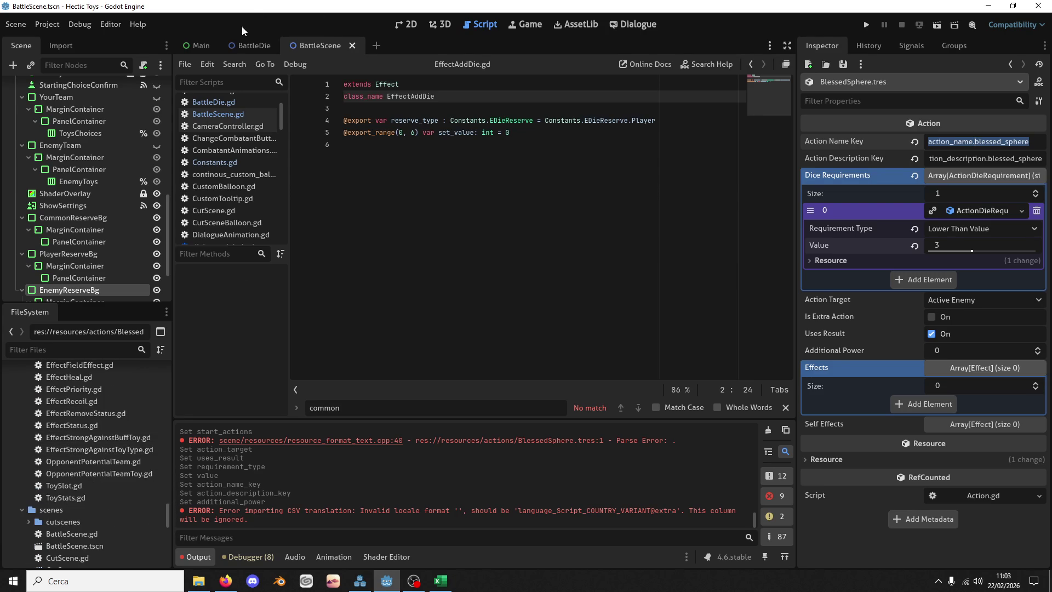
{"action": "left_click", "coordinate": [251, 46]}
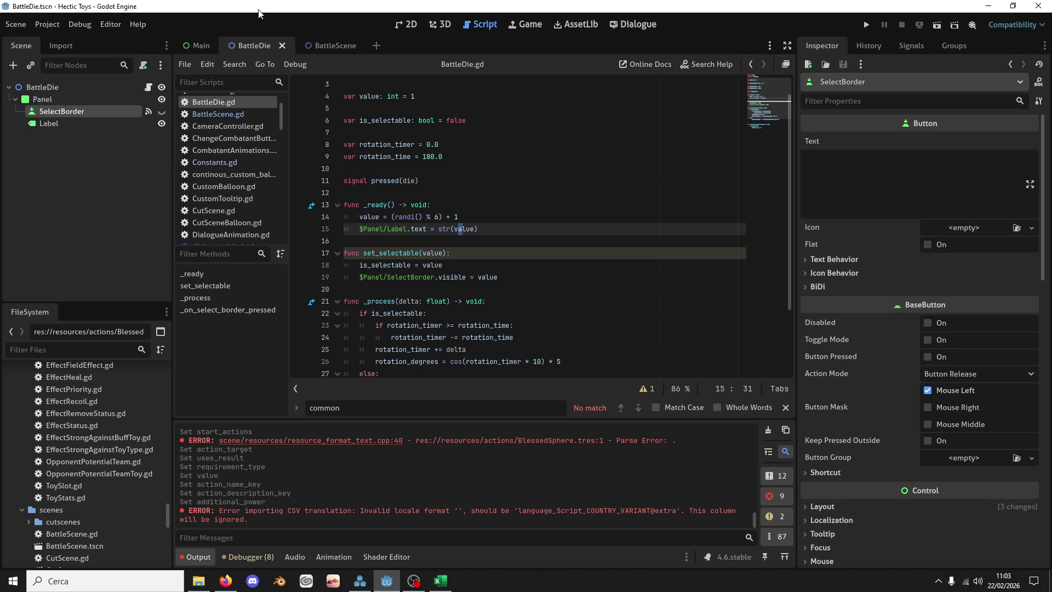
{"action": "left_click", "coordinate": [327, 46]}
{"action": "scroll", "coordinate": [402, 167], "scroll_direction": "down", "scroll_amount": 3}
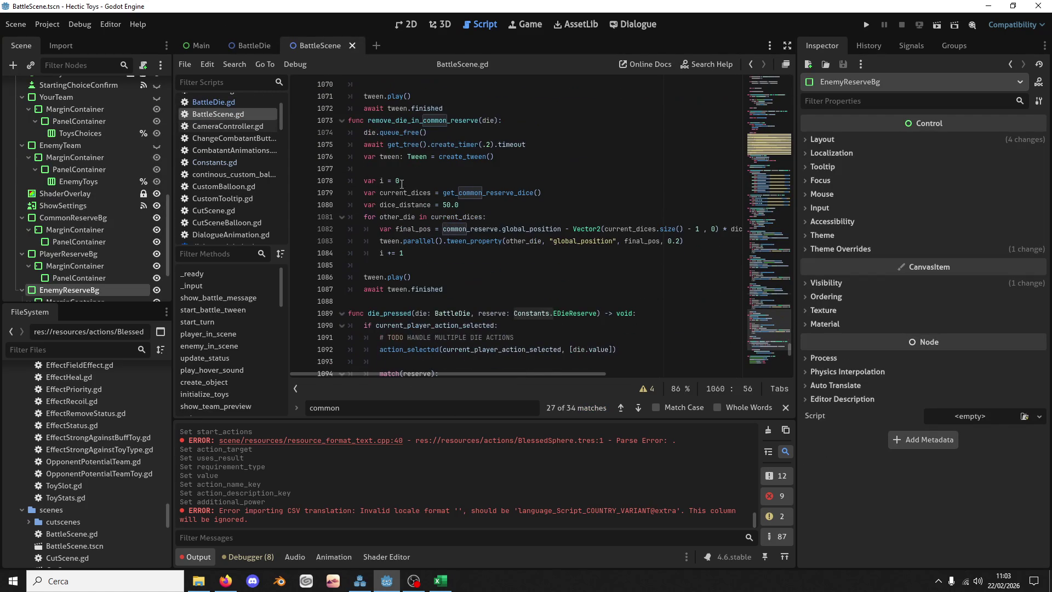
{"action": "left_click", "coordinate": [427, 182]}
{"action": "key", "text": "ctrl+f"}
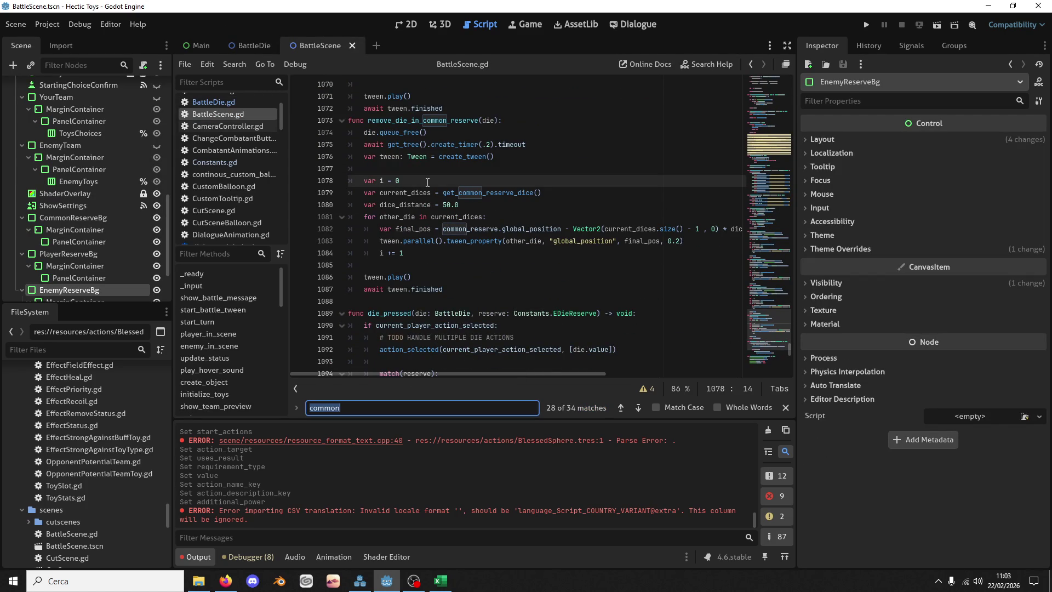
{"action": "type", "text": ".effects"}
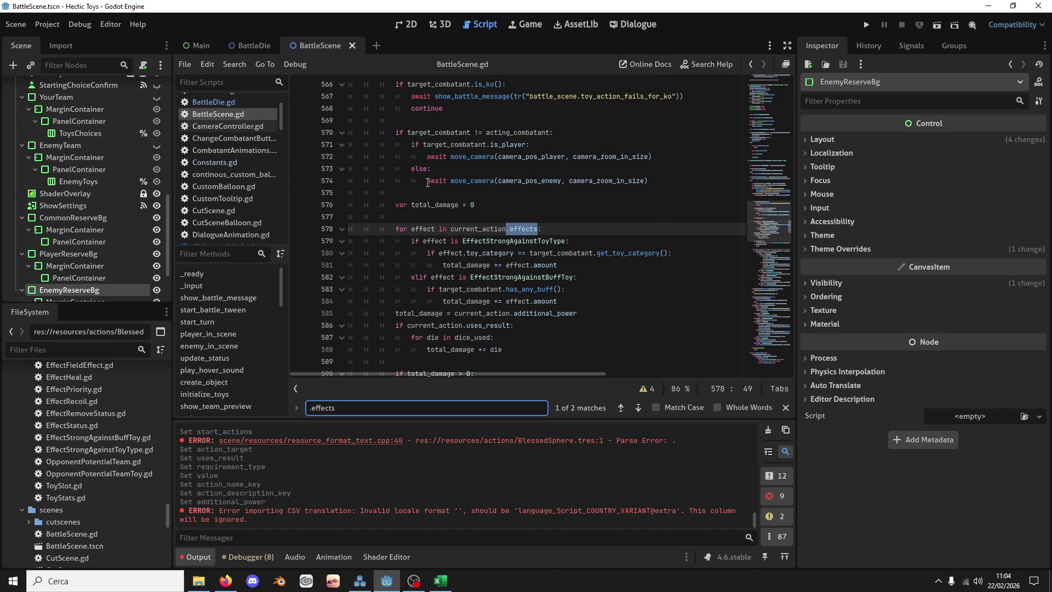
{"action": "scroll", "coordinate": [467, 193], "scroll_direction": "down", "scroll_amount": 3}
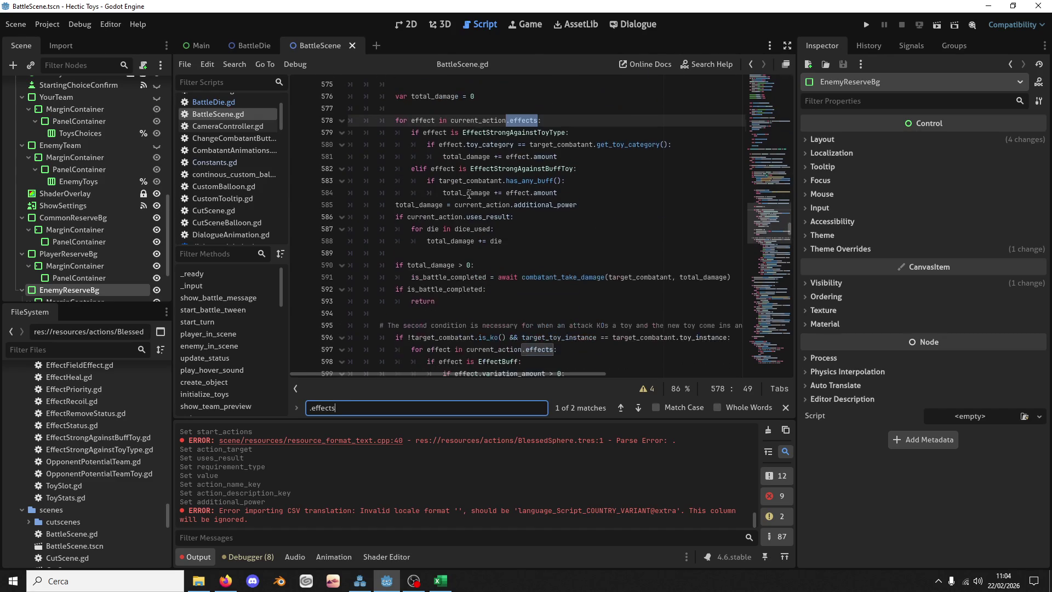
{"action": "left_click", "coordinate": [510, 254]}
{"action": "scroll", "coordinate": [515, 241], "scroll_direction": "up", "scroll_amount": 8}
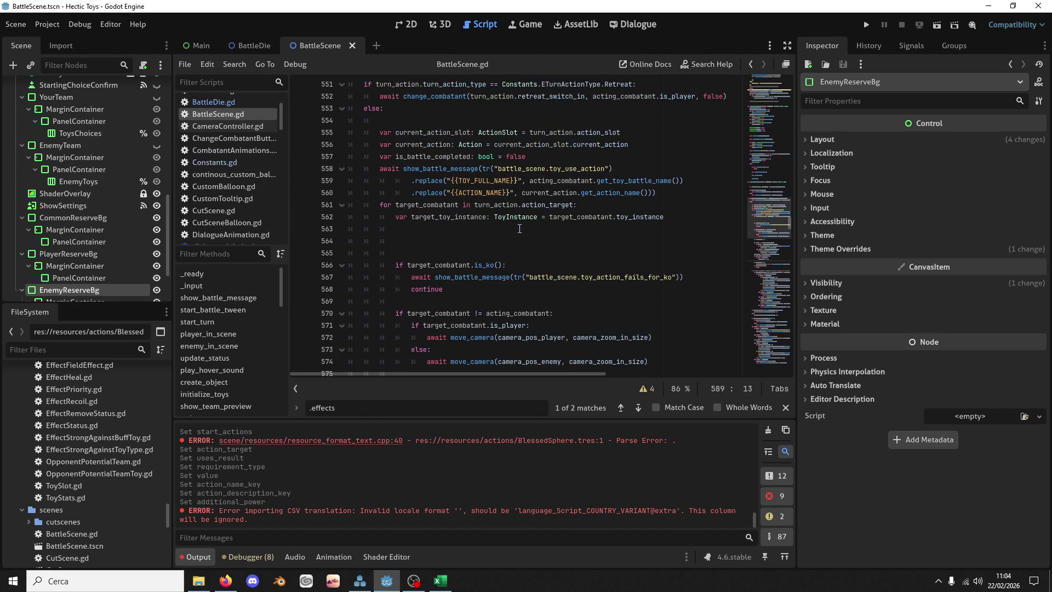
{"action": "scroll", "coordinate": [518, 235], "scroll_direction": "down", "scroll_amount": 5}
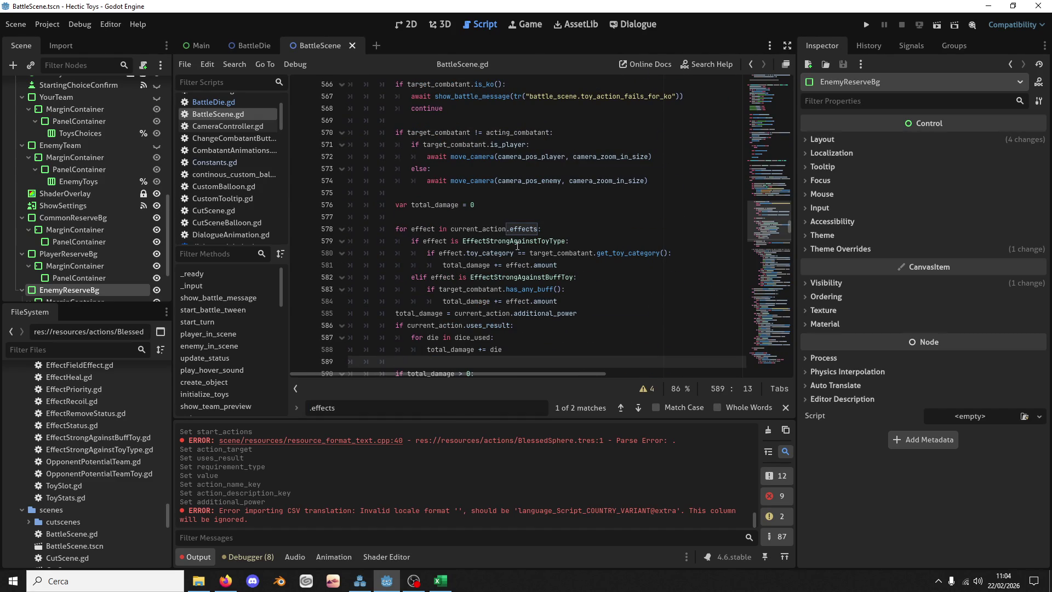
{"action": "scroll", "coordinate": [517, 245], "scroll_direction": "down", "scroll_amount": 2}
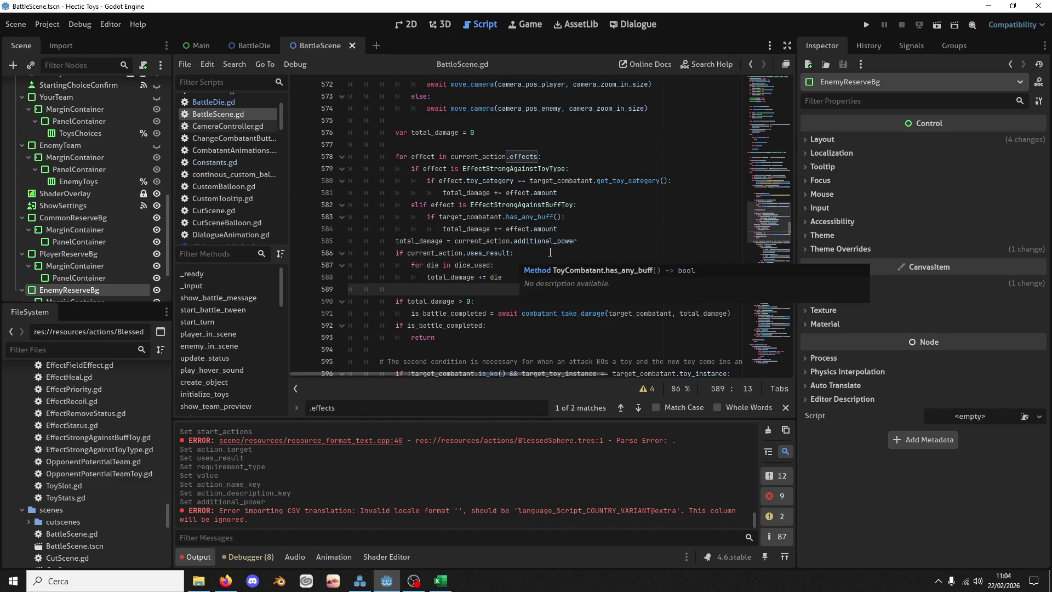
{"action": "left_click", "coordinate": [578, 241]}
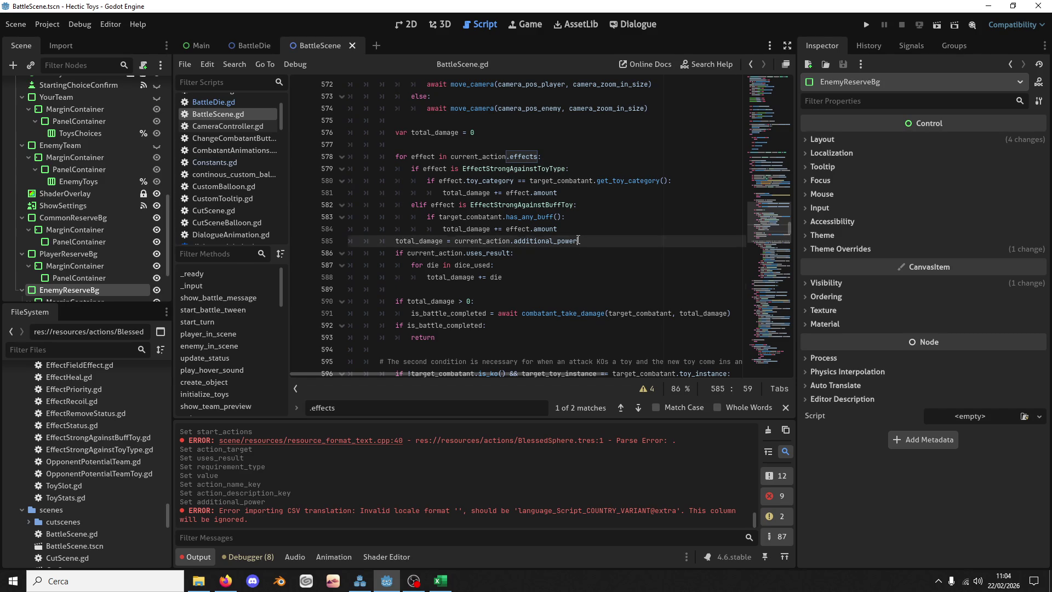
{"action": "double_click", "coordinate": [477, 156]}
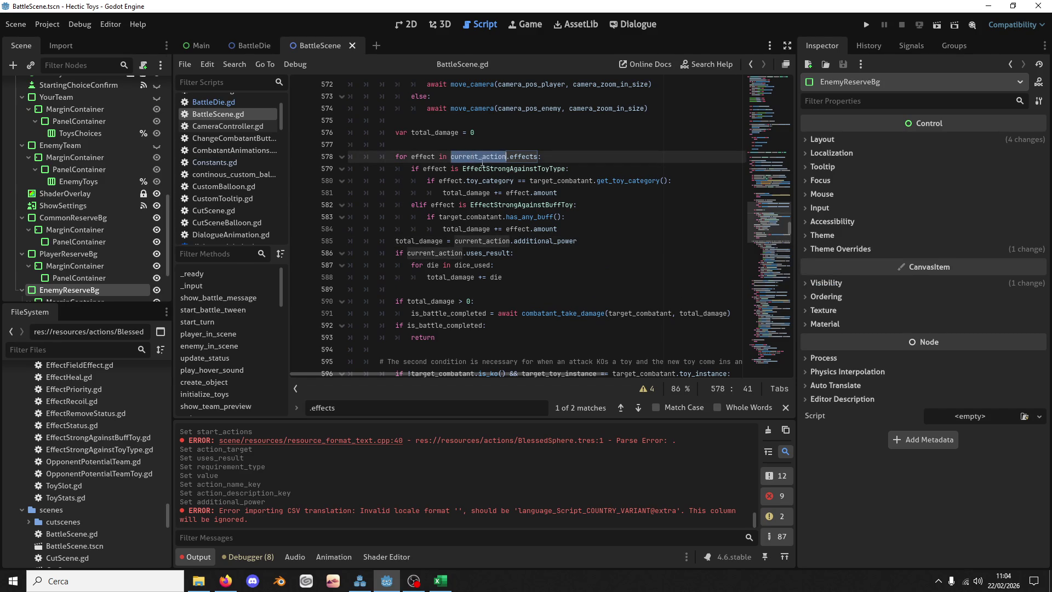
{"action": "scroll", "coordinate": [491, 176], "scroll_direction": "down", "scroll_amount": 9}
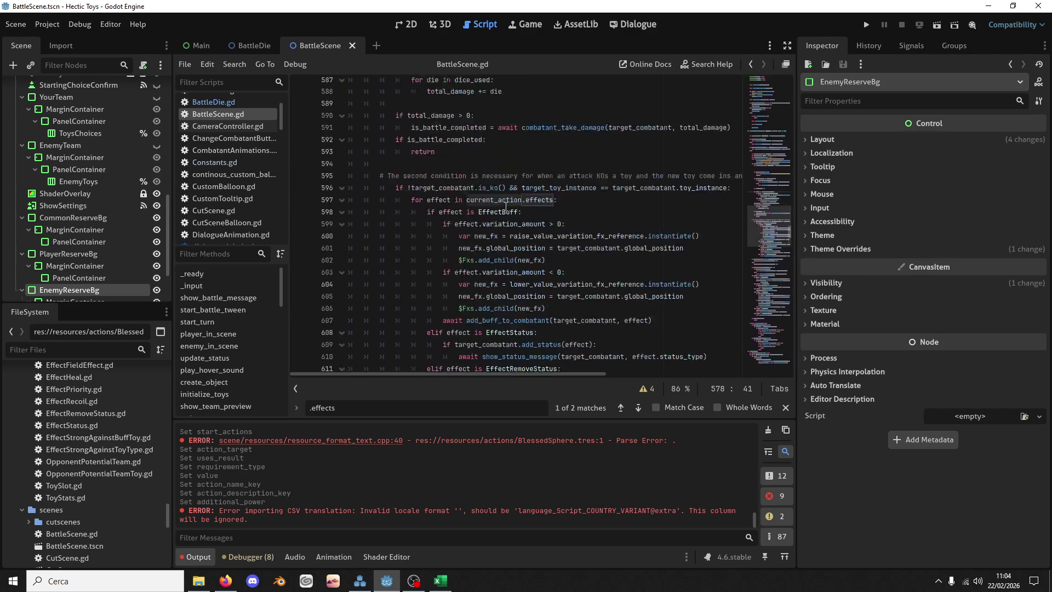
{"action": "scroll", "coordinate": [506, 207], "scroll_direction": "up", "scroll_amount": 5}
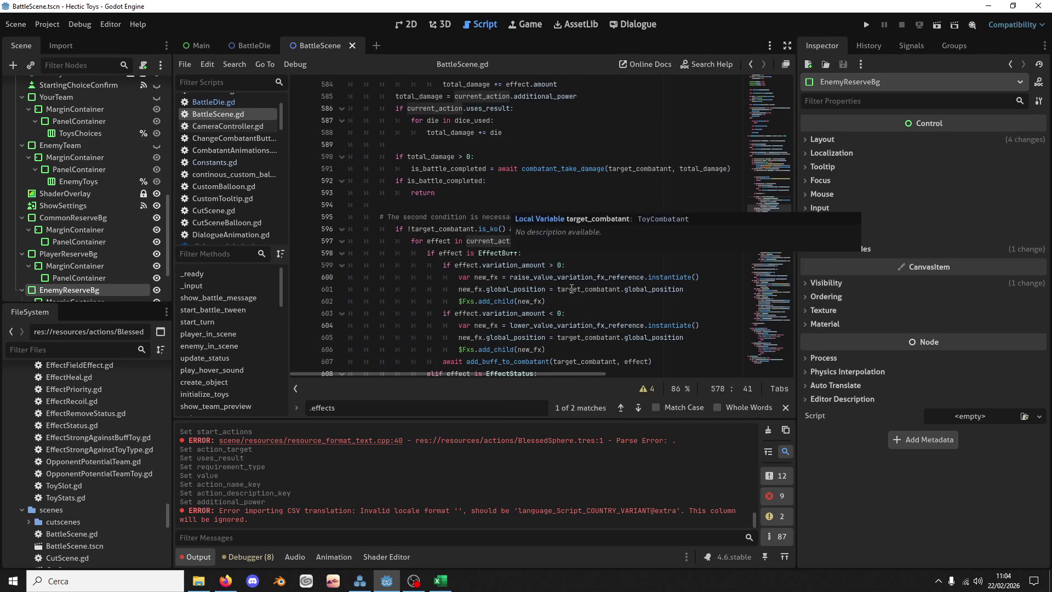
{"action": "double_click", "coordinate": [480, 242]}
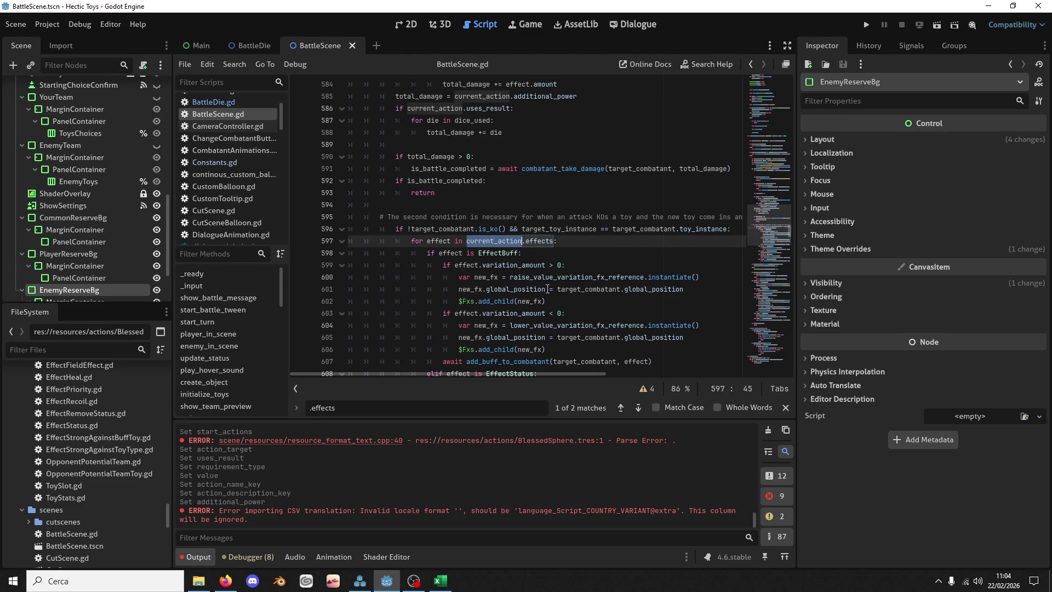
{"action": "double_click", "coordinate": [498, 253]}
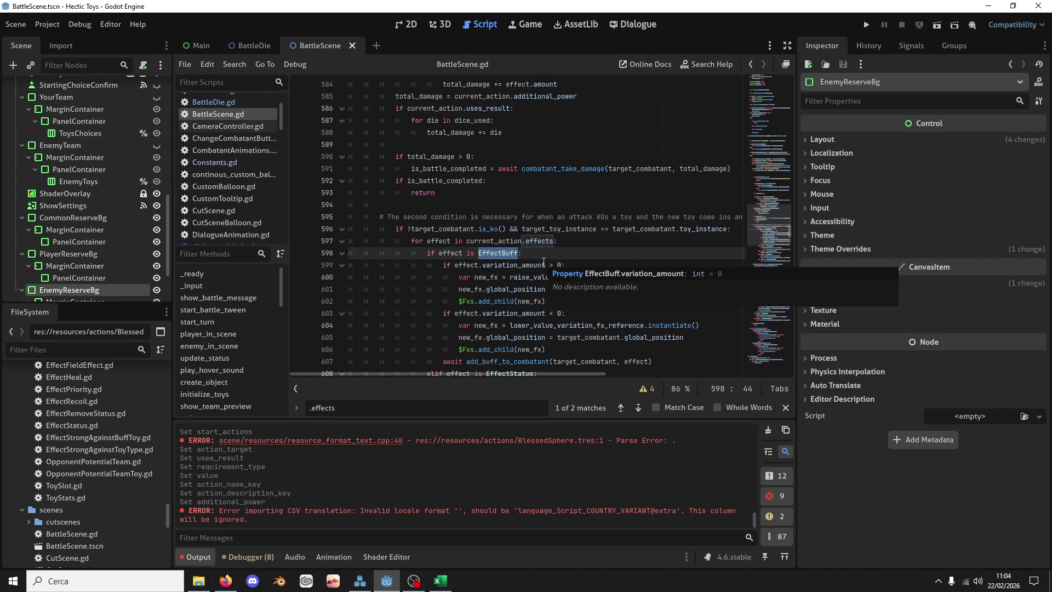
{"action": "scroll", "coordinate": [543, 262], "scroll_direction": "down", "scroll_amount": 1}
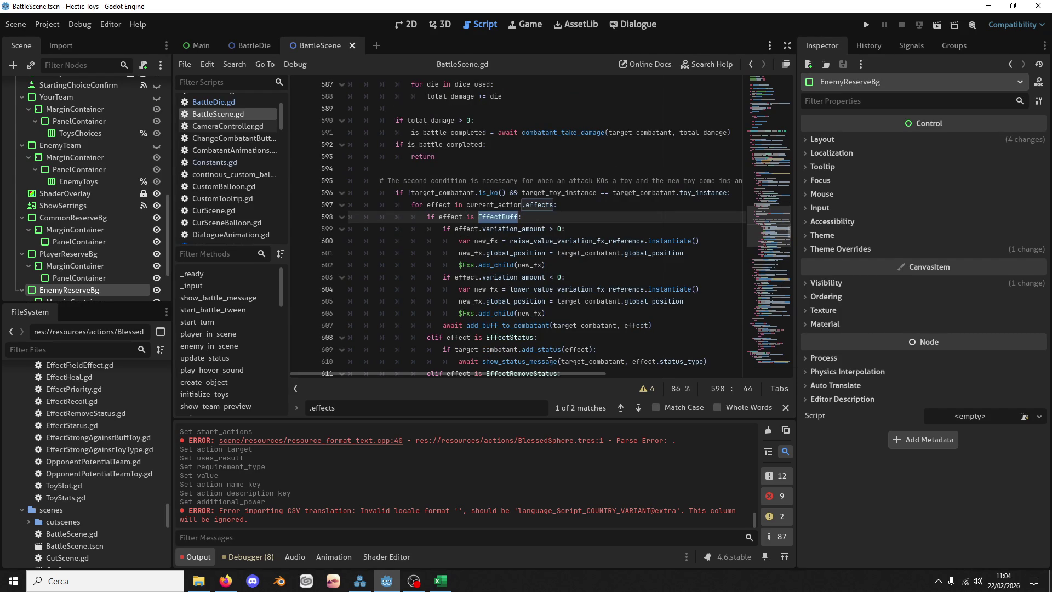
{"action": "scroll", "coordinate": [550, 361], "scroll_direction": "down", "scroll_amount": 4}
{"action": "scroll", "coordinate": [538, 225], "scroll_direction": "up", "scroll_amount": 10}
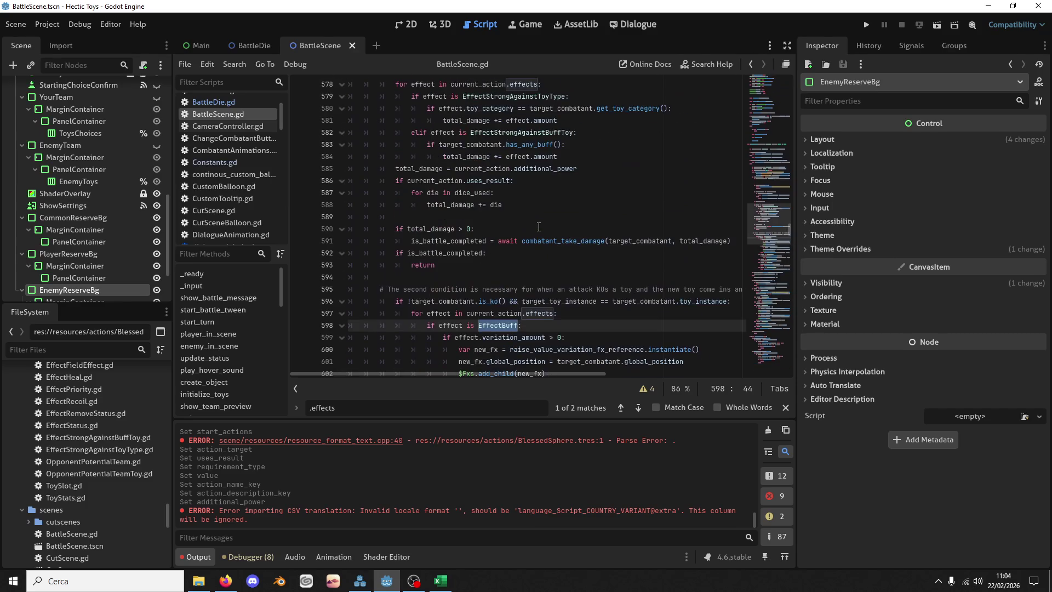
{"action": "left_click", "coordinate": [596, 252]}
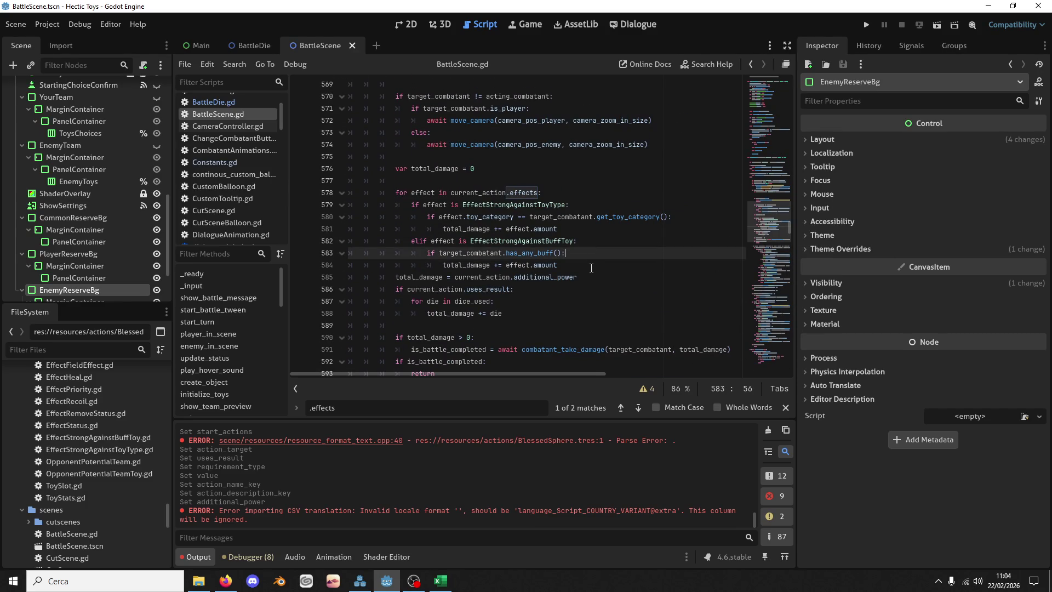
{"action": "left_click", "coordinate": [591, 267]}
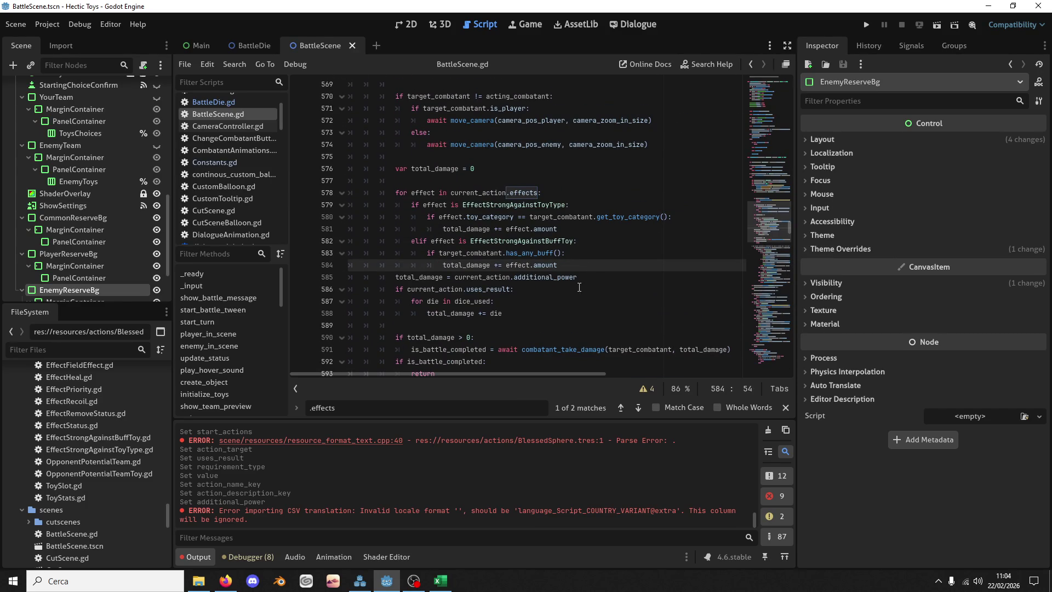
{"action": "scroll", "coordinate": [579, 287], "scroll_direction": "down", "scroll_amount": 6}
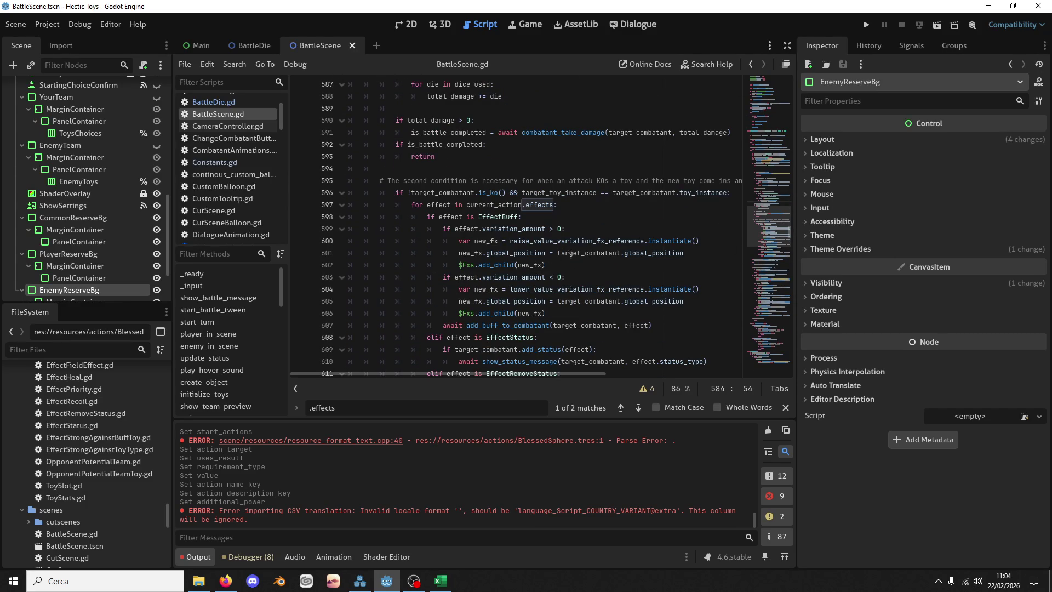
{"action": "scroll", "coordinate": [688, 243], "scroll_direction": "down", "scroll_amount": 1}
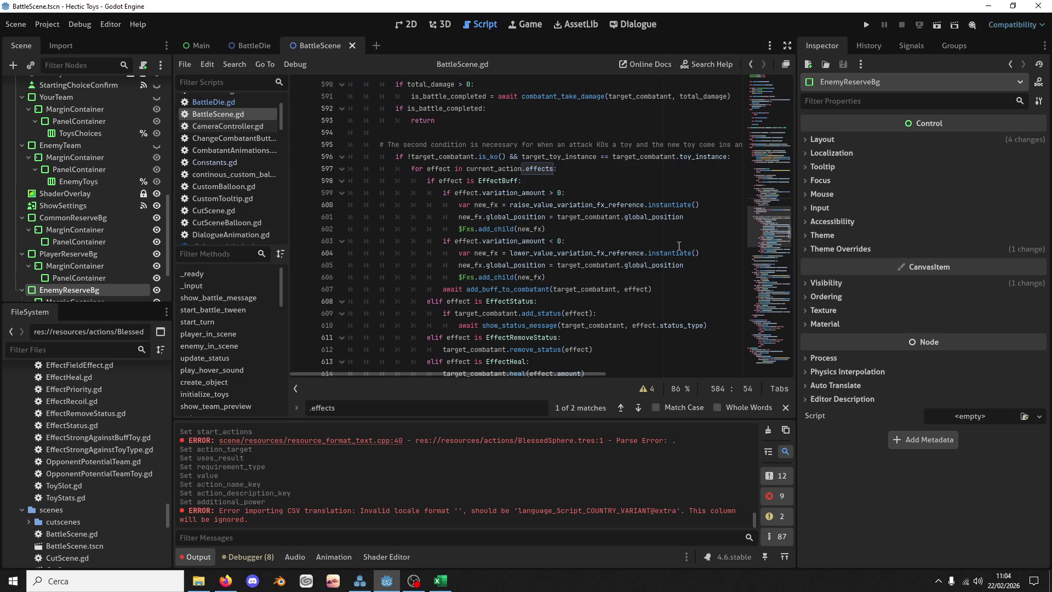
{"action": "scroll", "coordinate": [679, 246], "scroll_direction": "down", "scroll_amount": 8}
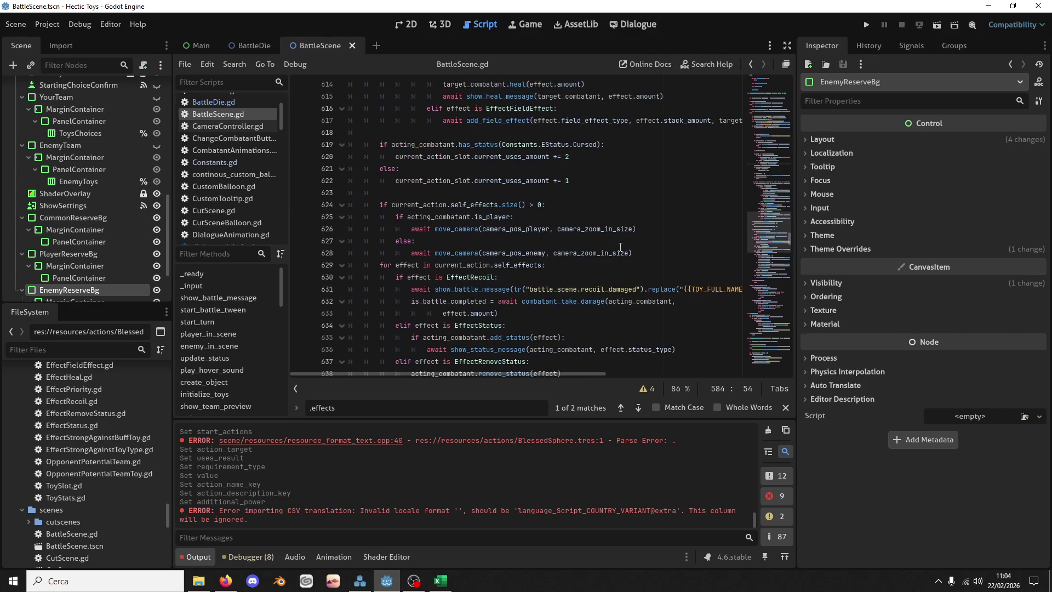
{"action": "scroll", "coordinate": [571, 241], "scroll_direction": "down", "scroll_amount": 3}
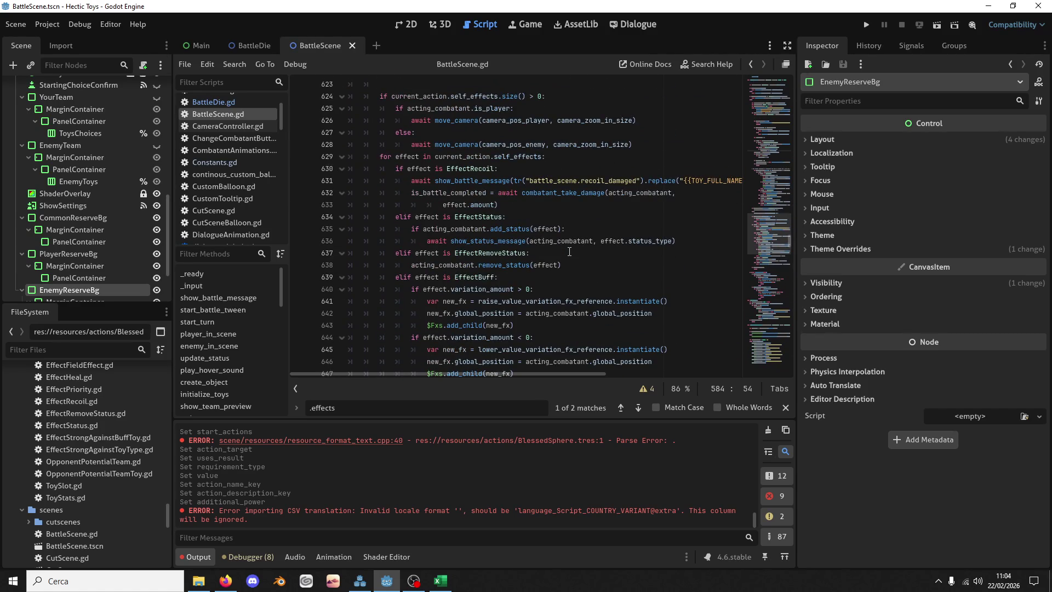
{"action": "scroll", "coordinate": [570, 251], "scroll_direction": "up", "scroll_amount": 3}
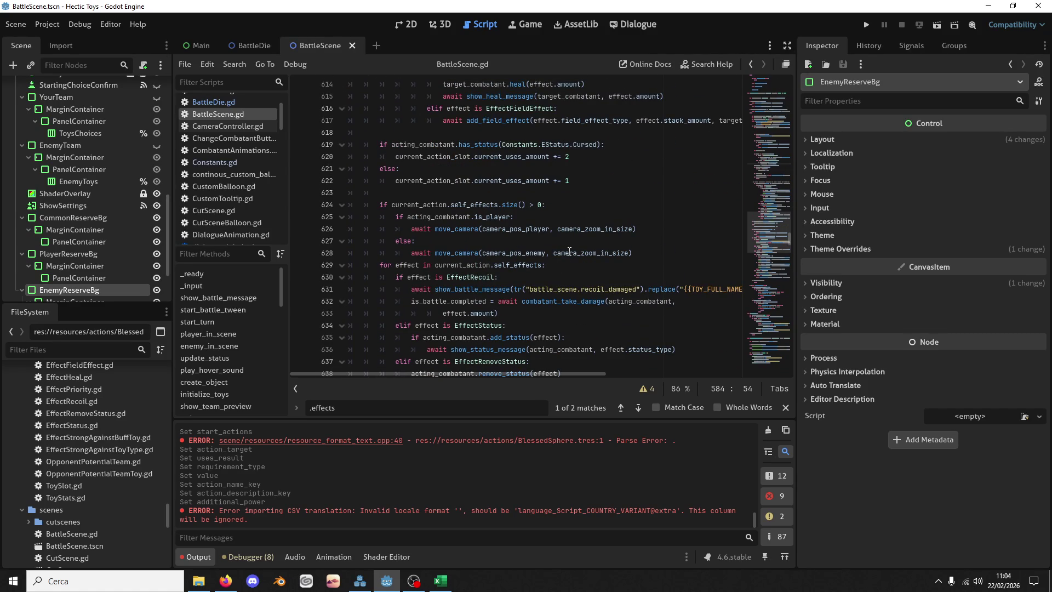
{"action": "left_click", "coordinate": [569, 251]}
{"action": "key", "text": "ctrl+f"}
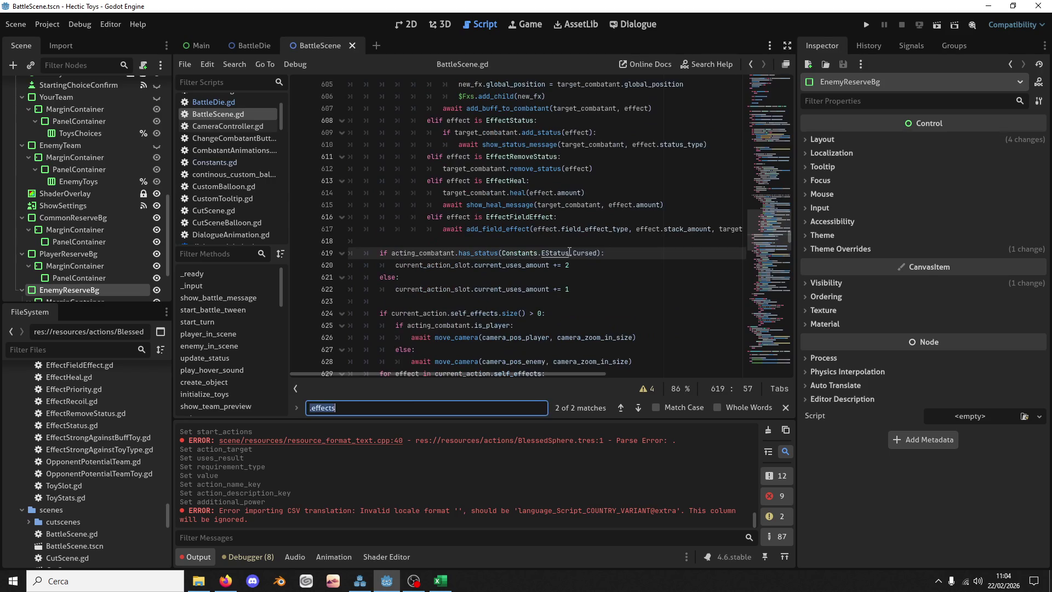
Step: Search BattleScene.gd for 'self' to locate the self_effects loop near line 624
{"action": "type", "text": "self"}
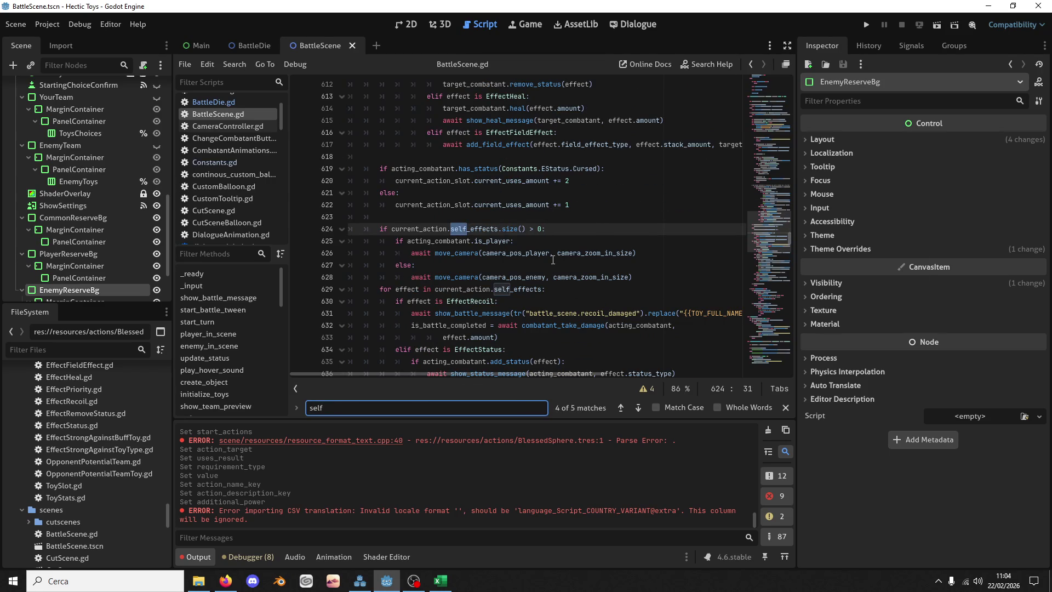
{"action": "left_click", "coordinate": [618, 412]}
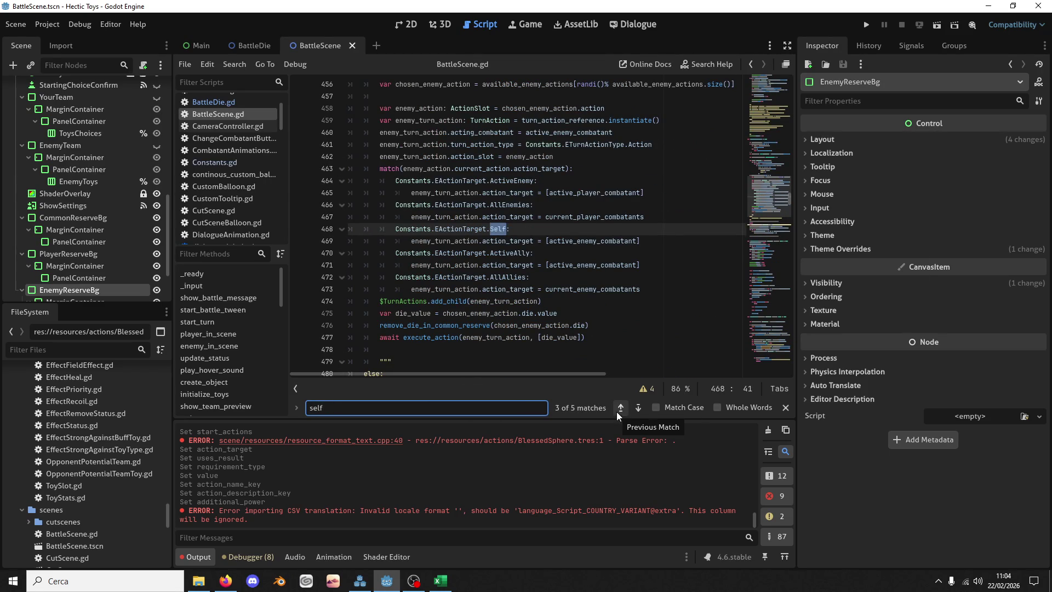
{"action": "left_click", "coordinate": [635, 411]}
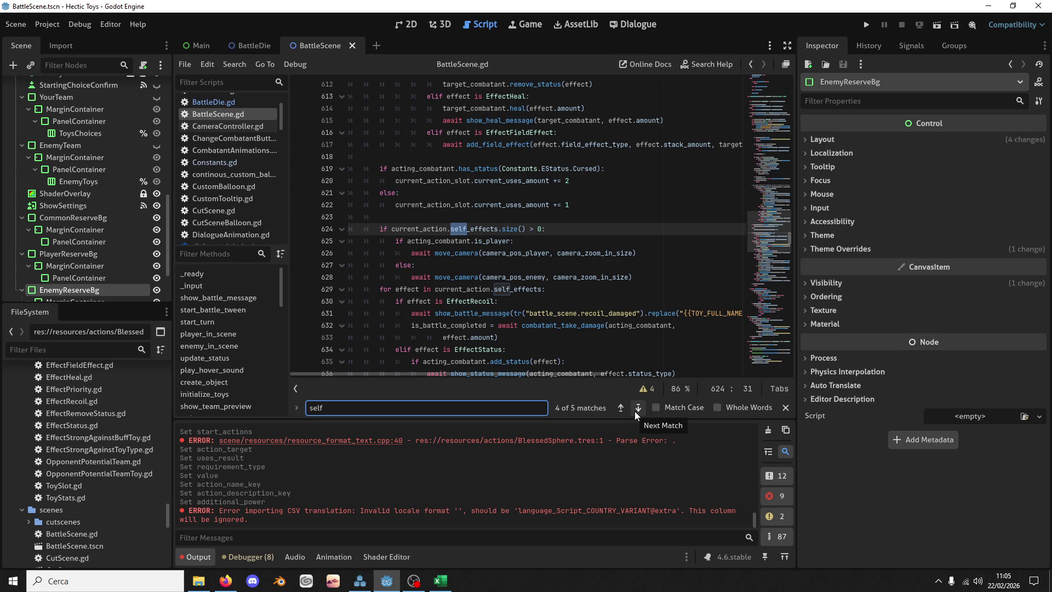
{"action": "scroll", "coordinate": [547, 257], "scroll_direction": "down", "scroll_amount": 1}
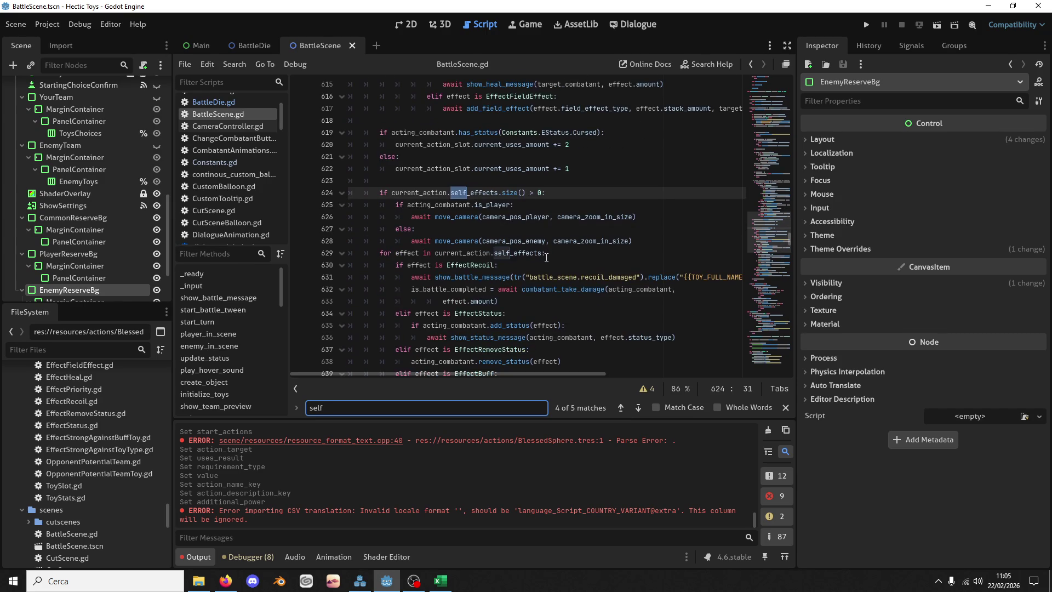
{"action": "scroll", "coordinate": [548, 201], "scroll_direction": "down", "scroll_amount": 2}
{"action": "key", "text": "ctrl+shift+Right"}
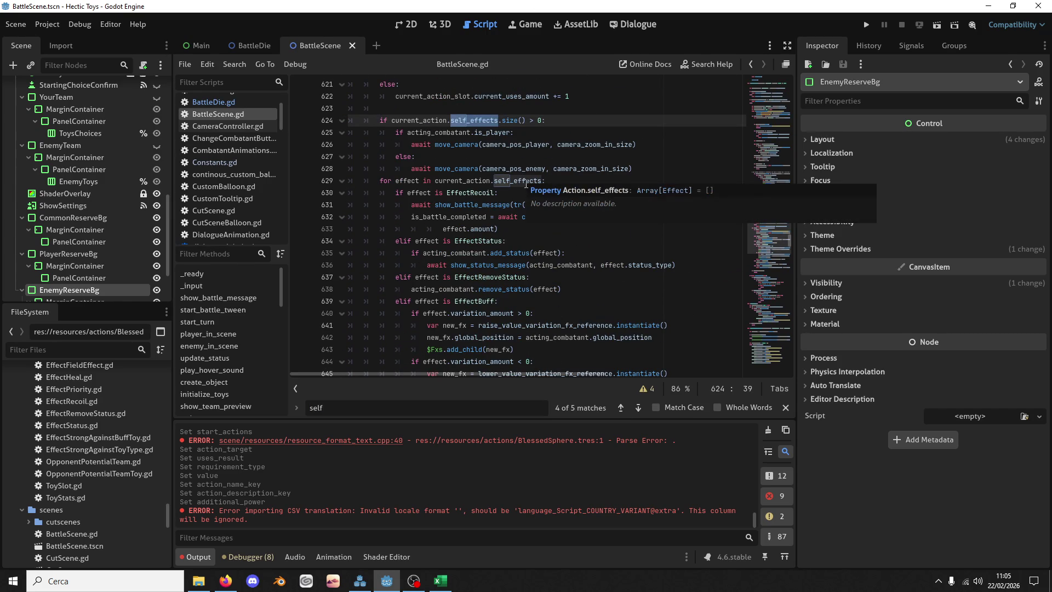
Step: Start a new line after the EffectRemoveStatus branch in the self_effects loop
{"action": "left_click", "coordinate": [515, 193]}
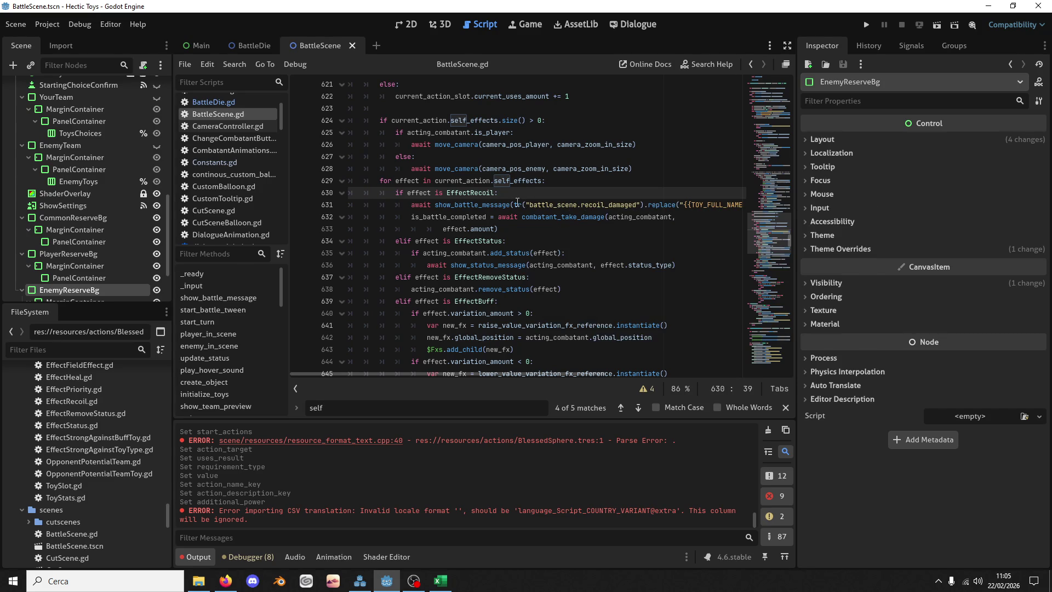
{"action": "mouse_move", "coordinate": [517, 202]}
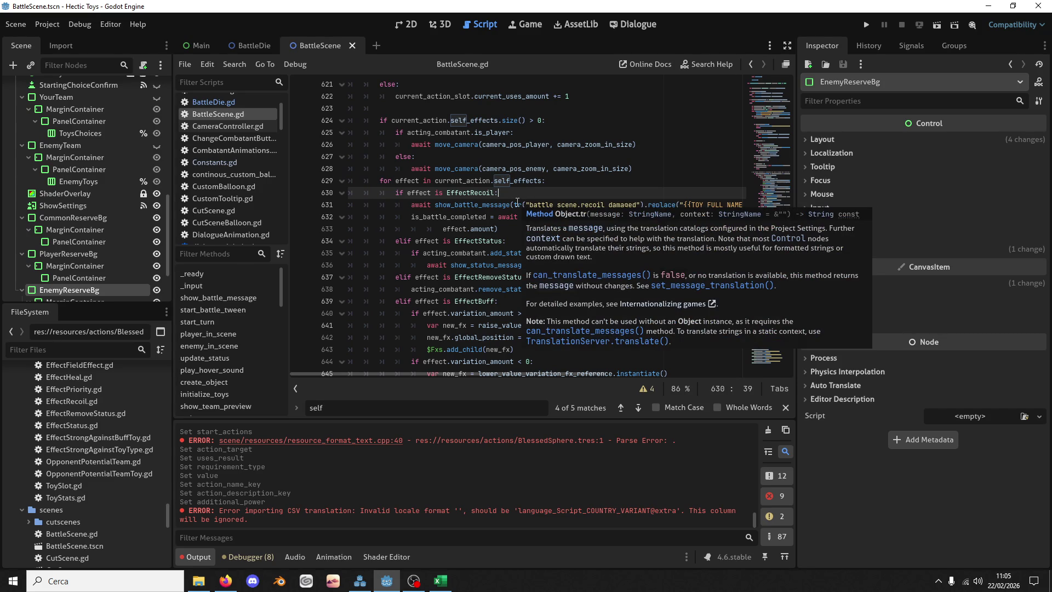
{"action": "left_click", "coordinate": [557, 181]}
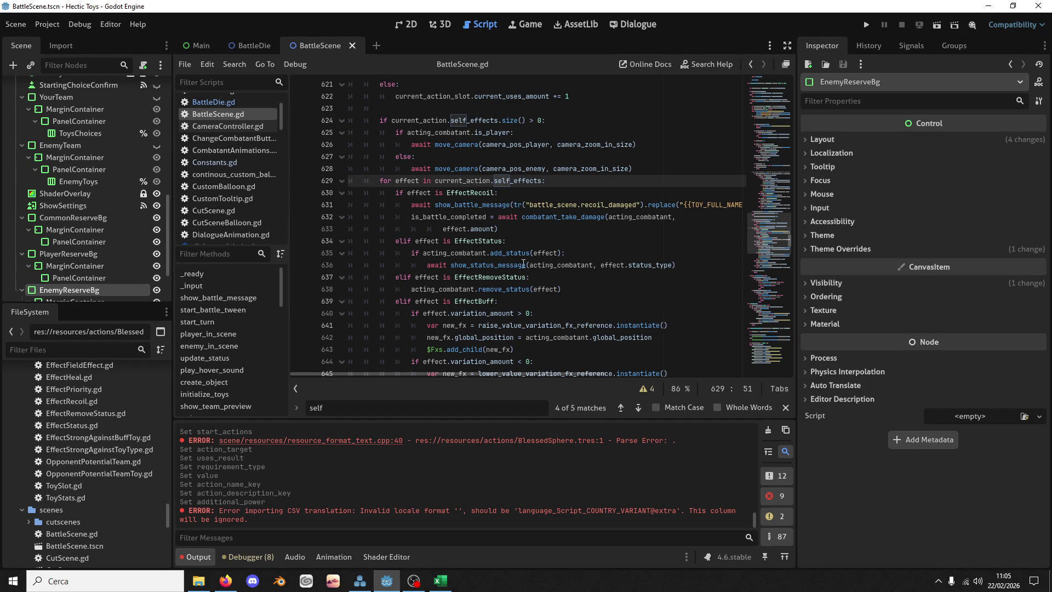
{"action": "left_click", "coordinate": [574, 289]}
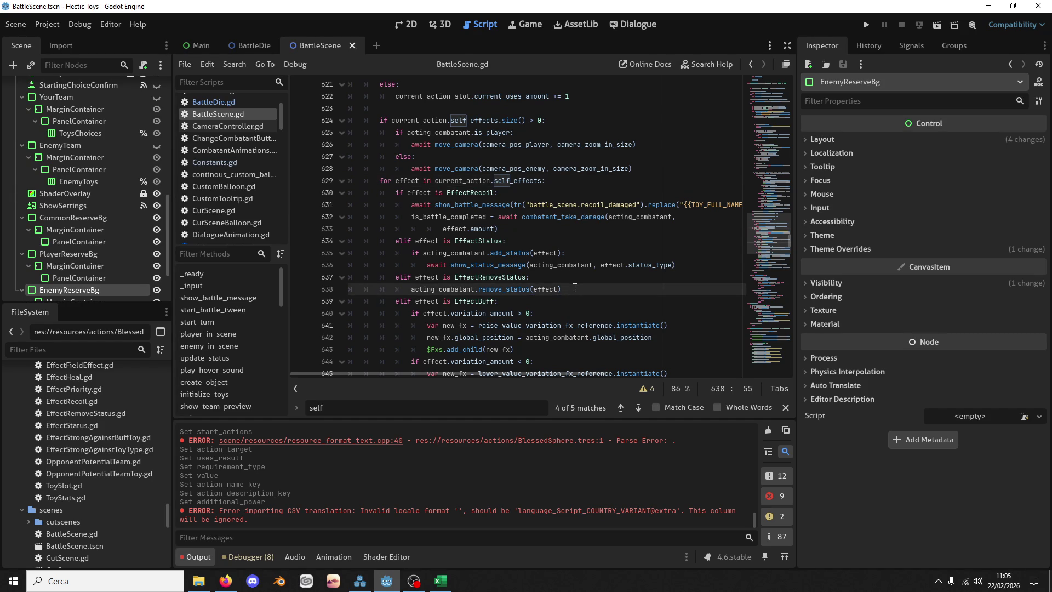
{"action": "key", "text": "Return"}
{"action": "key", "text": "BackSpace"}
Step: Add an 'elif effect is EffectAddDie:' branch with an unfinished 'if' beneath it
{"action": "type", "text": "e"}
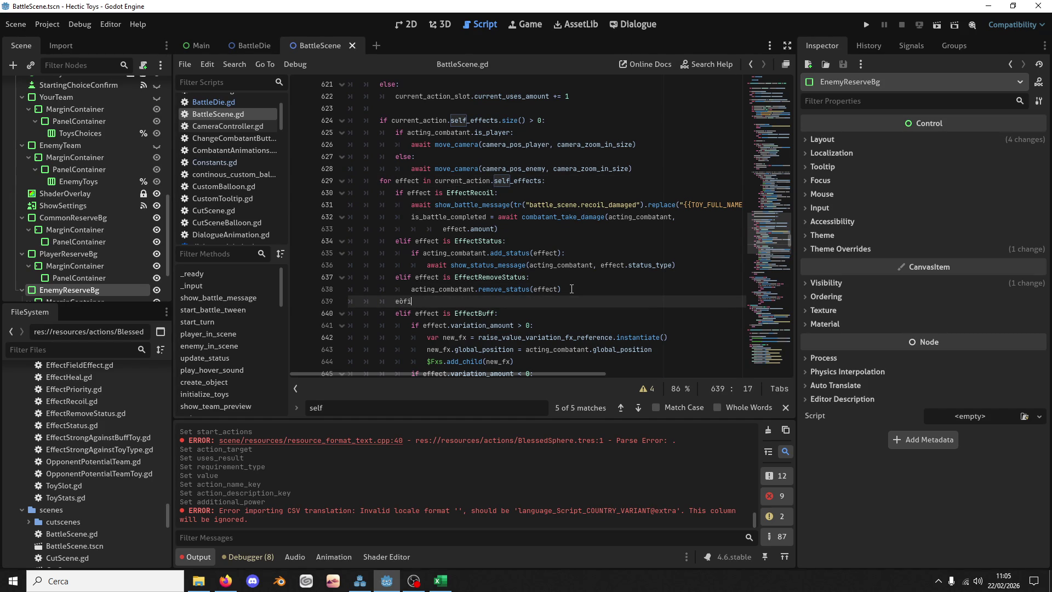
{"action": "type", "text": "lif e"}
{"action": "type", "text": "ffect is "}
{"action": "type", "text": "EffectAd"}
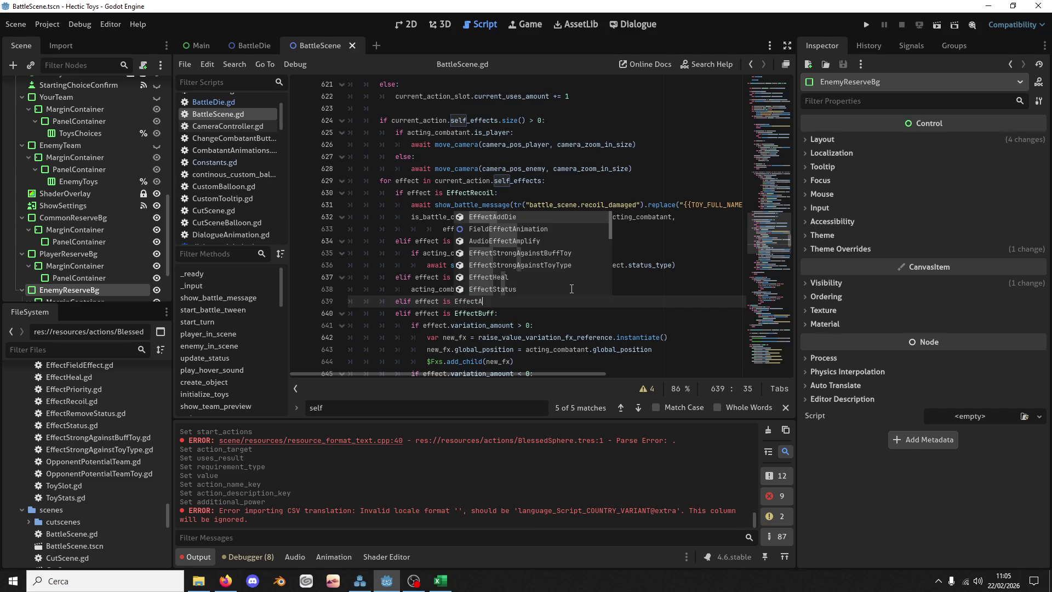
{"action": "key", "text": "Return"}
{"action": "key", "text": "Return"}
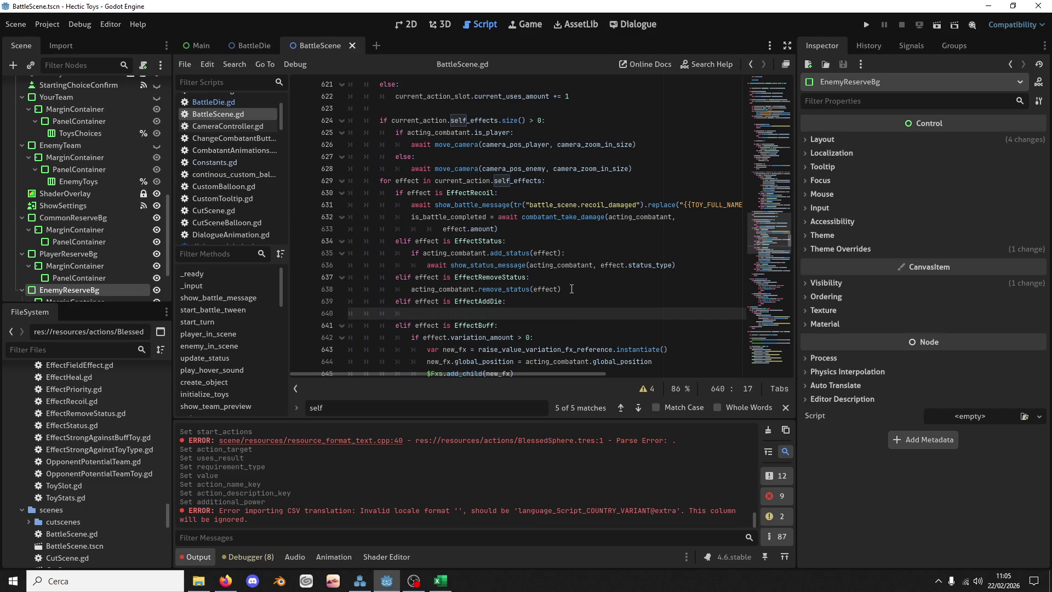
{"action": "type", "text": "if D"}
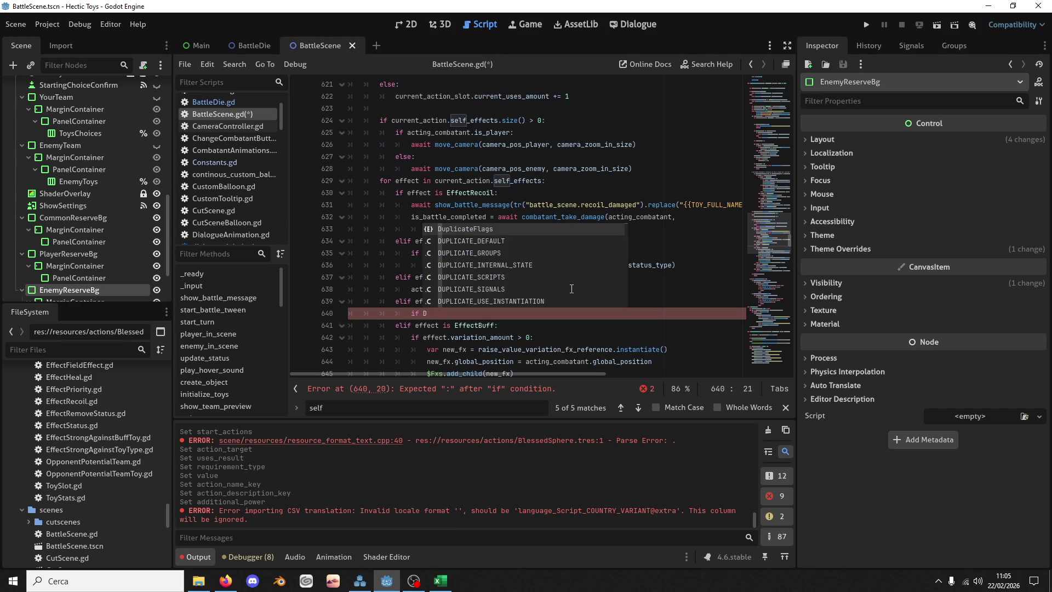
{"action": "key", "text": "BackSpace"}
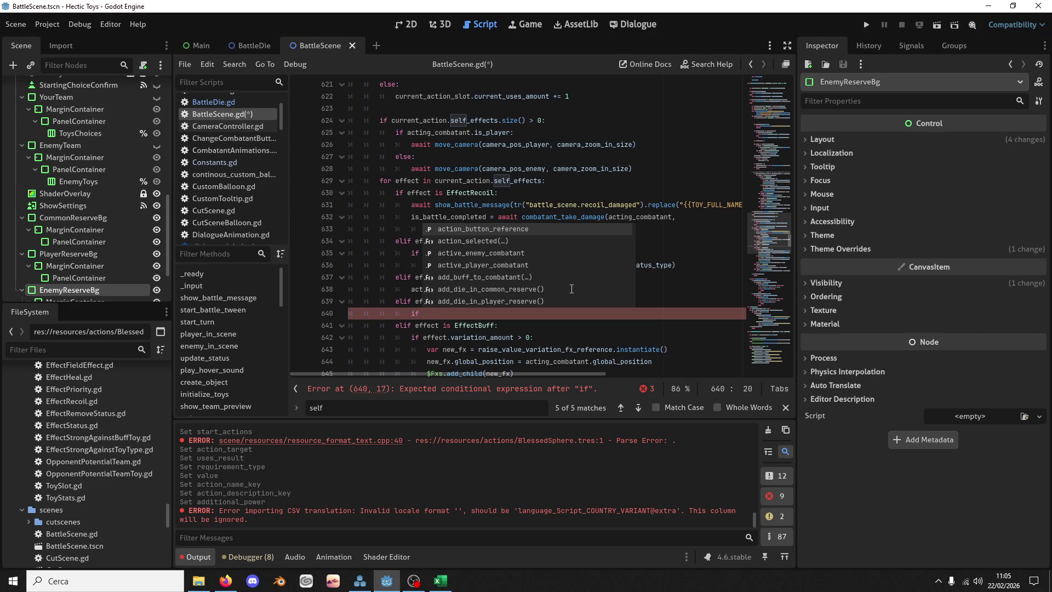
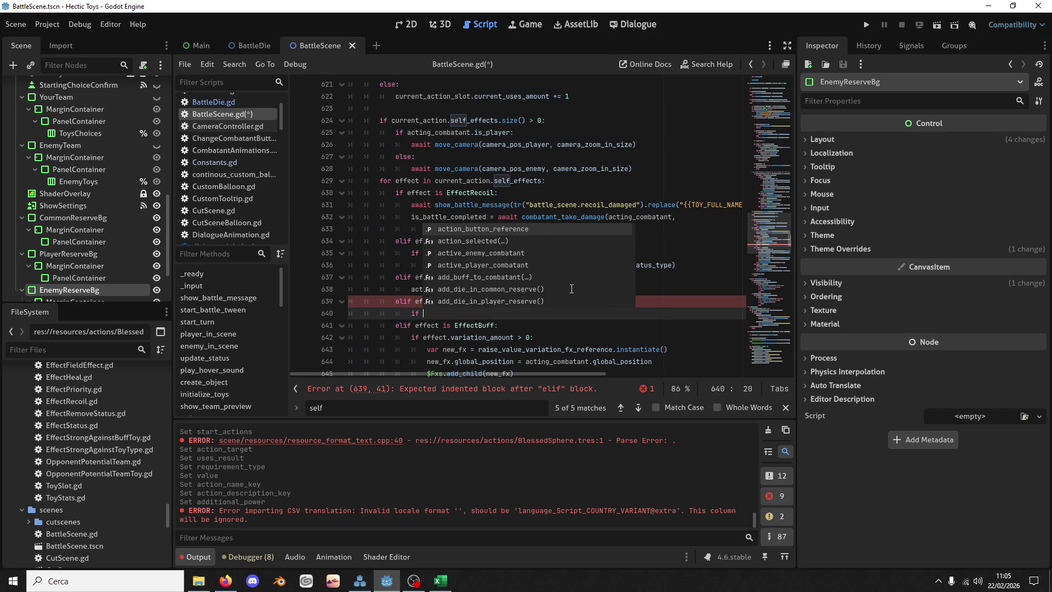
Step: Under EffectAddDie, add the check effect.reserve_type == Constants.EDieReserve.Player
{"action": "type", "text": "effect."}
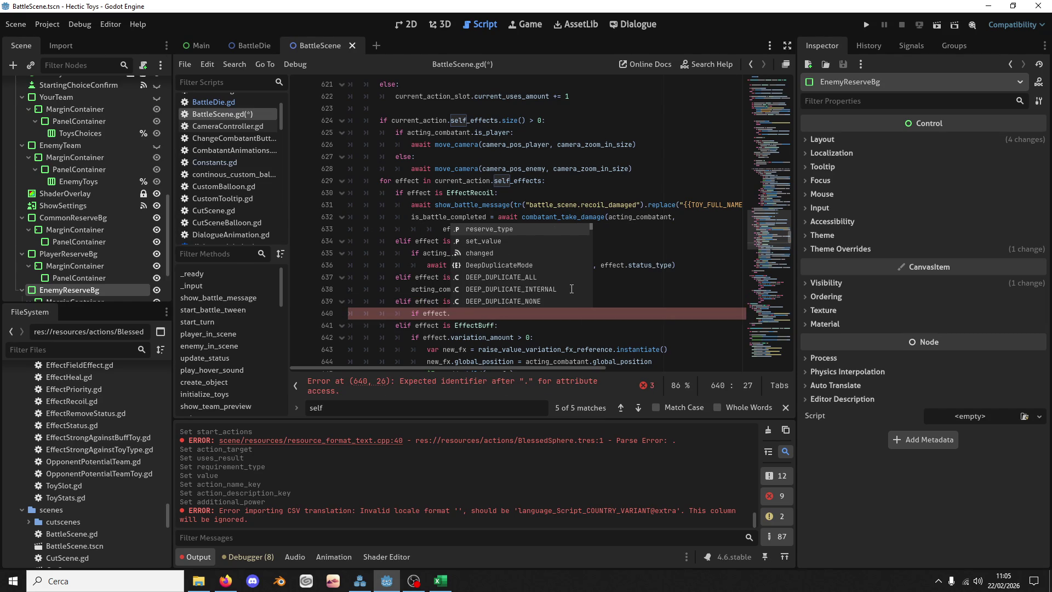
{"action": "key", "text": "Return"}
{"action": "type", "text": "== "}
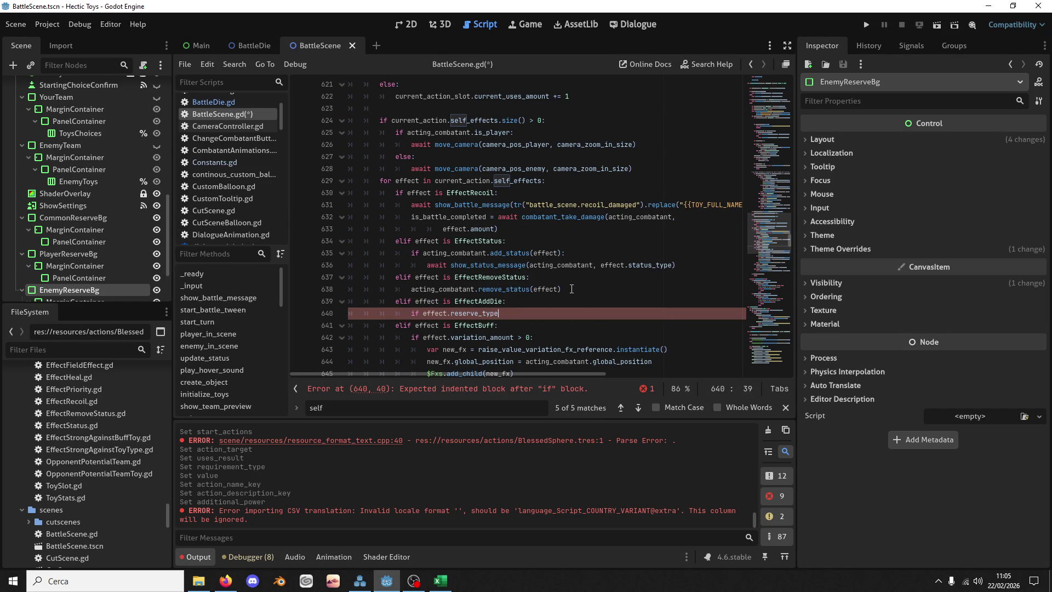
{"action": "type", "text": "Consta"}
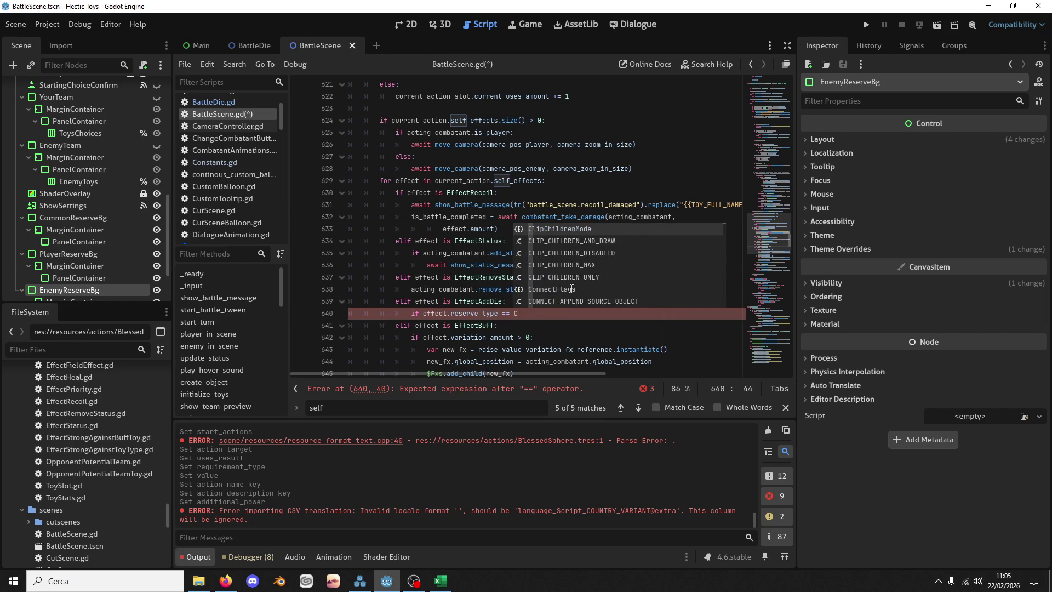
{"action": "key", "text": "Return"}
{"action": "type", "text": ".E"}
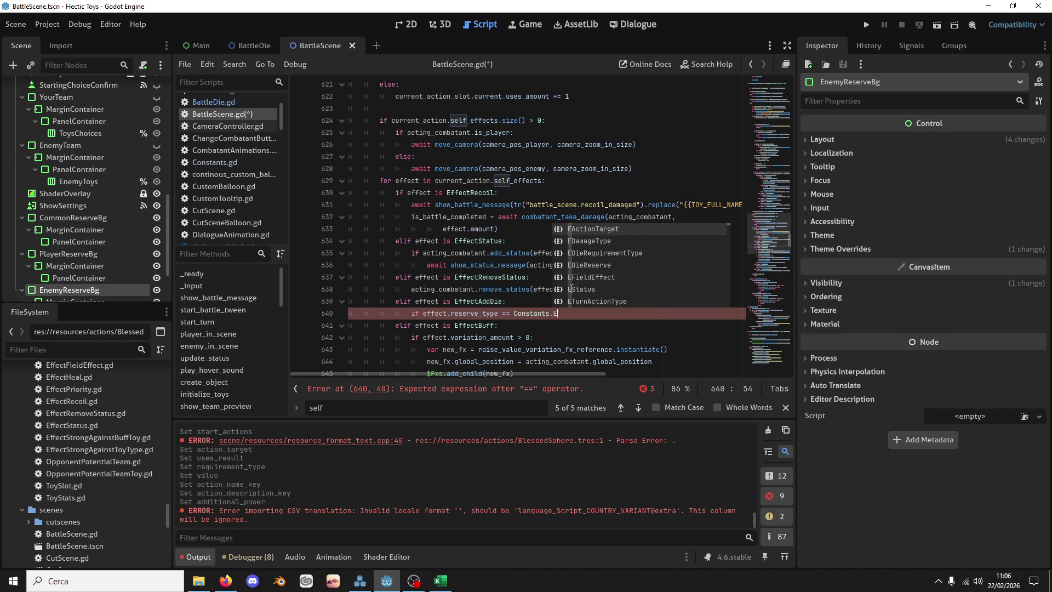
{"action": "type", "text": "Die"}
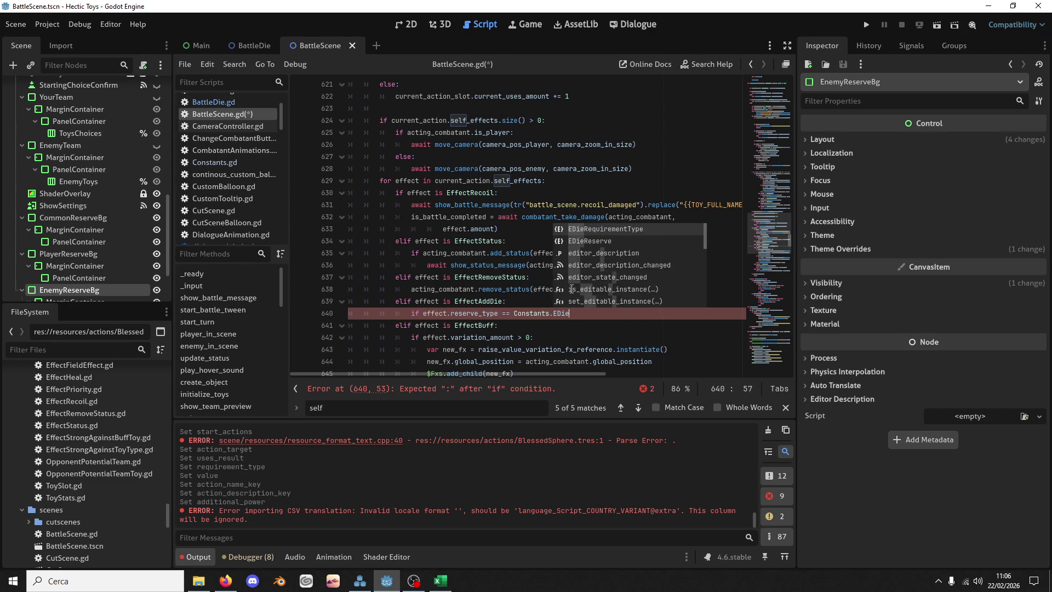
{"action": "key", "text": "Return"}
{"action": "type", "text": ".pl"}
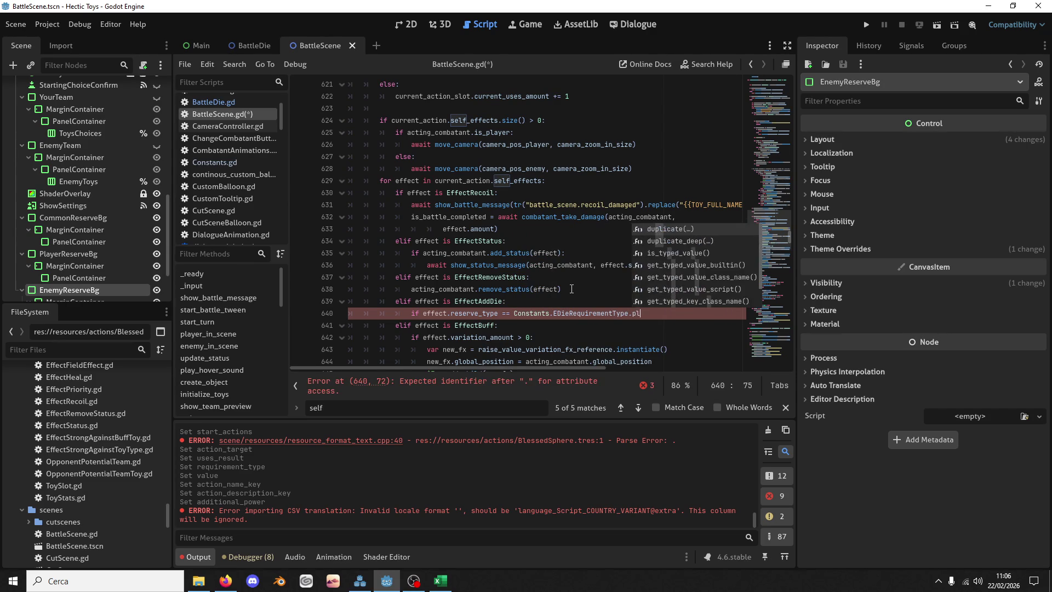
{"action": "type", "text": ")"}
{"action": "key", "text": "Delete"}
{"action": "key", "text": "BackSpace"}
{"action": "key", "text": "BackSpace"}
{"action": "key", "text": "BackSpace"}
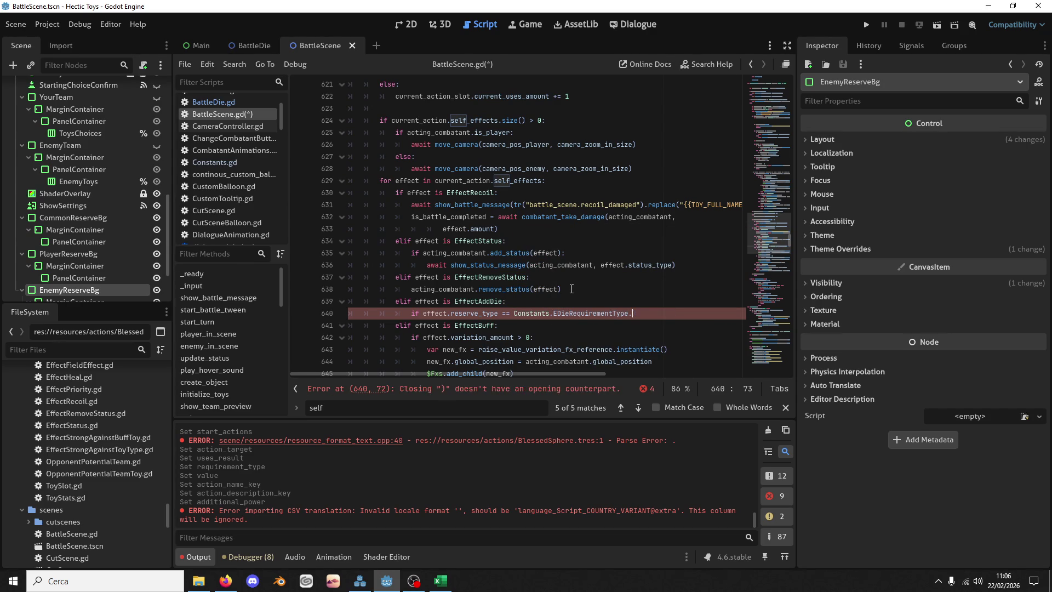
{"action": "type", "text": "ERes"}
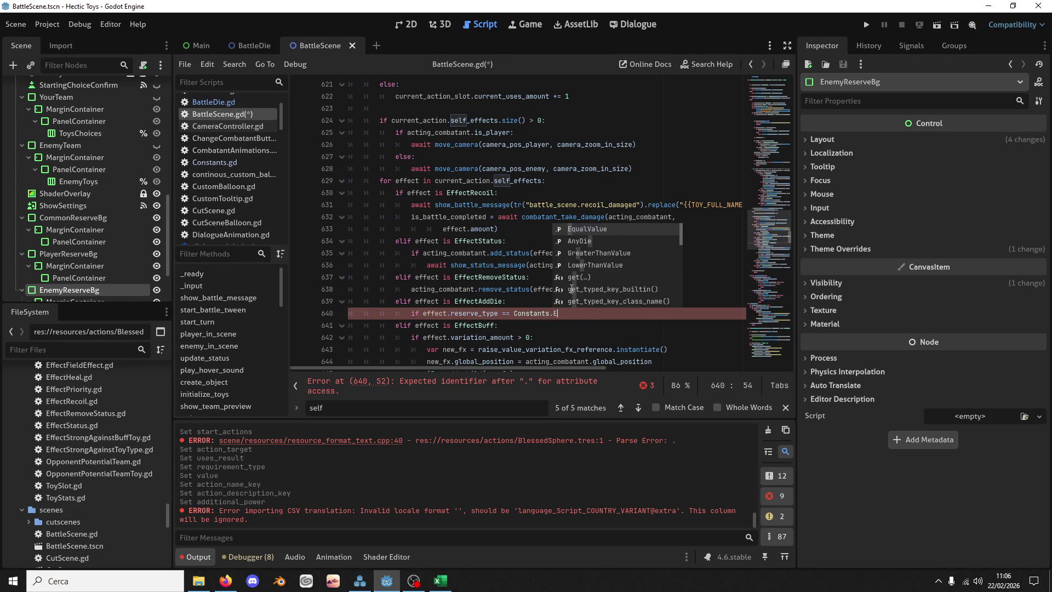
{"action": "key", "text": "Return"}
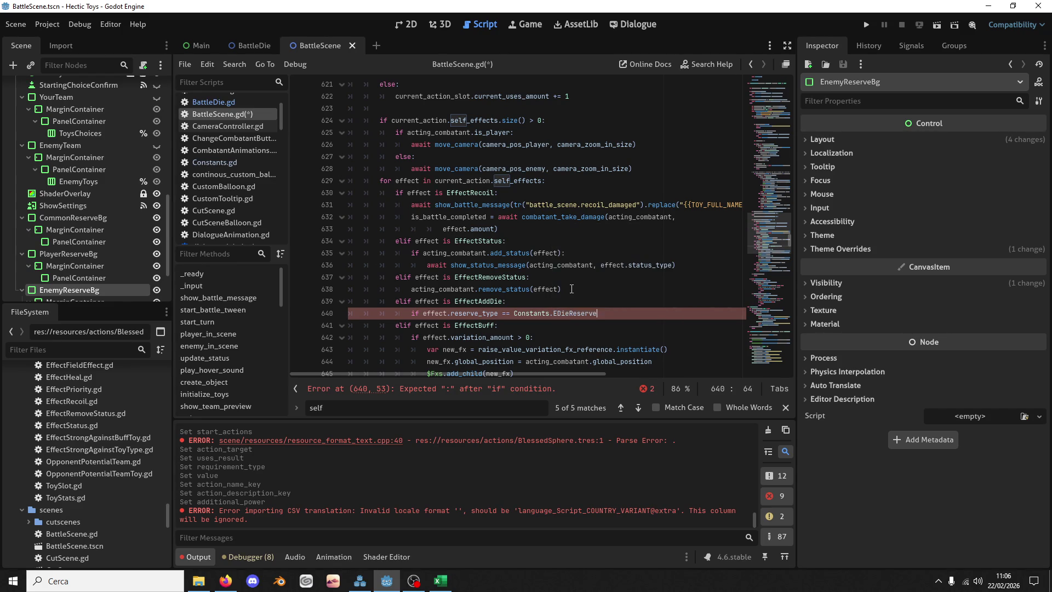
{"action": "type", "text": ".P"}
{"action": "key", "text": "Return"}
{"action": "type", "text": ":"}
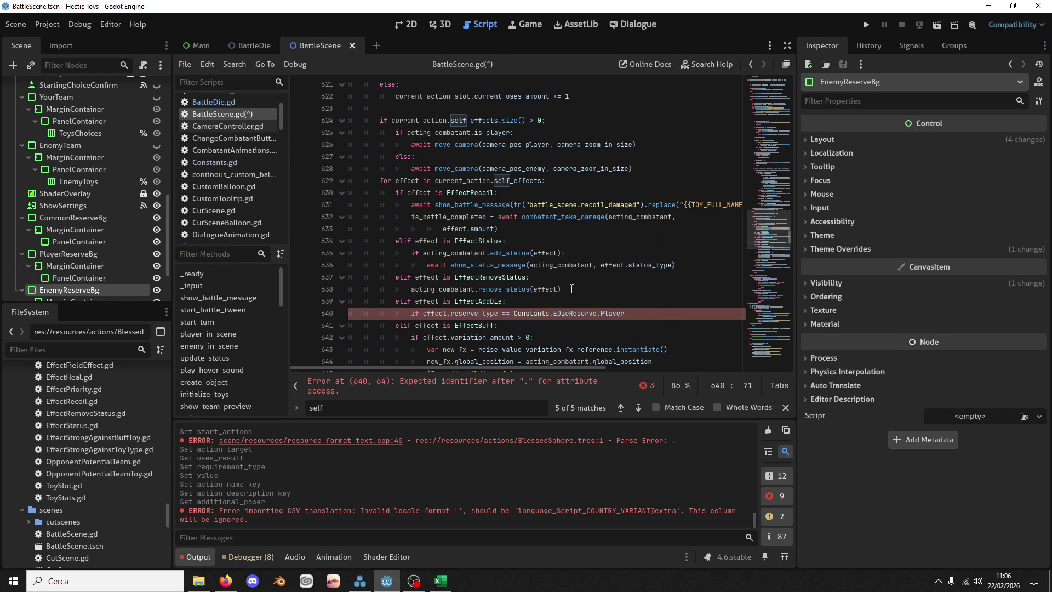
{"action": "key", "text": "Return"}
Step: Inside it, add an if effect.set_value < 1 condition
{"action": "type", "text": "add_"}
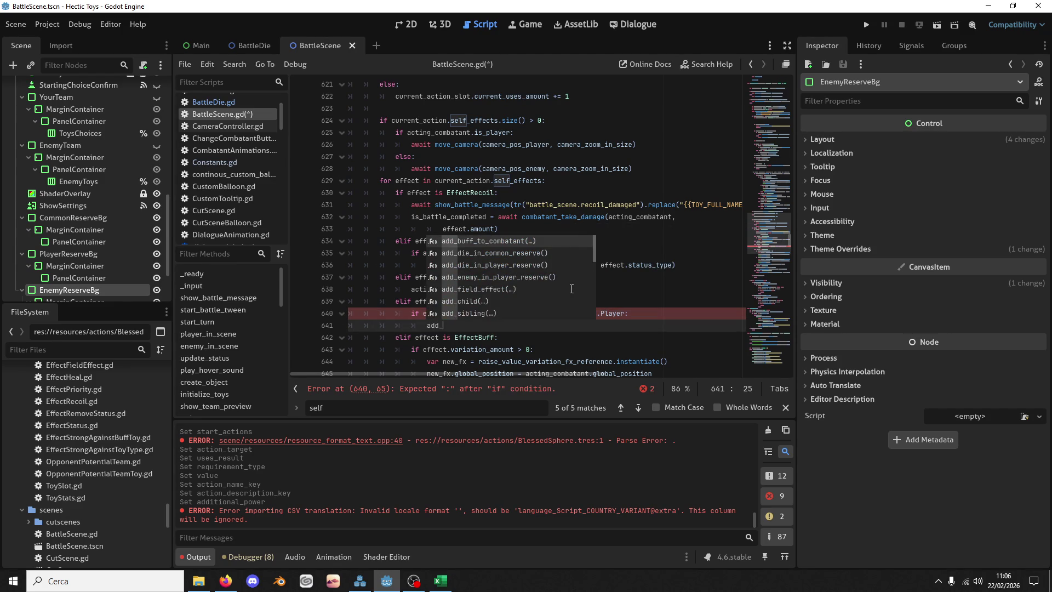
{"action": "key", "text": "BackSpace"}
{"action": "key", "text": "BackSpace"}
{"action": "key", "text": "BackSpace"}
{"action": "type", "text": "if e"}
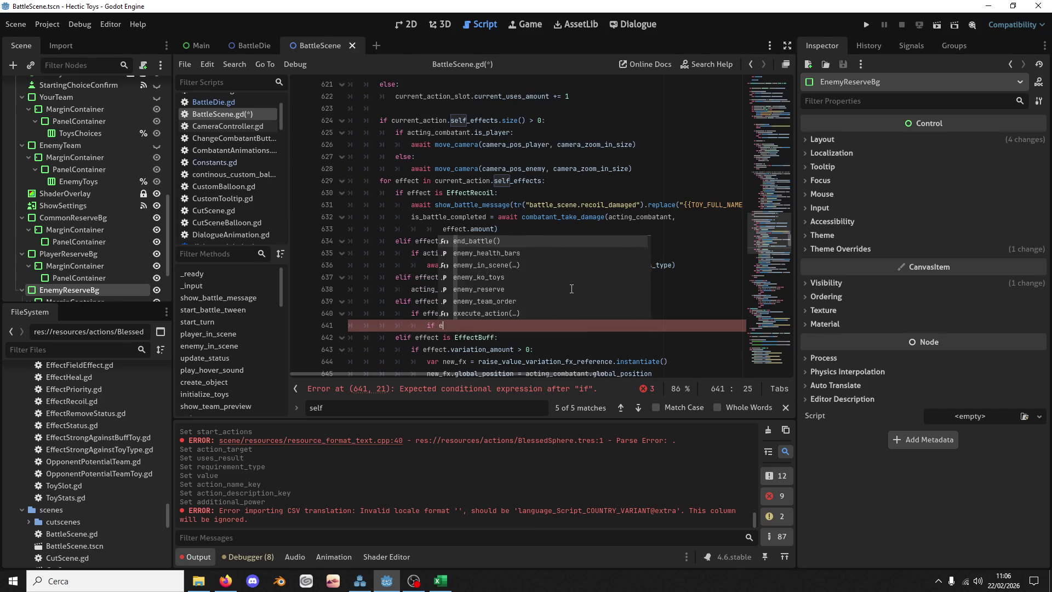
{"action": "type", "text": "ffect."}
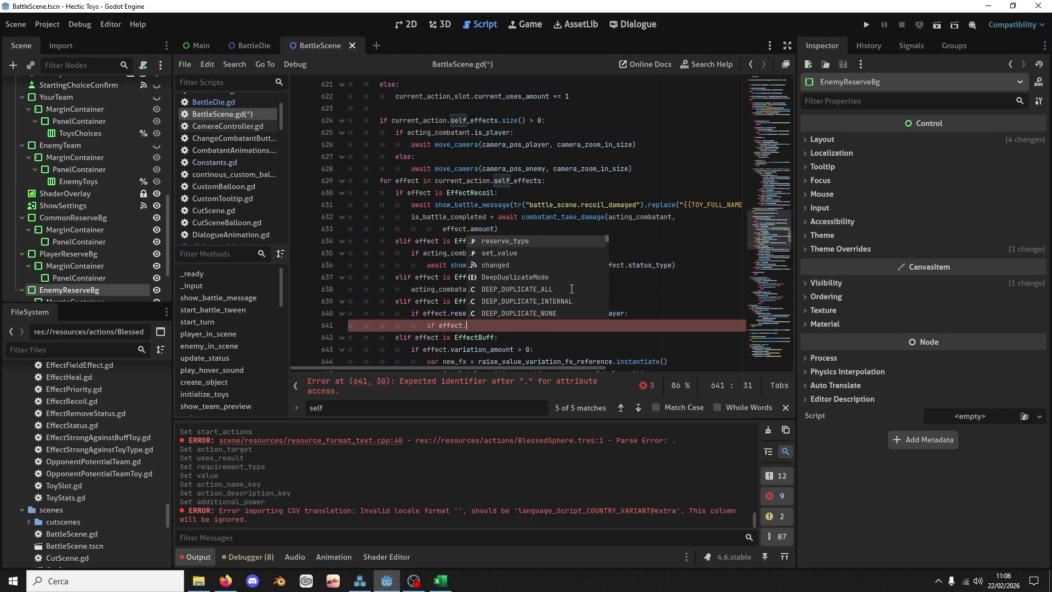
{"action": "key", "text": "Down"}
{"action": "key", "text": "Return"}
{"action": "type", "text": "=="}
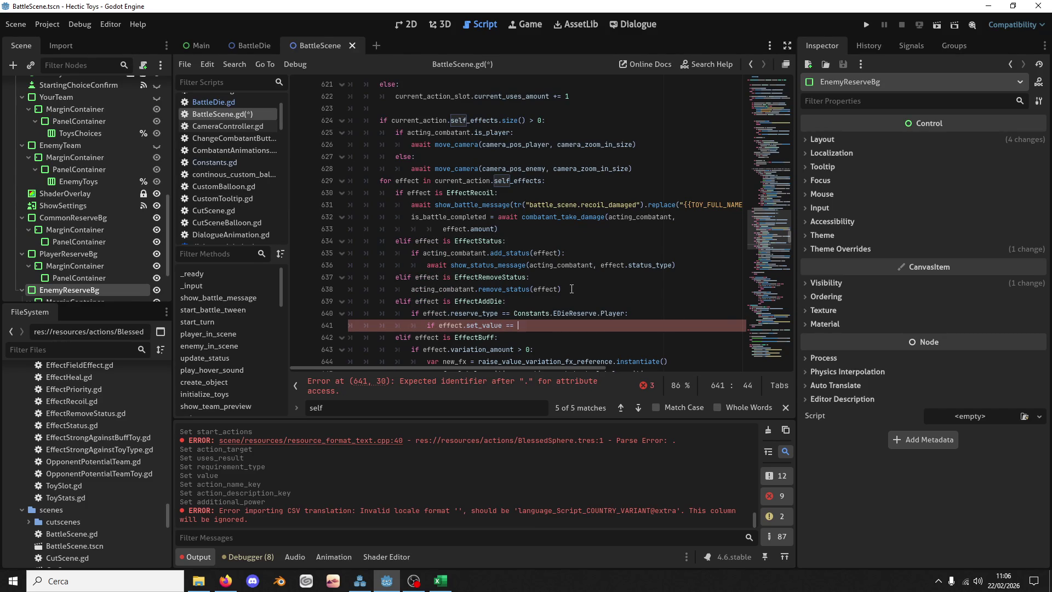
{"action": "key", "text": "BackSpace"}
{"action": "key", "text": "BackSpace"}
{"action": "key", "text": "BackSpace"}
{"action": "type", "text": "< 1:"}
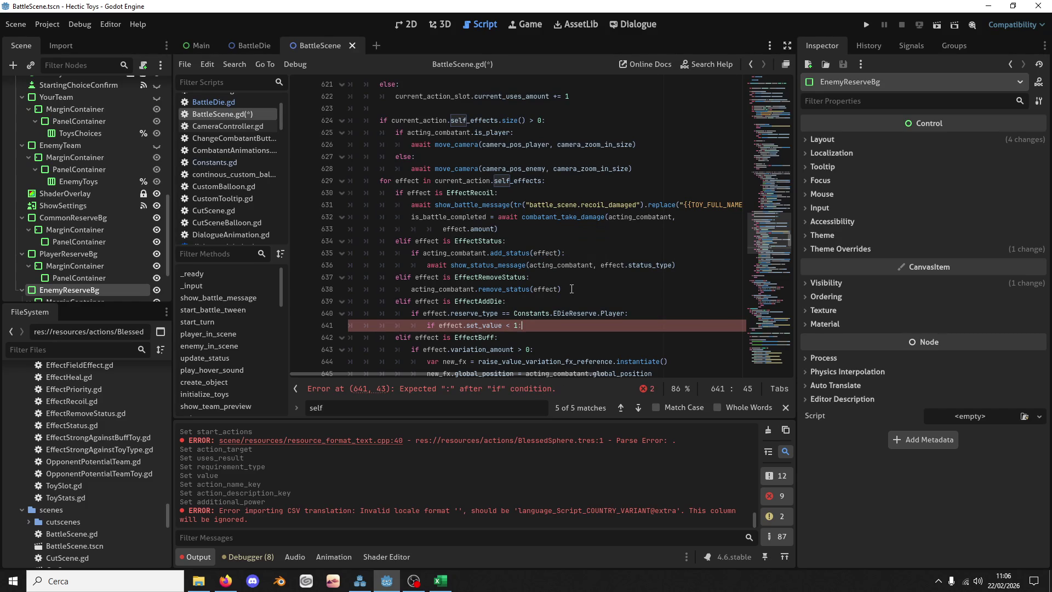
{"action": "key", "text": "Return"}
Step: Call add_die_in_player_reserve() in the set_value < 1 branch
{"action": "type", "text": "effec"}
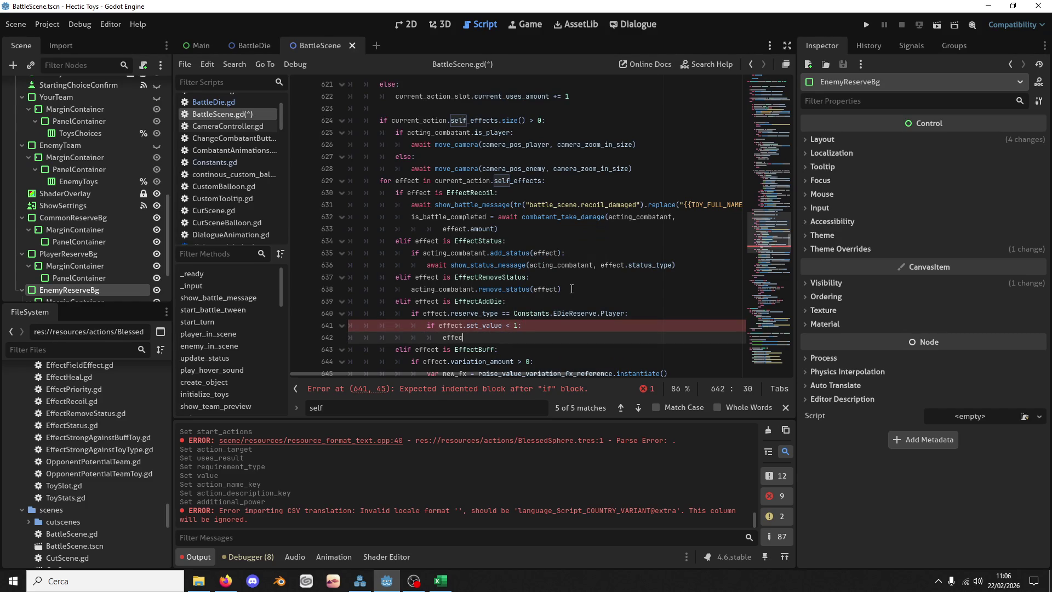
{"action": "type", "text": "t"}
{"action": "key", "text": "BackSpace"}
{"action": "key", "text": "BackSpace"}
{"action": "key", "text": "BackSpace"}
{"action": "type", "text": "add_die"}
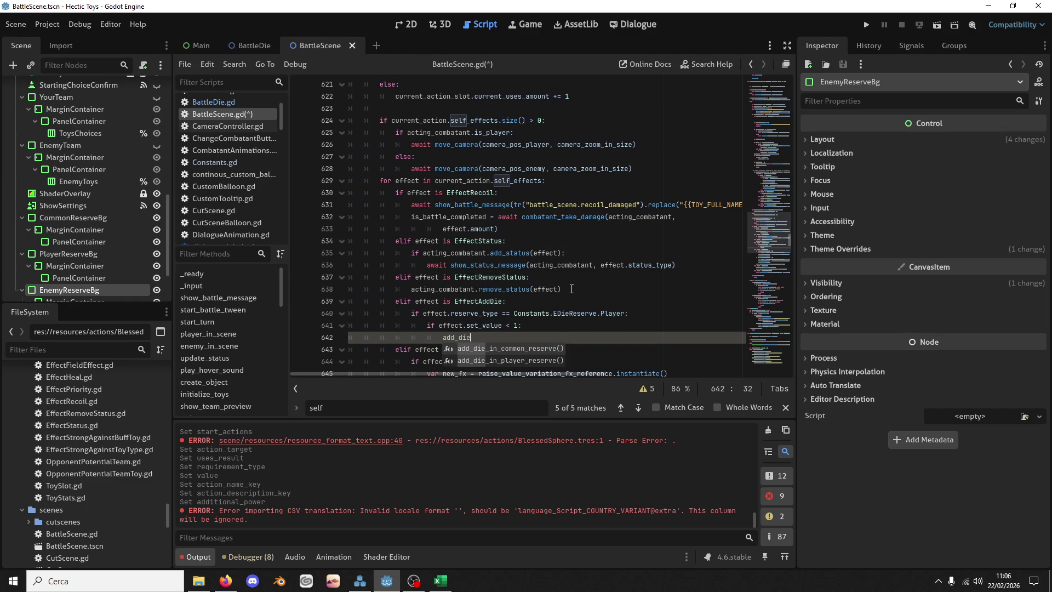
{"action": "key", "text": "Down"}
{"action": "key", "text": "Return"}
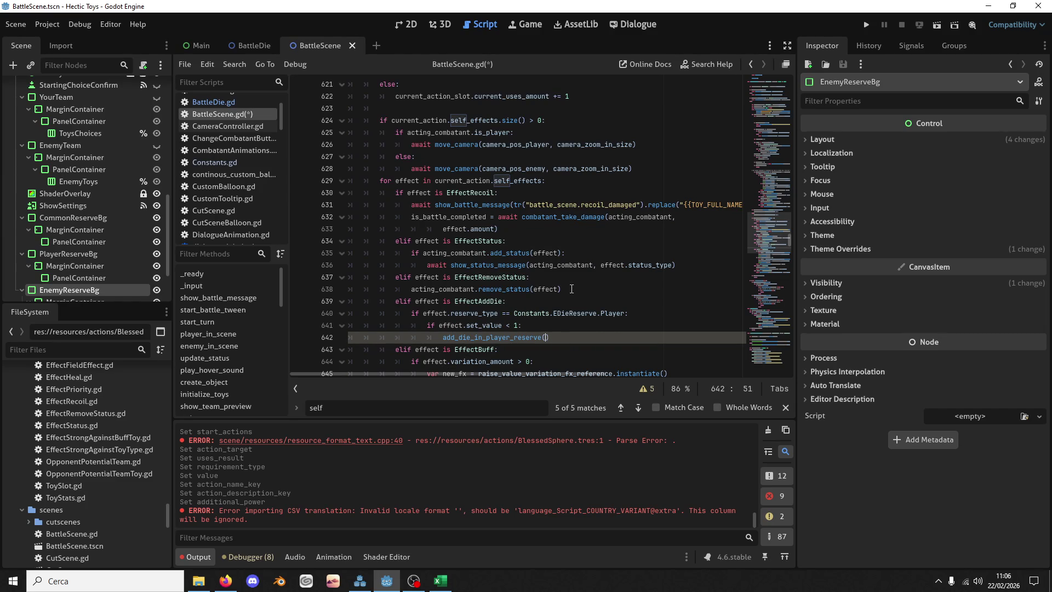
{"action": "type", "text": "e)"}
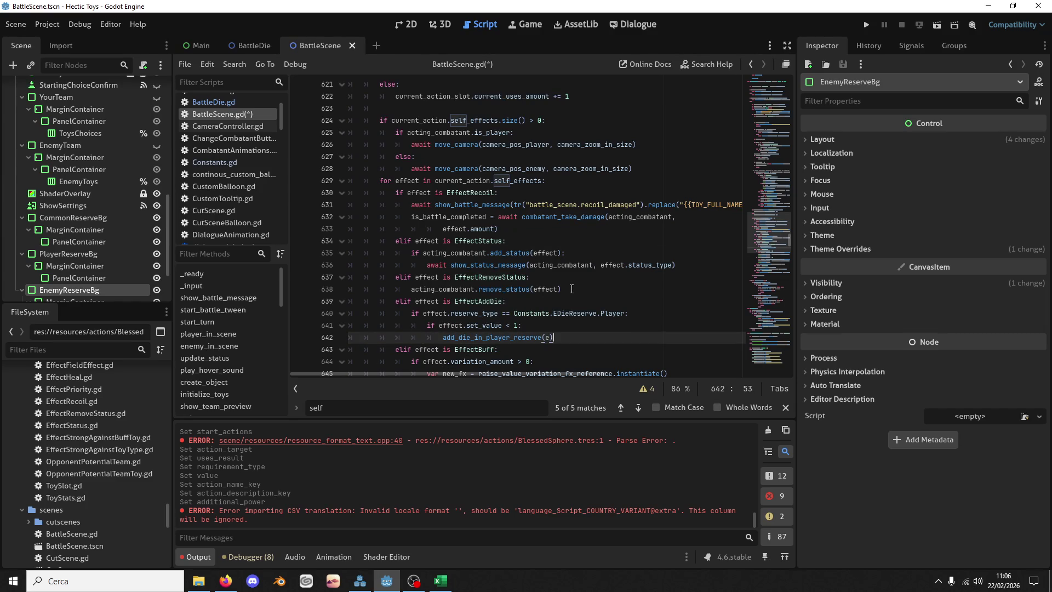
{"action": "key", "text": "BackSpace"}
{"action": "key", "text": "BackSpace"}
{"action": "type", "text": ")"}
{"action": "key", "text": "Return"}
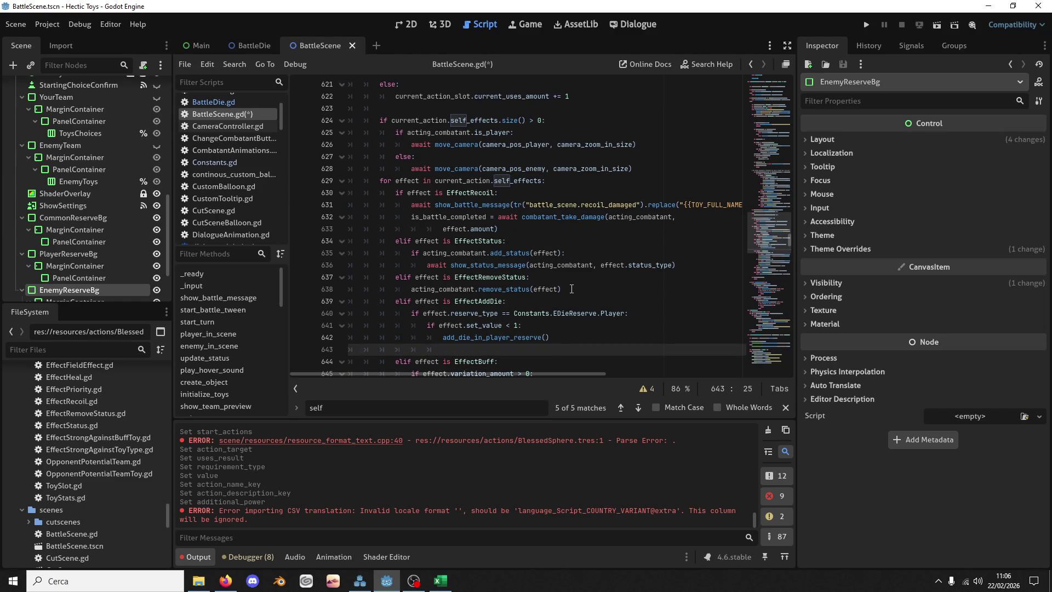
Step: Add an else branch calling add_die_in_reserve(Constants.EDieReserve.Player)
{"action": "type", "text": "else:"}
{"action": "key", "text": "Return"}
{"action": "type", "text": "add_di"}
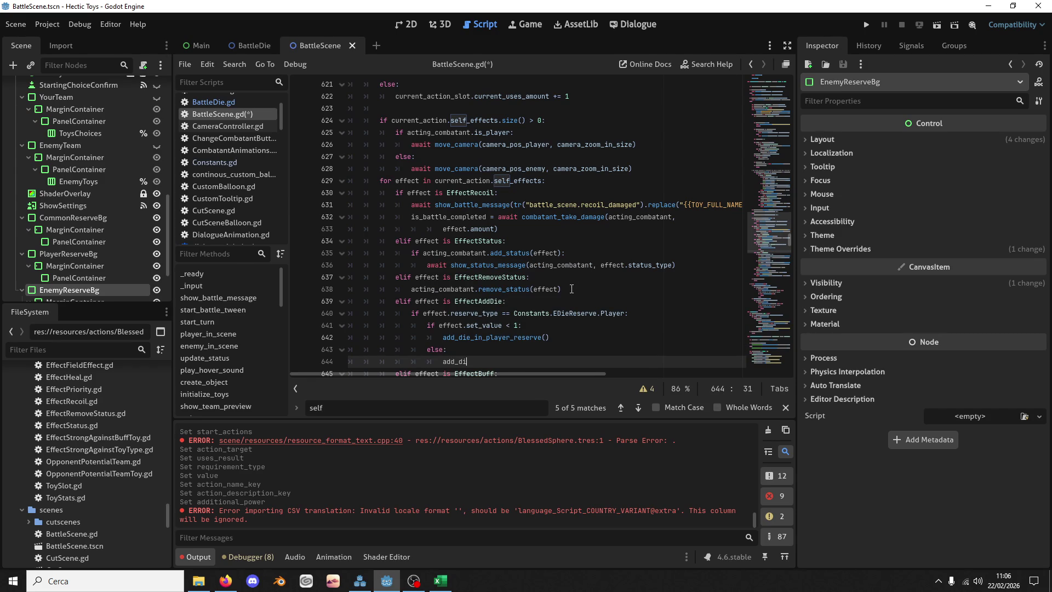
{"action": "type", "text": "e_in_reserve("}
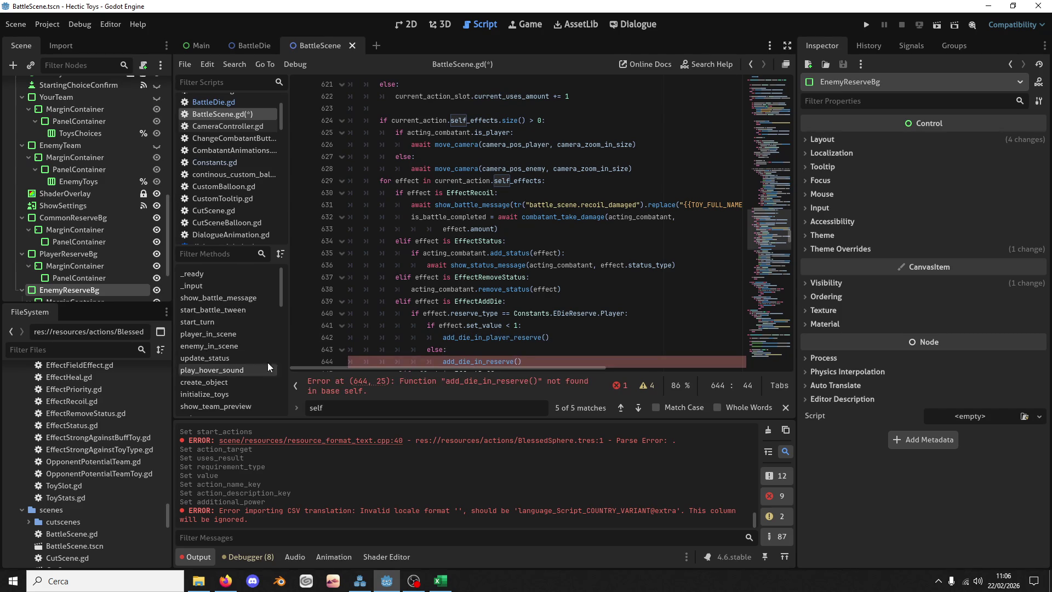
{"action": "left_click_drag", "start_coordinate": [514, 312], "coordinate": [597, 313]}
{"action": "key", "text": "ctrl+c"}
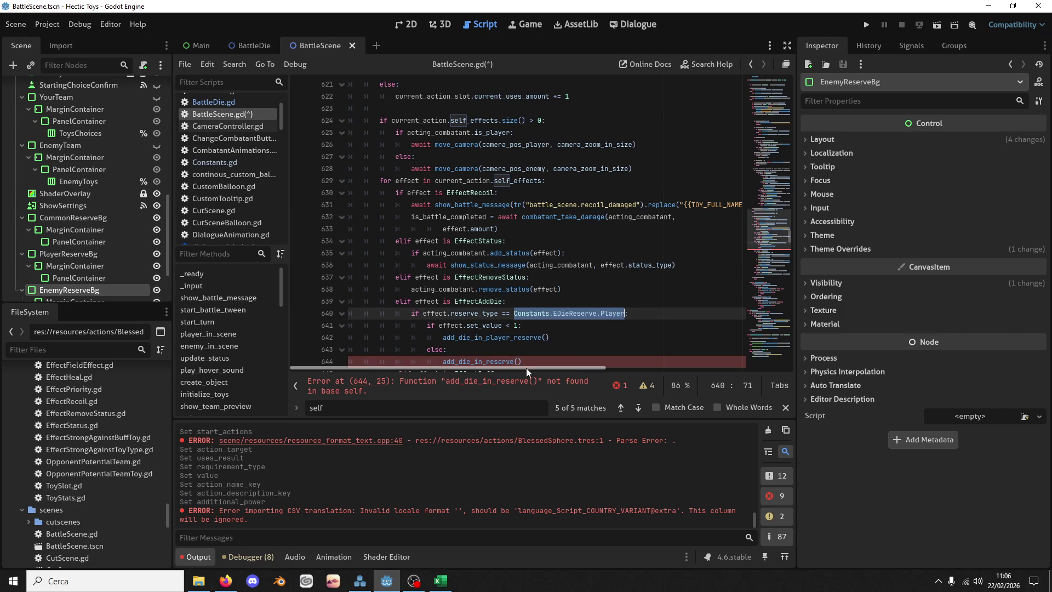
{"action": "left_click", "coordinate": [521, 362]}
{"action": "key", "text": "ctrl+v"}
{"action": "type", "text": ".Player"}
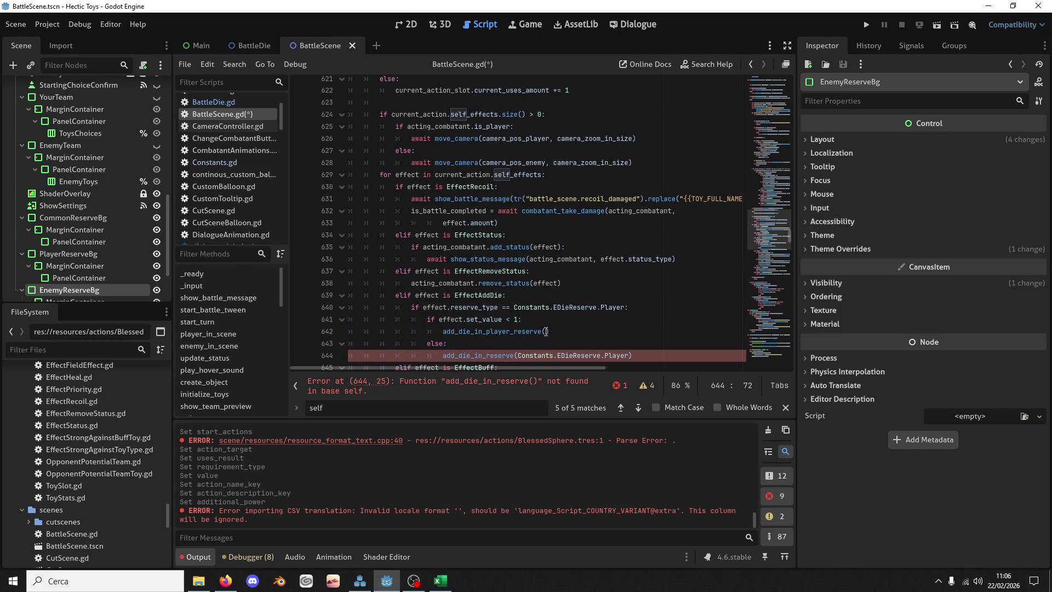
Step: Replace line 642's add_die_in_player_reserve() with the same add_die_in_reserve(Constants.EDieReserve.Player) call
{"action": "key", "text": "Up"}
{"action": "key", "text": "Up"}
{"action": "left_click", "coordinate": [630, 357]}
{"action": "left_click_drag", "start_coordinate": [641, 357], "coordinate": [629, 343]}
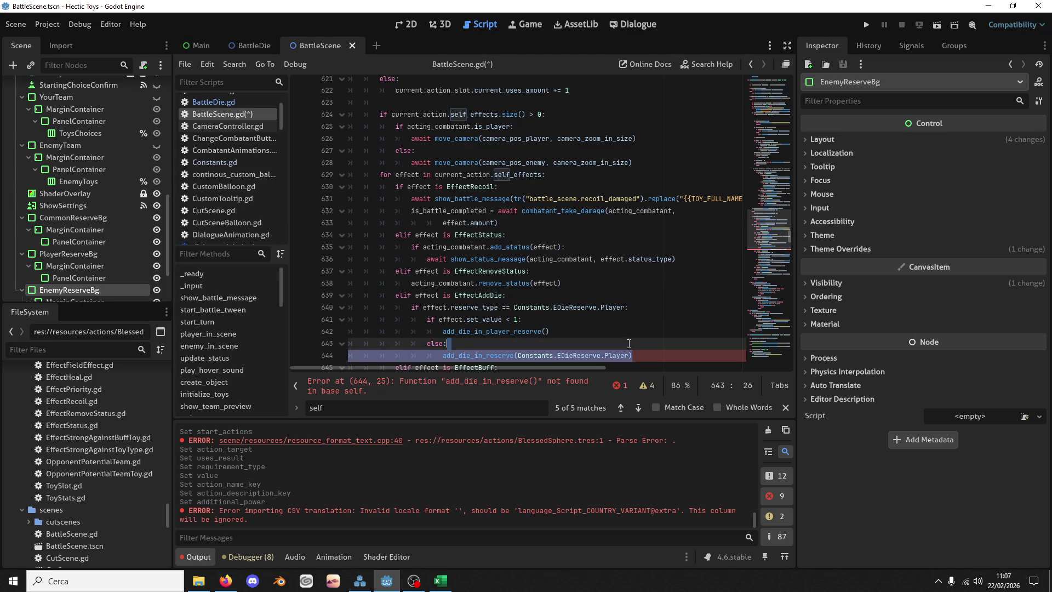
{"action": "key", "text": "ctrl+c"}
{"action": "left_click_drag", "start_coordinate": [560, 331], "coordinate": [443, 331]}
{"action": "key", "text": "ctrl+v"}
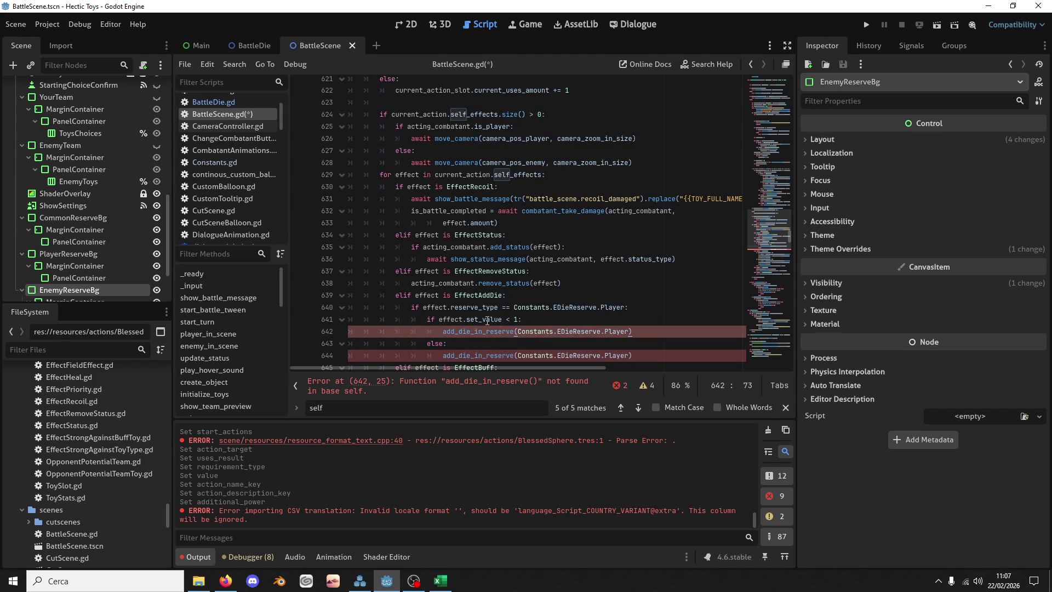
Step: Pass effect.set_value as the second argument in the else branch's add_die_in_reserve call
{"action": "double_click", "coordinate": [463, 319]}
{"action": "left_click", "coordinate": [439, 319], "text": "shift"}
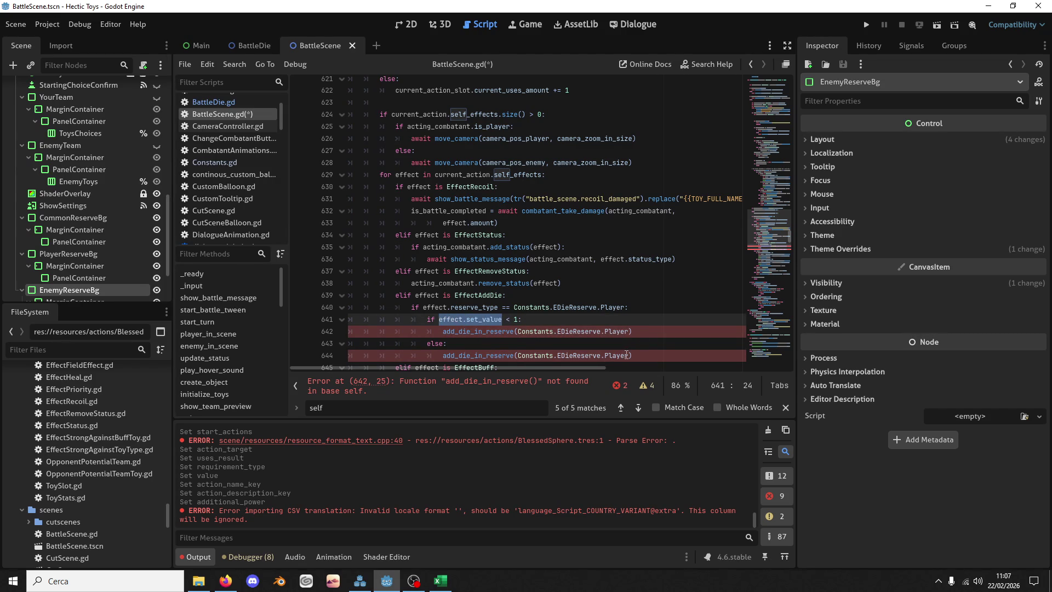
{"action": "left_click", "coordinate": [630, 355]}
{"action": "key", "text": "ctrl+v"}
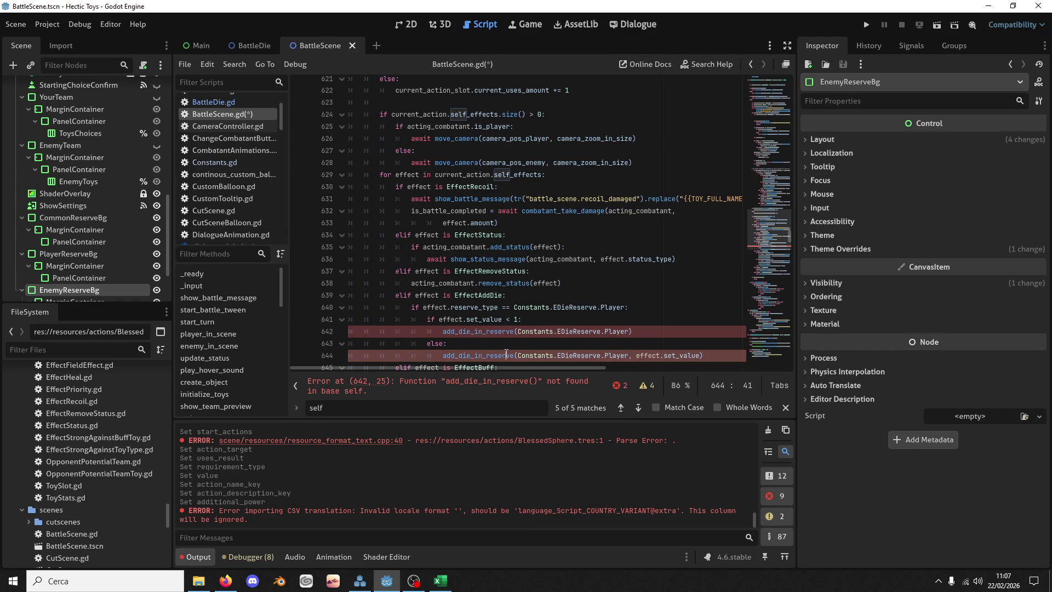
{"action": "double_click", "coordinate": [506, 355]}
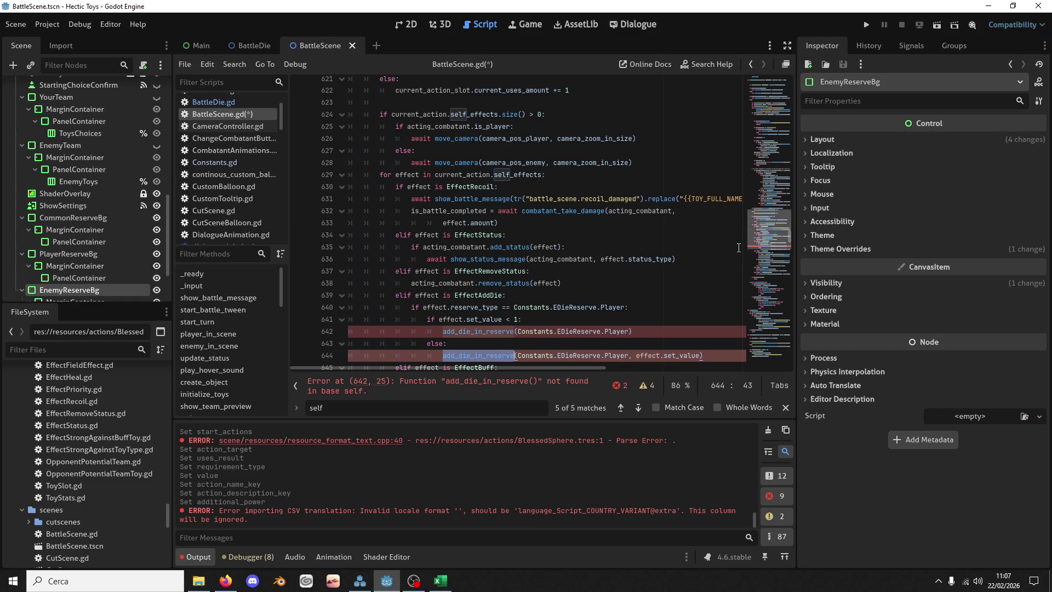
{"action": "left_click_drag", "start_coordinate": [774, 222], "coordinate": [767, 324]}
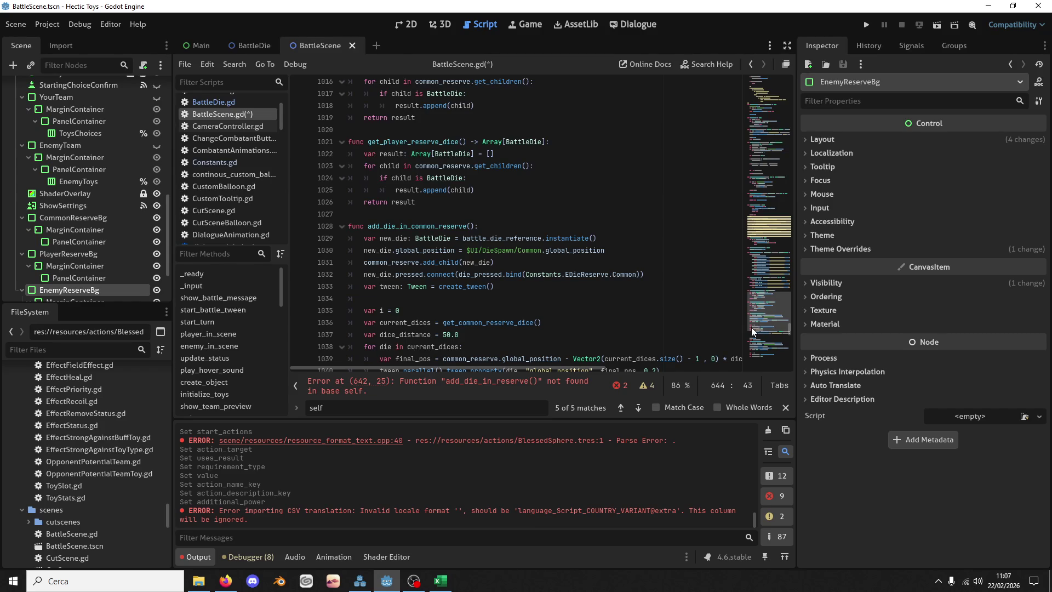
Step: Below get_player_reserve_dice, start func add_die_in_reserve(reserve: Constants.EDieReserve
{"action": "scroll", "coordinate": [725, 321], "scroll_direction": "down", "scroll_amount": 2}
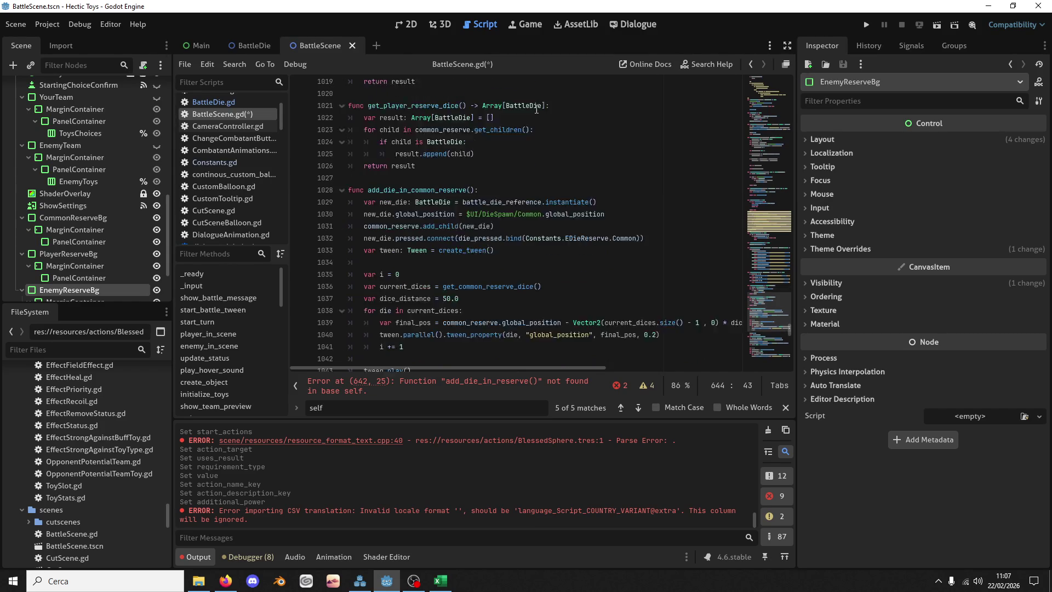
{"action": "scroll", "coordinate": [480, 211], "scroll_direction": "up", "scroll_amount": 4}
{"action": "left_click", "coordinate": [479, 202]}
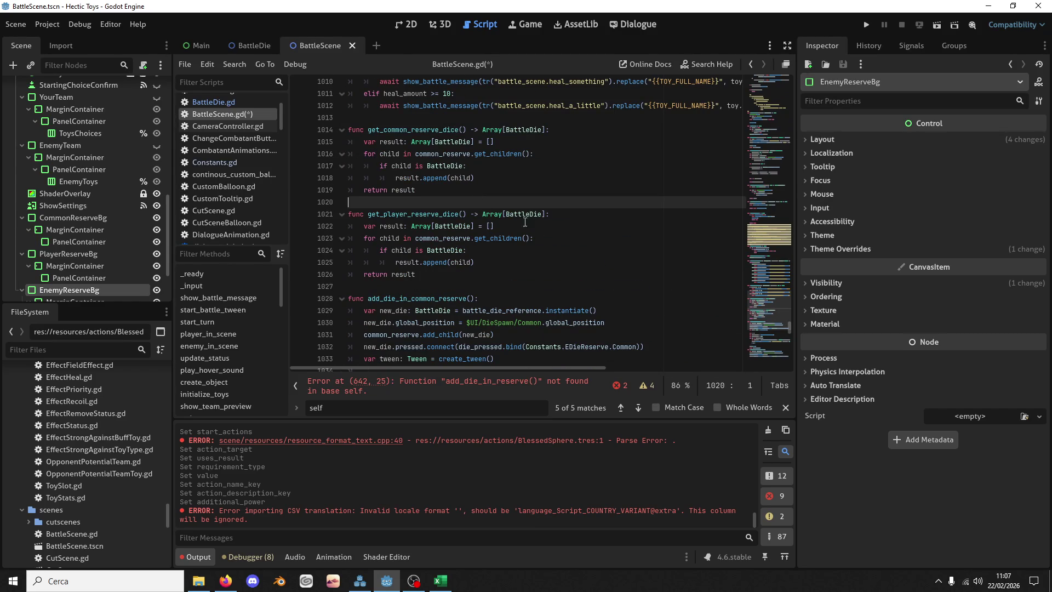
{"action": "scroll", "coordinate": [500, 192], "scroll_direction": "up", "scroll_amount": 2}
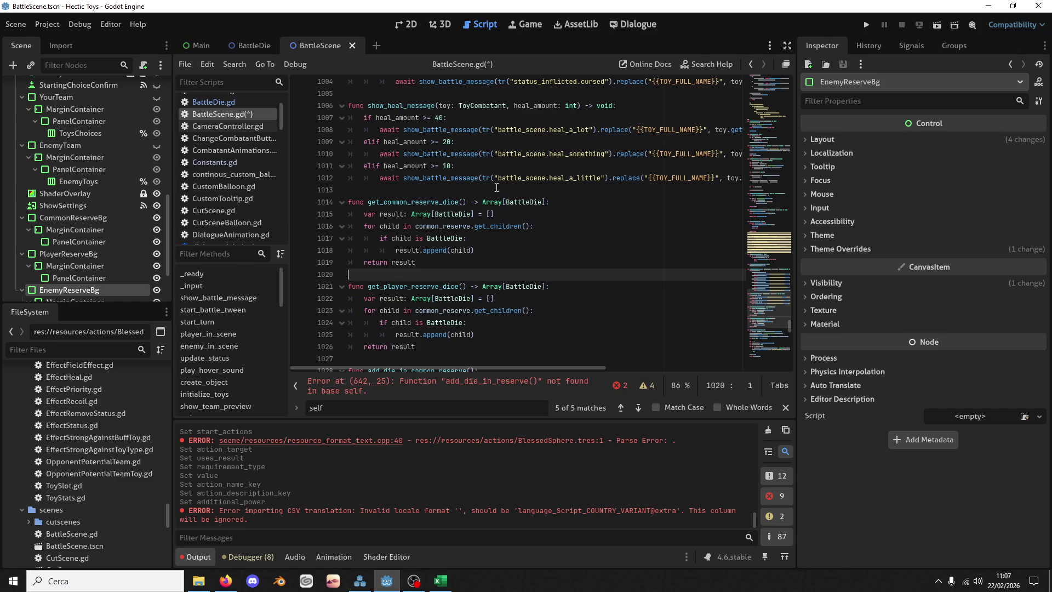
{"action": "scroll", "coordinate": [508, 217], "scroll_direction": "down", "scroll_amount": 4}
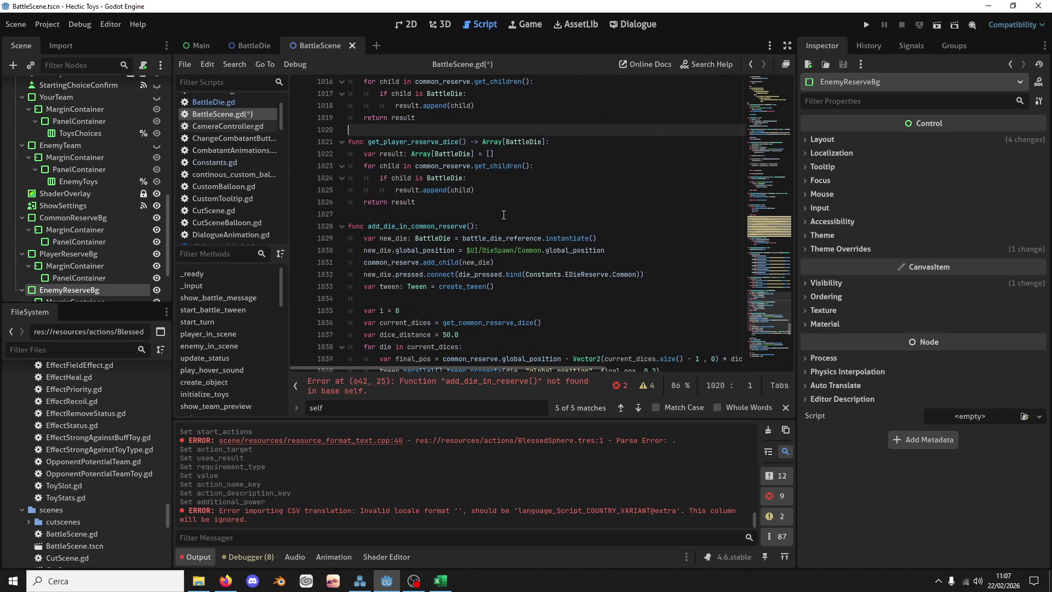
{"action": "left_click", "coordinate": [494, 210]}
{"action": "key", "text": "Return"}
{"action": "key", "text": "Return"}
{"action": "key", "text": "Up"}
{"action": "type", "text": "f"}
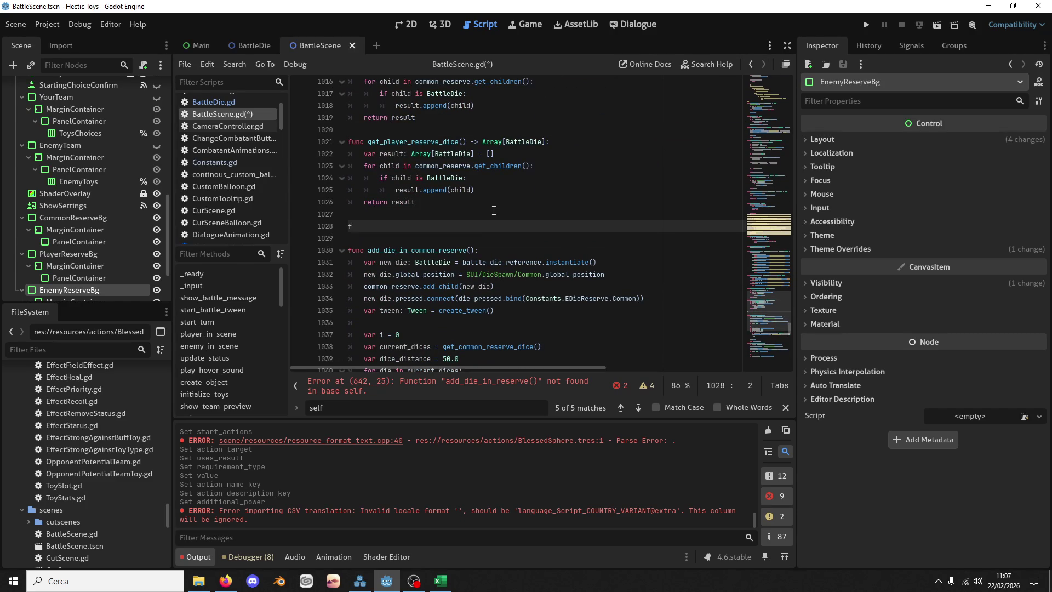
{"action": "type", "text": "unc add_die_in_reserve(reser"}
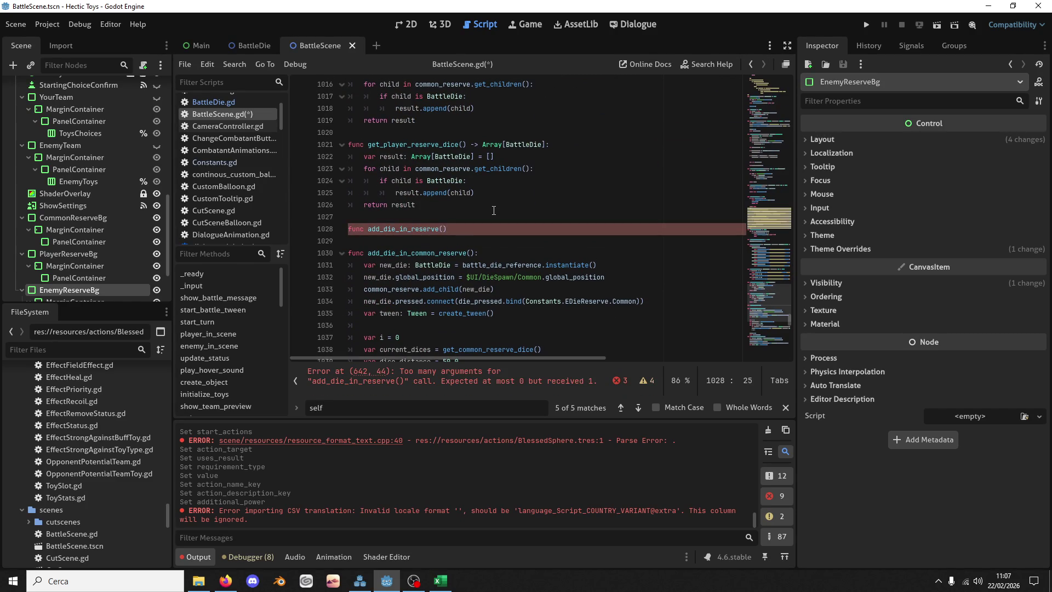
{"action": "type", "text": "ve: Co"}
{"action": "type", "text": "nst"}
{"action": "key", "text": "Return"}
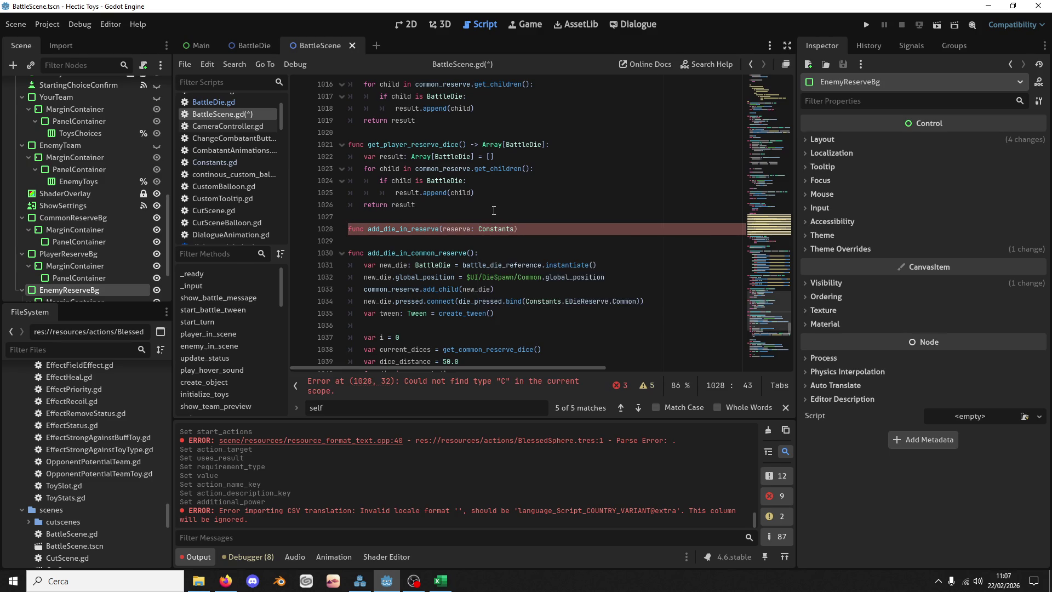
{"action": "type", "text": ".ere"}
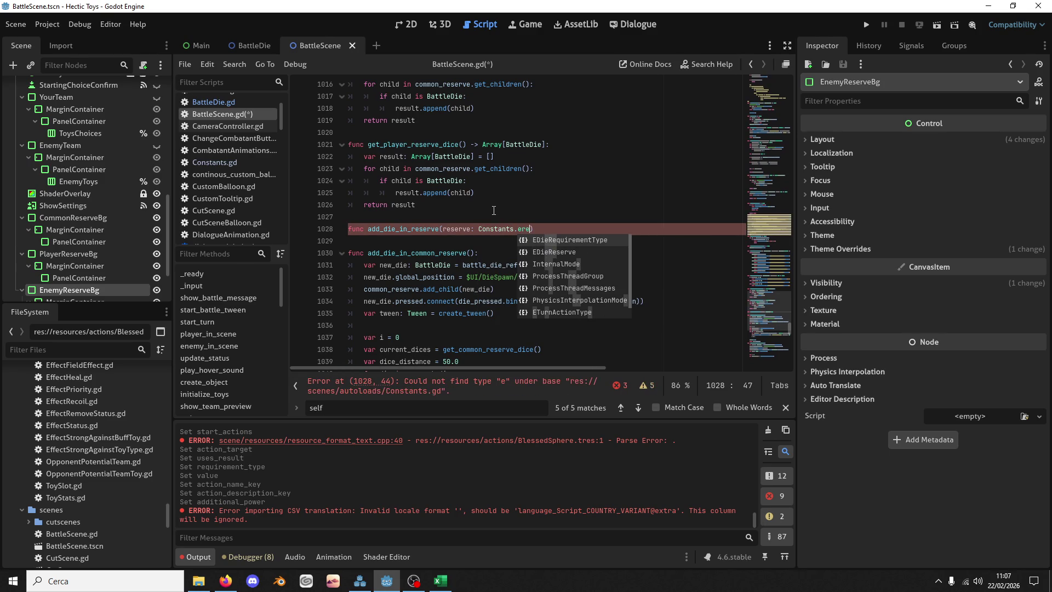
{"action": "key", "text": "Return"}
Step: Add the set_value: int = 0 parameter and the -> void return type
{"action": "type", "text": ", set_value = "}
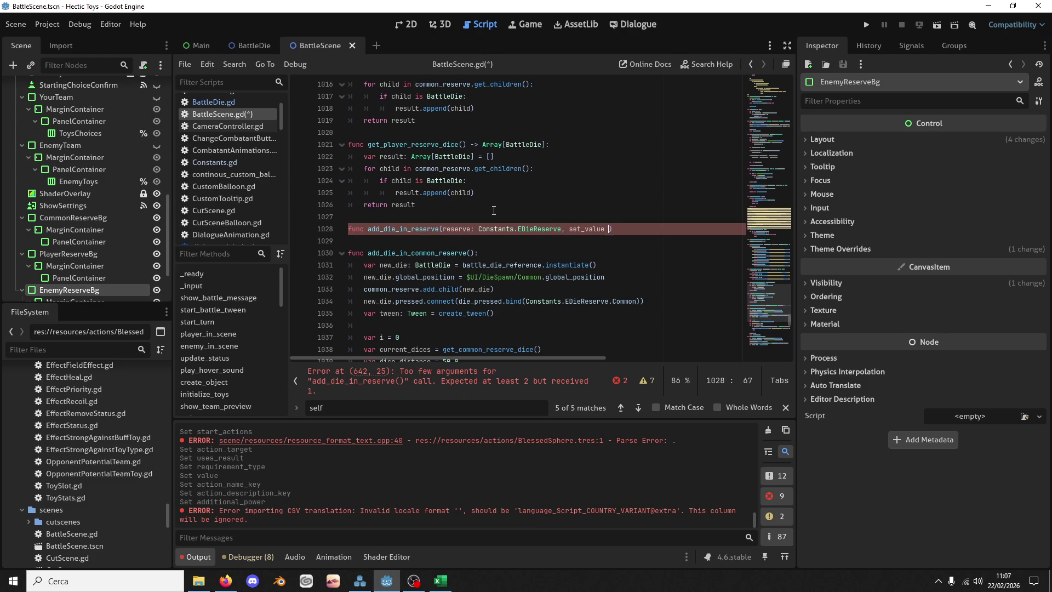
{"action": "type", "text": "0"}
{"action": "key", "text": "Left"}
{"action": "type", "text": ": int"}
{"action": "key", "text": "End"}
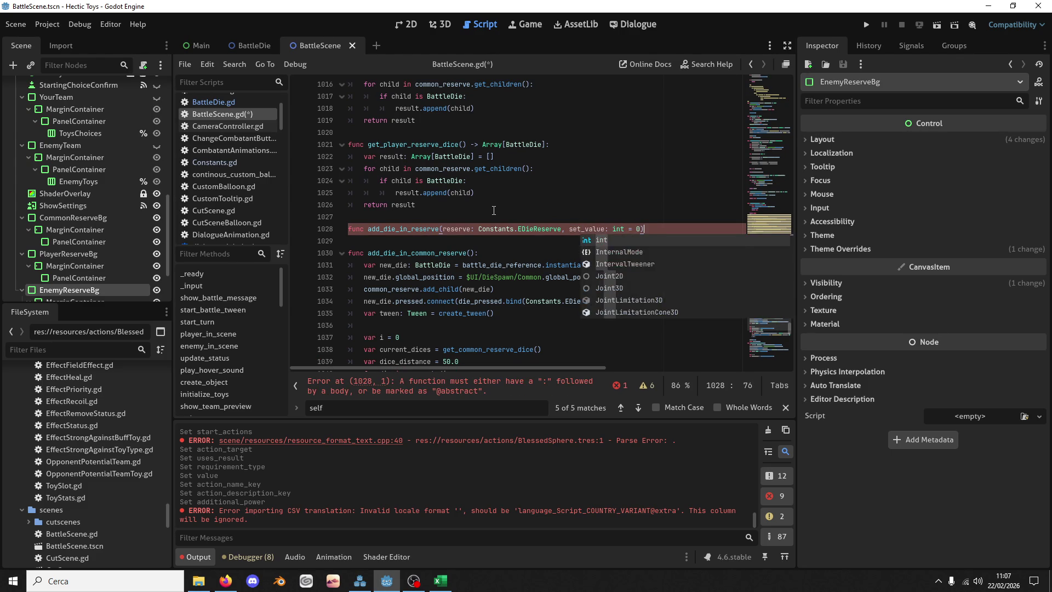
{"action": "type", "text": "-> void:"}
{"action": "key", "text": "Return"}
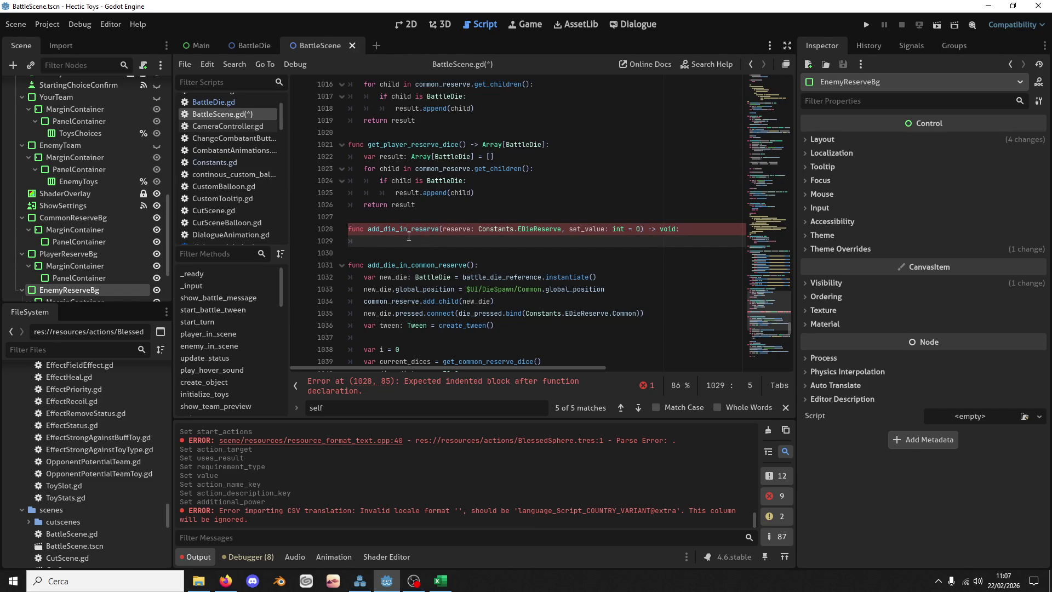
{"action": "double_click", "coordinate": [450, 228]}
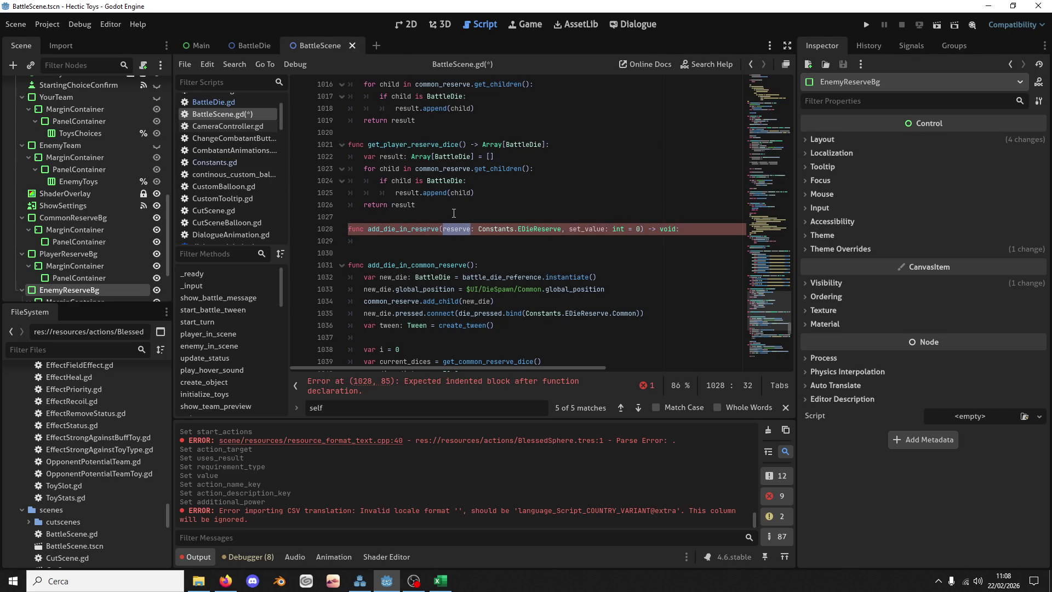
{"action": "left_click", "coordinate": [430, 241]}
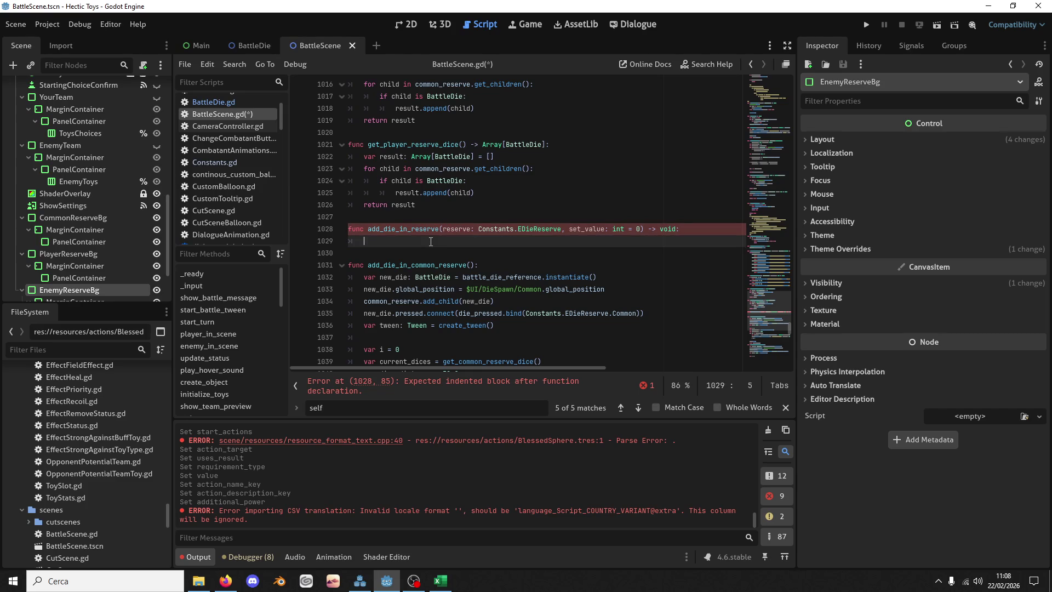
Step: Paste add_die_in_common_reserve's body into add_die_in_reserve, clearing the indented-block error
{"action": "scroll", "coordinate": [430, 274], "scroll_direction": "down", "scroll_amount": 3}
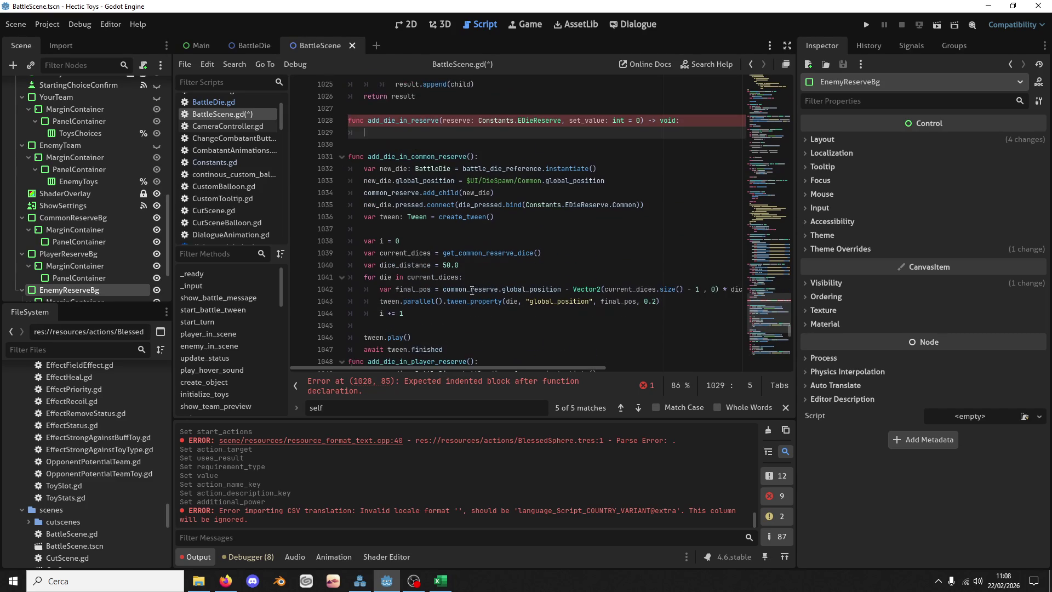
{"action": "scroll", "coordinate": [482, 277], "scroll_direction": "down", "scroll_amount": 1}
{"action": "mouse_move", "coordinate": [445, 312]}
{"action": "left_mouse_down"}
{"action": "mouse_move", "coordinate": [484, 180]}
{"action": "mouse_move", "coordinate": [478, 120]}
{"action": "left_mouse_up"}
{"action": "key", "text": "ctrl+c"}
{"action": "left_click", "coordinate": [433, 98]}
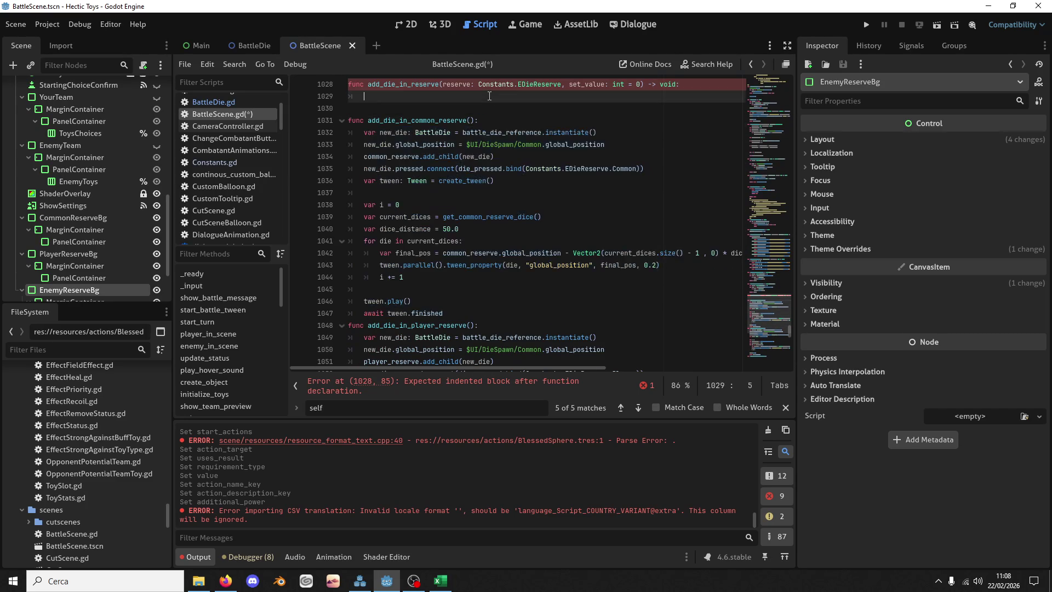
{"action": "key", "text": "ctrl+v"}
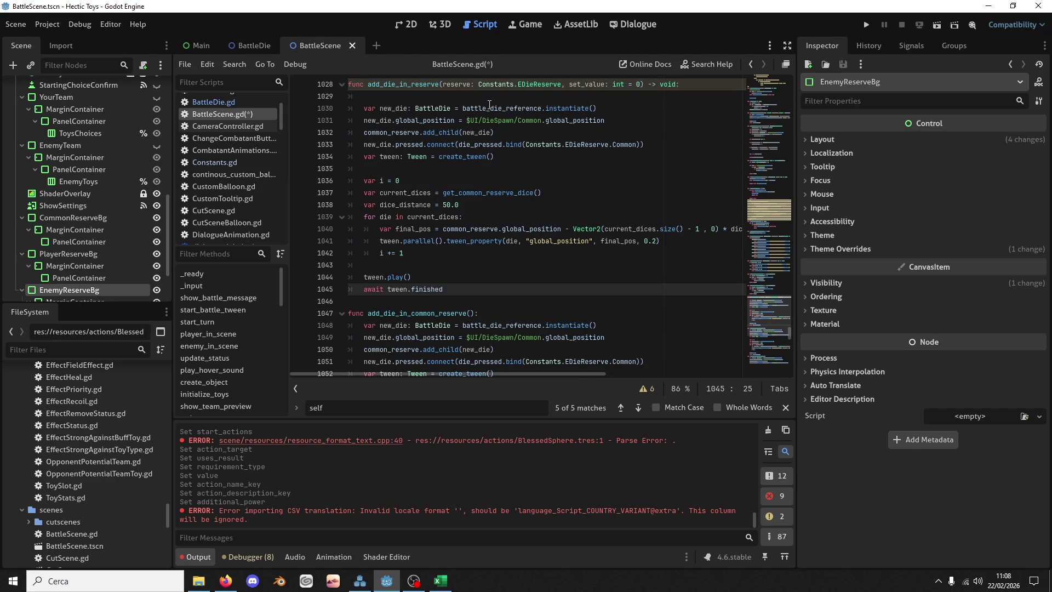
{"action": "double_click", "coordinate": [409, 121]}
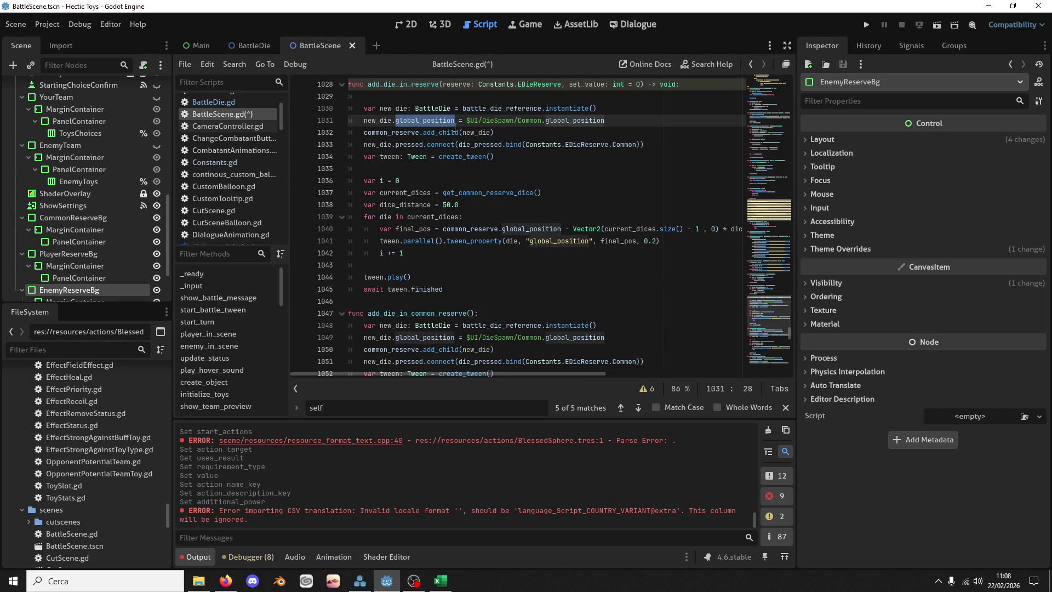
{"action": "double_click", "coordinate": [410, 128]}
{"action": "left_click", "coordinate": [634, 125]}
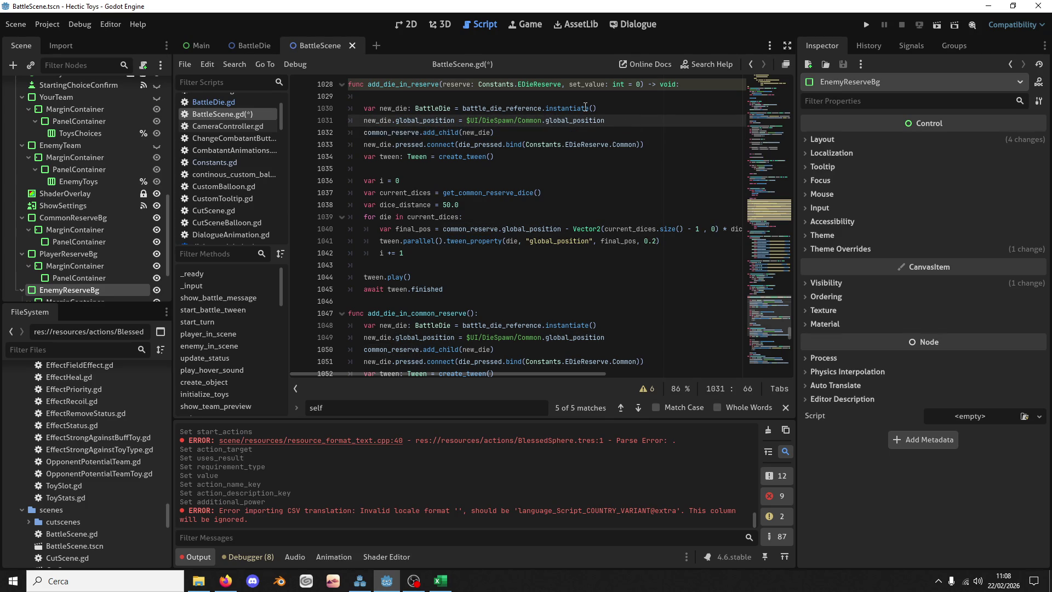
Step: Declare var reserve: Node2D = common_reserve after the global_position line
{"action": "key", "text": "Return"}
{"action": "type", "text": "var r"}
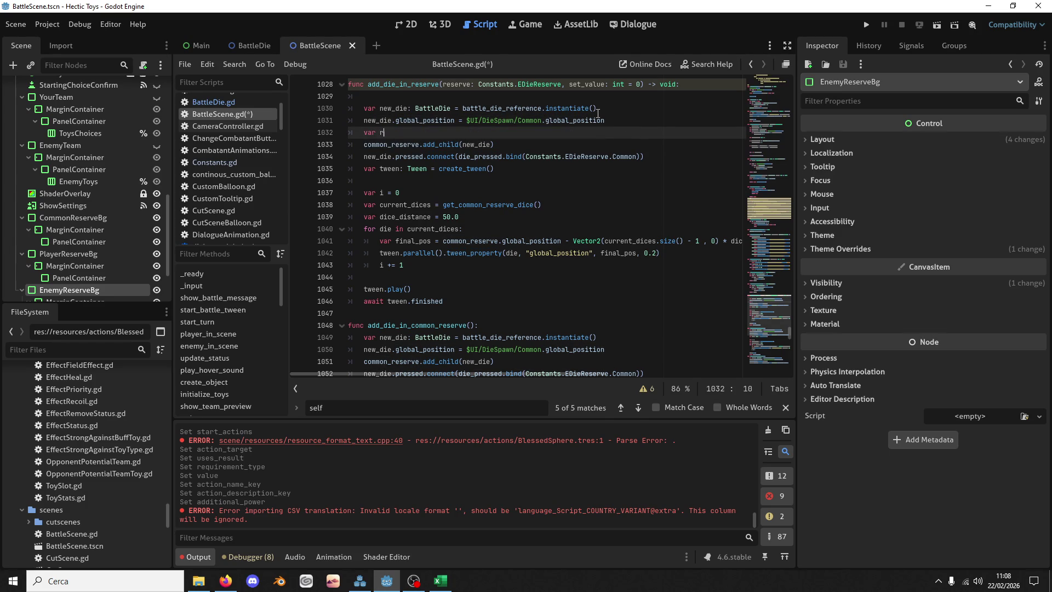
{"action": "type", "text": "eserve = common"}
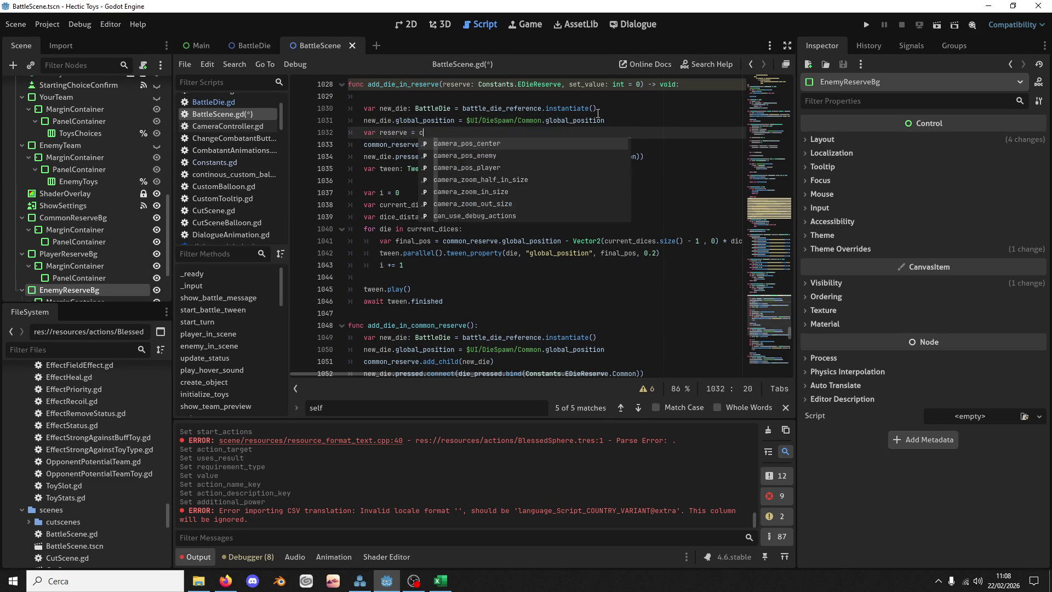
{"action": "key", "text": "Return"}
{"action": "key", "text": "ctrl+Left"}
{"action": "key", "text": "ctrl+Left"}
{"action": "key", "text": "Left"}
{"action": "type", "text": ": No"}
{"action": "type", "text": "de2"}
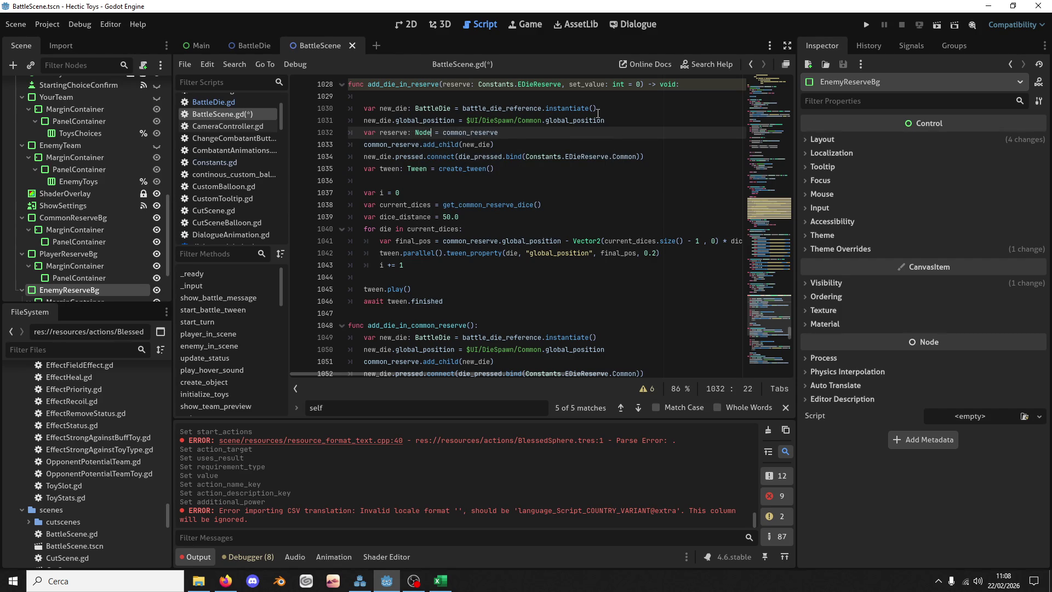
{"action": "key", "text": "Return"}
{"action": "key", "text": "End"}
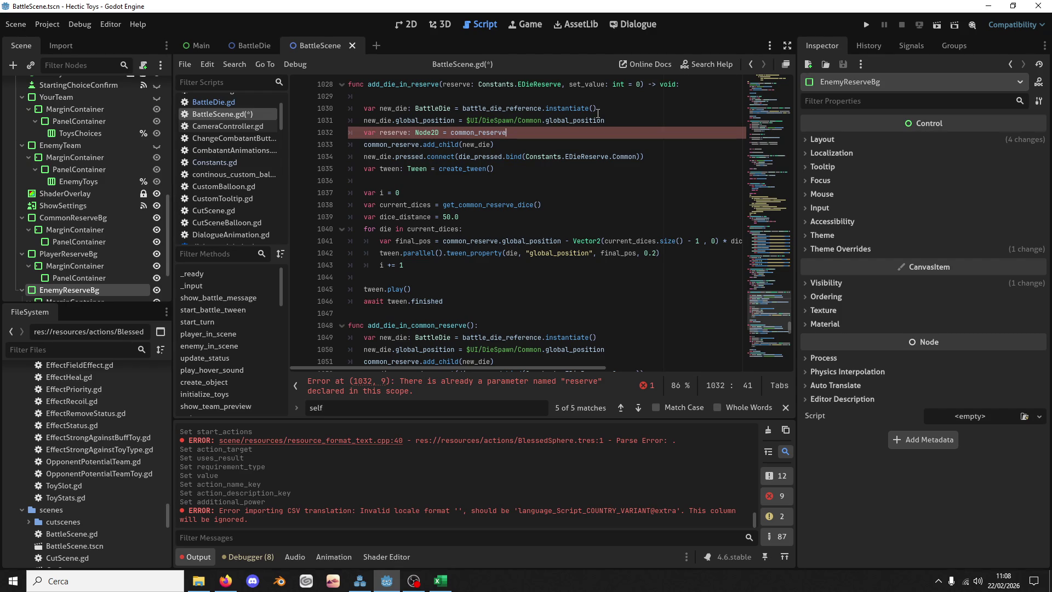
Step: Rename the signature's reserve parameter to reserve_type
{"action": "key", "text": "ctrl+Left"}
{"action": "key", "text": "ctrl+Left"}
{"action": "key", "text": "ctrl+Left"}
{"action": "key", "text": "Up"}
{"action": "key", "text": "Up"}
{"action": "key", "text": "Up"}
{"action": "key", "text": "ctrl+Right"}
{"action": "key", "text": "ctrl+Right"}
{"action": "type", "text": "_type"}
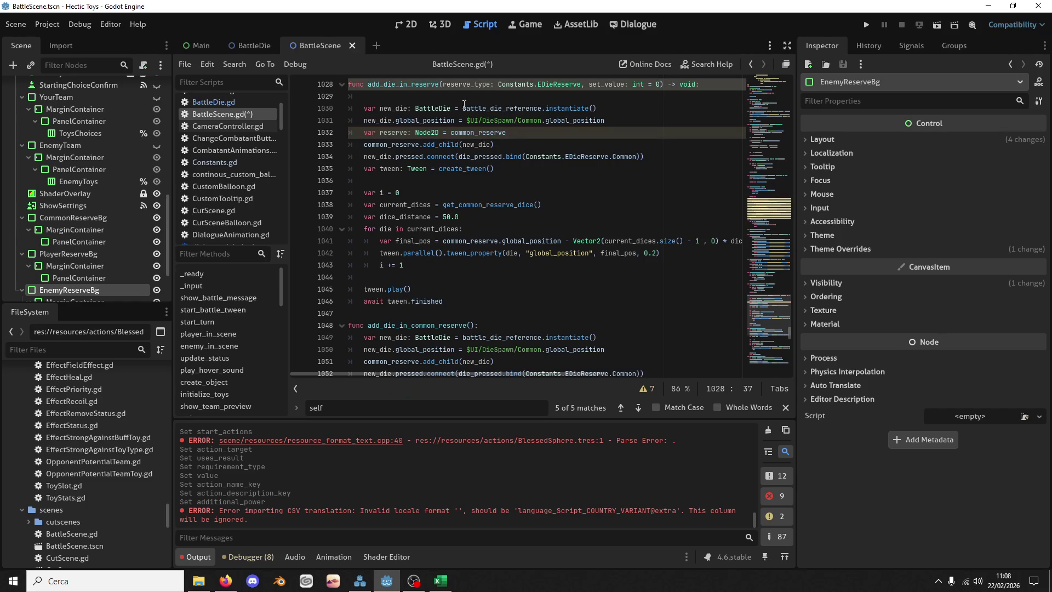
Step: Set reserve = player_reserve when reserve_type == Constants.EDieReserve.Player
{"action": "left_click", "coordinate": [521, 123]}
{"action": "left_click", "coordinate": [524, 133]}
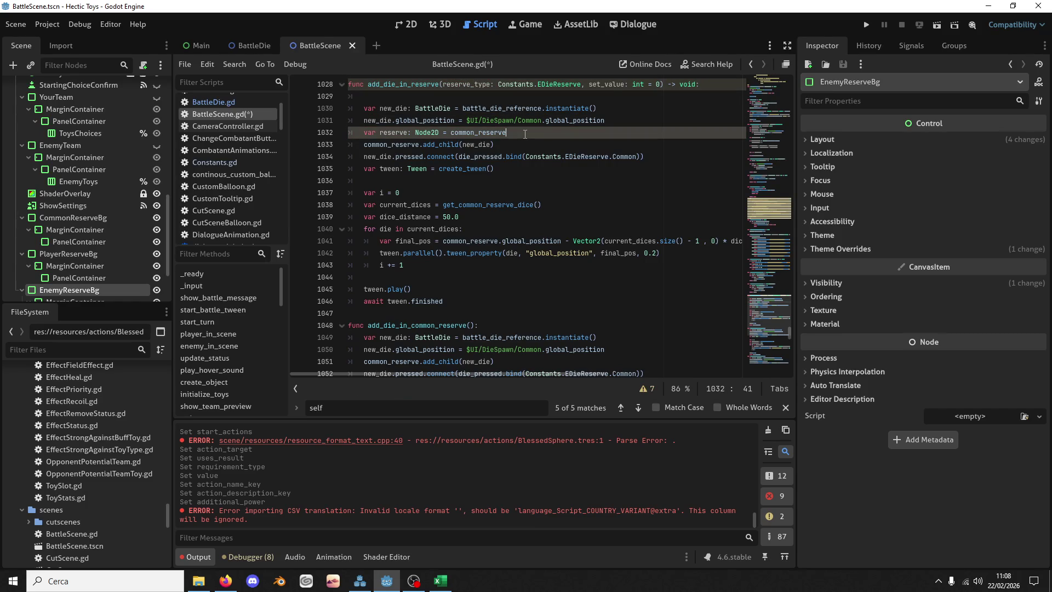
{"action": "key", "text": "Return"}
{"action": "type", "text": "if "}
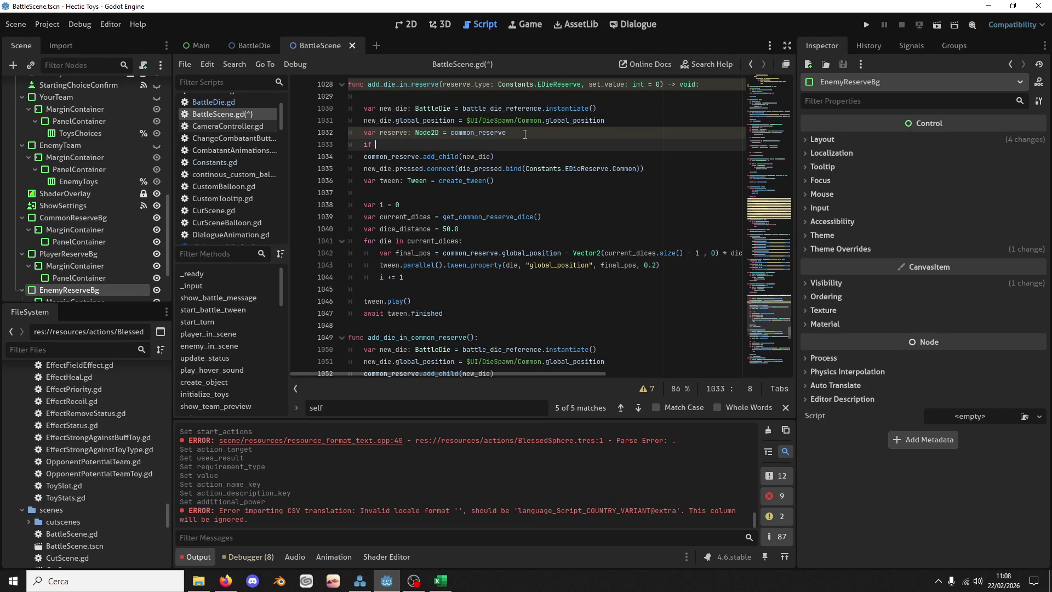
{"action": "type", "text": "reserve_type ="}
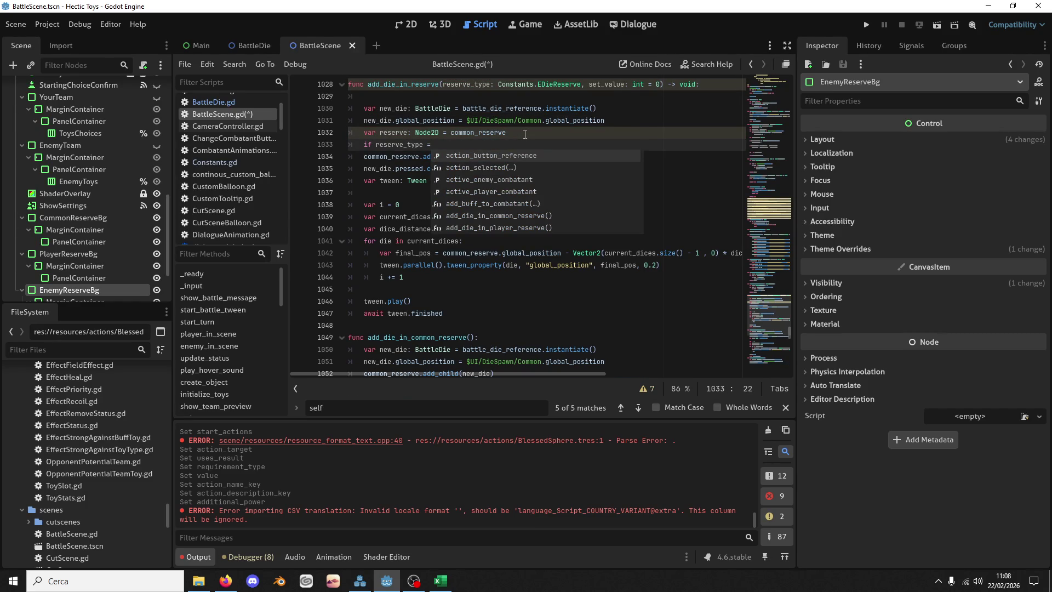
{"action": "type", "text": "= "}
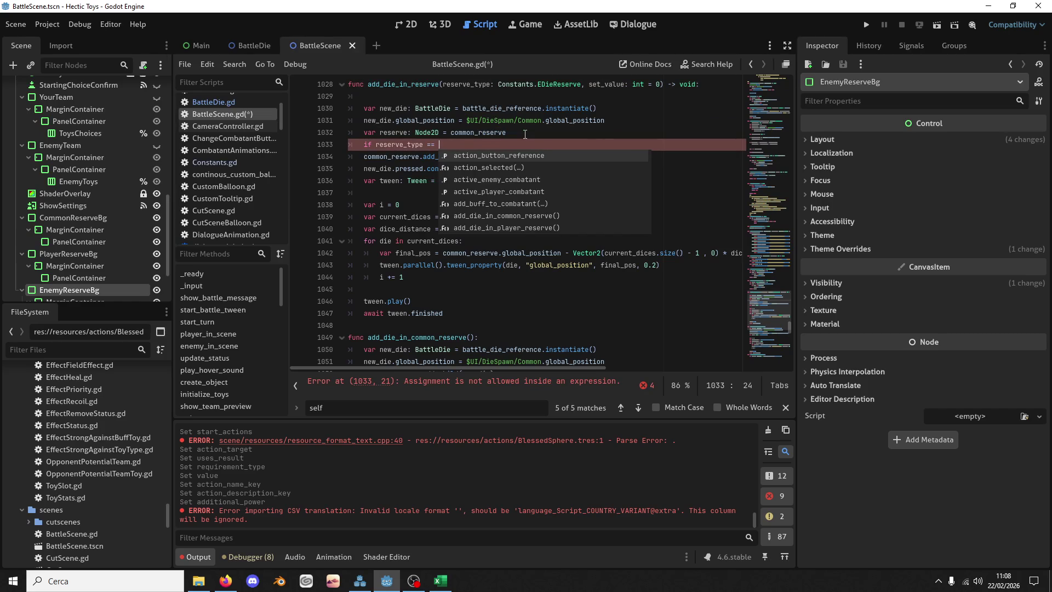
{"action": "type", "text": "Constants."}
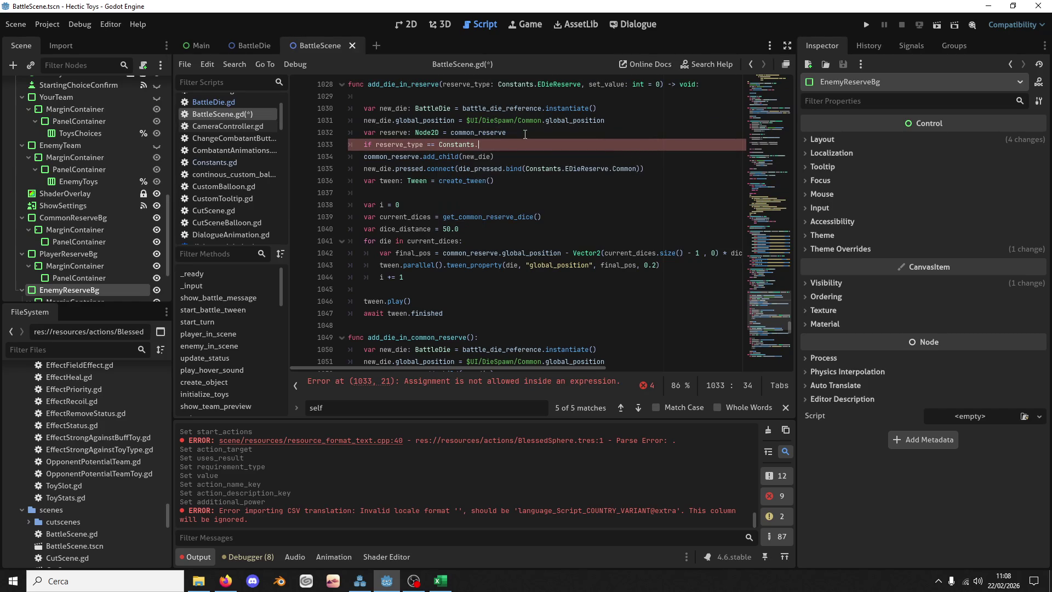
{"action": "type", "text": "pl"}
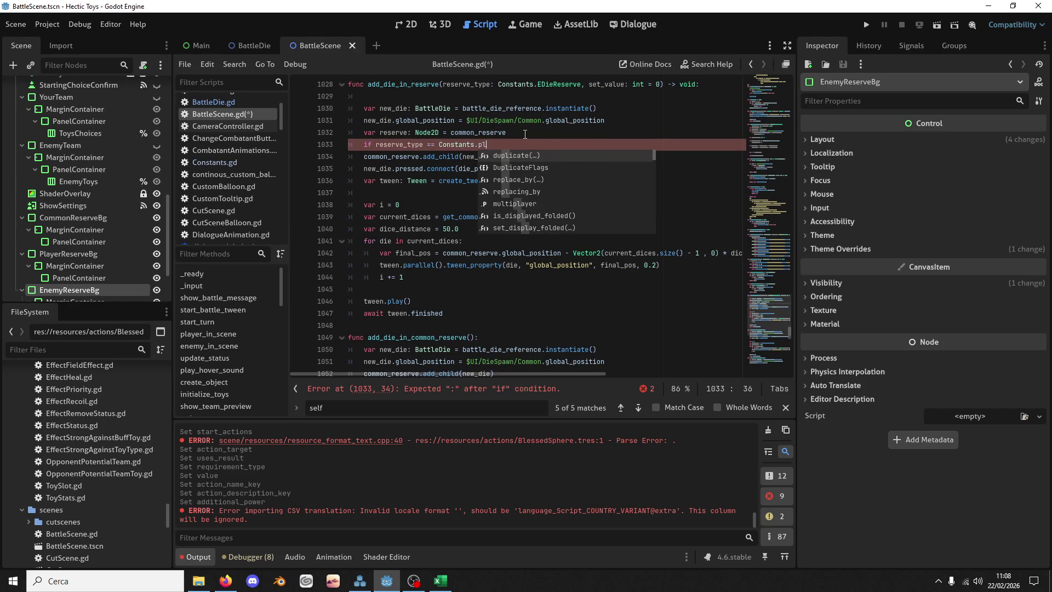
{"action": "key", "text": "BackSpace"}
{"action": "key", "text": "BackSpace"}
{"action": "type", "text": "e"}
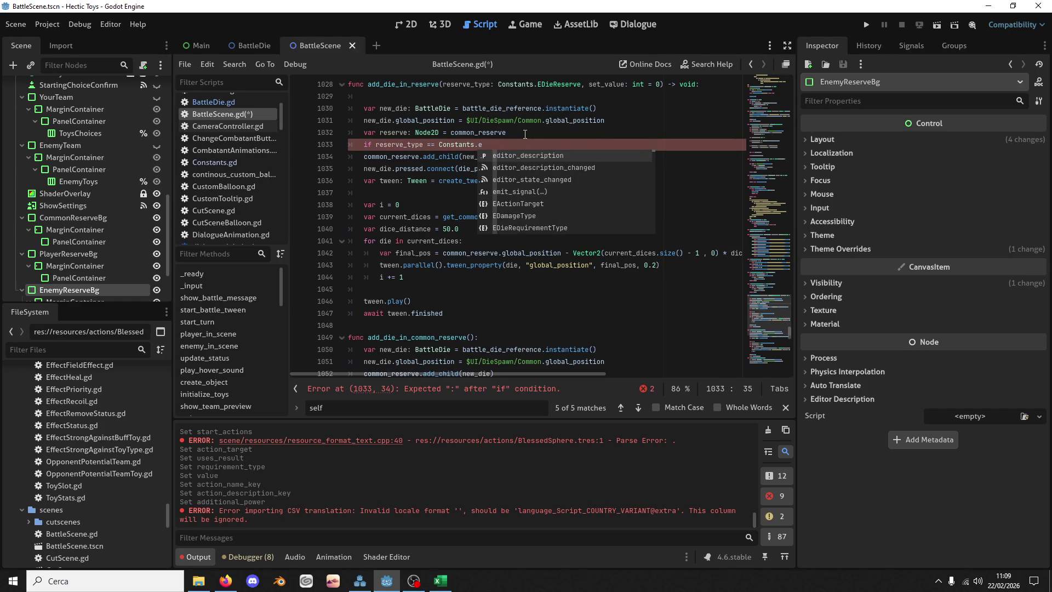
{"action": "type", "text": "re"}
{"action": "key", "text": "Down"}
{"action": "key", "text": "Down"}
{"action": "key", "text": "Down"}
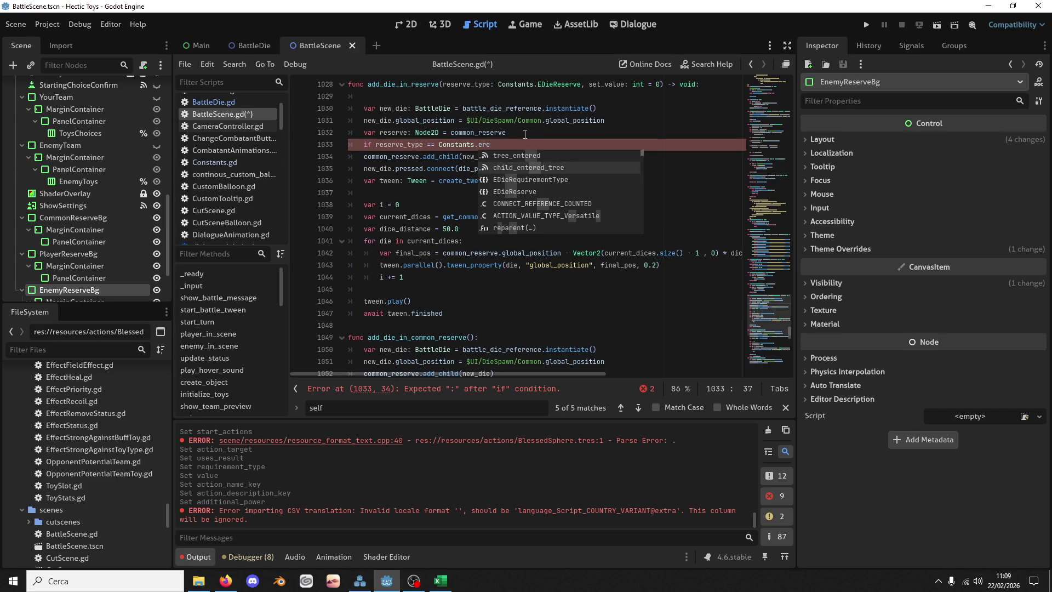
{"action": "key", "text": "Return"}
{"action": "type", "text": ".reserve_type"}
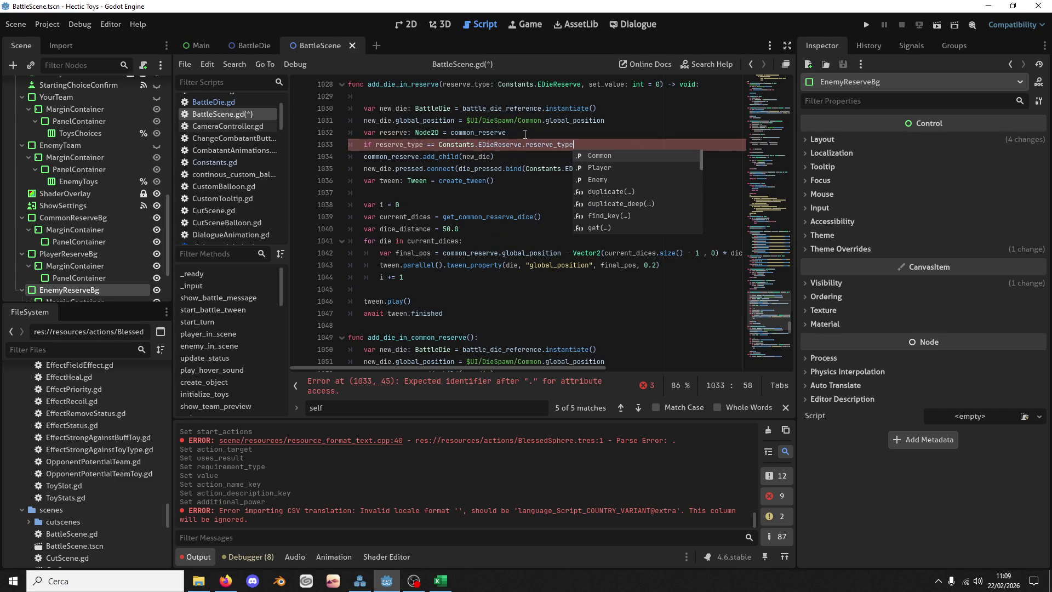
{"action": "key", "text": "BackSpace"}
{"action": "key", "text": "BackSpace"}
{"action": "key", "text": "BackSpace"}
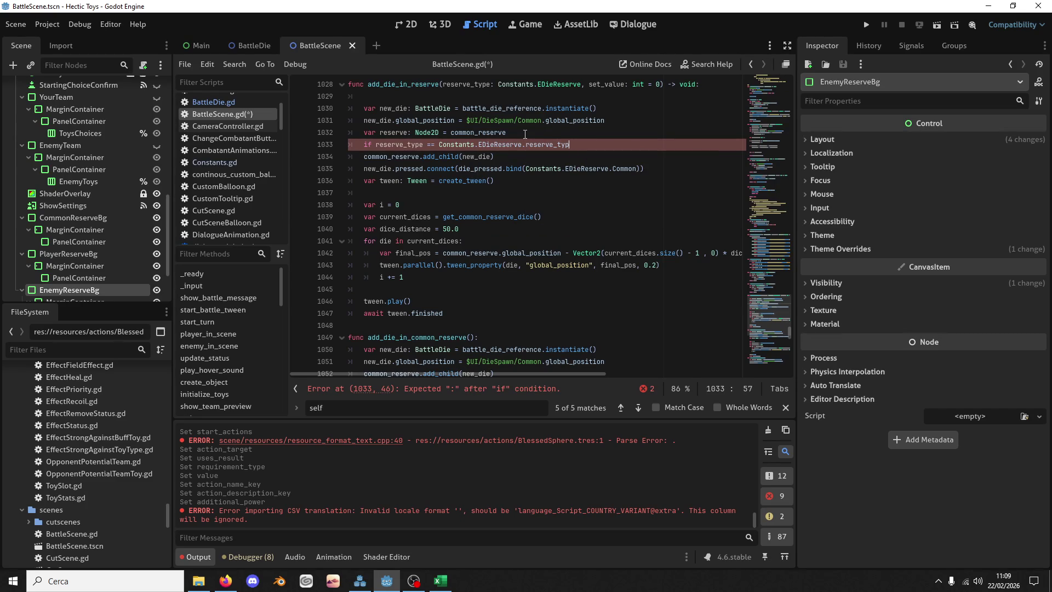
{"action": "type", "text": "Pl"}
{"action": "key", "text": "Return"}
{"action": "key", "text": "Return"}
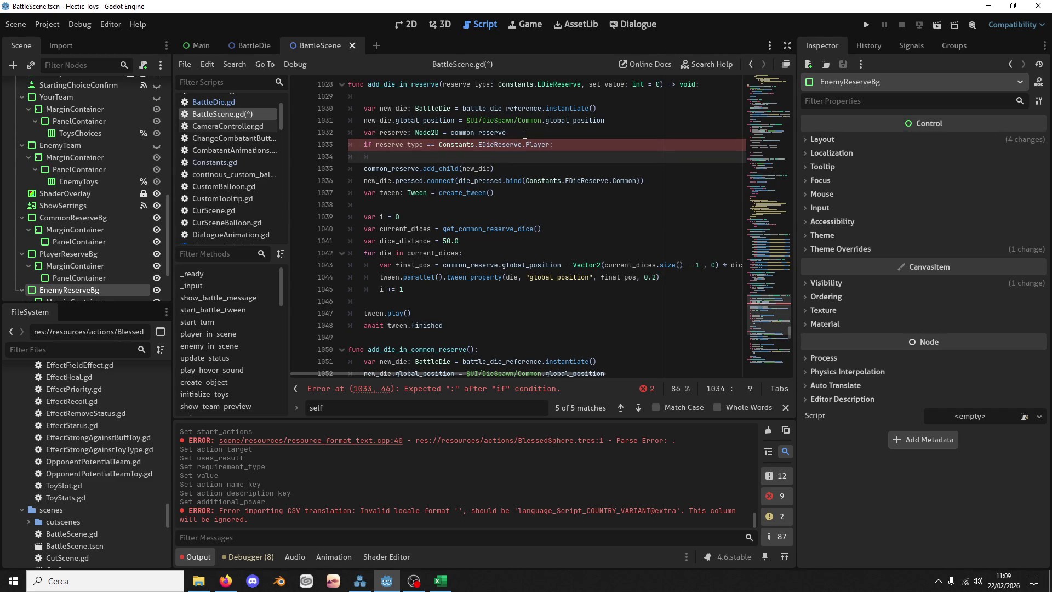
{"action": "type", "text": "reserve = "}
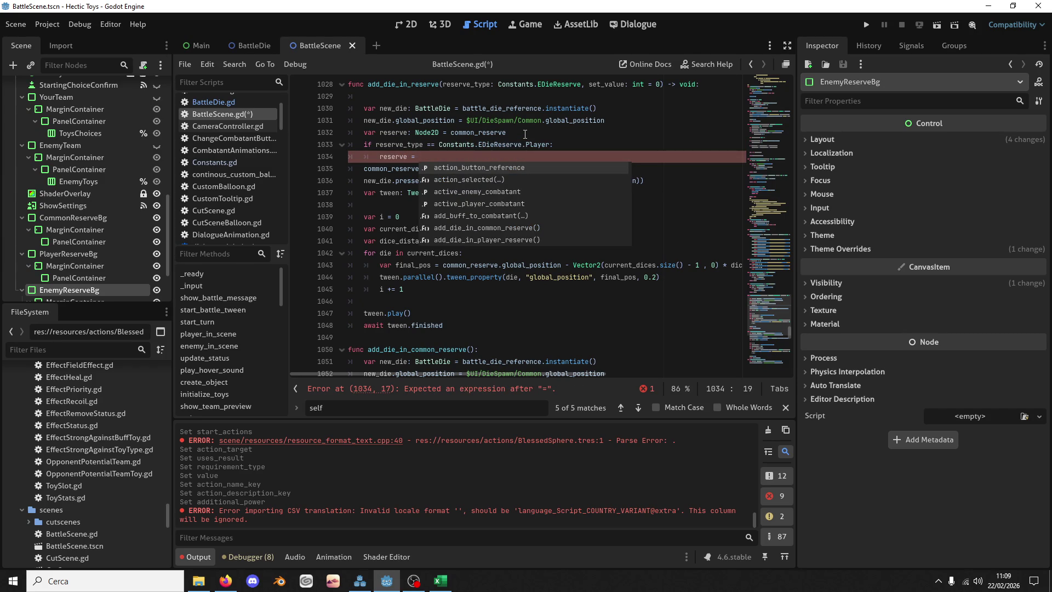
{"action": "type", "text": "pla"}
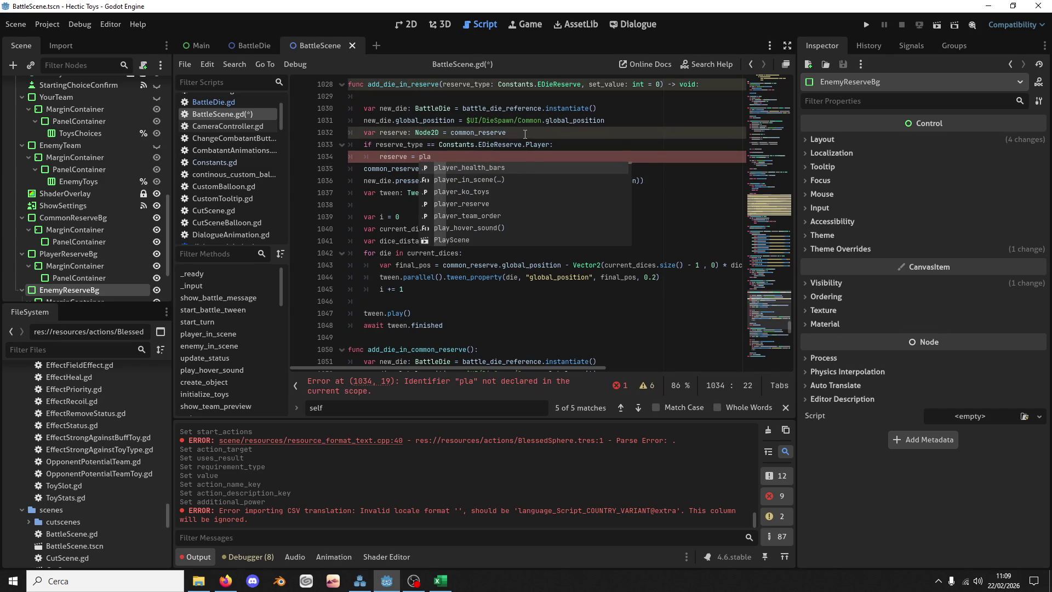
{"action": "key", "text": "Down"}
{"action": "key", "text": "Return"}
{"action": "key", "text": "Return"}
Step: Add an elif setting reserve = enemy_reserve when reserve_type is Constants.EDieReserve.Enemy
{"action": "key", "text": "BackSpace"}
{"action": "type", "text": "elif: "}
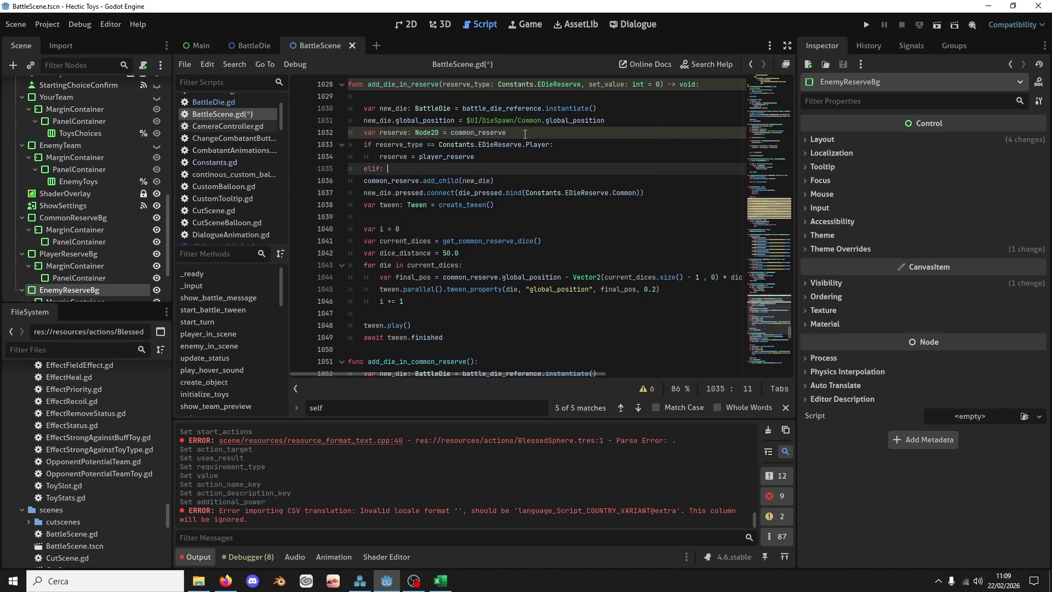
{"action": "key", "text": "BackSpace"}
{"action": "key", "text": "BackSpace"}
{"action": "type", "text": " reserve"}
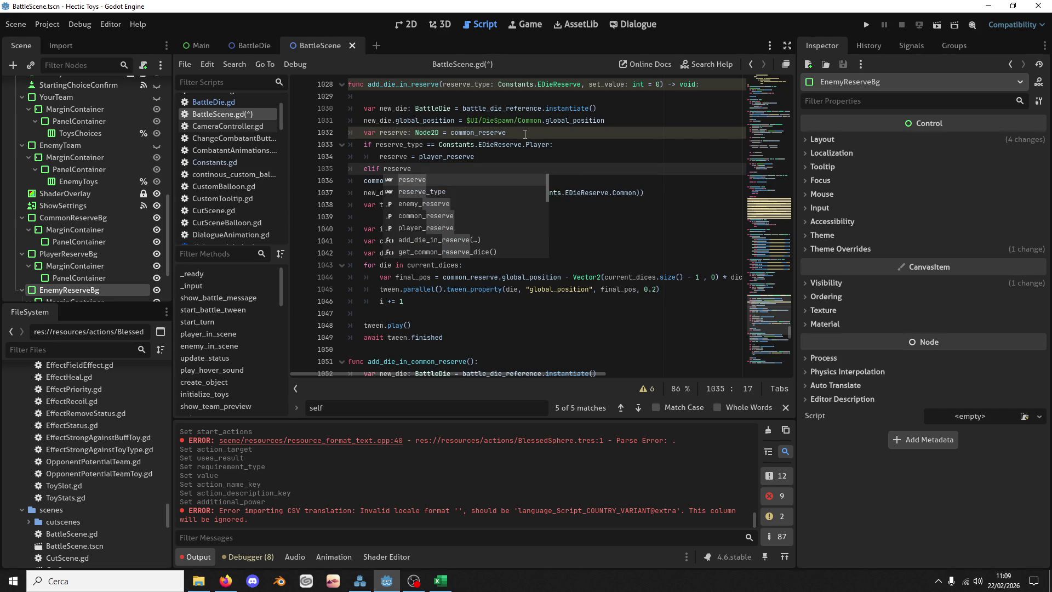
{"action": "type", "text": "_type== Consta"}
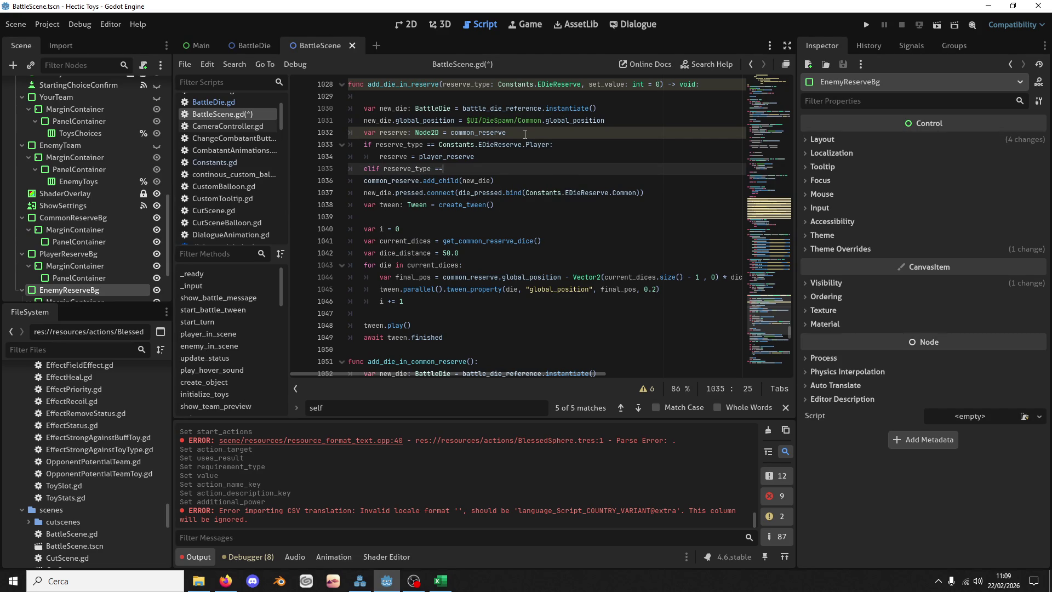
{"action": "type", "text": "nts.EDi"}
{"action": "type", "text": "eReserve.e"}
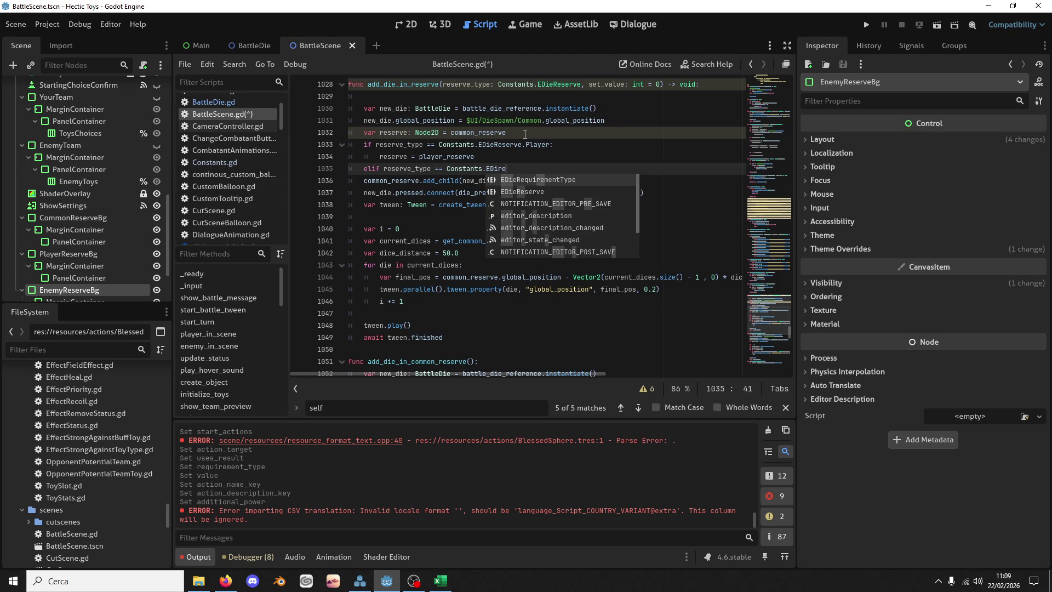
{"action": "key", "text": "Return"}
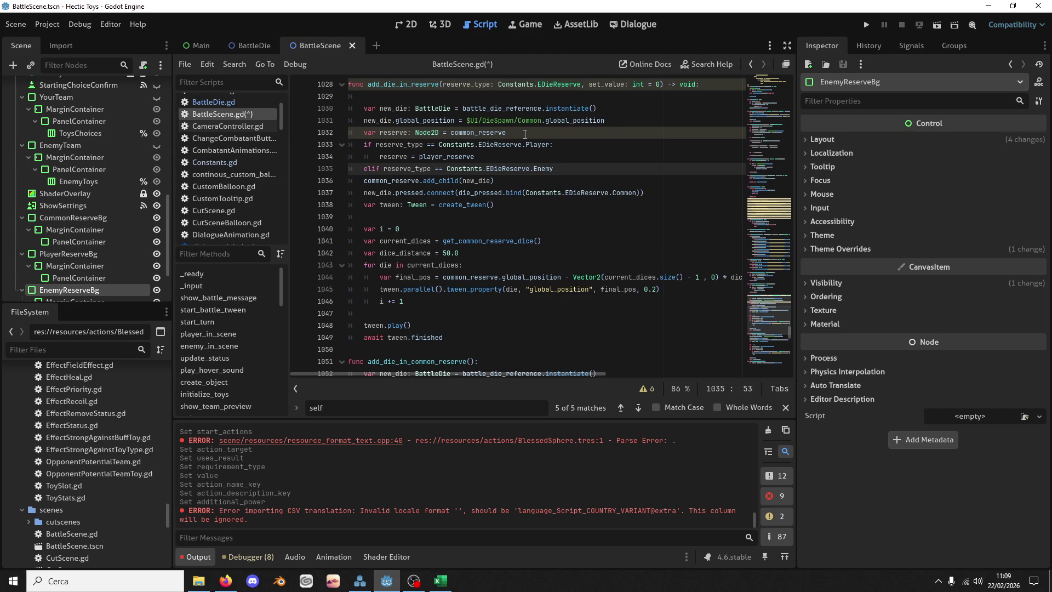
{"action": "type", "text": ":"}
{"action": "key", "text": "Return"}
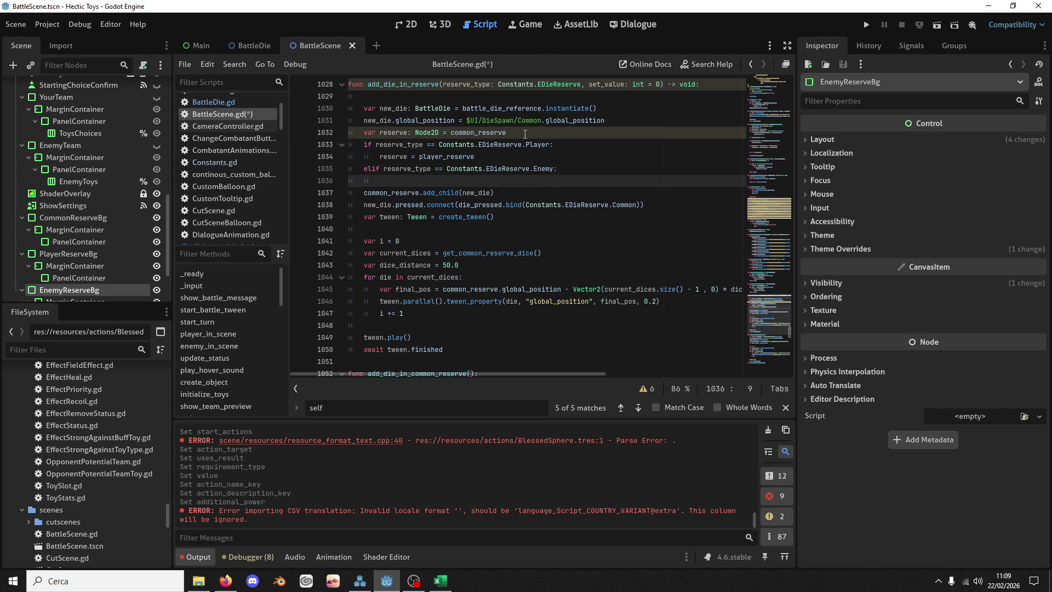
{"action": "type", "text": "r"}
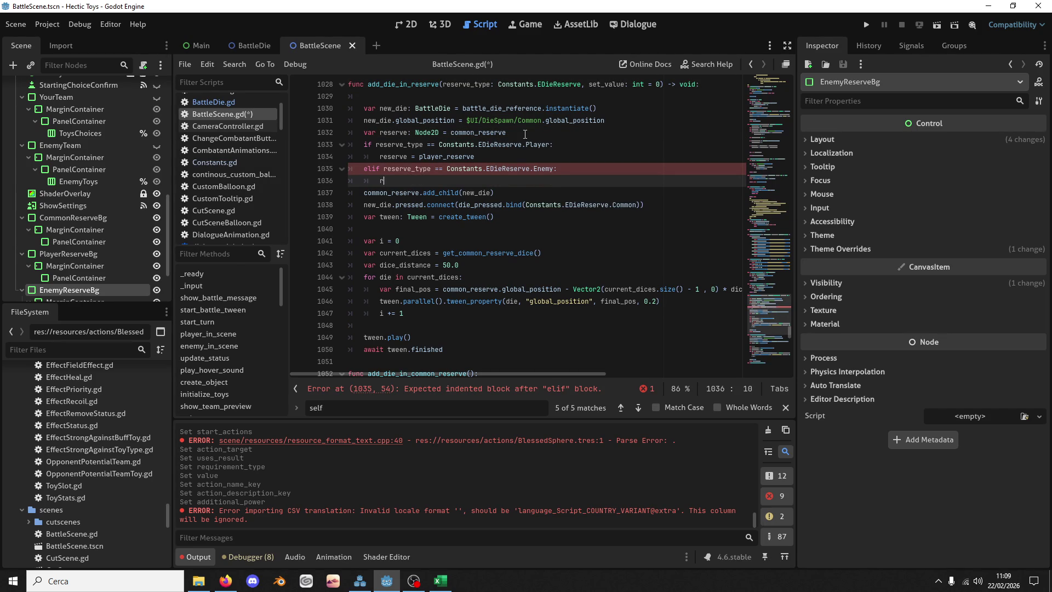
{"action": "type", "text": "eserve = en"}
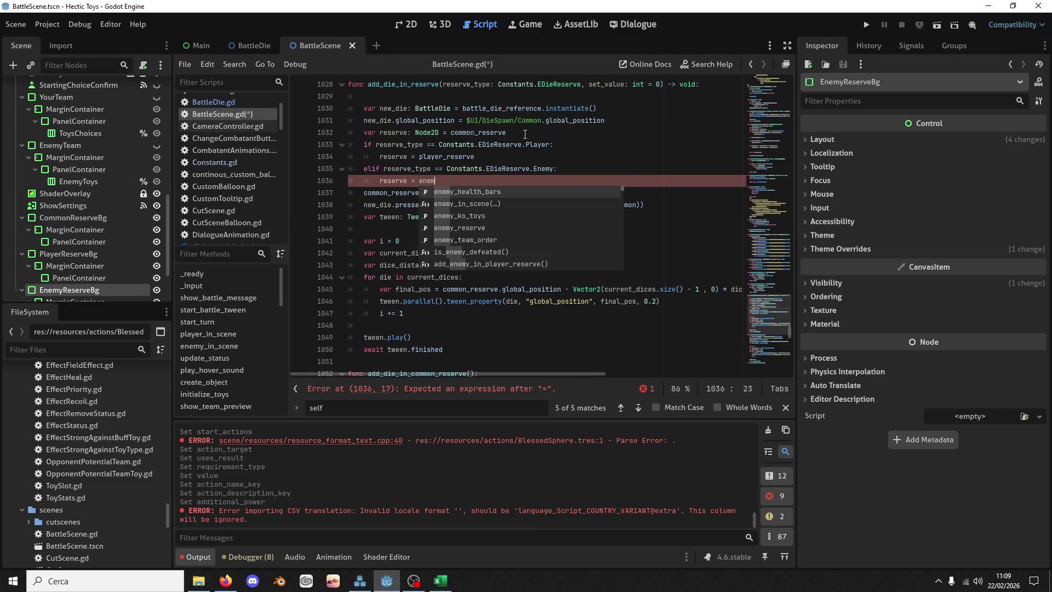
{"action": "type", "text": "em"}
{"action": "key", "text": "Down"}
{"action": "key", "text": "Down"}
{"action": "key", "text": "Down"}
{"action": "key", "text": "Return"}
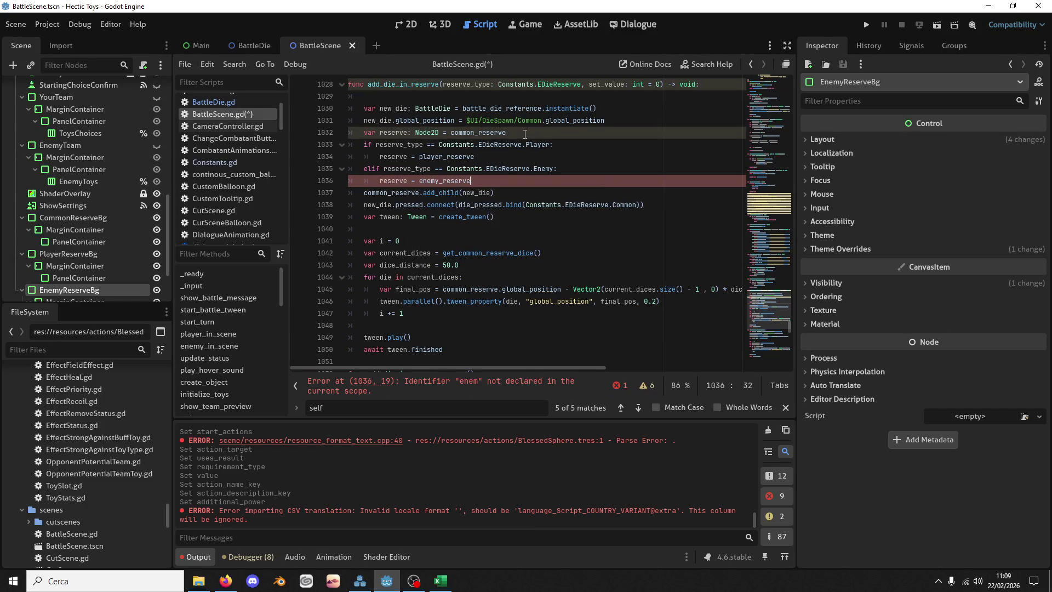
Step: Replace common_reserve with reserve on lines 1037 and 1045
{"action": "double_click", "coordinate": [393, 193]}
{"action": "type", "text": "reserve"}
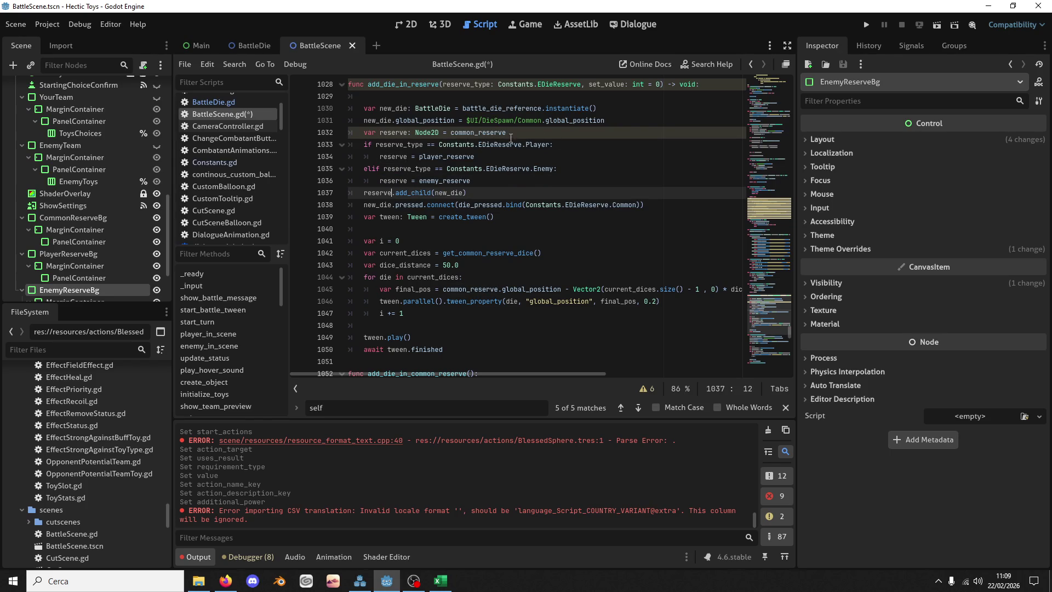
{"action": "double_click", "coordinate": [471, 289]}
{"action": "type", "text": "reserve"}
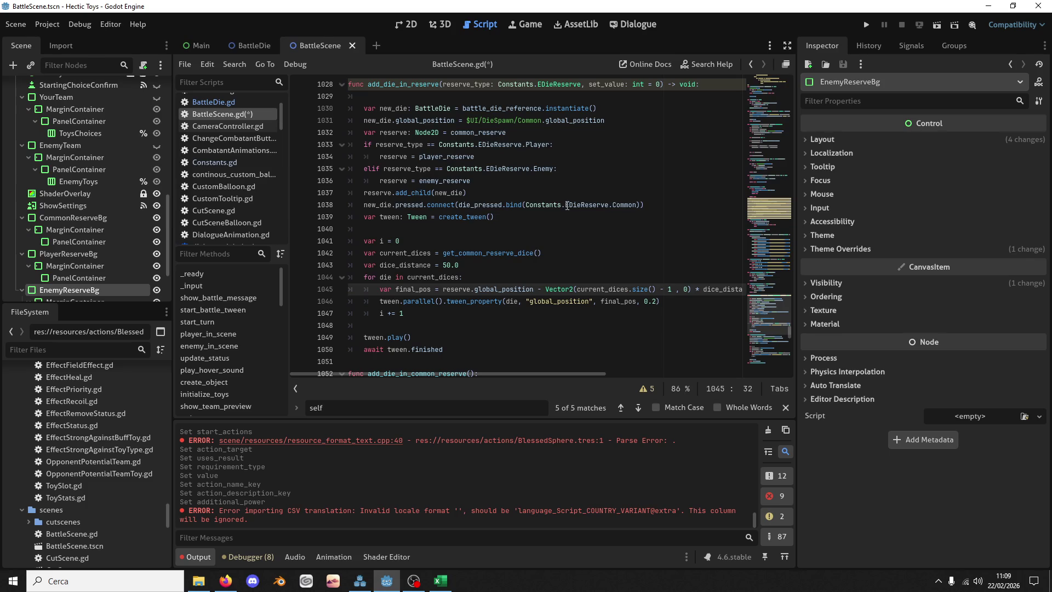
Step: Bind reserve_type instead of Constants.EDieReserve.Common in die_pressed, and save the script
{"action": "double_click", "coordinate": [568, 205]}
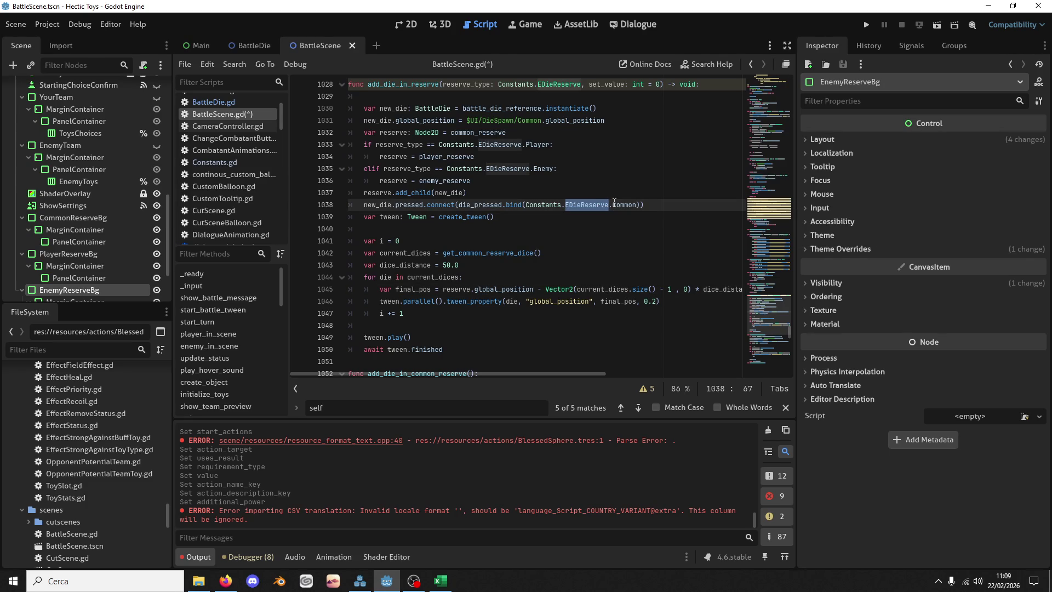
{"action": "double_click", "coordinate": [467, 84]}
{"action": "key", "text": "ctrl+c"}
{"action": "left_click_drag", "start_coordinate": [637, 205], "coordinate": [524, 205]}
{"action": "key", "text": "ctrl+v"}
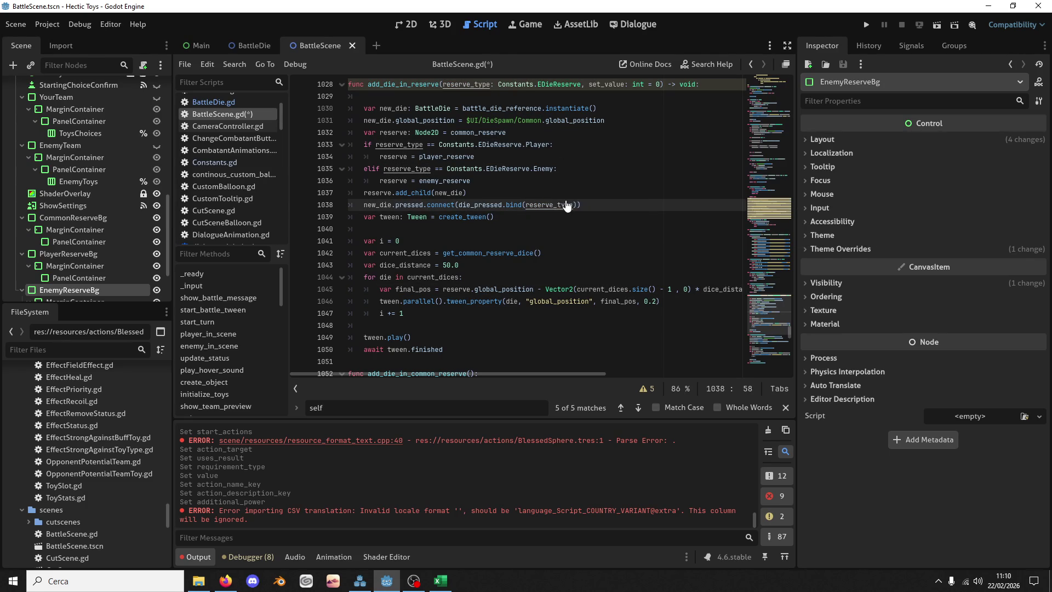
{"action": "key", "text": "ctrl+s"}
{"action": "double_click", "coordinate": [448, 216]}
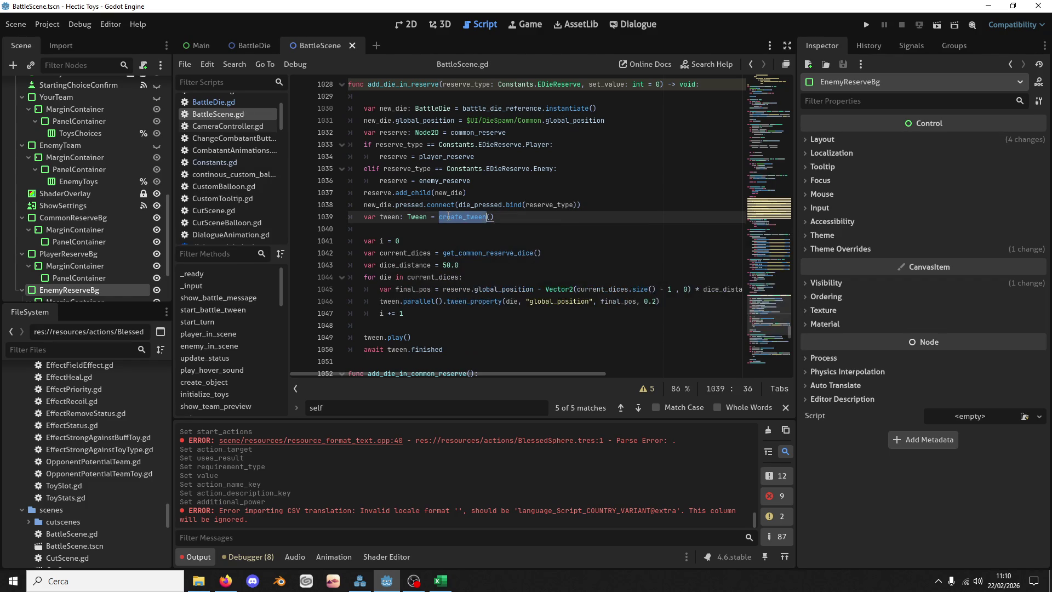
{"action": "double_click", "coordinate": [390, 217]}
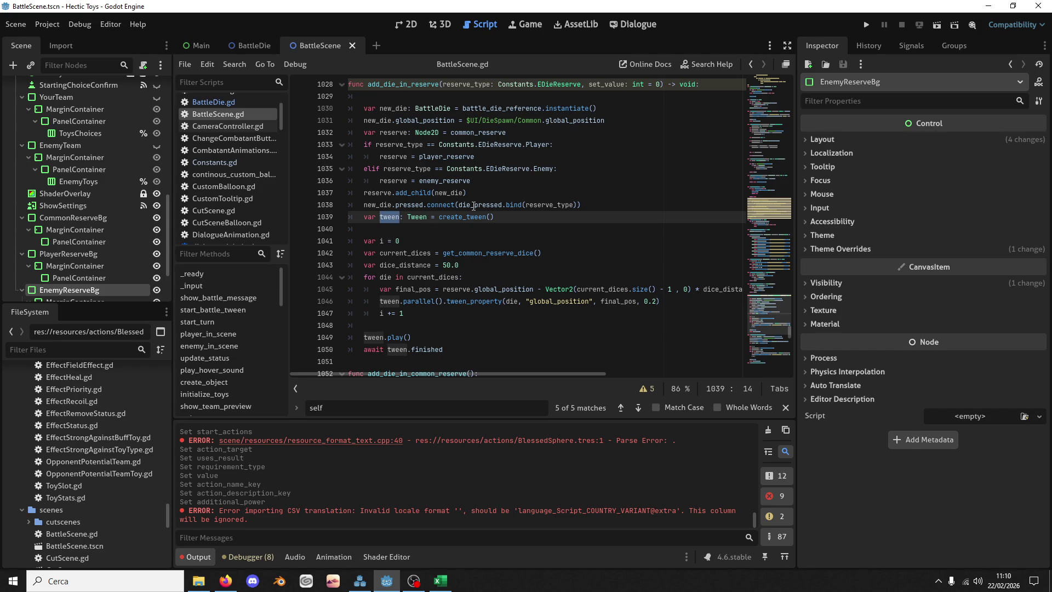
{"action": "scroll", "coordinate": [474, 206], "scroll_direction": "up", "scroll_amount": 1}
{"action": "double_click", "coordinate": [402, 120]}
Step: Delete the old add_die_in_common_reserve function
{"action": "scroll", "coordinate": [450, 164], "scroll_direction": "up", "scroll_amount": 3}
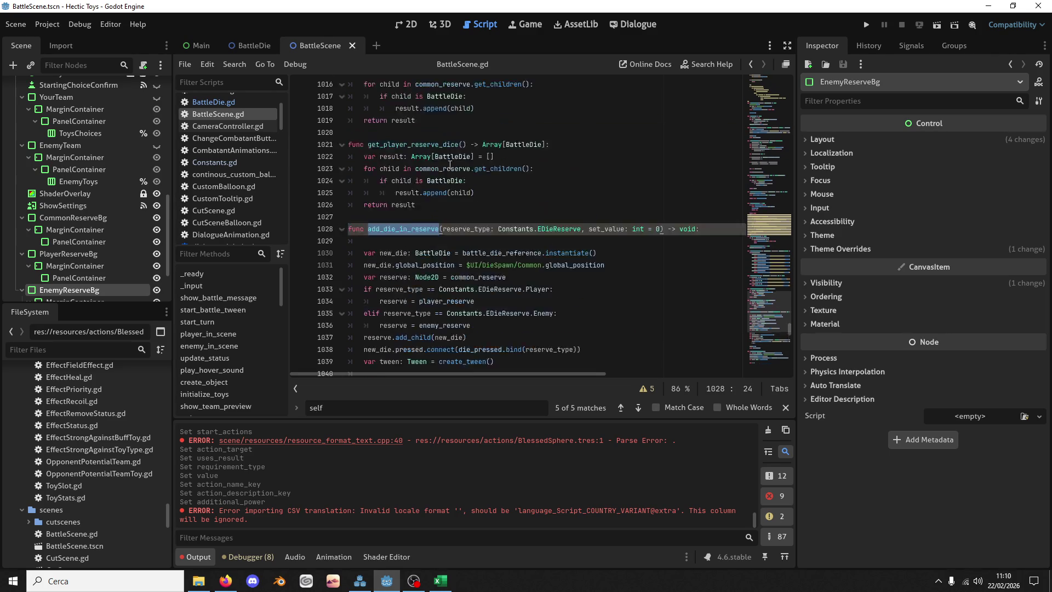
{"action": "scroll", "coordinate": [445, 195], "scroll_direction": "up", "scroll_amount": 2}
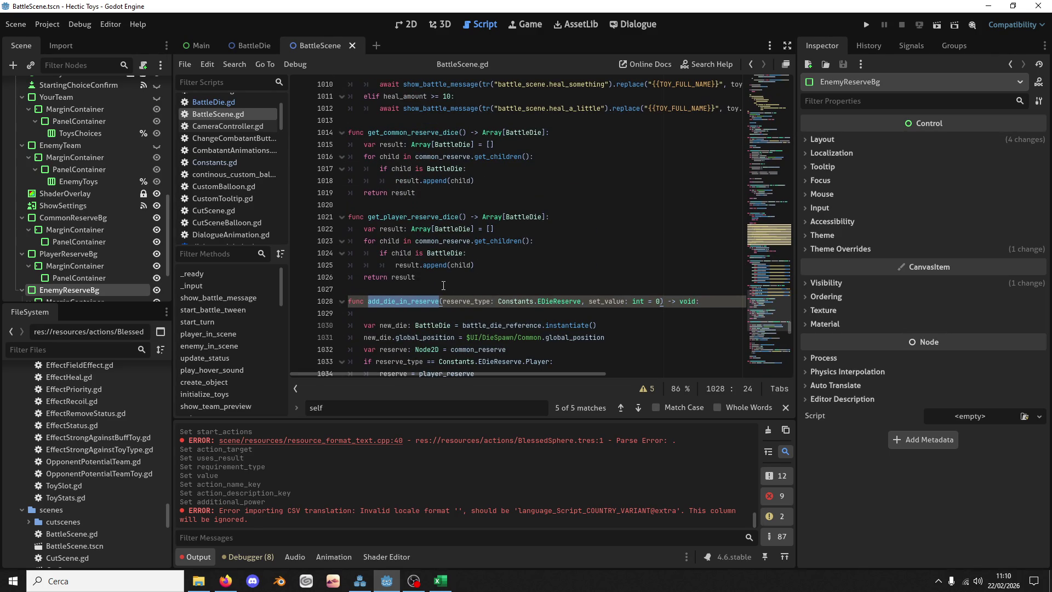
{"action": "scroll", "coordinate": [442, 284], "scroll_direction": "down", "scroll_amount": 11}
{"action": "left_click", "coordinate": [448, 179]}
{"action": "scroll", "coordinate": [448, 179], "scroll_direction": "down", "scroll_amount": 4}
{"action": "left_click", "coordinate": [450, 238], "text": "shift"}
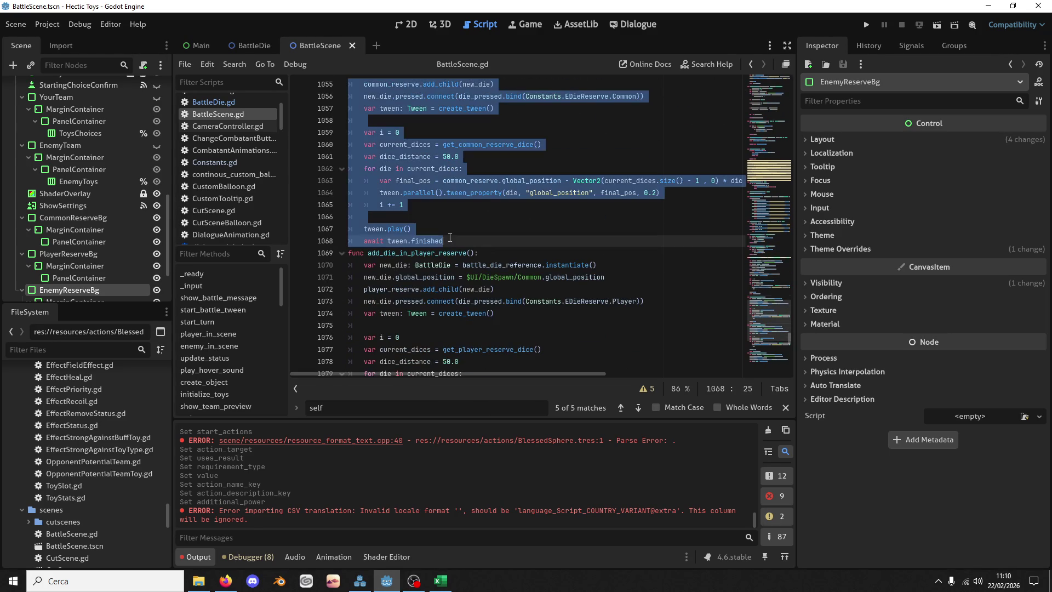
{"action": "key", "text": "Delete"}
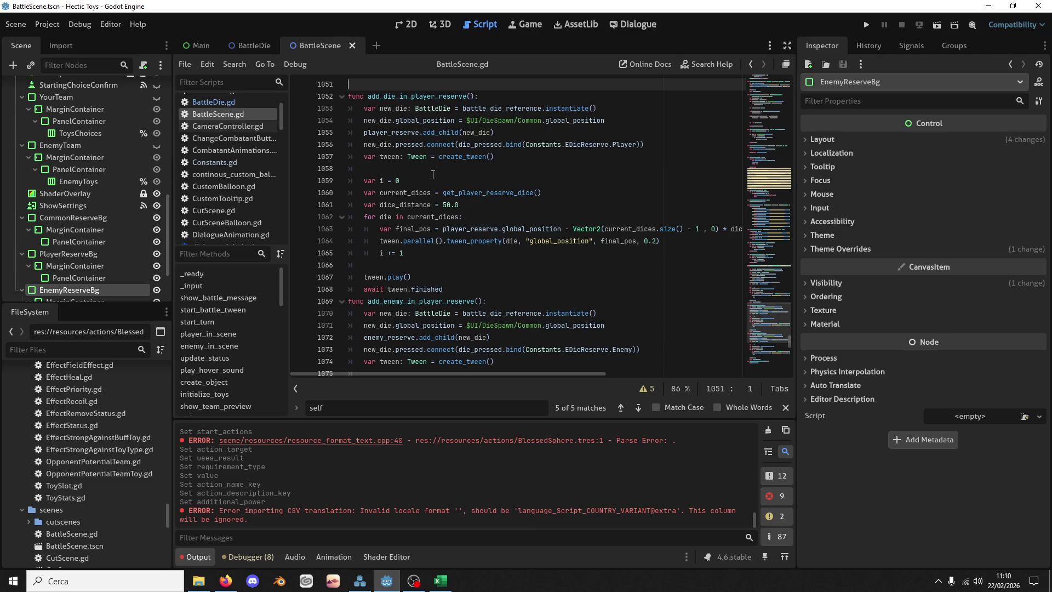
Step: Delete the old player and enemy reserve functions and save BattleScene.gd
{"action": "scroll", "coordinate": [468, 295], "scroll_direction": "down", "scroll_amount": 7}
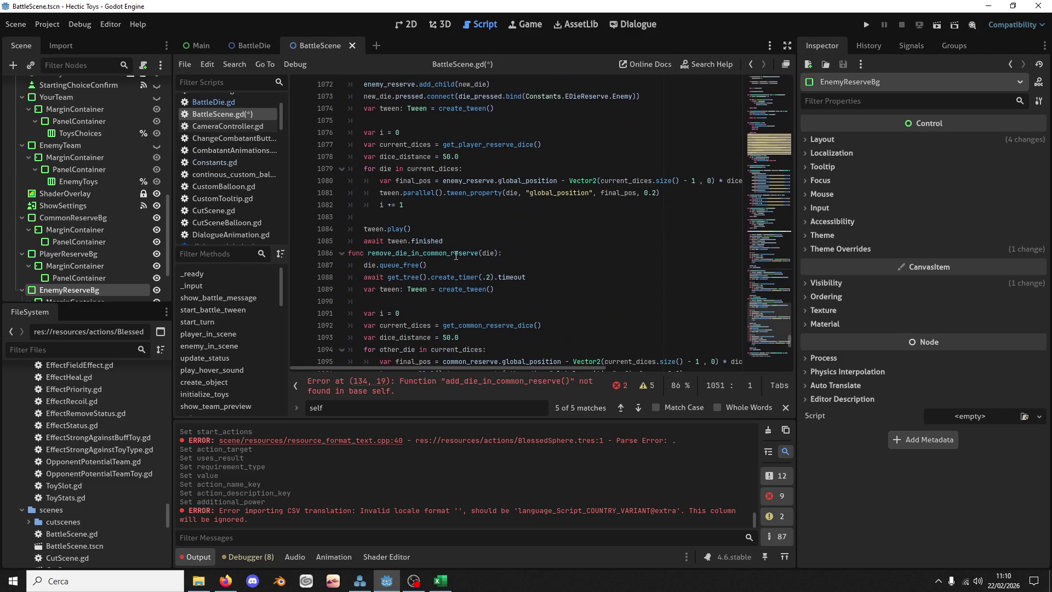
{"action": "left_click", "coordinate": [441, 240], "text": "shift"}
{"action": "key", "text": "Delete"}
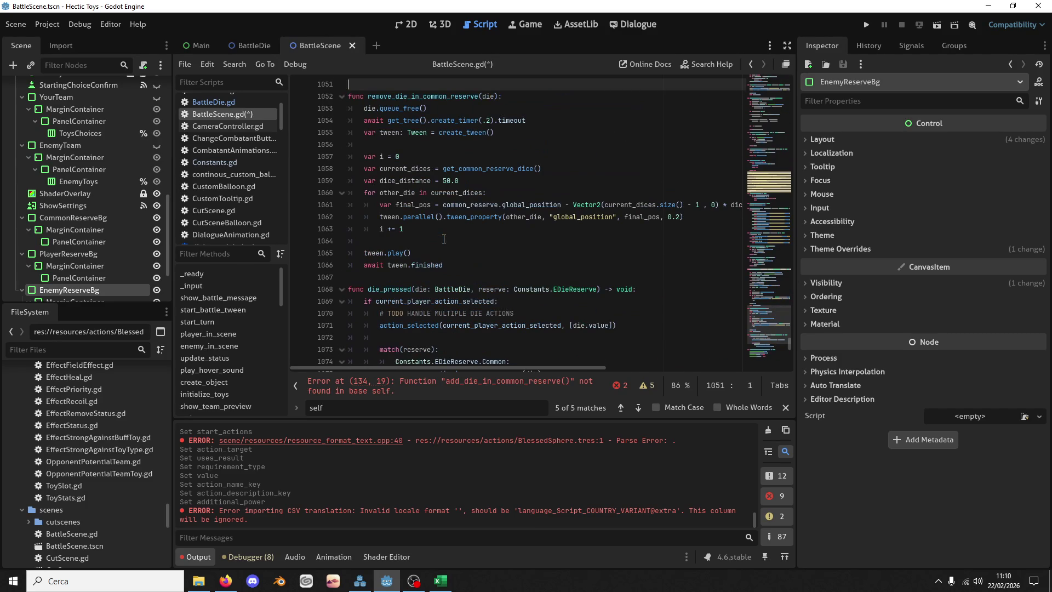
{"action": "key", "text": "ctrl+s"}
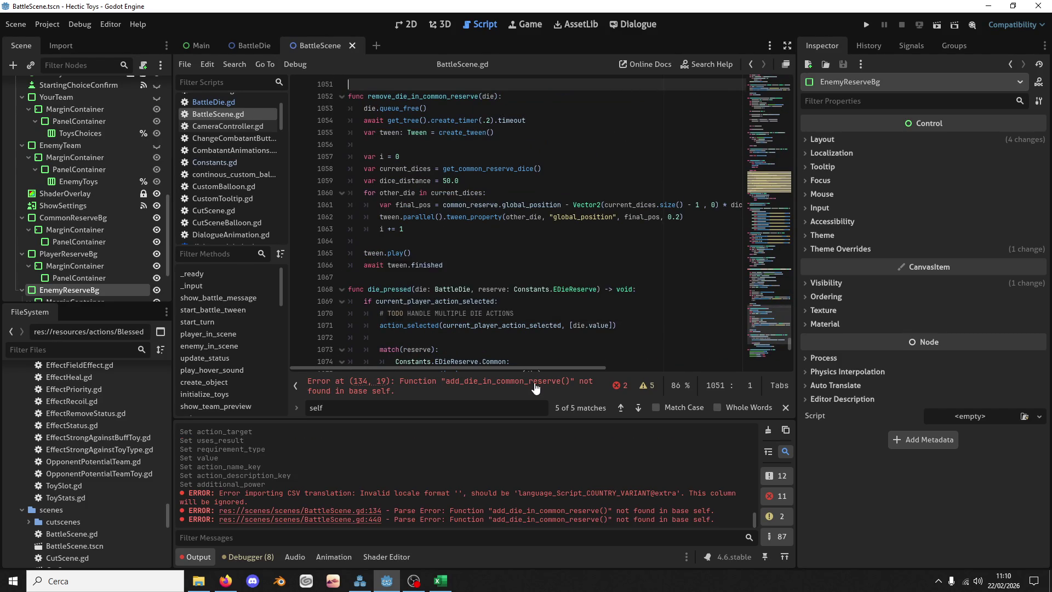
Step: Replace the line 134 call with add_die_in_reserve(Constants.EDieReserve.Common) and save
{"action": "left_click", "coordinate": [529, 386]}
{"action": "double_click", "coordinate": [466, 213]}
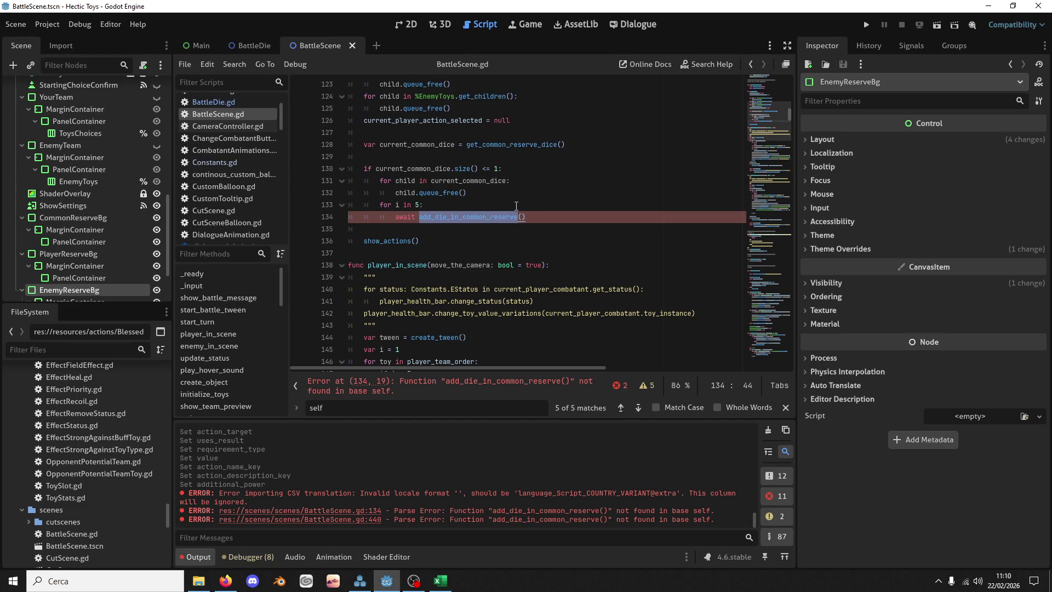
{"action": "type", "text": "add_die_in_reserve"}
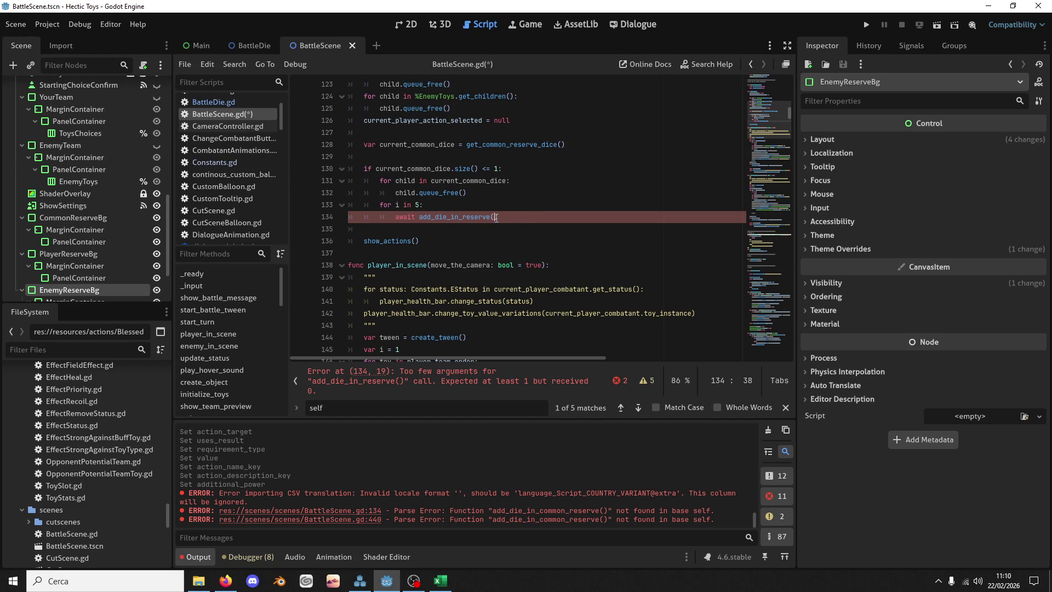
{"action": "type", "text": "Constants"}
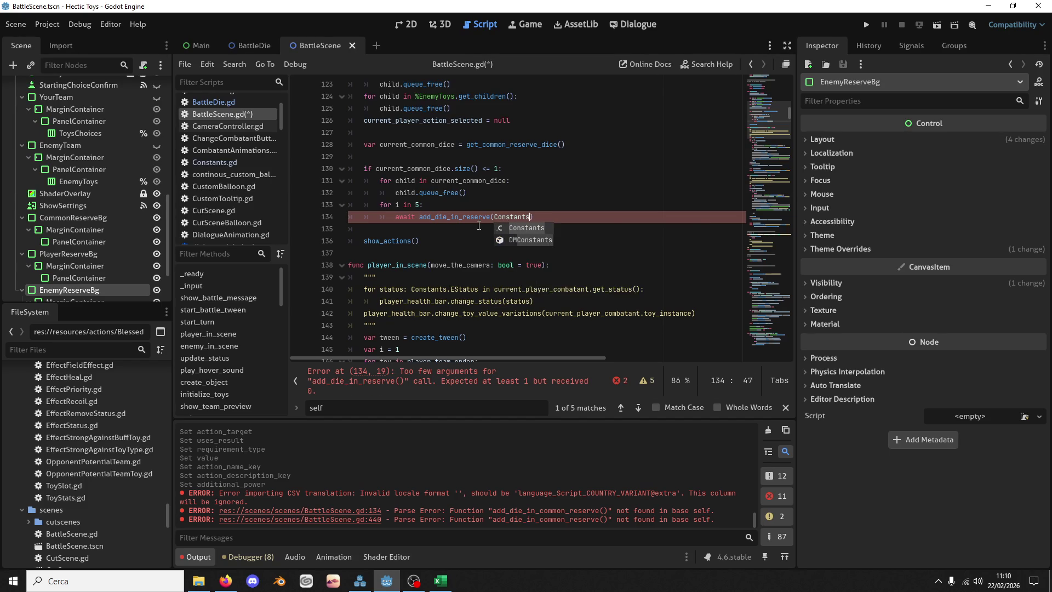
{"action": "type", "text": "."}
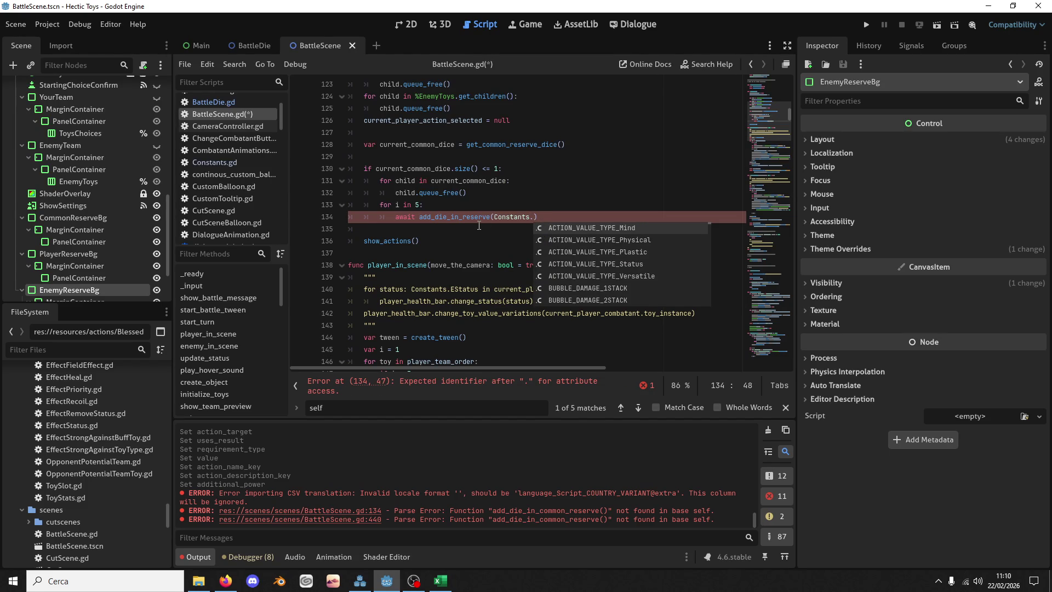
{"action": "type", "text": "EDiere"}
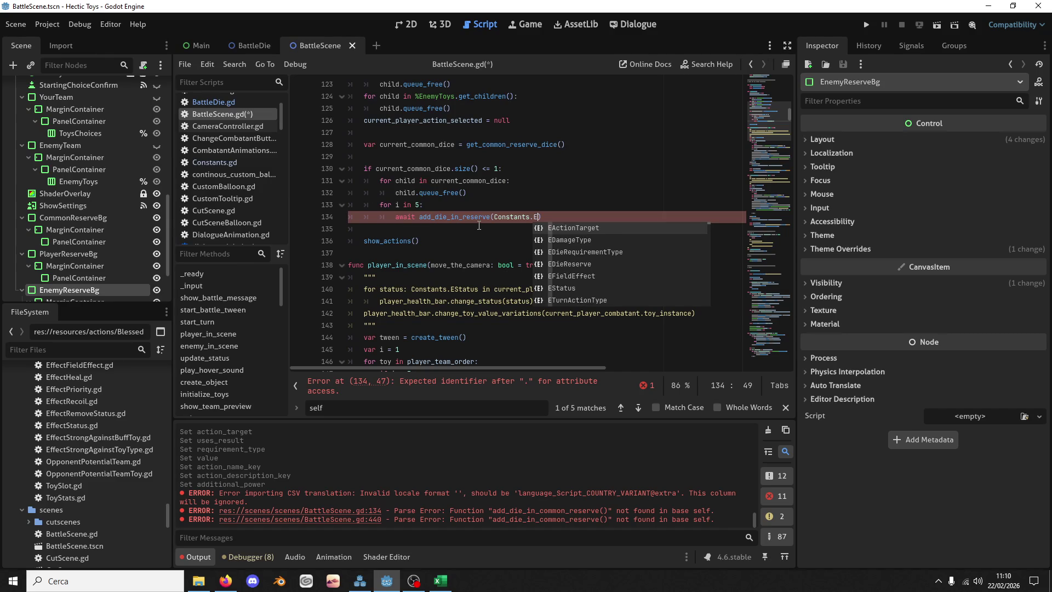
{"action": "key", "text": "Down"}
{"action": "key", "text": "Return"}
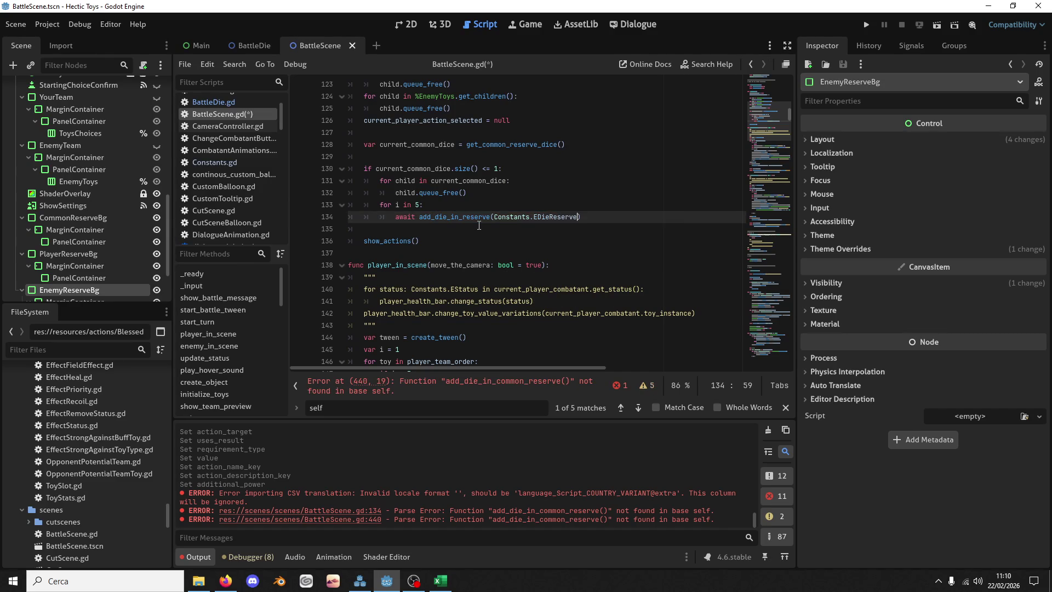
{"action": "type", "text": ".C"}
{"action": "key", "text": "Return"}
{"action": "key", "text": "ctrl+s"}
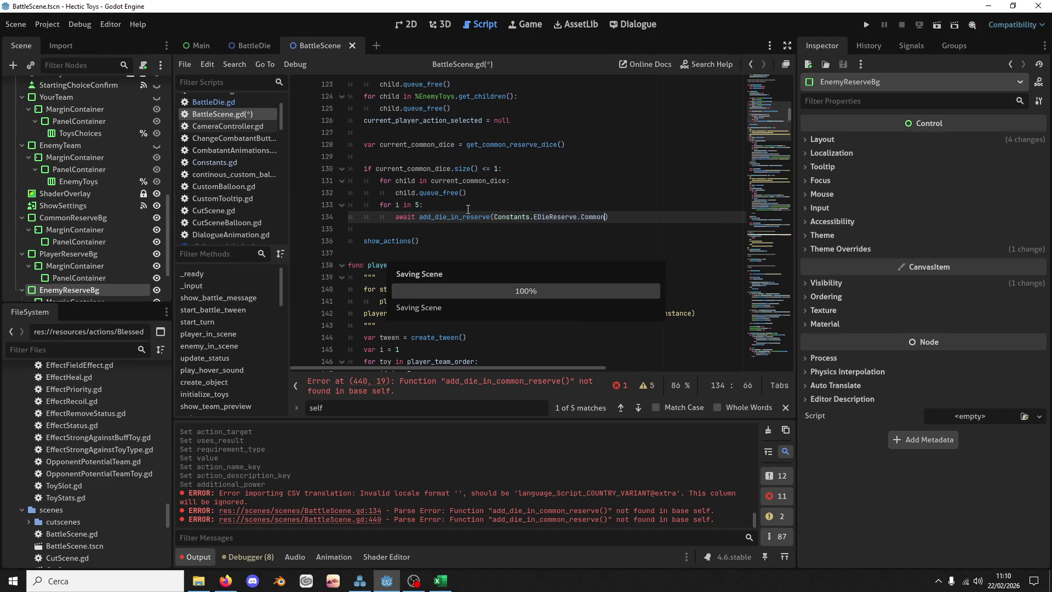
Step: Change the old common-reserve call on line 440 to add_die_in_reserve(Constants.EDieReserve.Common) and save
{"action": "double_click", "coordinate": [463, 217]}
{"action": "key", "text": "ctrl+c"}
{"action": "key", "text": "ctrl+f"}
{"action": "left_click", "coordinate": [482, 390]}
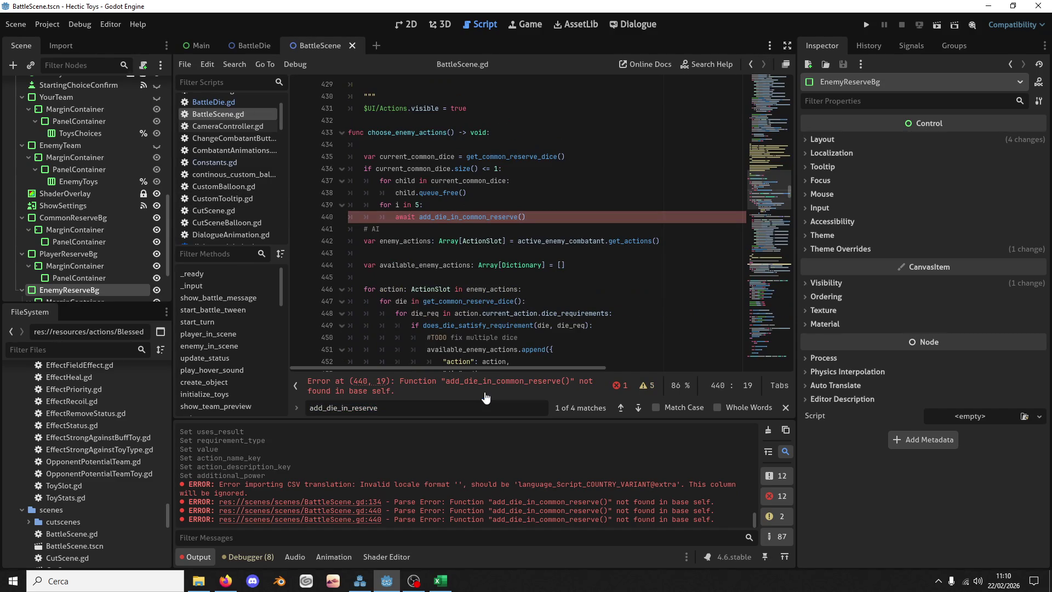
{"action": "key", "text": "shift+End"}
{"action": "key", "text": "ctrl+v"}
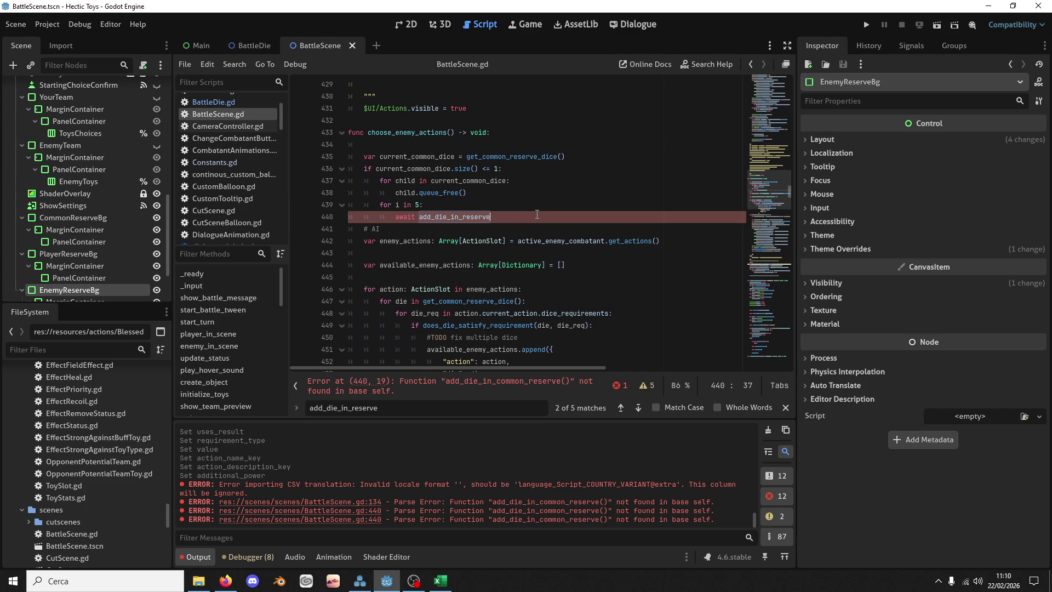
{"action": "type", "text": "(Consta"}
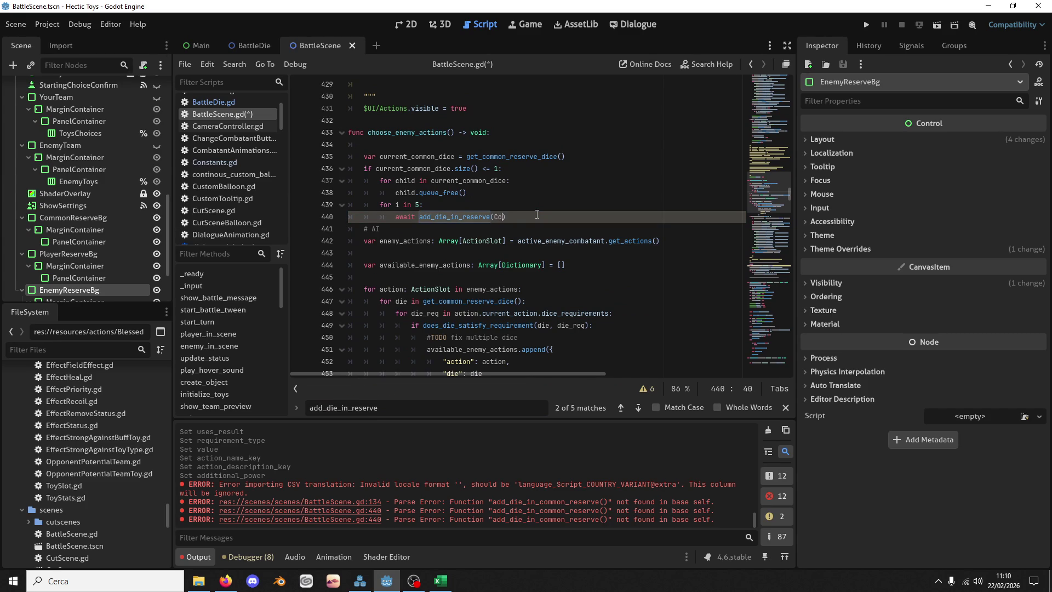
{"action": "type", "text": "nts.EDire"}
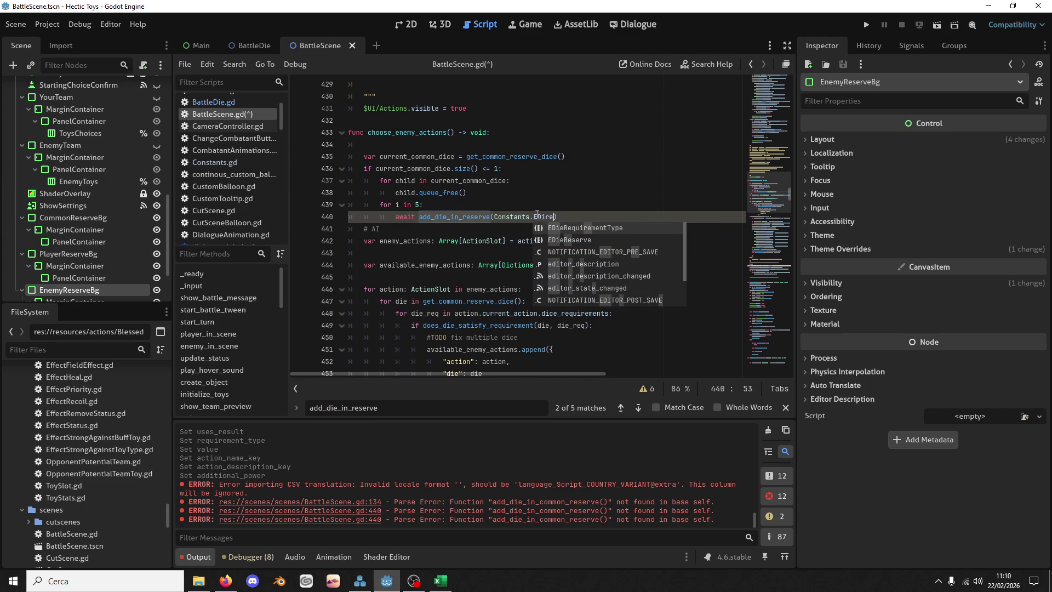
{"action": "key", "text": "Down"}
{"action": "key", "text": "Return"}
{"action": "key", "text": "BackSpace"}
{"action": "type", "text": ".C"}
{"action": "key", "text": "Return"}
{"action": "key", "text": "ctrl+s"}
Step: Step through the add_die_in_reserve matches to its definition, then switch to BattleDie.gd
{"action": "left_click", "coordinate": [642, 408]}
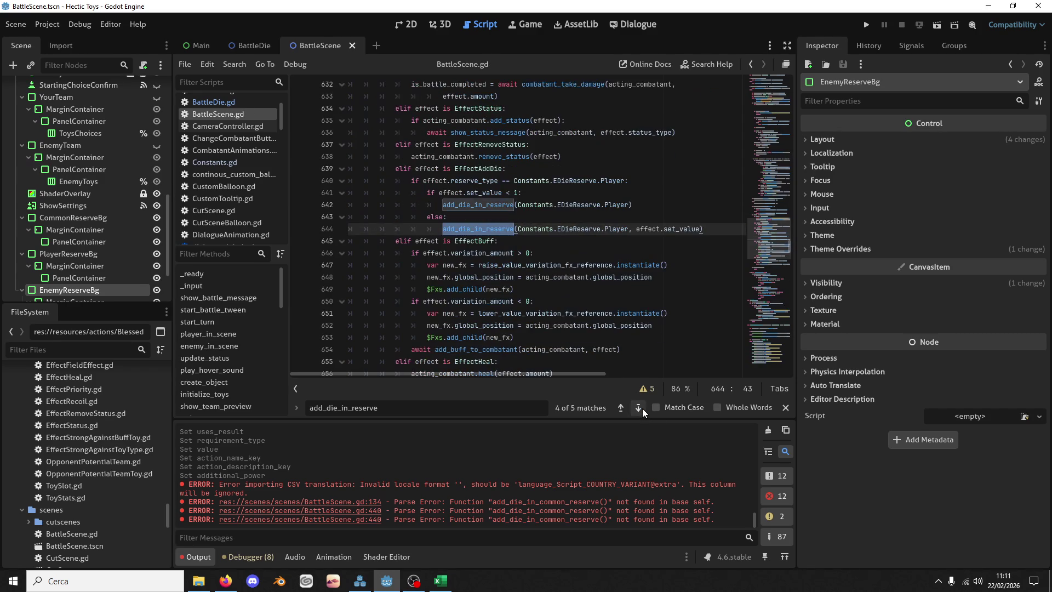
{"action": "left_click", "coordinate": [642, 409]}
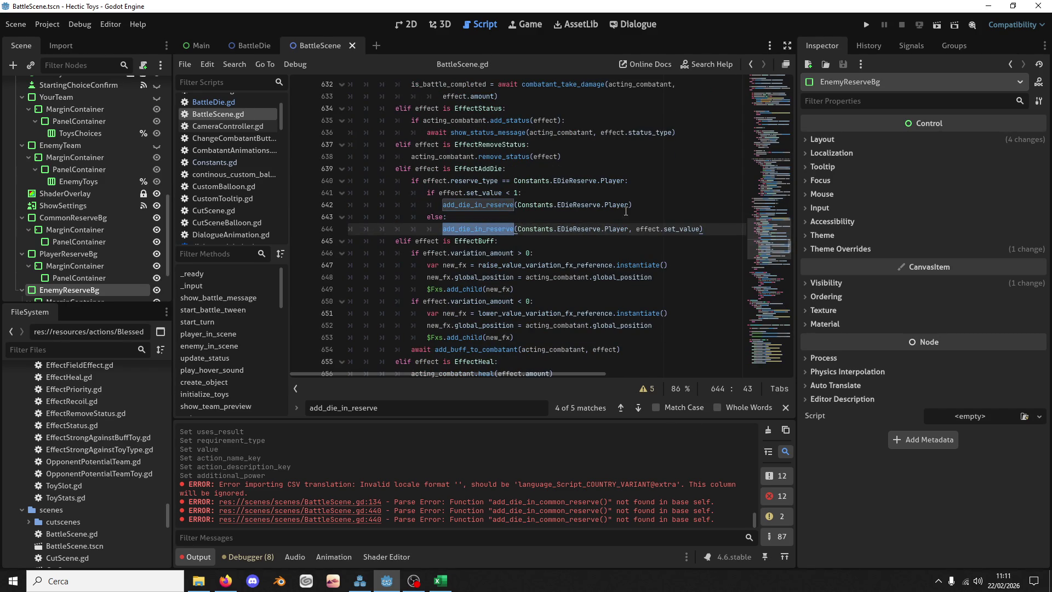
{"action": "left_click", "coordinate": [639, 408]}
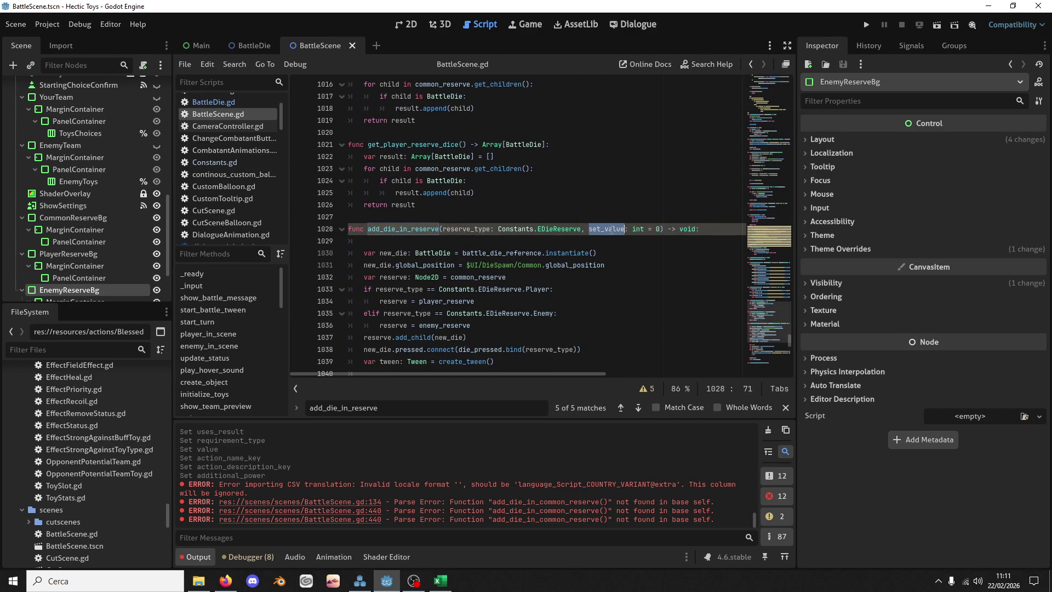
{"action": "left_click_drag", "start_coordinate": [495, 361], "coordinate": [348, 361]}
{"action": "scroll", "coordinate": [498, 269], "scroll_direction": "down", "scroll_amount": 2}
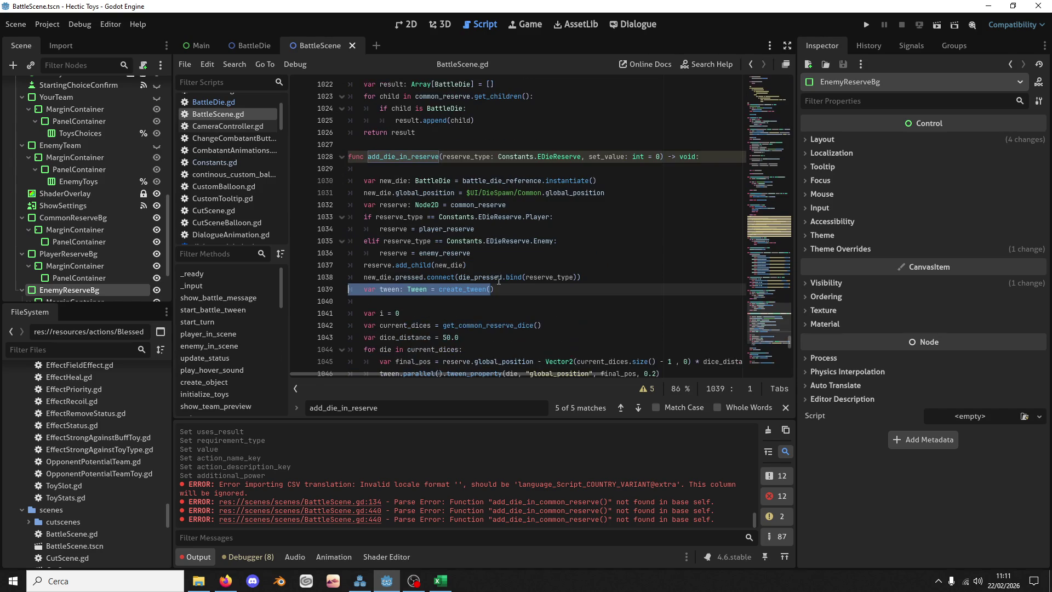
{"action": "scroll", "coordinate": [499, 281], "scroll_direction": "down", "scroll_amount": 2}
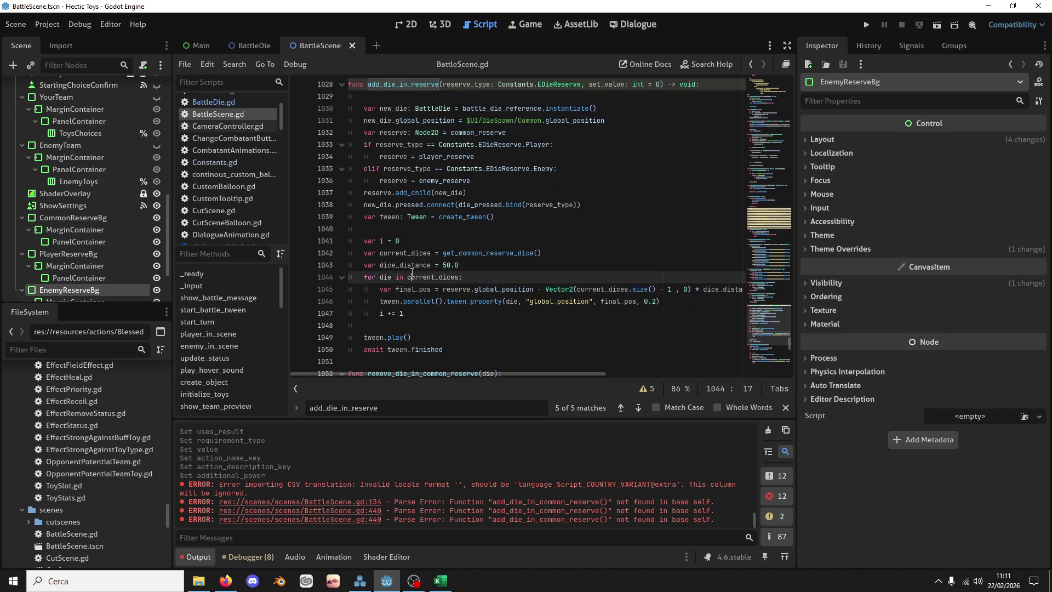
{"action": "double_click", "coordinate": [433, 277]}
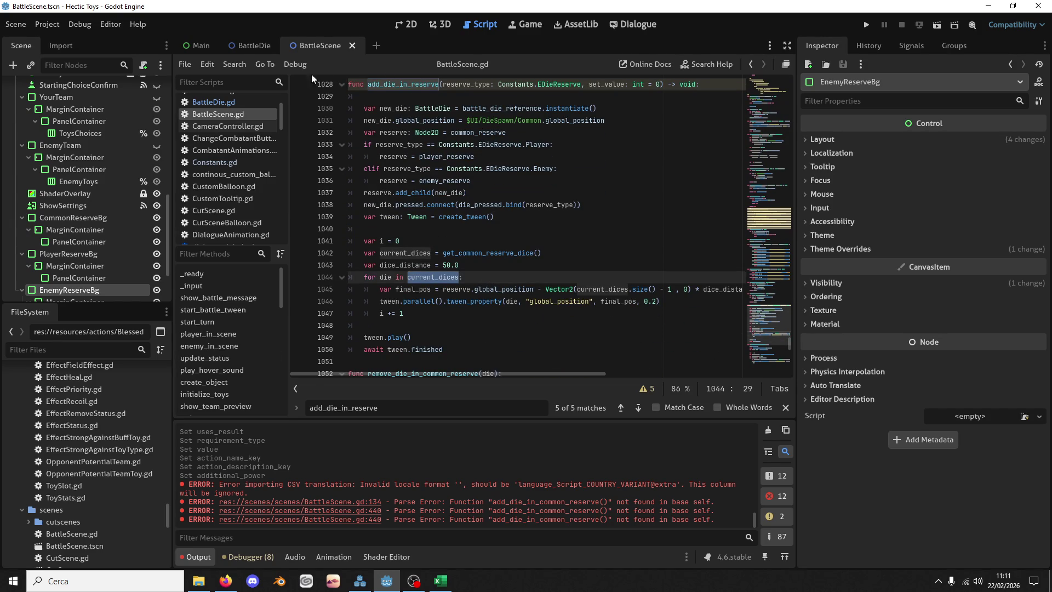
{"action": "left_click", "coordinate": [250, 46]}
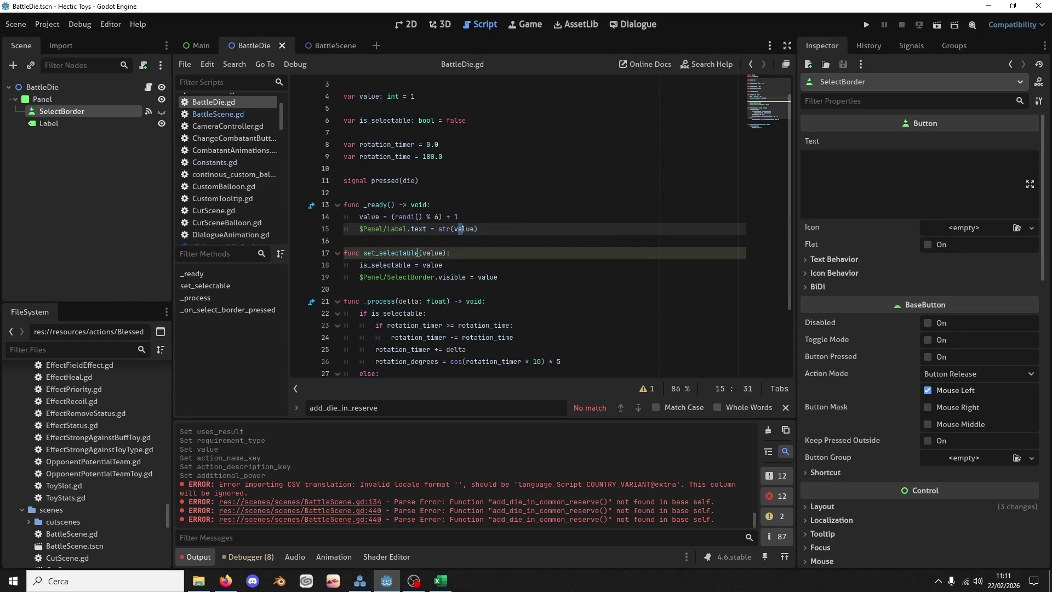
Step: Cut the random value assignment lines out of the _ready function in BattleDie.gd
{"action": "scroll", "coordinate": [416, 241], "scroll_direction": "up", "scroll_amount": 1}
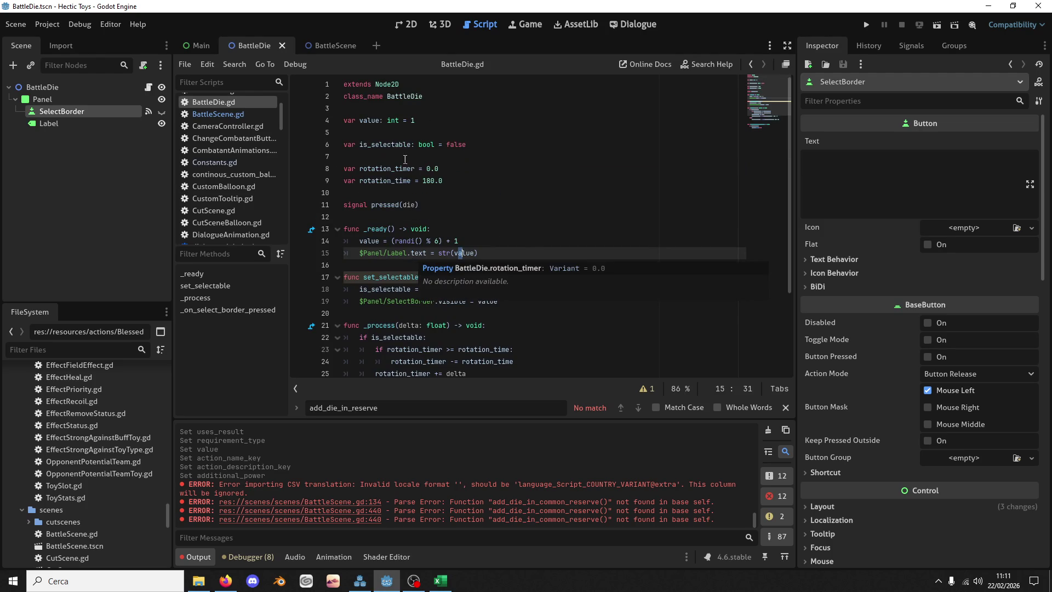
{"action": "double_click", "coordinate": [378, 120]}
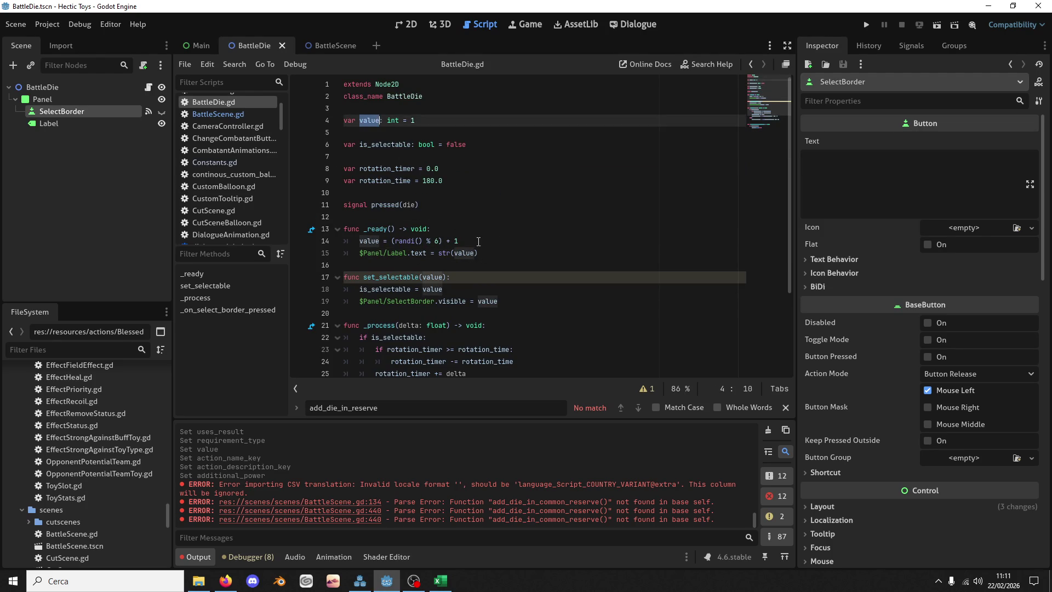
{"action": "left_click_drag", "start_coordinate": [478, 242], "coordinate": [475, 234]}
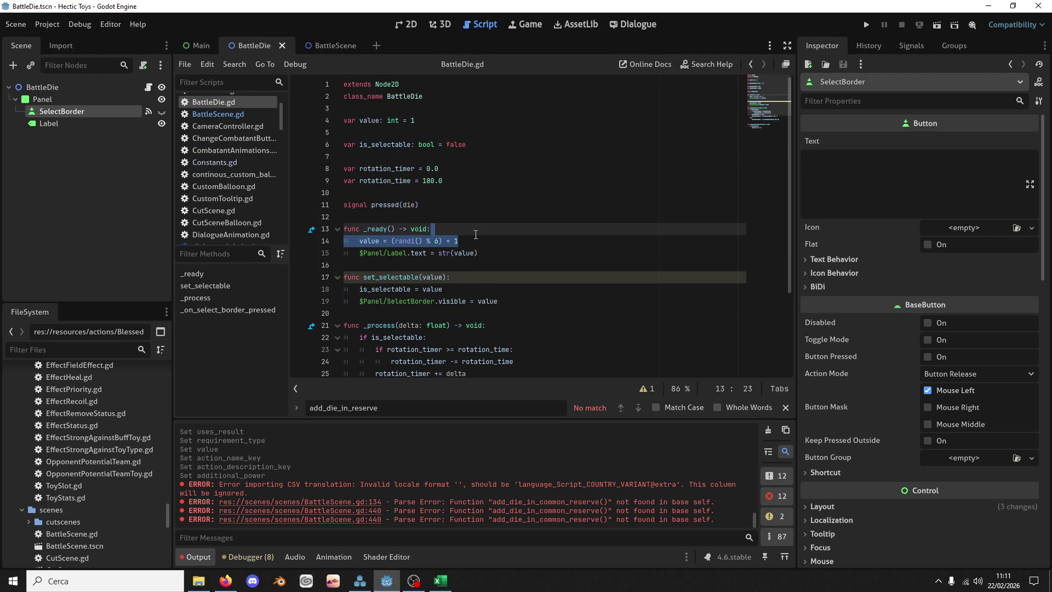
{"action": "key", "text": "BackSpace"}
{"action": "key", "text": "Down"}
{"action": "key", "text": "Down"}
{"action": "key", "text": "Return"}
{"action": "key", "text": "Return"}
{"action": "key", "text": "Up"}
{"action": "key", "text": "Up"}
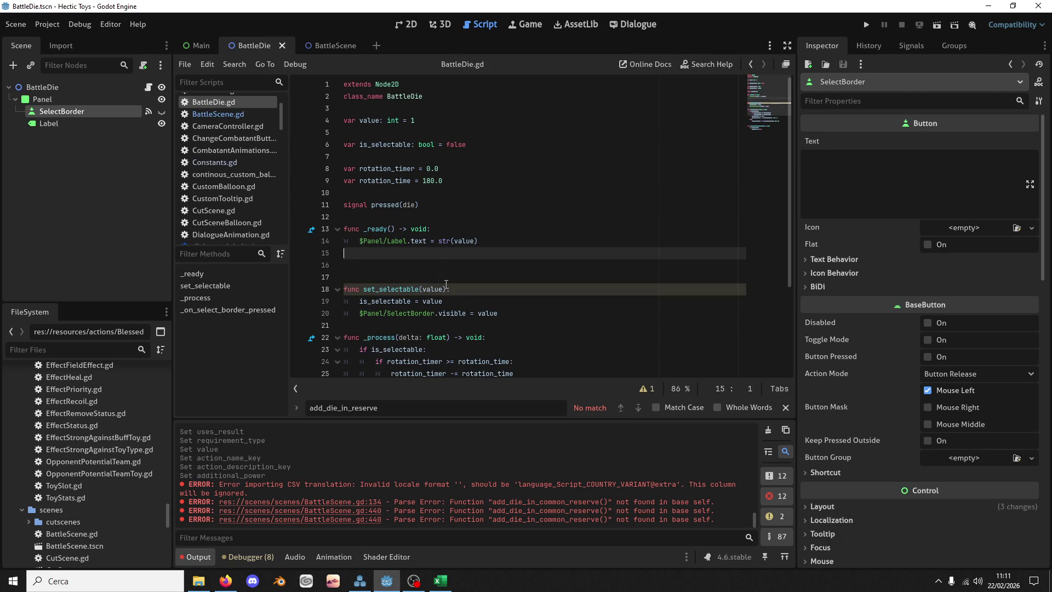
{"action": "key", "text": "ctrl+z"}
{"action": "key", "text": "ctrl+z"}
{"action": "key", "text": "ctrl+z"}
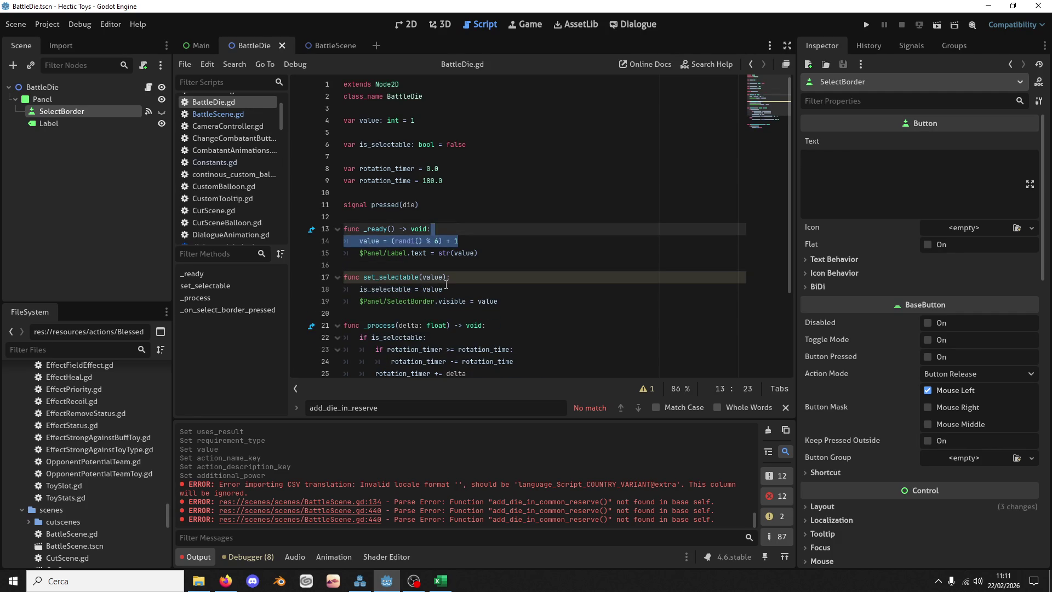
{"action": "key", "text": "ctrl+z"}
{"action": "key", "text": "ctrl+z"}
{"action": "key", "text": "ctrl+z"}
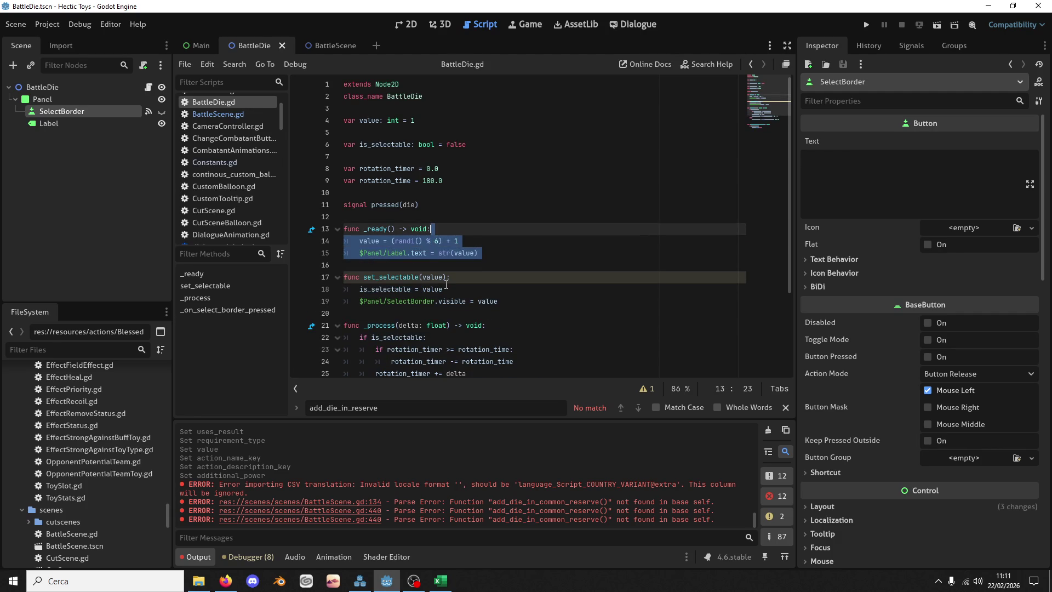
{"action": "key", "text": "Return"}
{"action": "key", "text": "ctrl+z"}
{"action": "key", "text": "ctrl+z"}
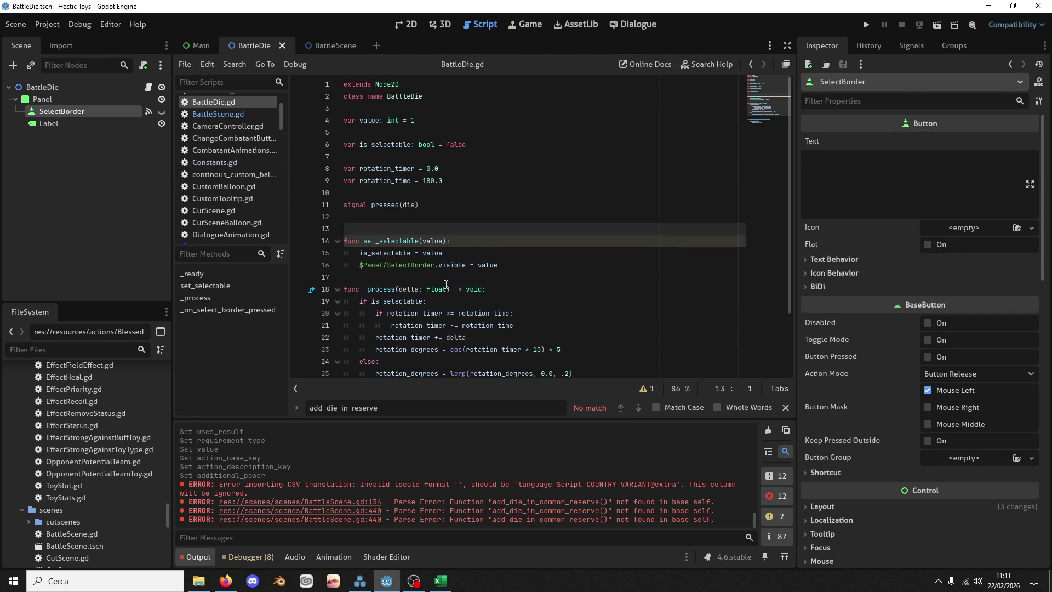
Step: Declare a new function set_value(new_value: int)
{"action": "type", "text": "funcset_val"}
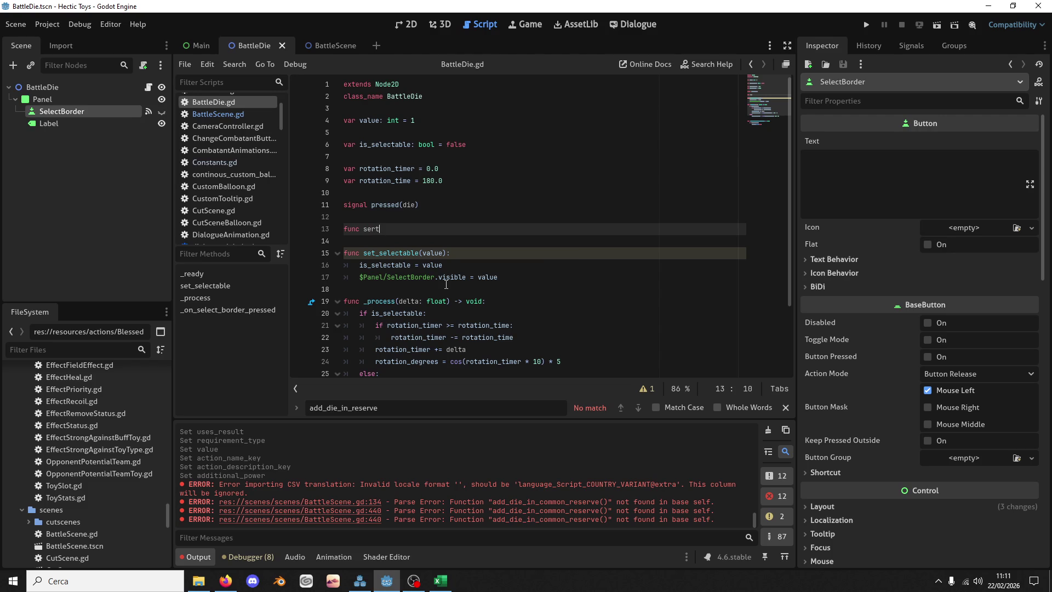
{"action": "type", "text": "ue("}
{"action": "type", "text": "value"}
{"action": "key", "text": "ctrl+BackSpace"}
{"action": "type", "text": "new_value"}
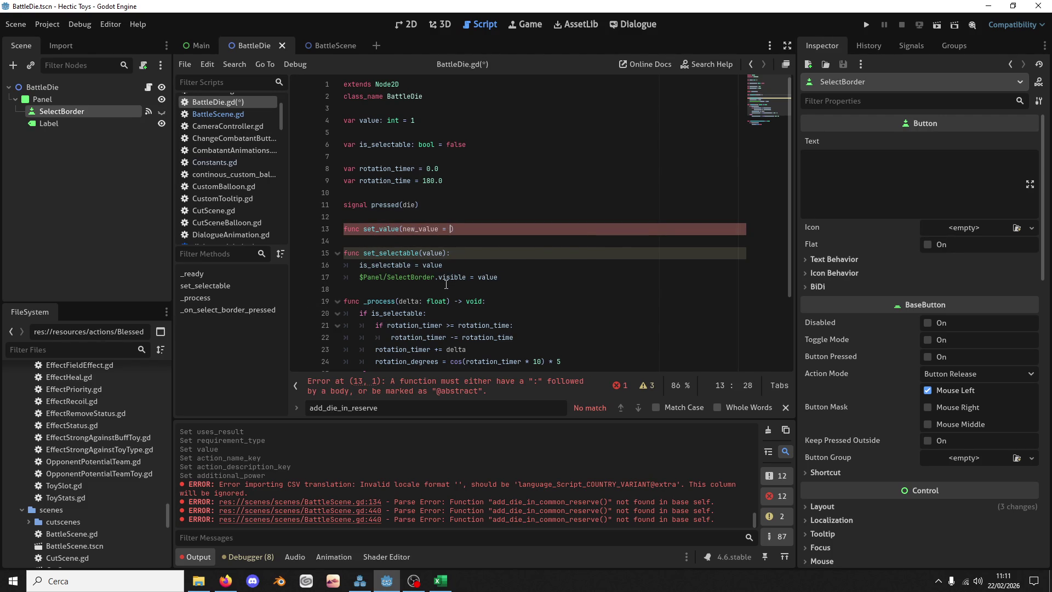
{"action": "key", "text": "BackSpace"}
{"action": "key", "text": "BackSpace"}
{"action": "key", "text": "BackSpace"}
{"action": "type", "text": ": int"}
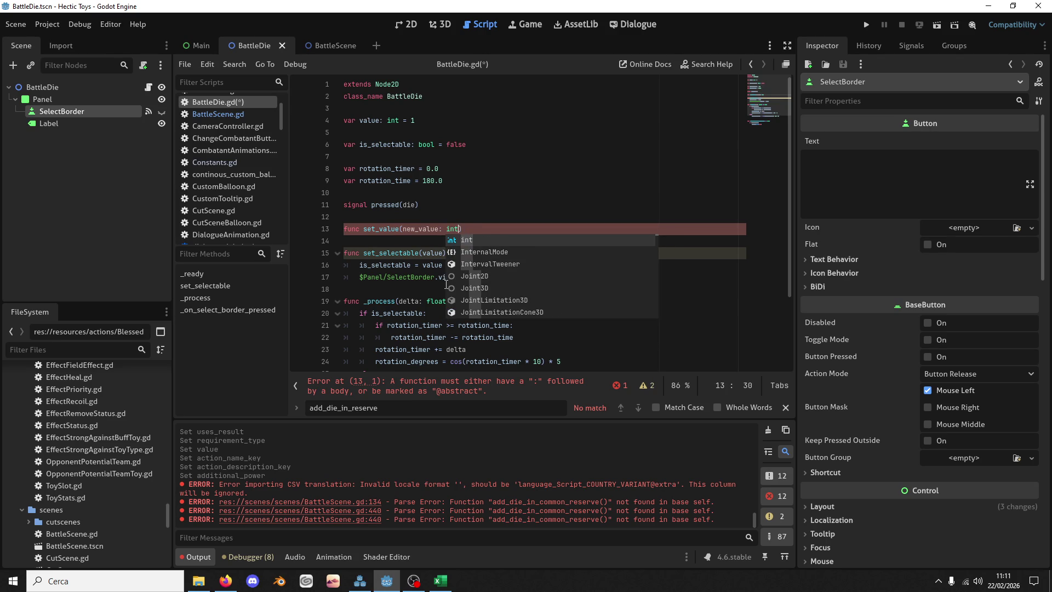
{"action": "key", "text": "BackSpace"}
{"action": "type", "text": ")"}
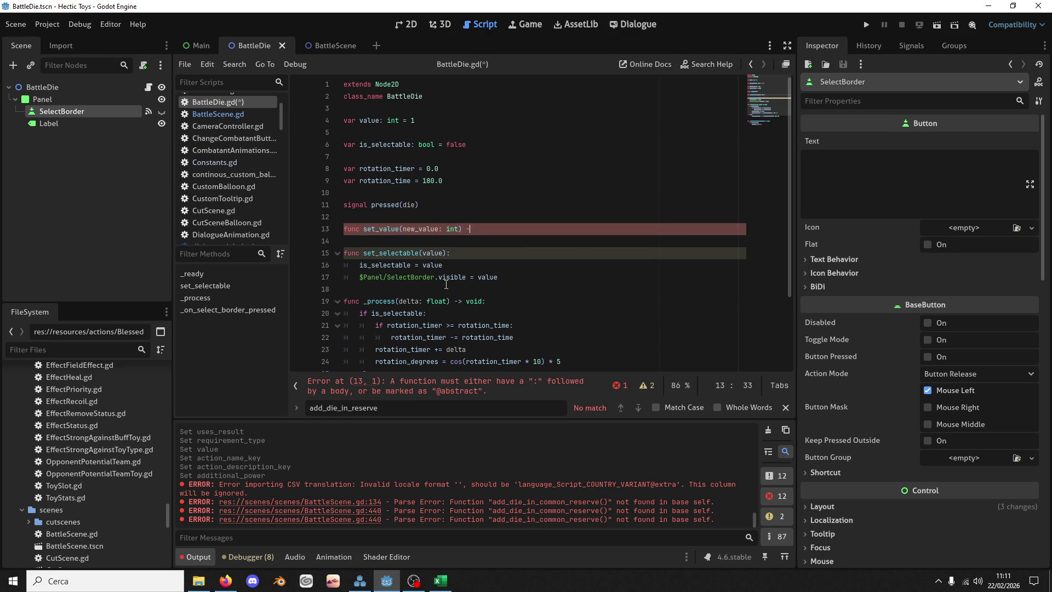
{"action": "key", "text": "Escape"}
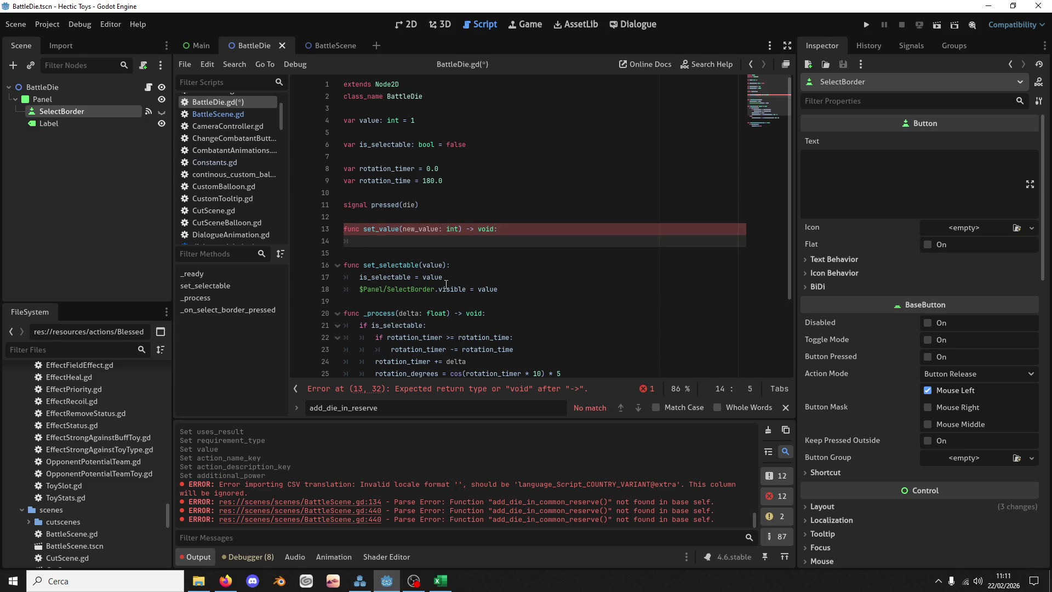
Step: Paste the random roll into set_value under a new 'if new_value < 1' check
{"action": "key", "text": "Return"}
{"action": "key", "text": "ctrl+v"}
{"action": "key", "text": "Up"}
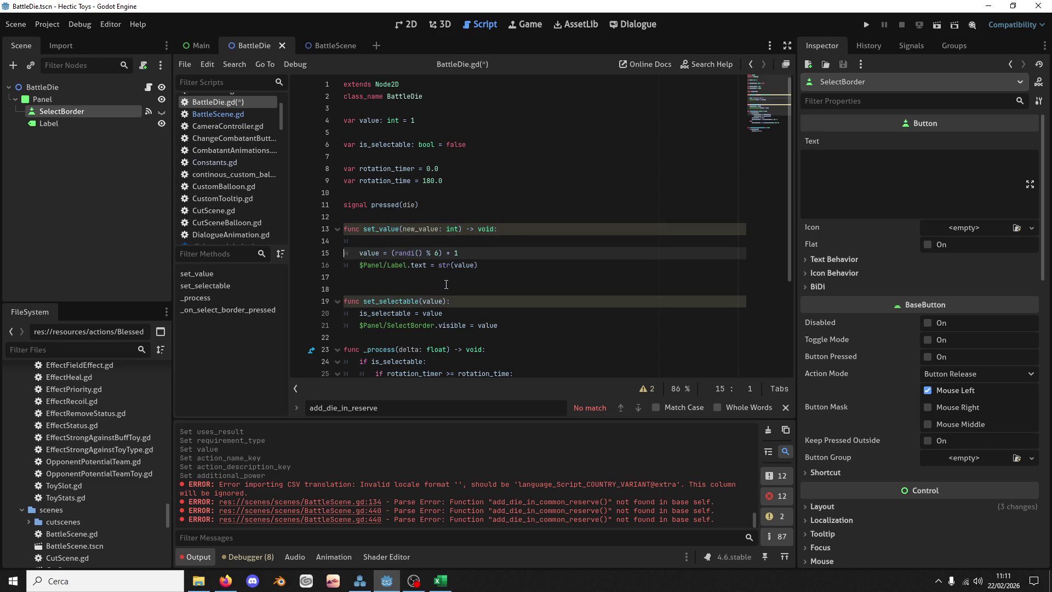
{"action": "key", "text": "Home"}
{"action": "key", "text": "Return"}
{"action": "key", "text": "Up"}
{"action": "type", "text": "new_value"}
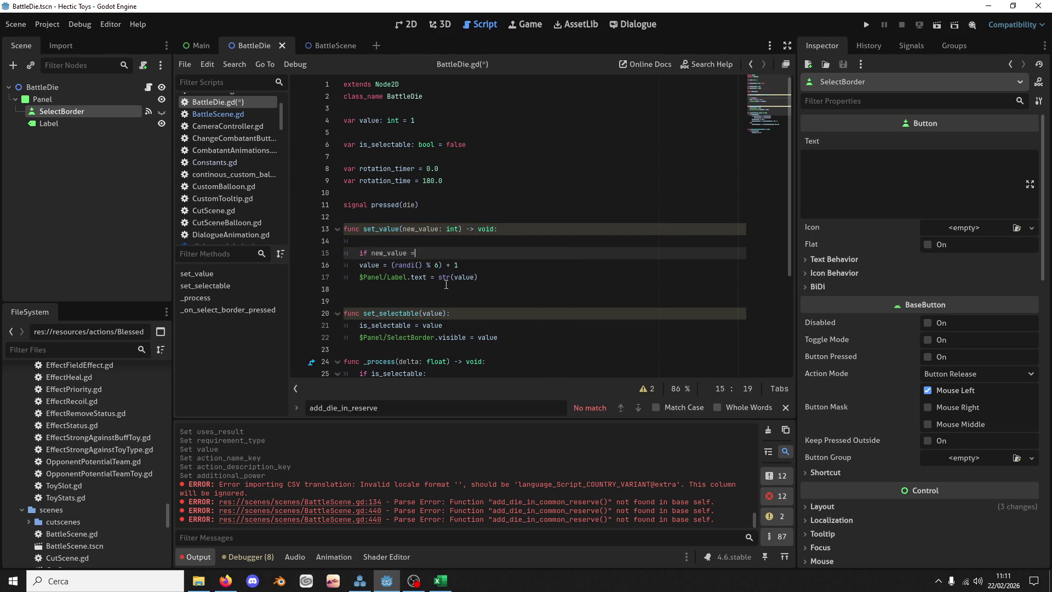
{"action": "key", "text": "BackSpace"}
{"action": "key", "text": "BackSpace"}
{"action": "key", "text": "BackSpace"}
{"action": "type", "text": "< 1"}
Step: Nest the roll under the if, add 'else: value = new_value', and save BattleDie.gd
{"action": "key", "text": "Return"}
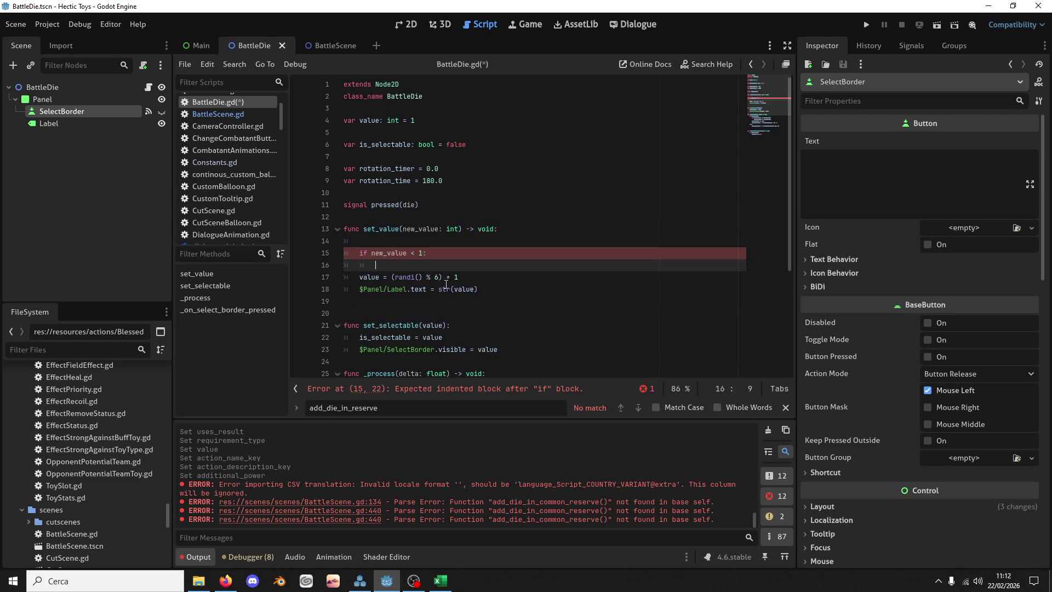
{"action": "key", "text": "Delete"}
{"action": "key", "text": "Down"}
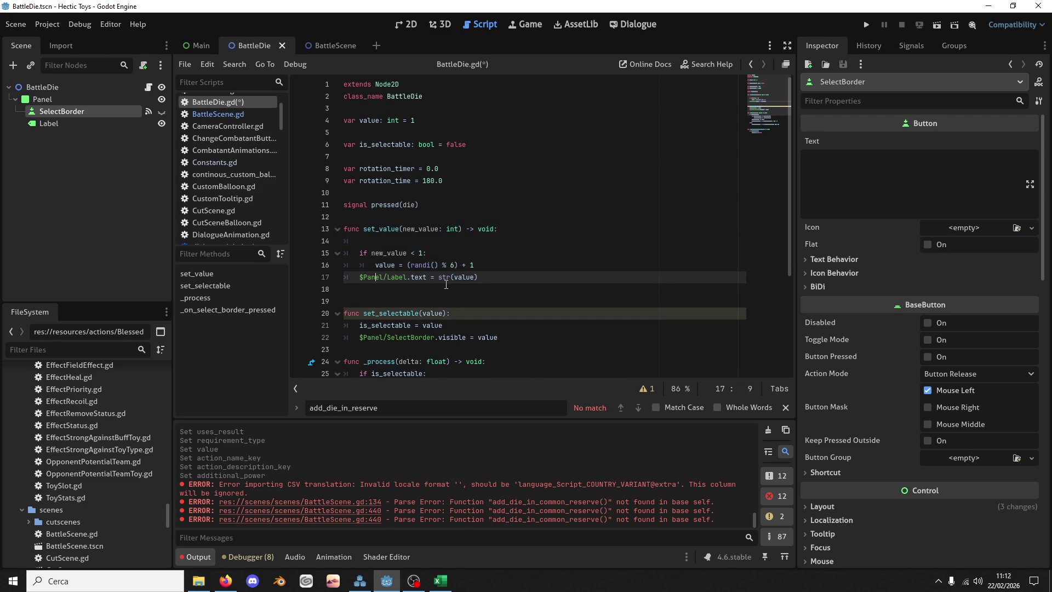
{"action": "key", "text": "Left"}
{"action": "key", "text": "Return"}
{"action": "key", "text": "Up"}
{"action": "type", "text": "else:"}
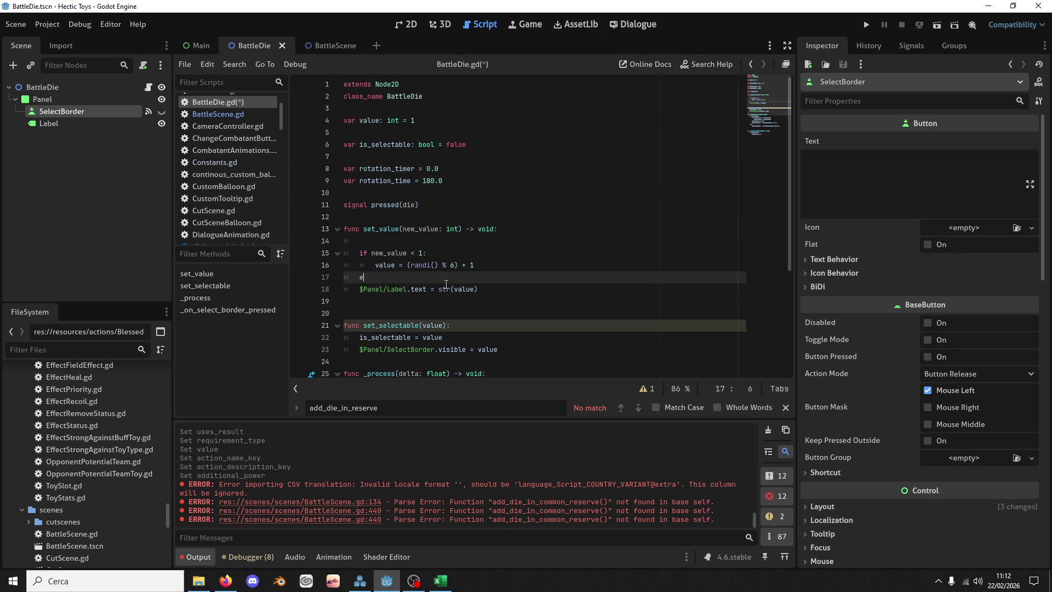
{"action": "key", "text": "Return"}
{"action": "type", "text": "value = new_value"}
{"action": "key", "text": "ctrl+s"}
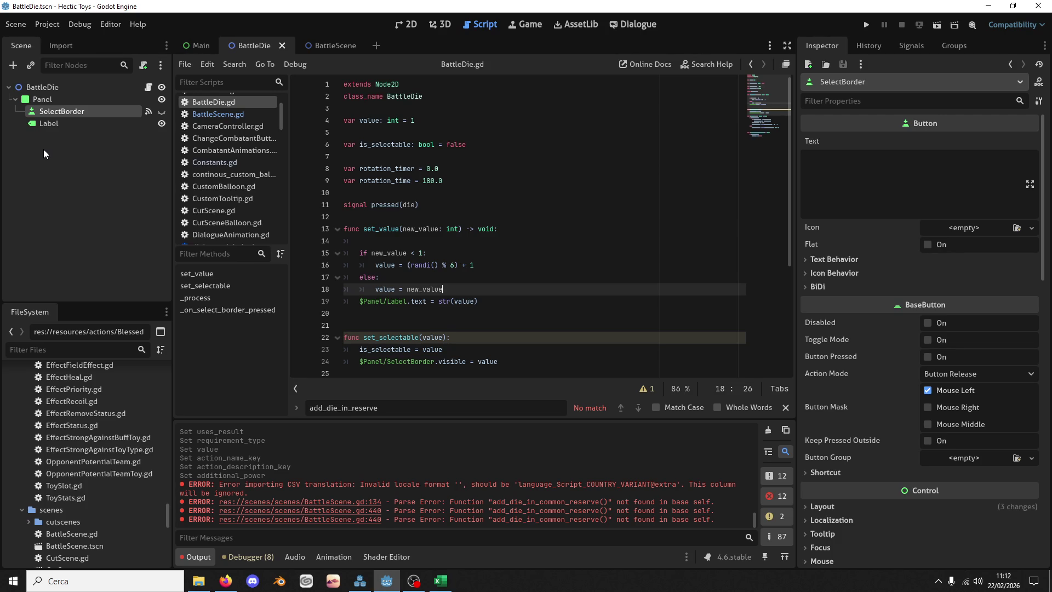
{"action": "double_click", "coordinate": [381, 229]}
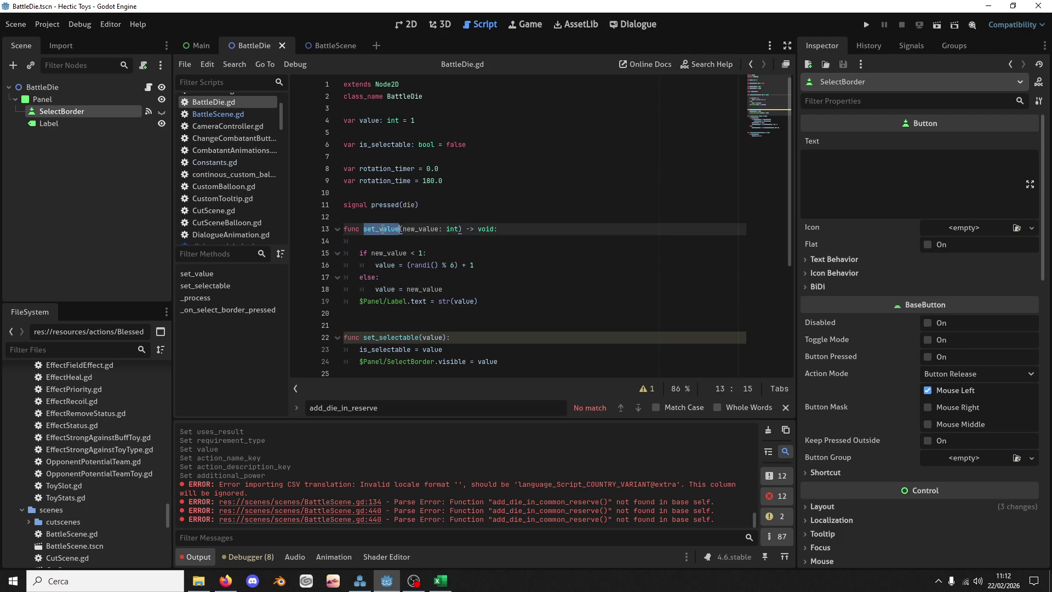
{"action": "left_click", "coordinate": [322, 50]}
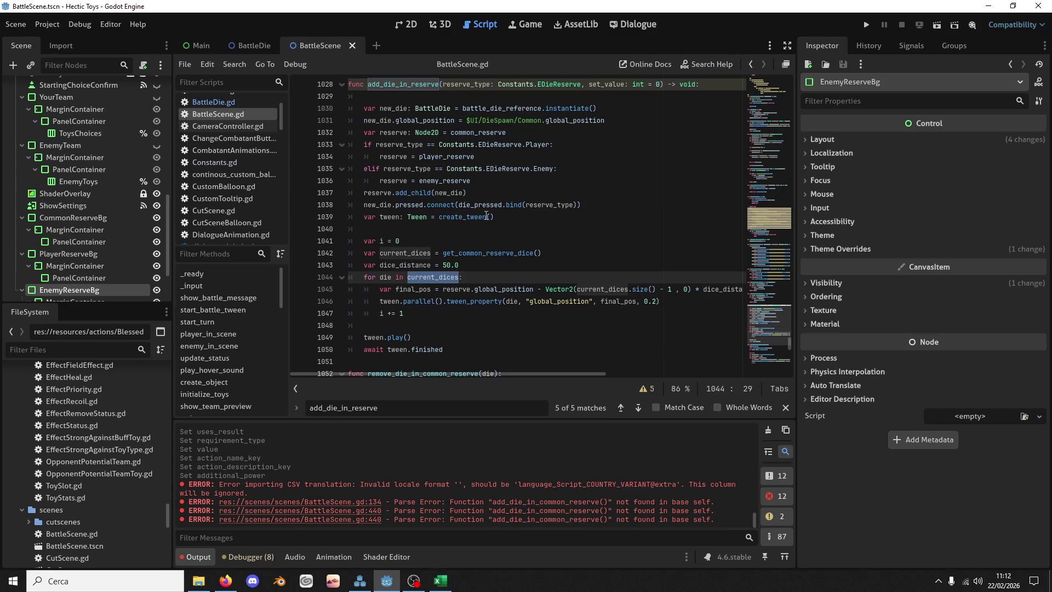
Step: Add new_die.set_value(val) on a new line after the add_child call
{"action": "left_click", "coordinate": [475, 194]}
{"action": "left_click", "coordinate": [482, 185]}
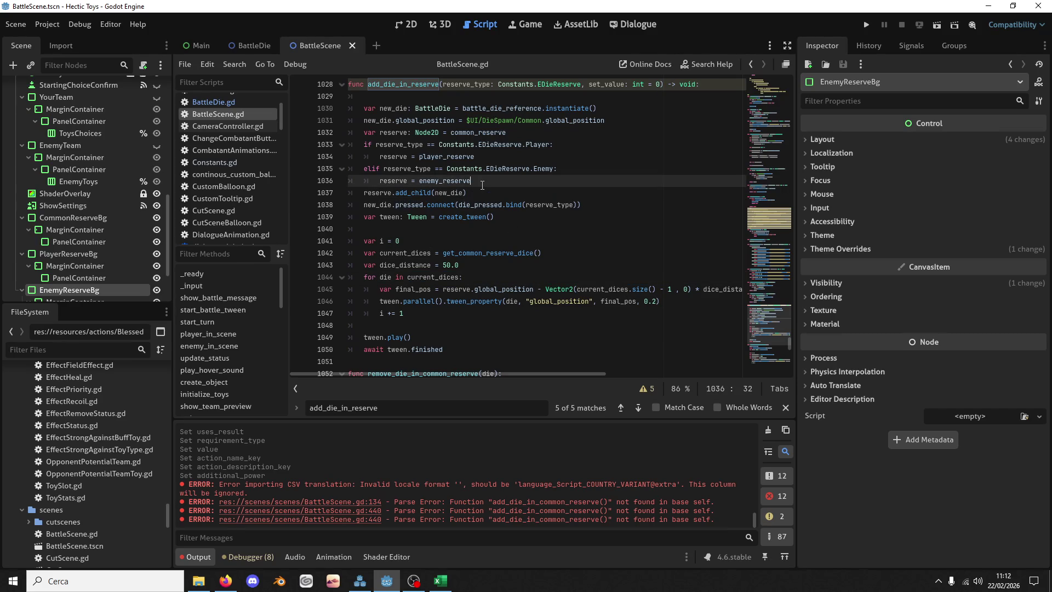
{"action": "key", "text": "Return"}
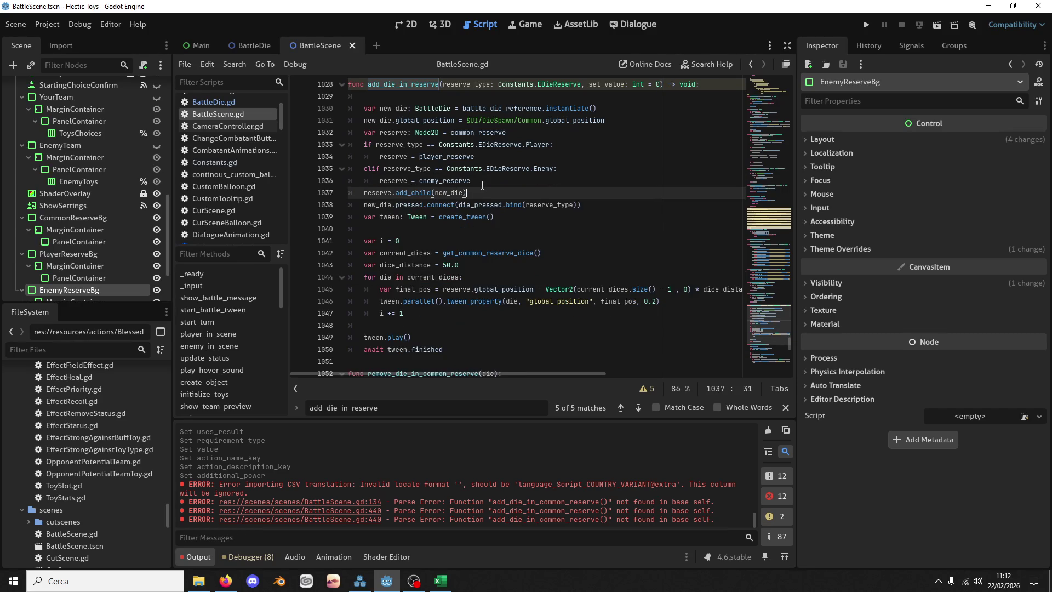
{"action": "key", "text": "alt+Down"}
{"action": "type", "text": "new_die.set_v"}
{"action": "key", "text": "Return"}
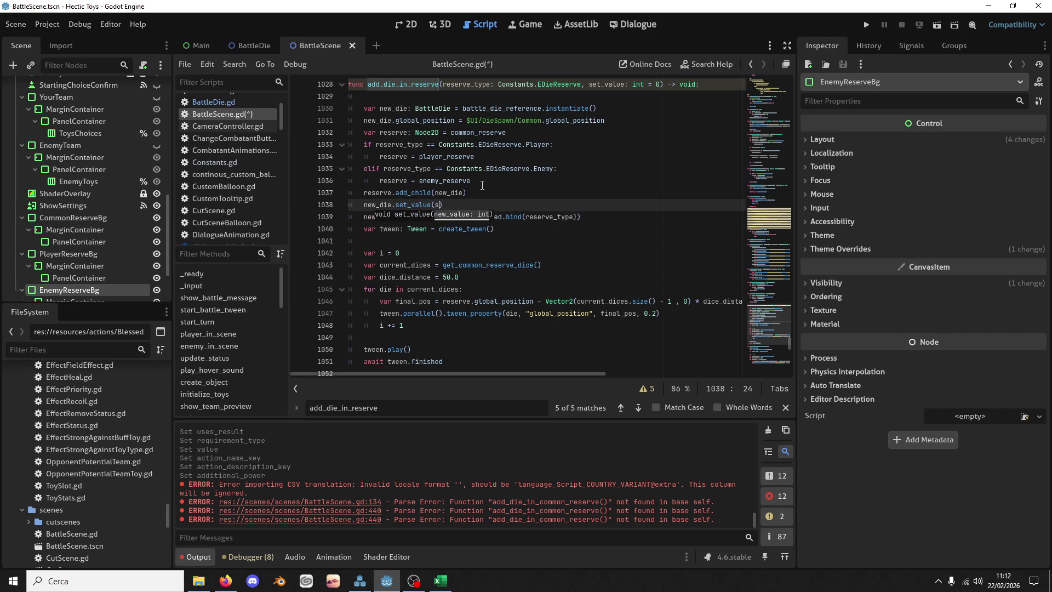
{"action": "key", "text": "BackSpace"}
{"action": "type", "text": "value"}
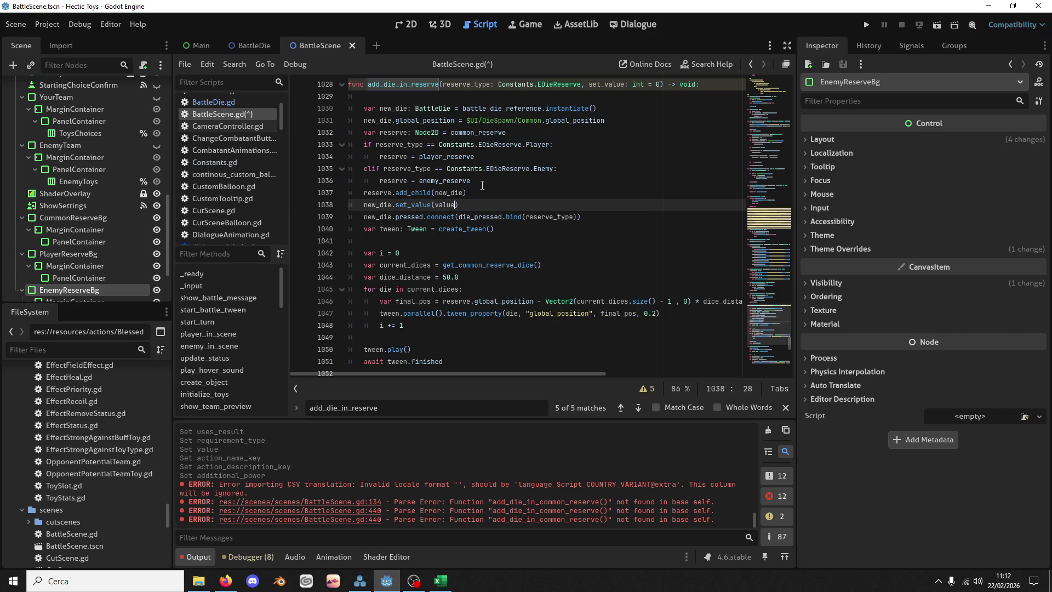
{"action": "key", "text": "Escape"}
Step: Rename the argument to value, save BattleScene.gd, and run the project
{"action": "double_click", "coordinate": [606, 84]}
{"action": "type", "text": "value"}
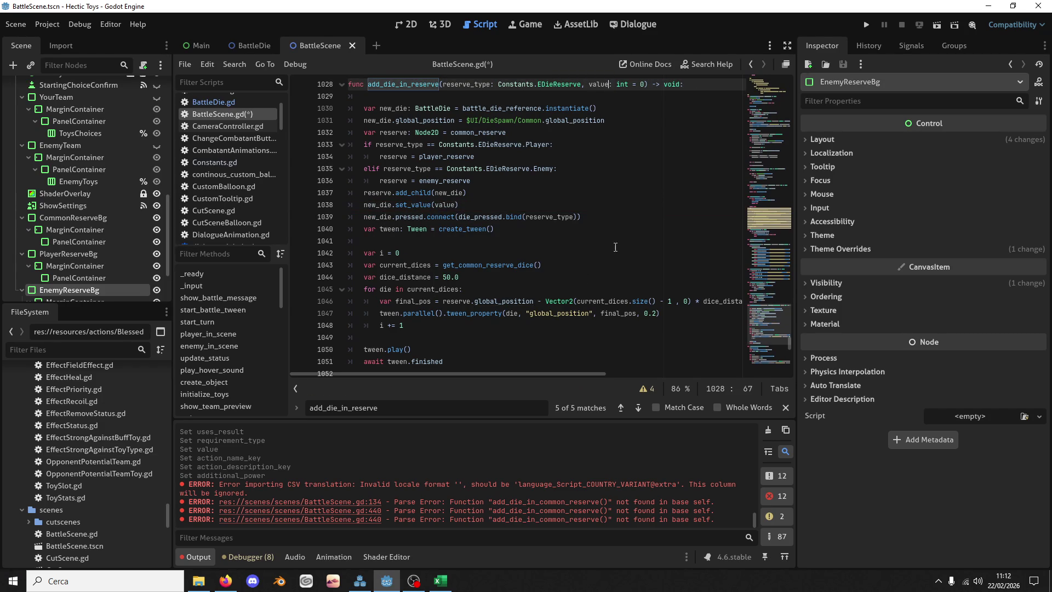
{"action": "key", "text": "ctrl+s"}
{"action": "left_click", "coordinate": [865, 25]}
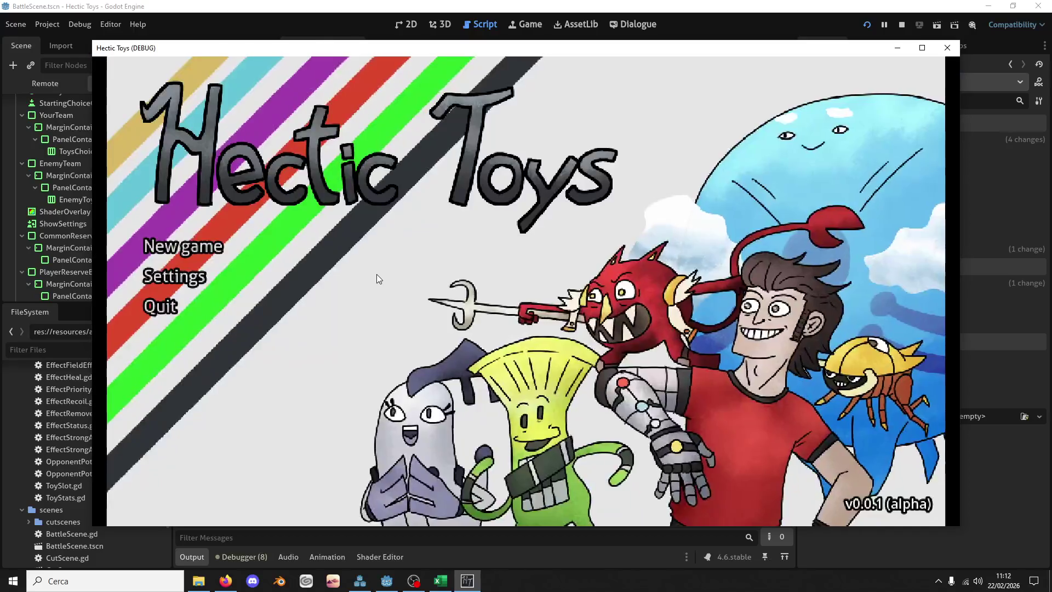
Step: Stop the running game, check add_die_in_reserve, and relaunch the project
{"action": "key", "text": "F8"}
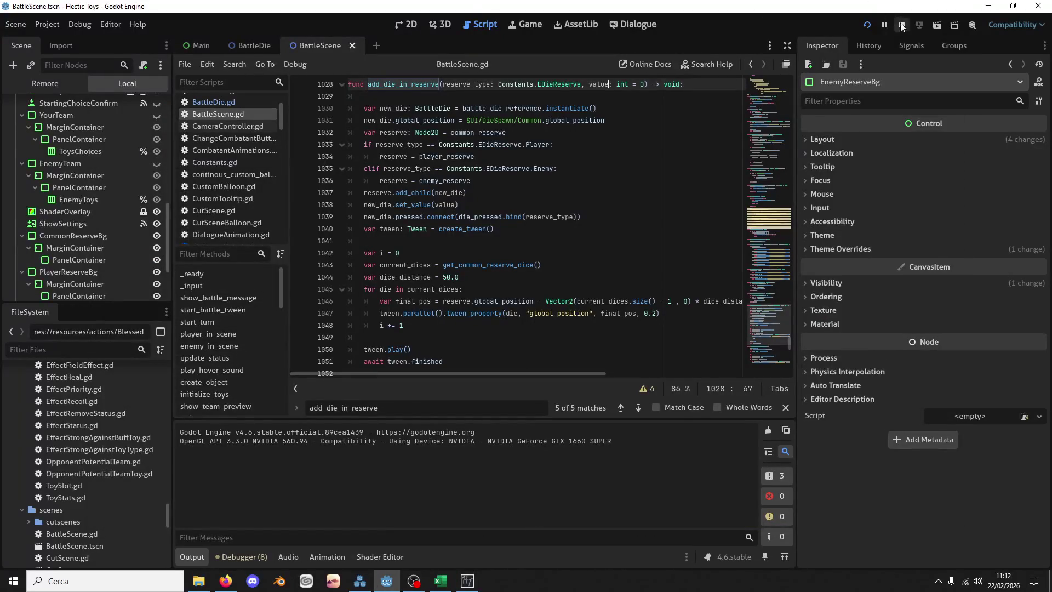
{"action": "scroll", "coordinate": [478, 188], "scroll_direction": "up", "scroll_amount": 4}
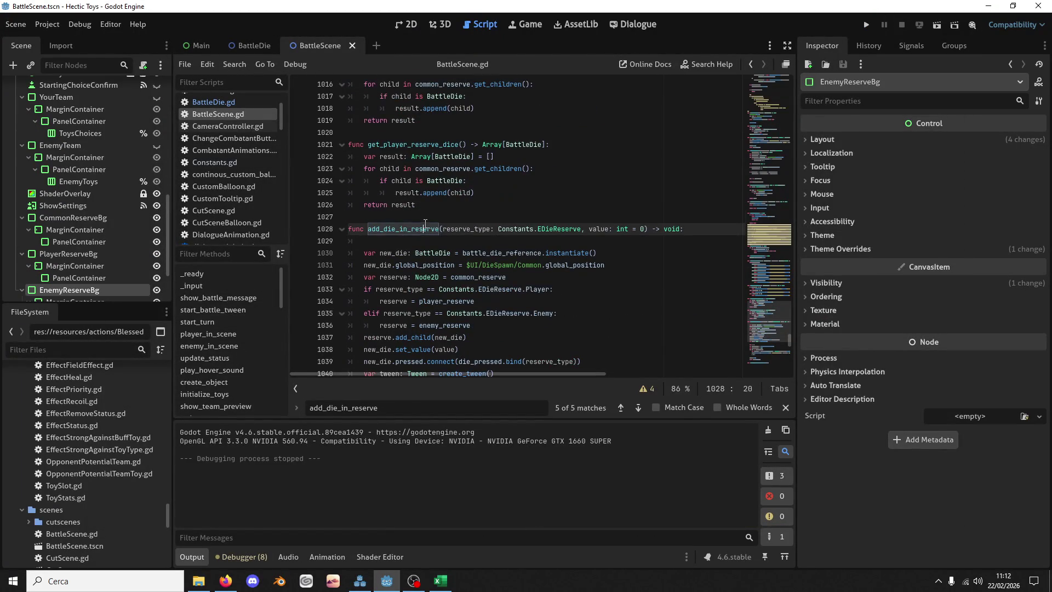
{"action": "double_click", "coordinate": [425, 226]}
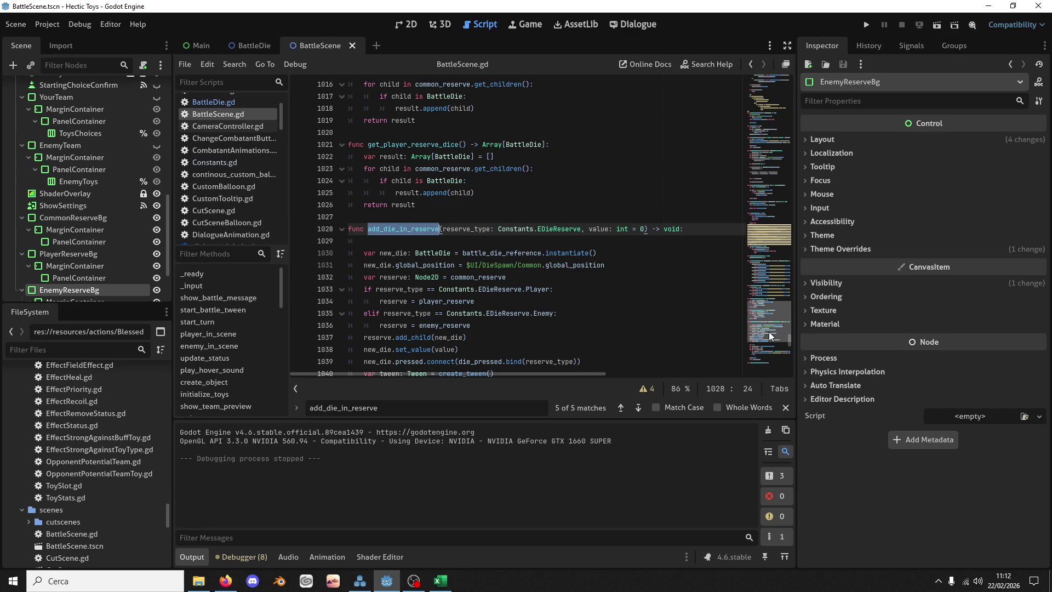
{"action": "scroll", "coordinate": [769, 333], "scroll_direction": "down", "scroll_amount": 2}
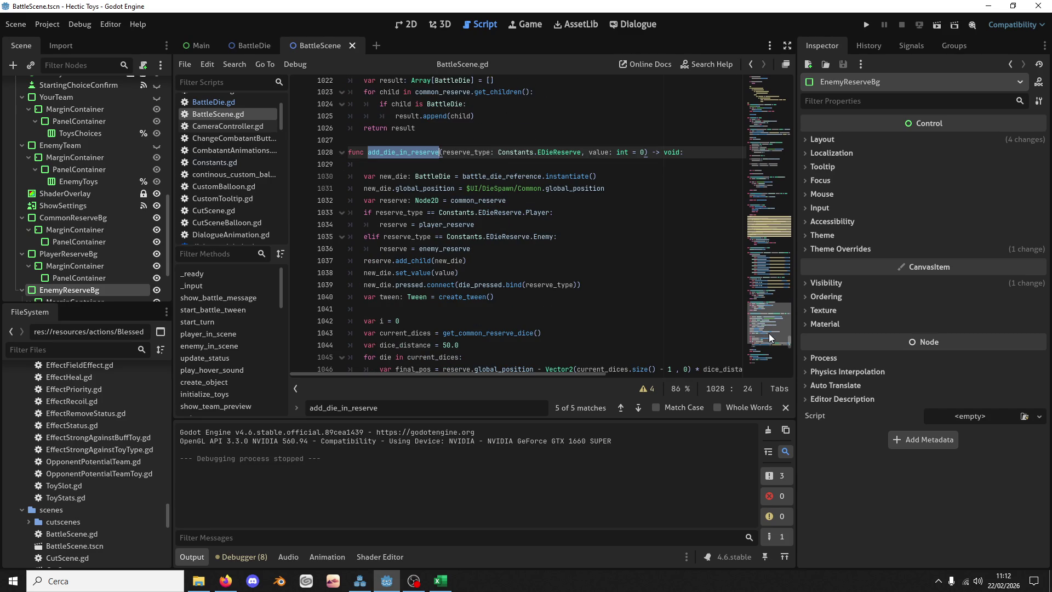
{"action": "left_click", "coordinate": [865, 23]}
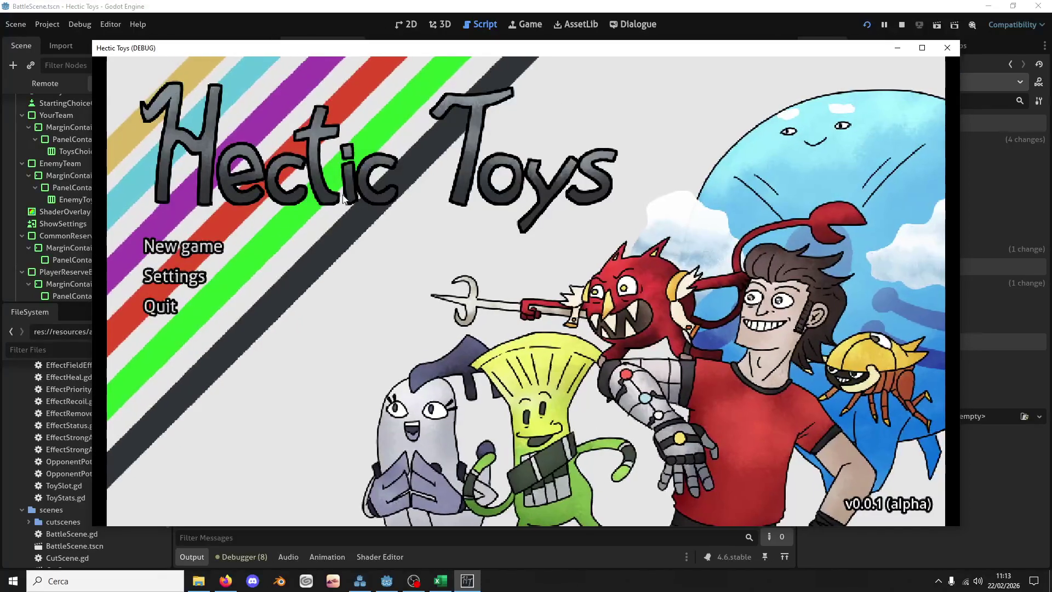
Step: Start a new game with the Offense Deck, pick the first opponent, and deploy Wrecko
{"action": "left_click", "coordinate": [264, 245]}
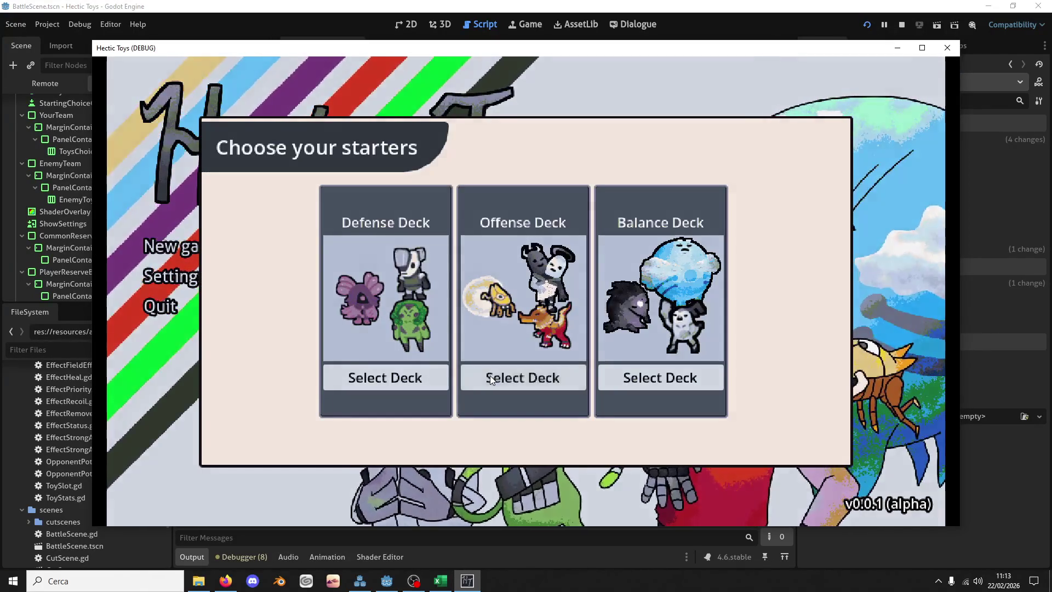
{"action": "left_click", "coordinate": [490, 377]}
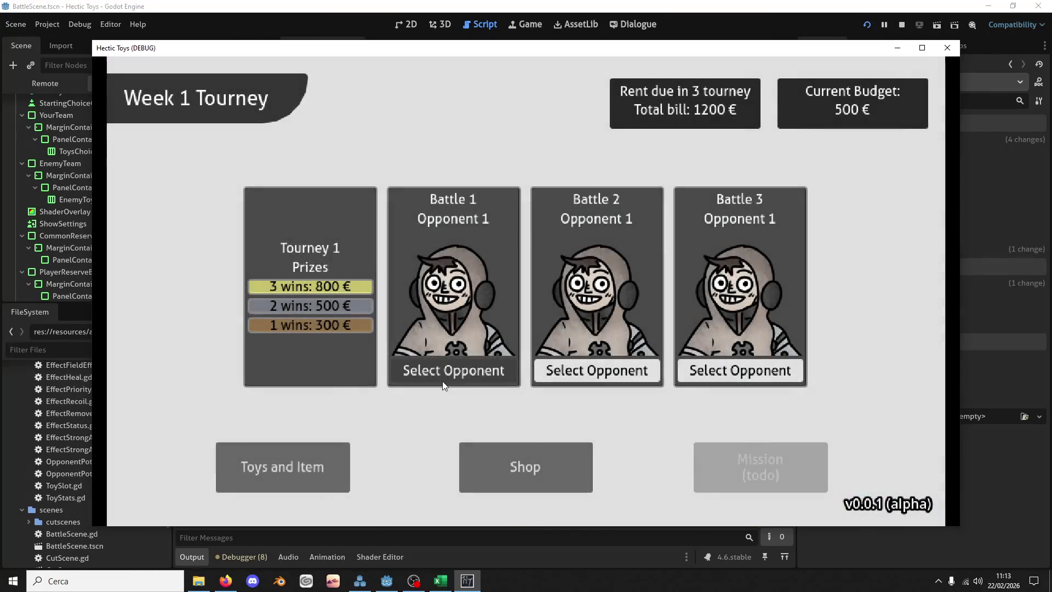
{"action": "left_click", "coordinate": [446, 374]}
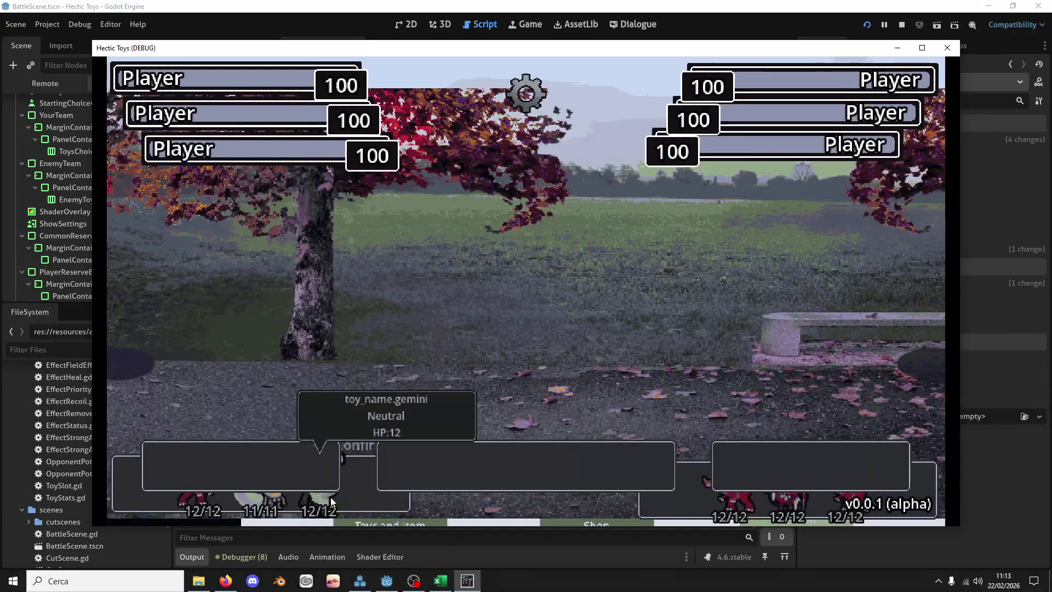
{"action": "mouse_move", "coordinate": [263, 507]}
{"action": "left_click", "coordinate": [202, 507]}
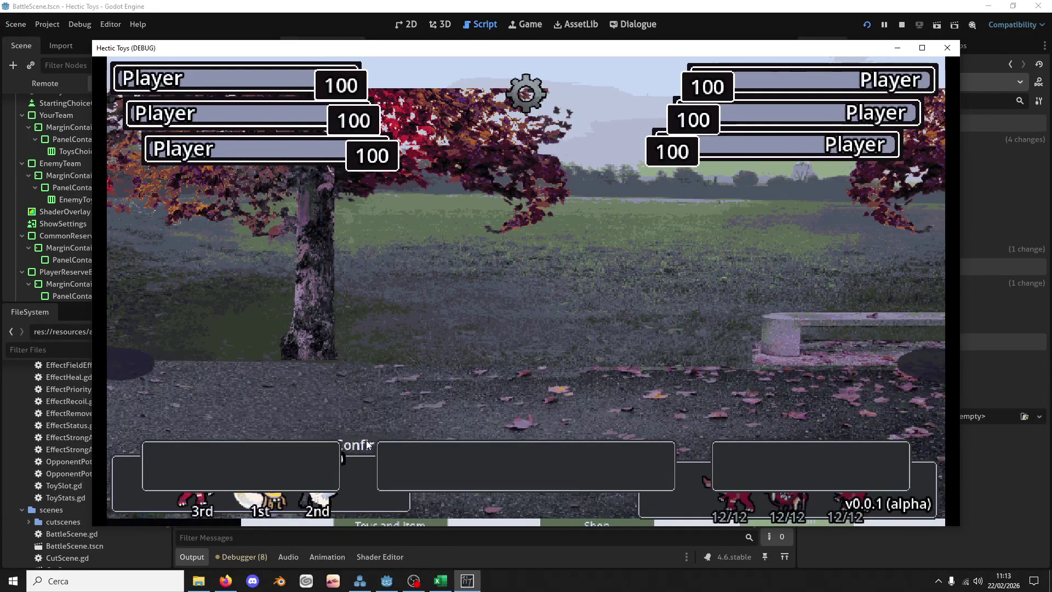
{"action": "left_click", "coordinate": [366, 440]}
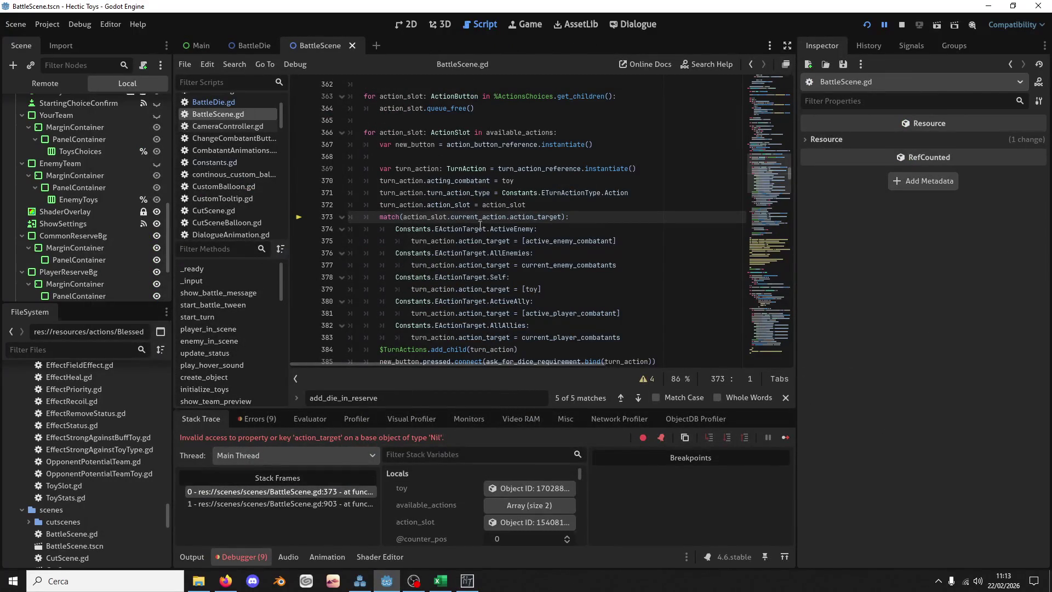
Step: Inspect action_target on line 373 and expand the two-element available_actions array in Locals
{"action": "double_click", "coordinate": [513, 218]}
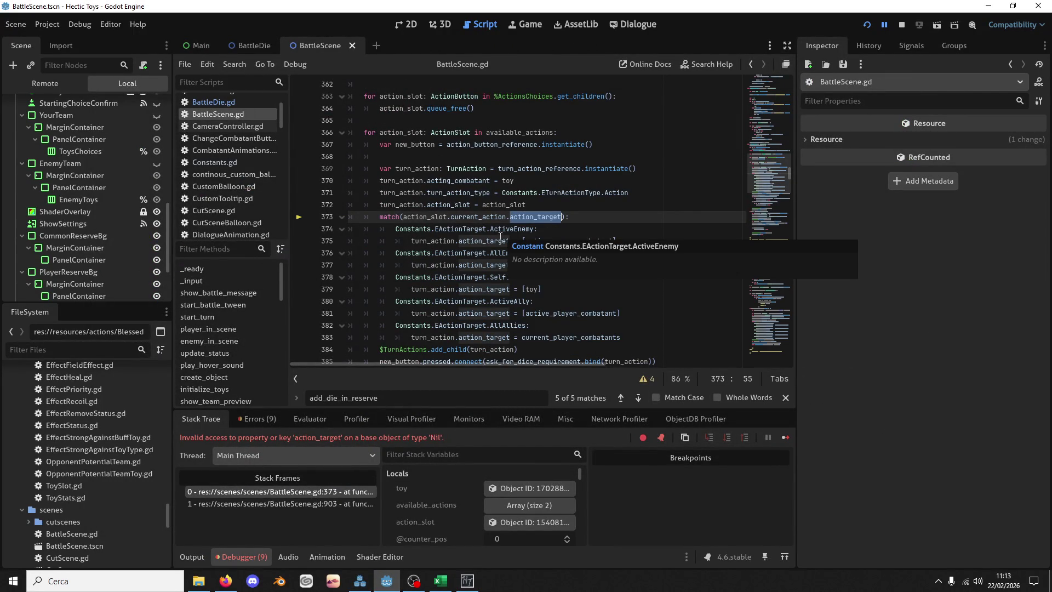
{"action": "left_click", "coordinate": [511, 508]}
{"action": "scroll", "coordinate": [91, 435], "scroll_direction": "down", "scroll_amount": 10}
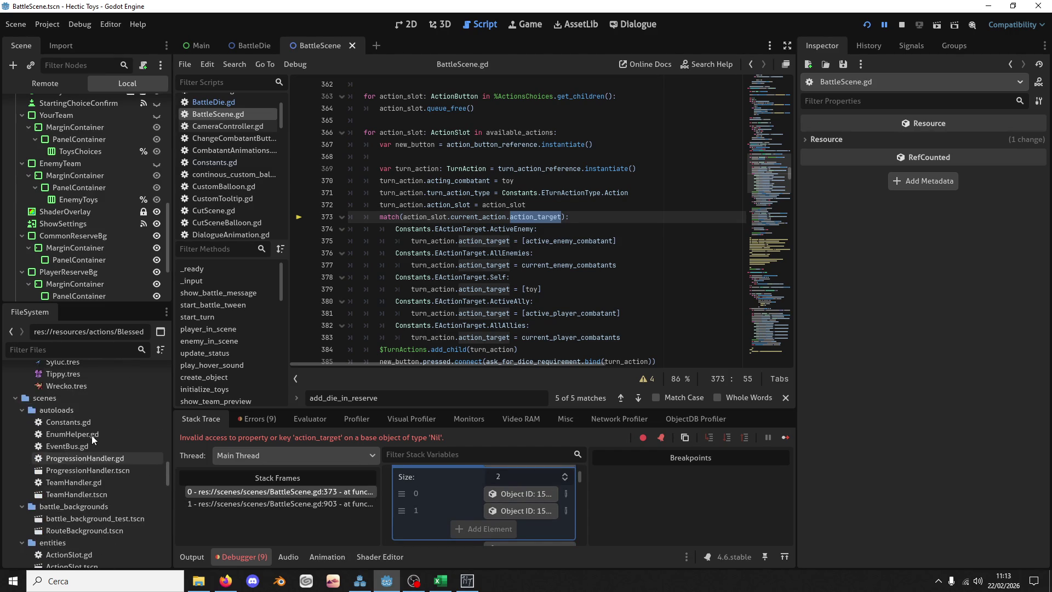
{"action": "scroll", "coordinate": [91, 435], "scroll_direction": "up", "scroll_amount": 5}
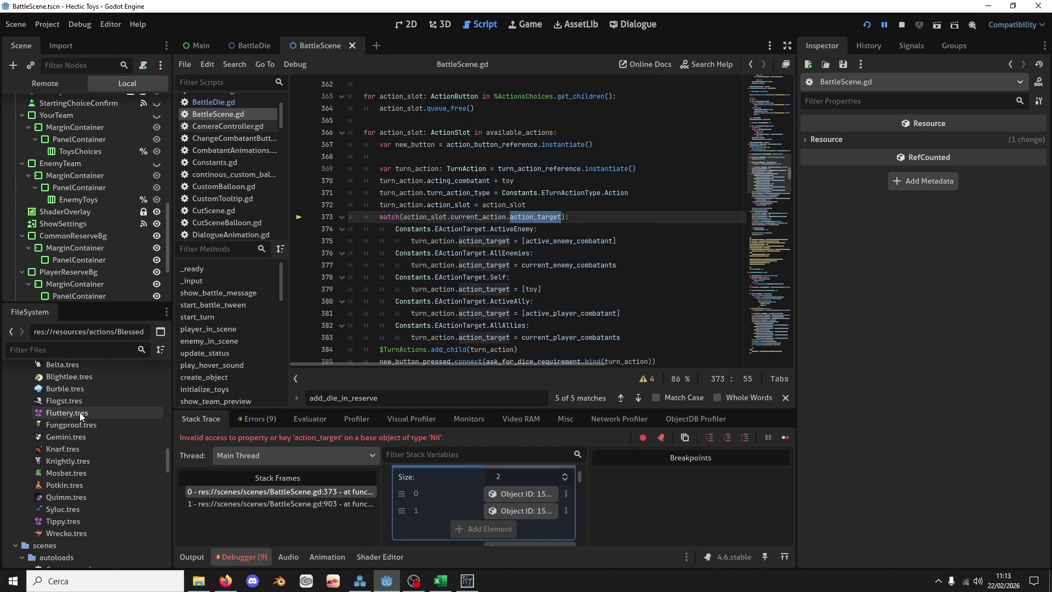
Step: Assign BlessedSphere.tres as Blightlee's first start action and stop the game
{"action": "left_click", "coordinate": [82, 376]}
{"action": "left_click", "coordinate": [1005, 302]}
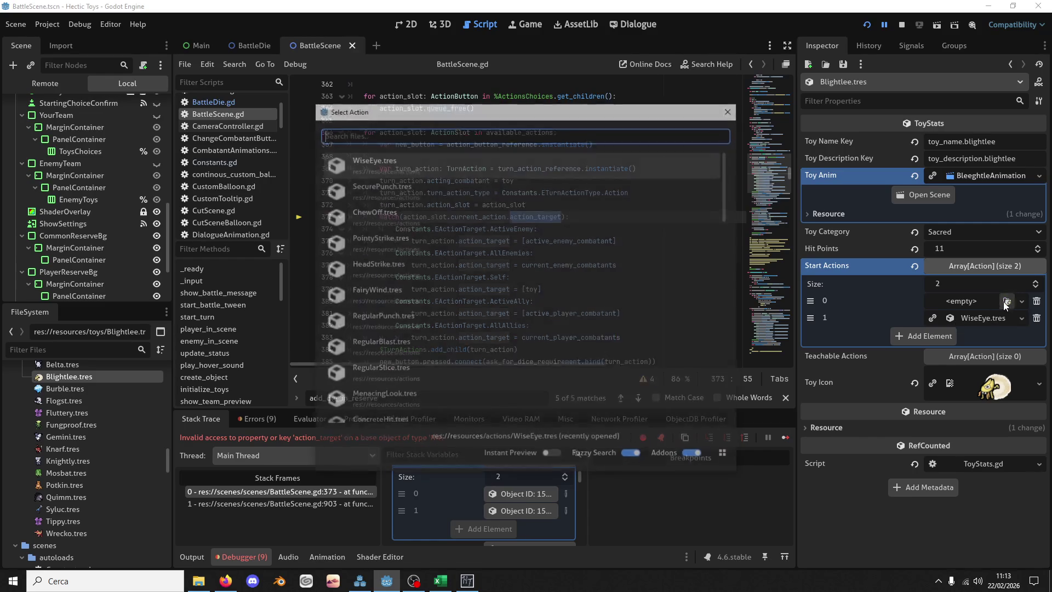
{"action": "type", "text": "b"}
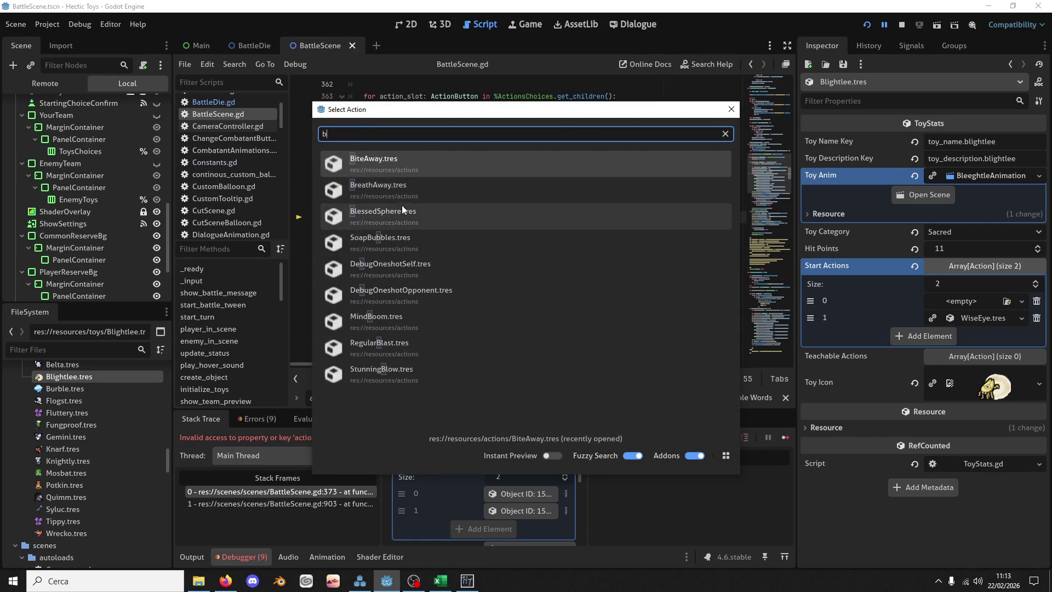
{"action": "left_click", "coordinate": [402, 208]}
{"action": "left_click", "coordinate": [898, 25]}
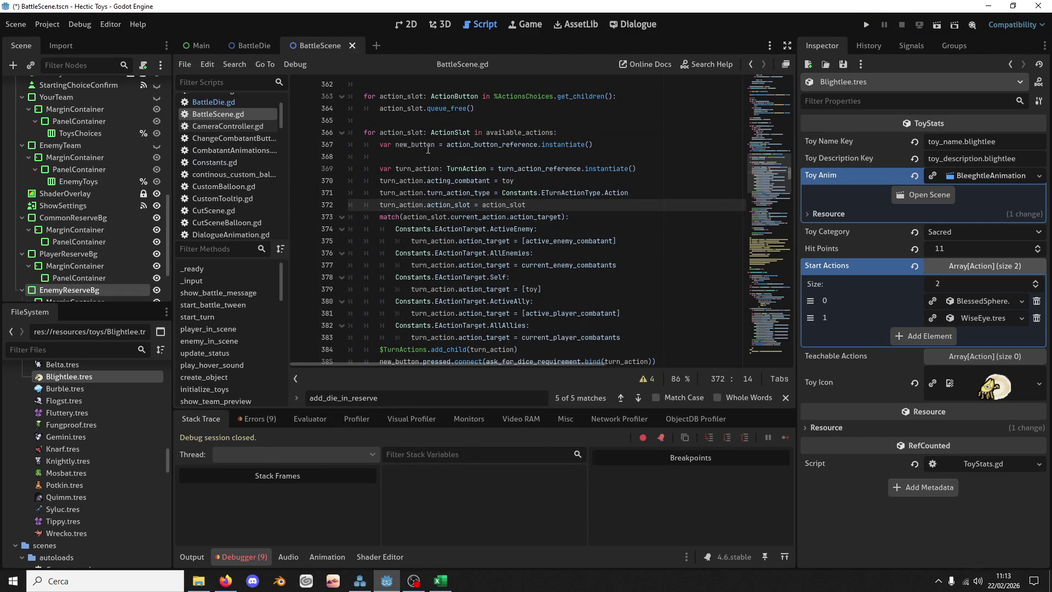
Step: Hide two reserve nodes, save the scene, and open the BattleScene script
{"action": "scroll", "coordinate": [150, 222], "scroll_direction": "down", "scroll_amount": 3}
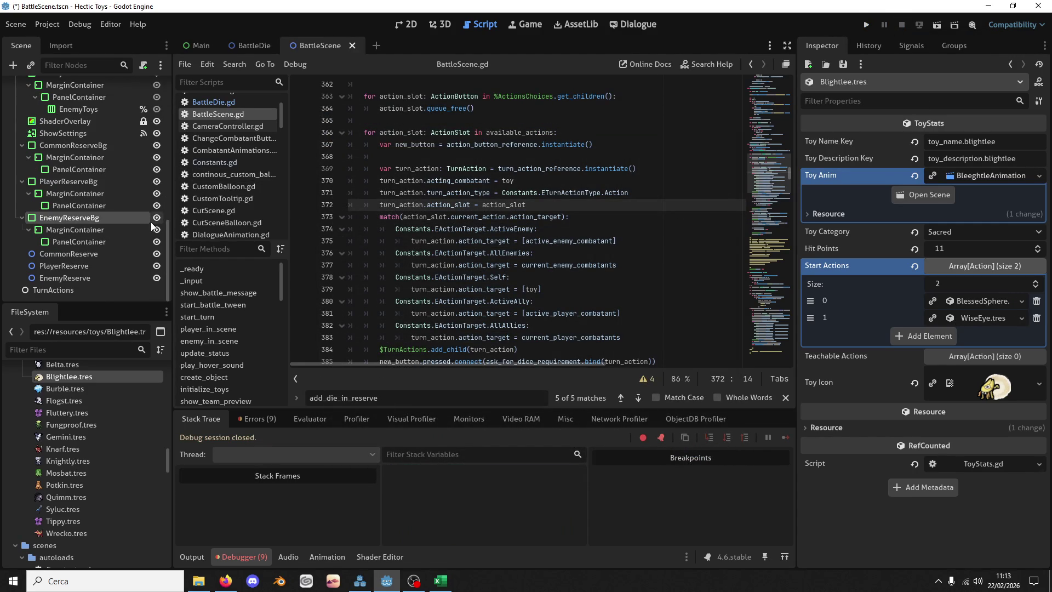
{"action": "left_click", "coordinate": [156, 268]}
{"action": "left_click", "coordinate": [157, 255]}
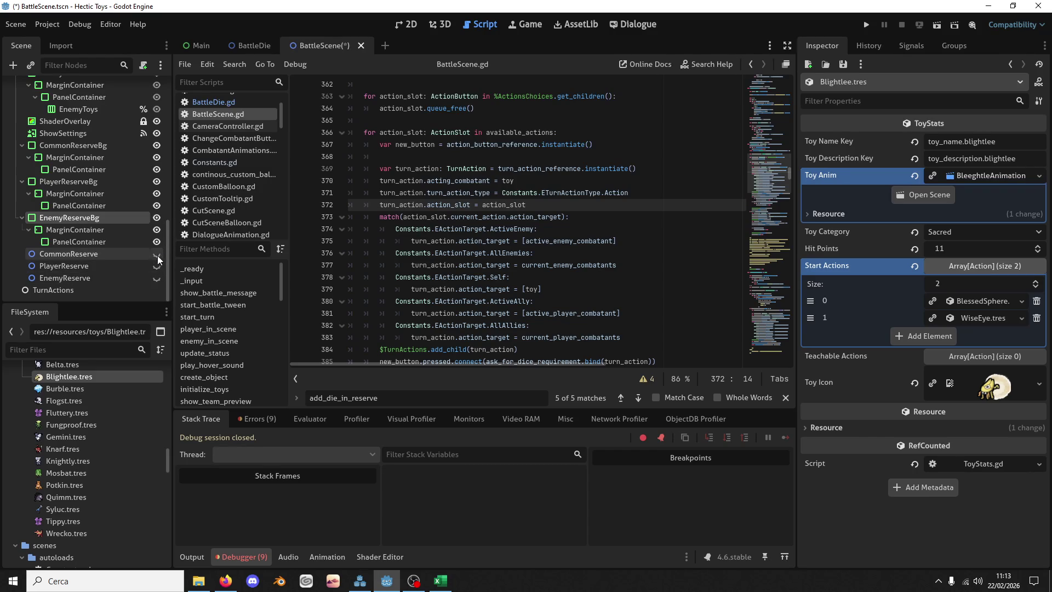
{"action": "key", "text": "ctrl+s"}
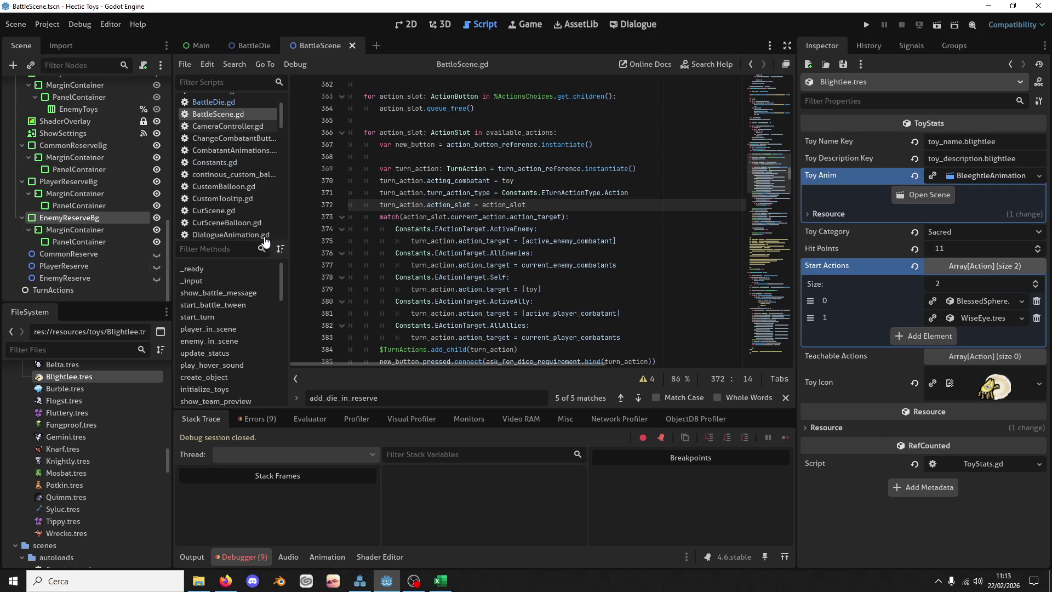
{"action": "scroll", "coordinate": [127, 99], "scroll_direction": "up", "scroll_amount": 10}
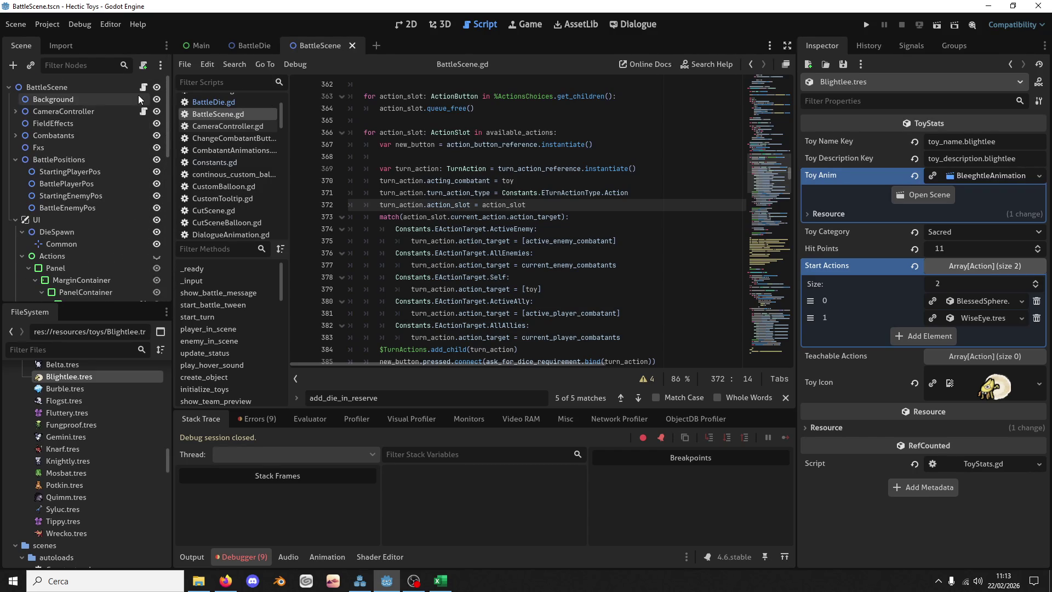
{"action": "left_click", "coordinate": [143, 87]}
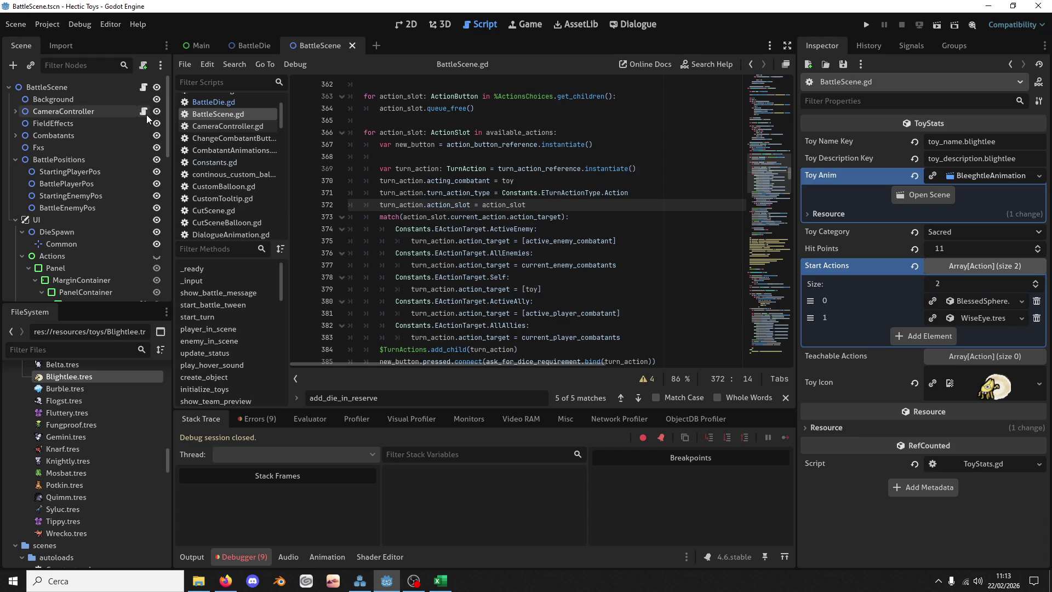
Step: Search for add_die_in_reserve and go to its definition around line 1043
{"action": "left_click", "coordinate": [550, 159]}
{"action": "key", "text": "ctrl+f"}
{"action": "type", "text": "add_die"}
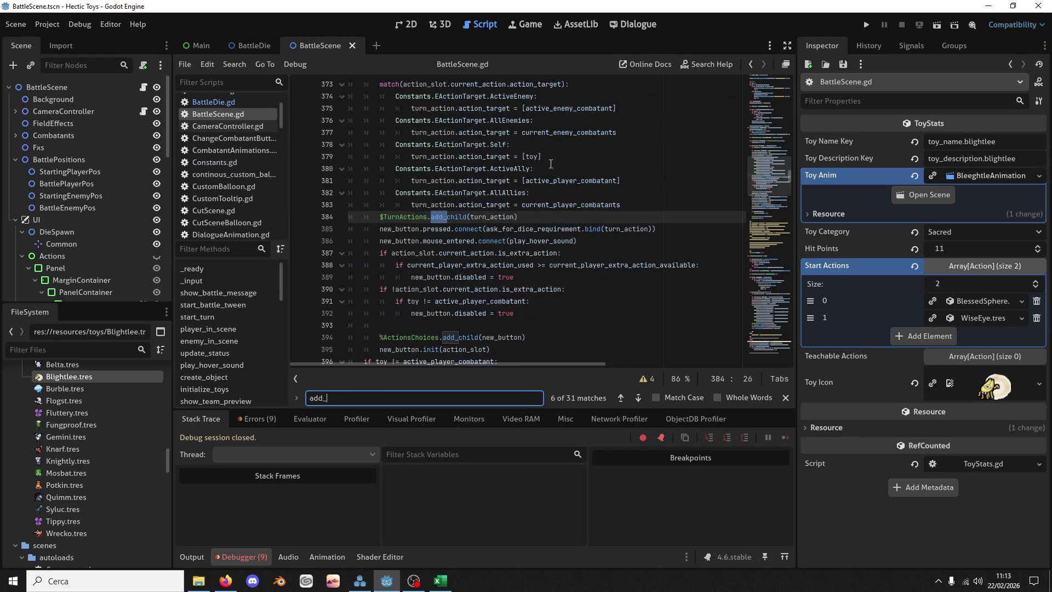
{"action": "type", "text": "_"}
{"action": "type", "text": "_r"}
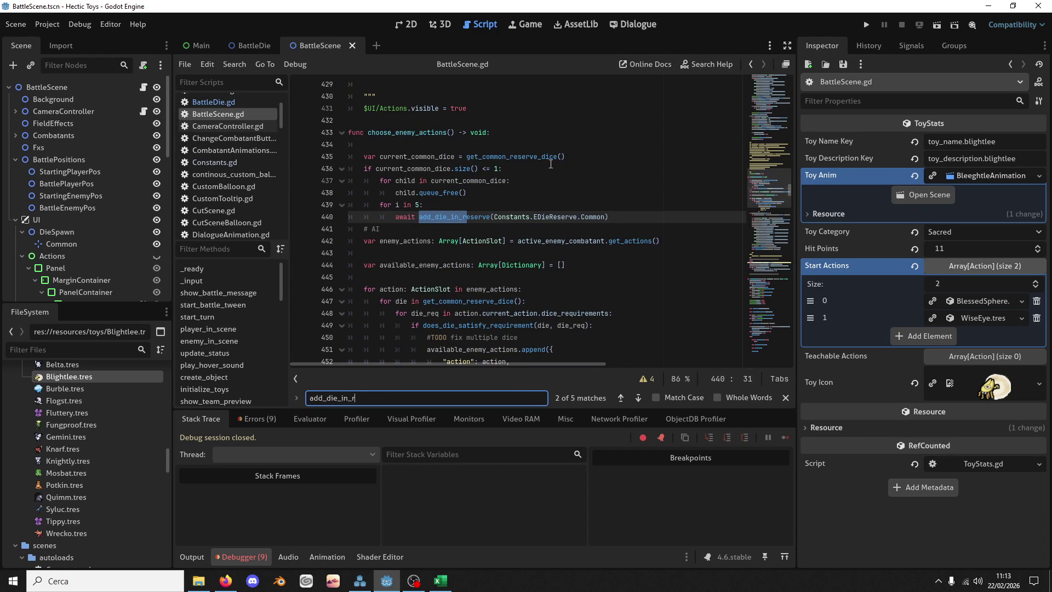
{"action": "type", "text": "eserve"}
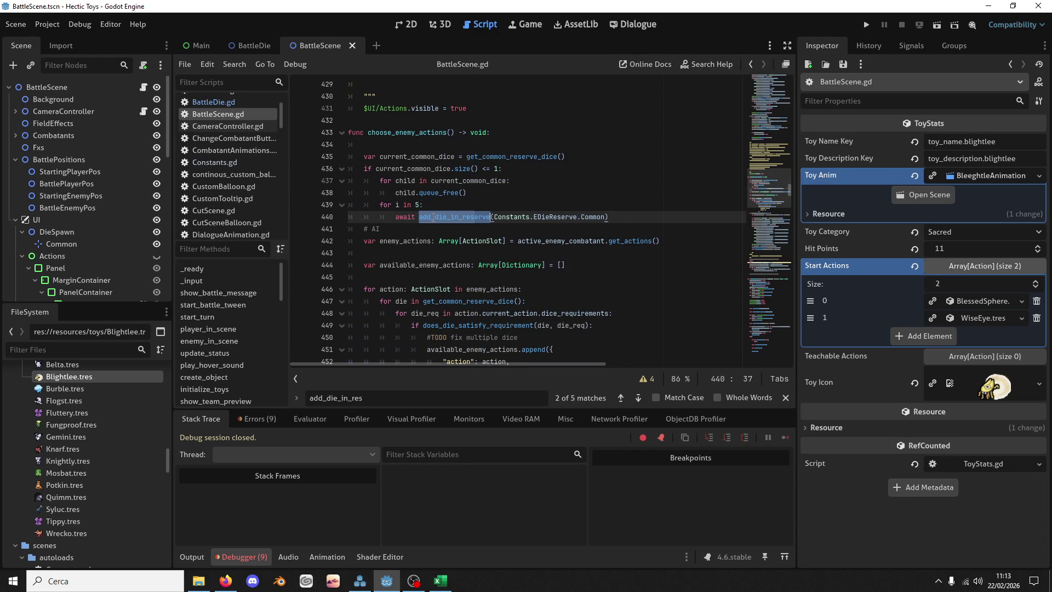
{"action": "left_click", "coordinate": [643, 401]}
{"action": "left_click", "coordinate": [639, 398]}
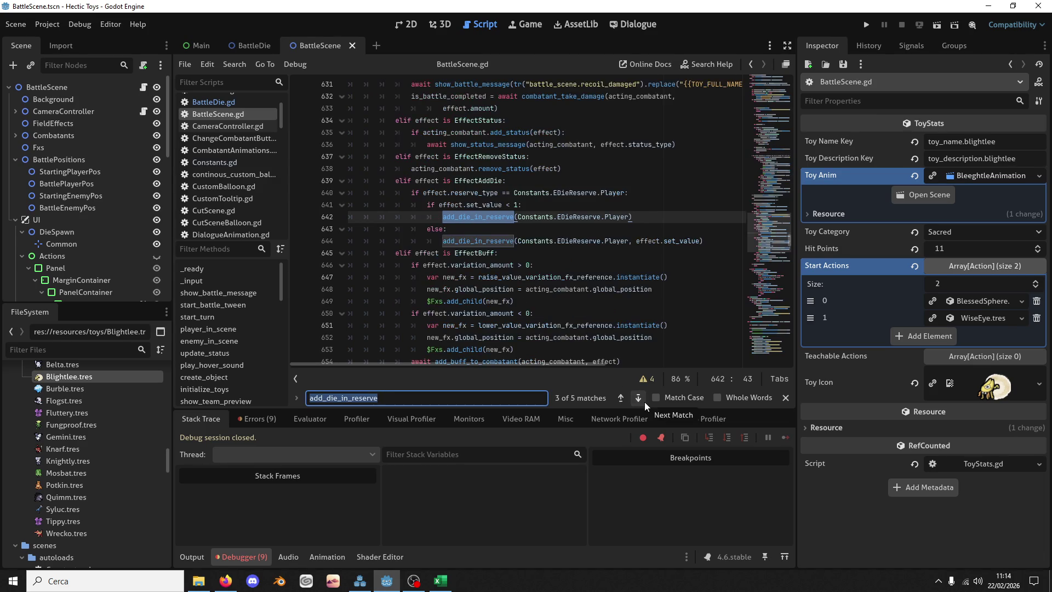
{"action": "left_click", "coordinate": [638, 398]}
{"action": "scroll", "coordinate": [480, 234], "scroll_direction": "down", "scroll_amount": 5}
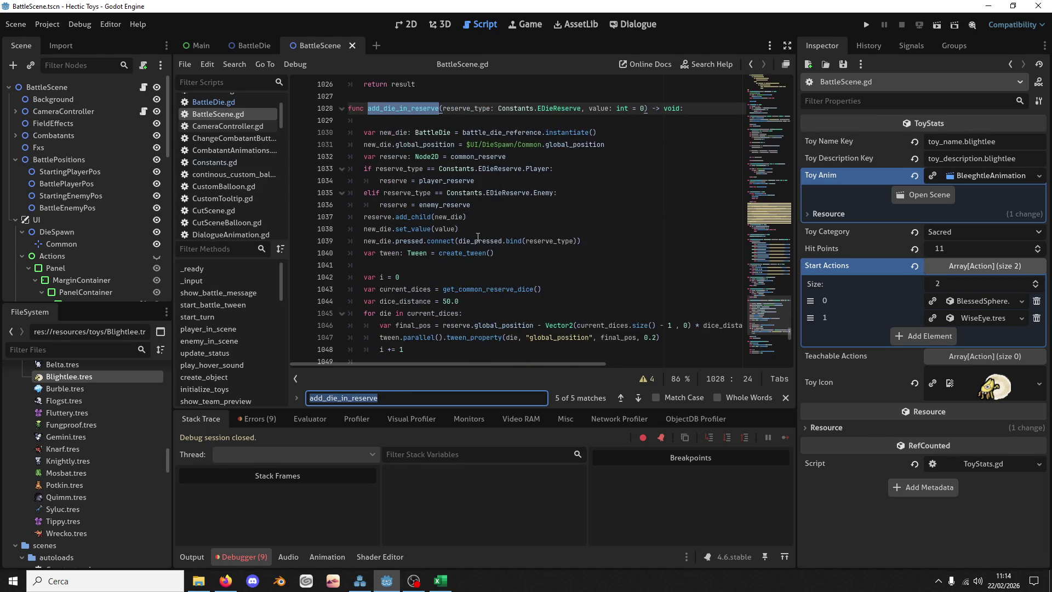
{"action": "left_click", "coordinate": [418, 291]}
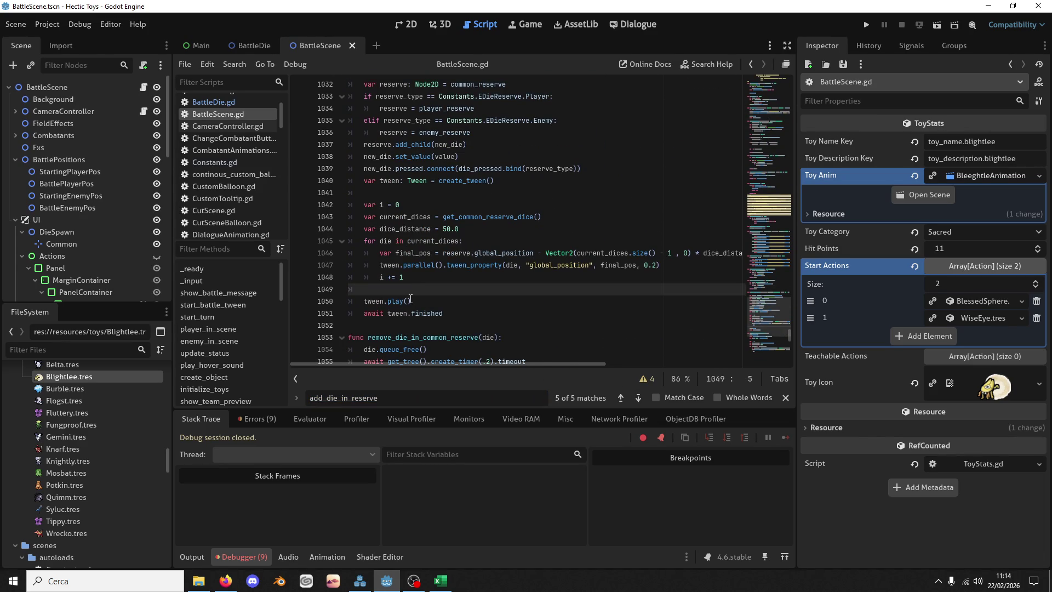
{"action": "double_click", "coordinate": [485, 217]}
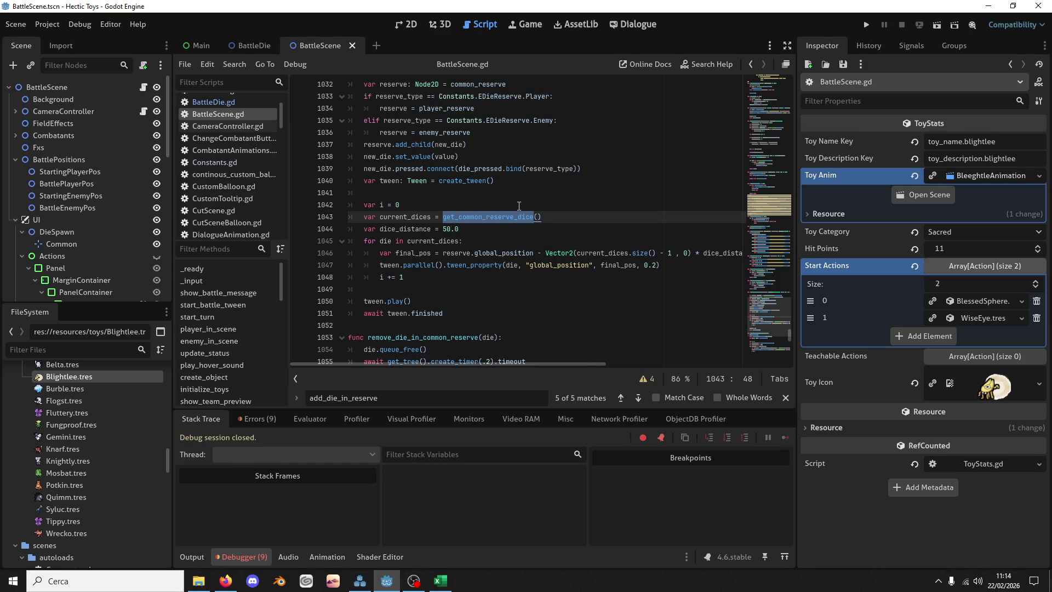
{"action": "scroll", "coordinate": [519, 206], "scroll_direction": "up", "scroll_amount": 3}
{"action": "double_click", "coordinate": [403, 145]}
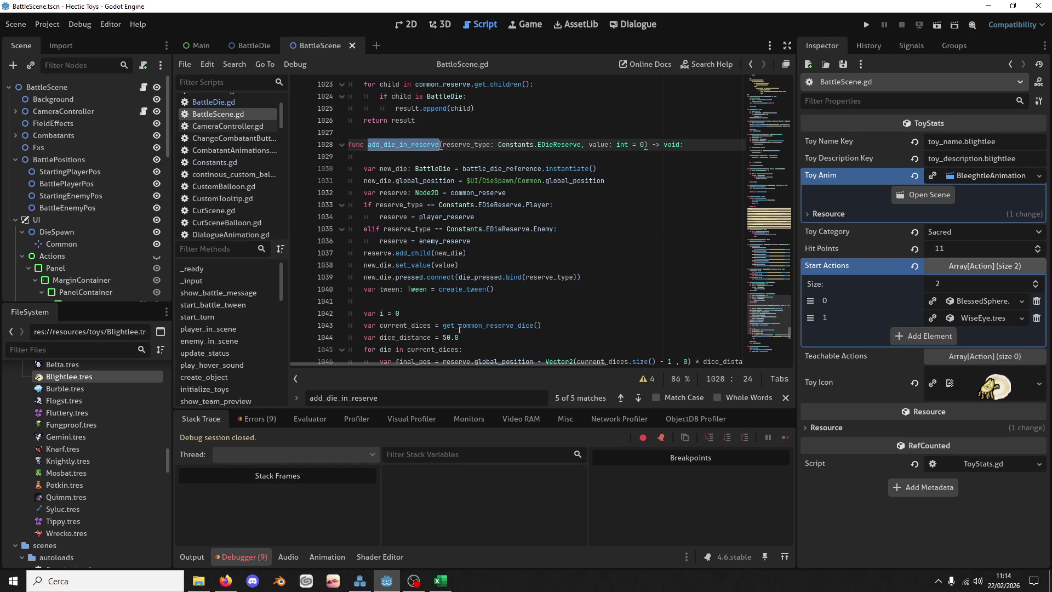
Step: Change line 1043 to set current_dices from get_reserve_dice(reserve_type)
{"action": "left_click", "coordinate": [556, 323]}
{"action": "left_click_drag", "start_coordinate": [557, 241], "coordinate": [585, 196]}
{"action": "key", "text": "ctrl+c"}
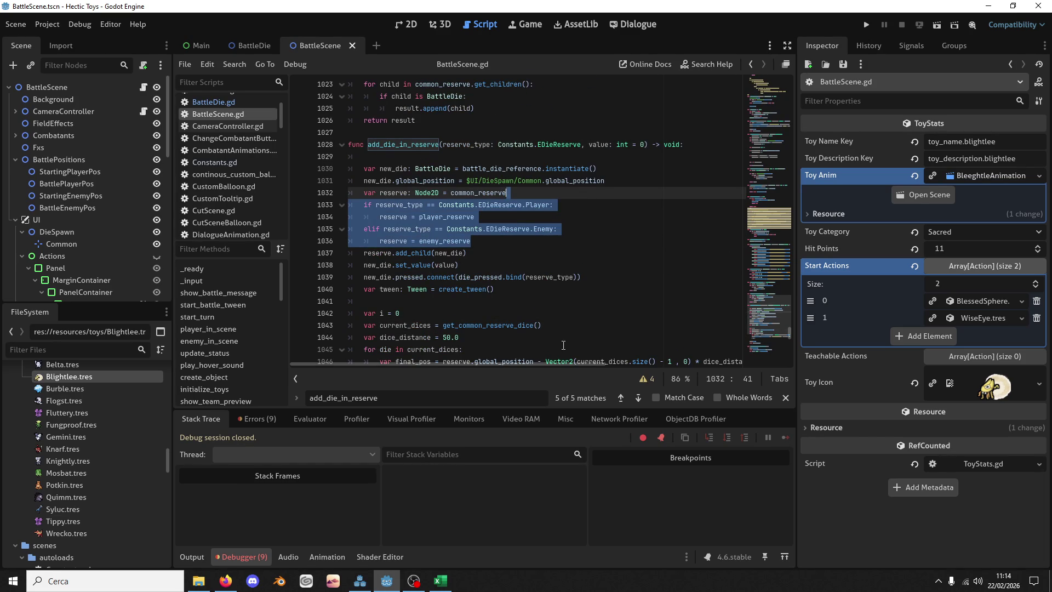
{"action": "left_click", "coordinate": [545, 325]}
{"action": "key", "text": "ctrl+v"}
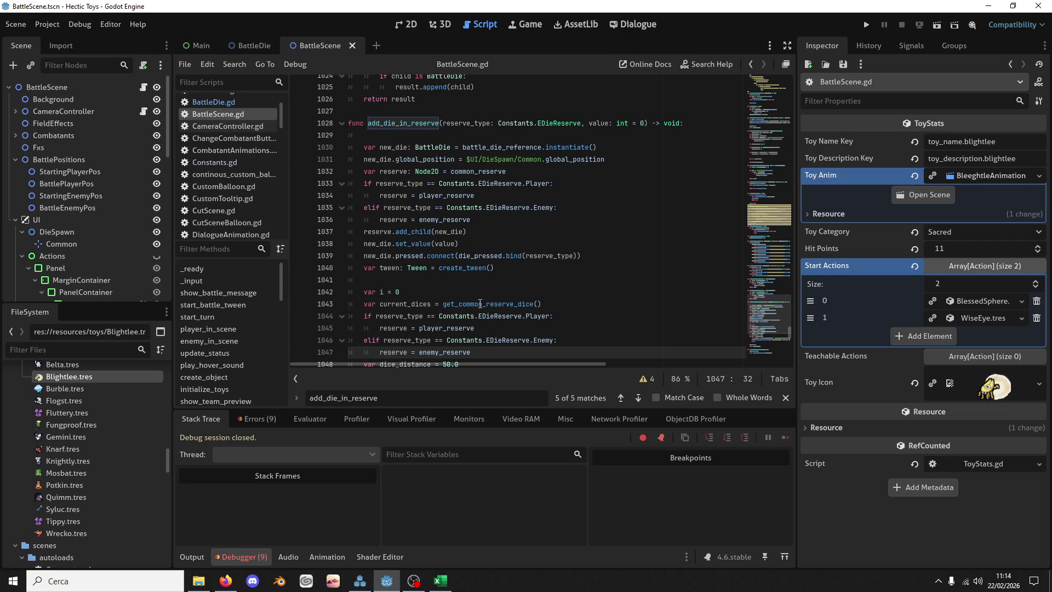
{"action": "double_click", "coordinate": [480, 303]}
{"action": "type", "text": "get_reserve_dice"}
{"action": "double_click", "coordinate": [460, 123]}
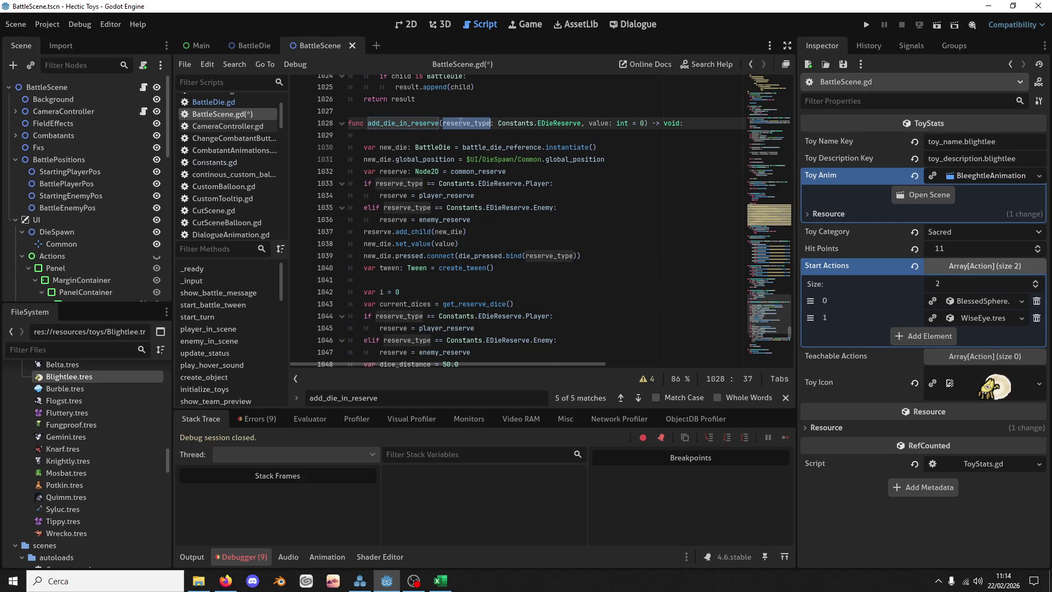
{"action": "key", "text": "shift+Up"}
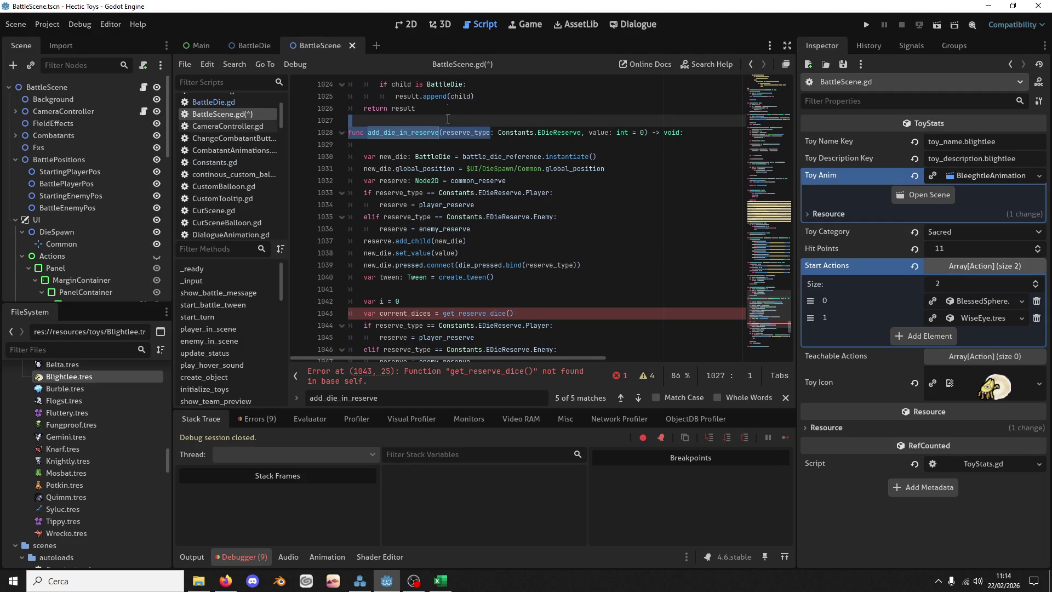
{"action": "left_click", "coordinate": [510, 313]}
{"action": "type", "text": "reserve_type"}
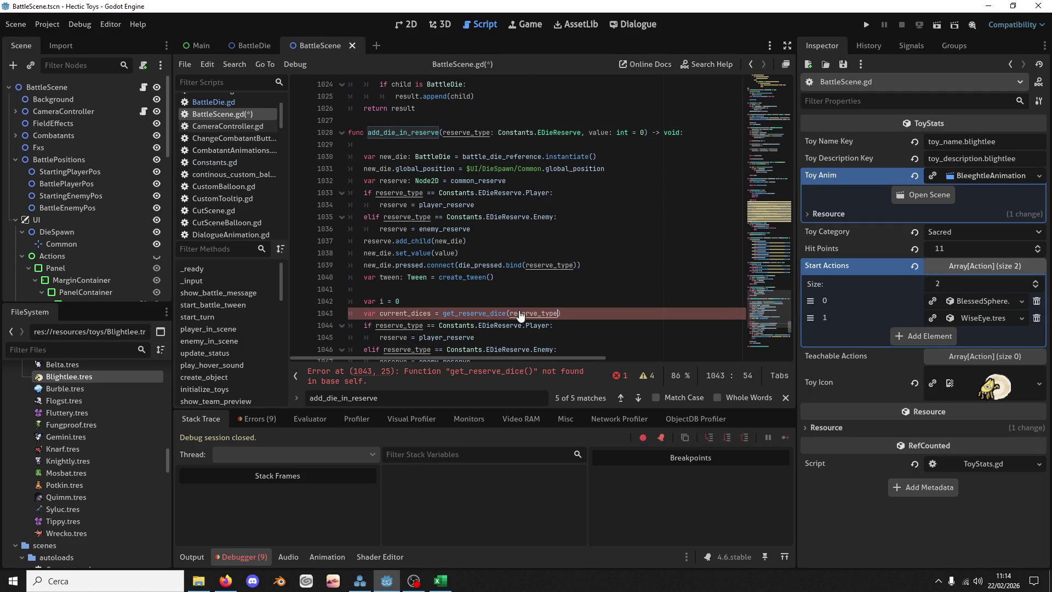
Step: Delete the duplicated reserve if/elif block, save, and search for get_reserve_dice
{"action": "scroll", "coordinate": [558, 336], "scroll_direction": "down", "scroll_amount": 3}
{"action": "left_click", "coordinate": [524, 257]}
{"action": "key", "text": "shift+Up"}
{"action": "key", "text": "shift+Up"}
{"action": "key", "text": "shift+Up"}
{"action": "key", "text": "shift+Home"}
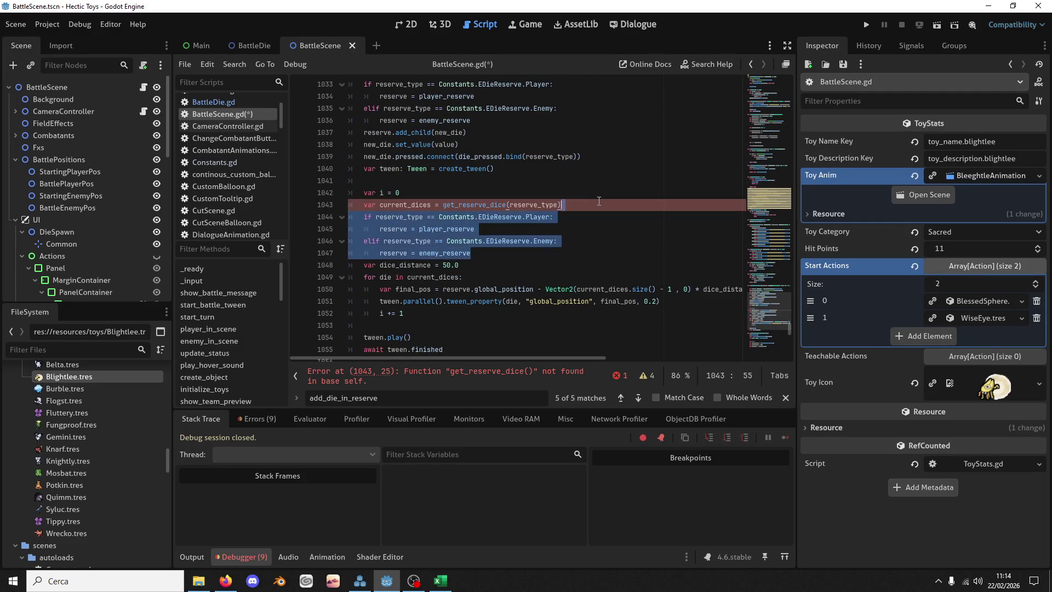
{"action": "key", "text": "BackSpace"}
{"action": "key", "text": "ctrl+s"}
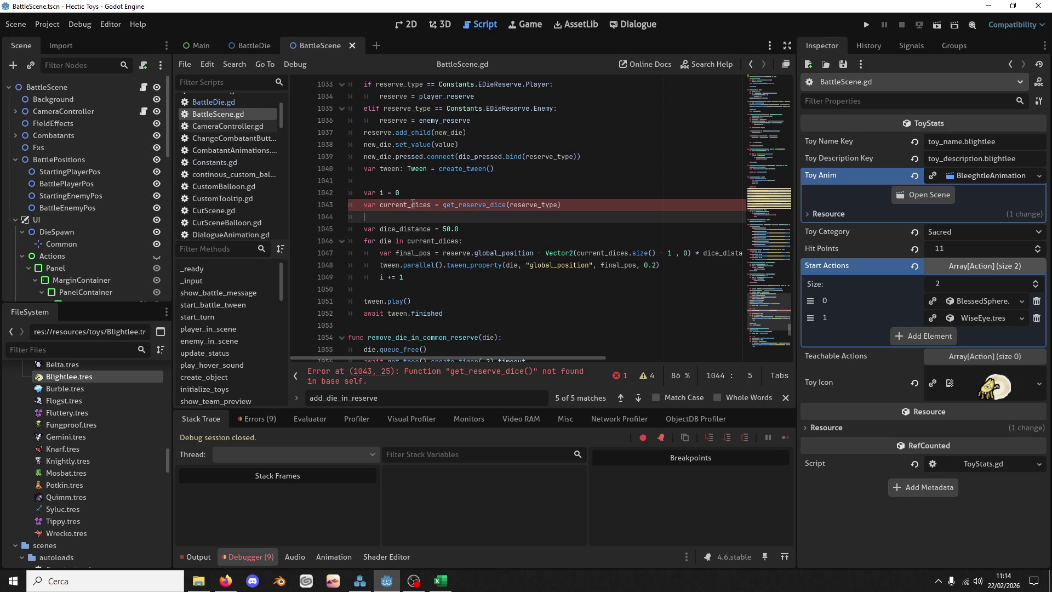
{"action": "double_click", "coordinate": [405, 204]}
{"action": "double_click", "coordinate": [488, 205]}
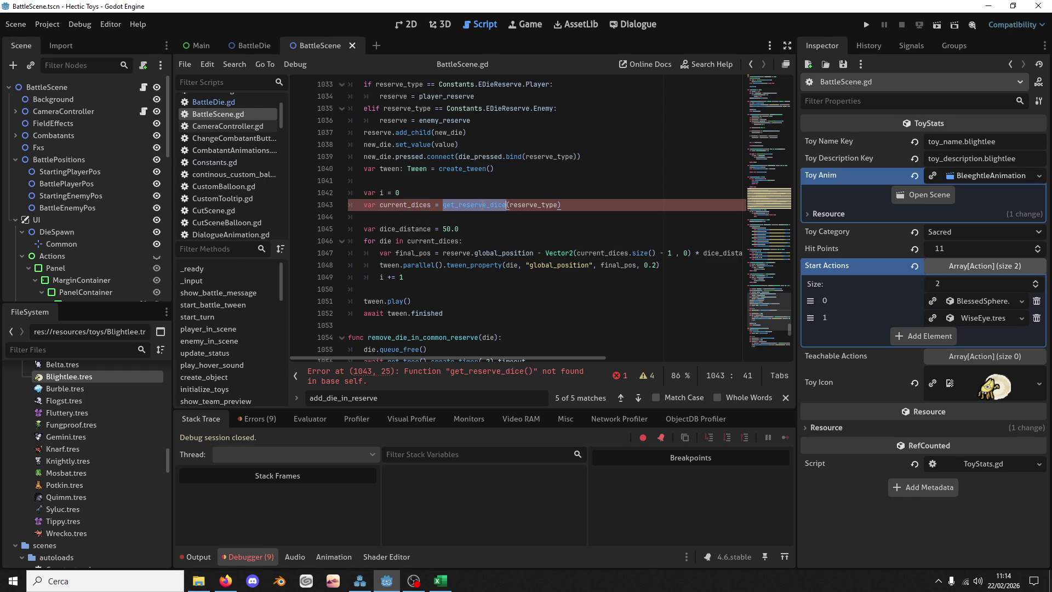
{"action": "key", "text": "ctrl+f"}
{"action": "left_click", "coordinate": [418, 395]}
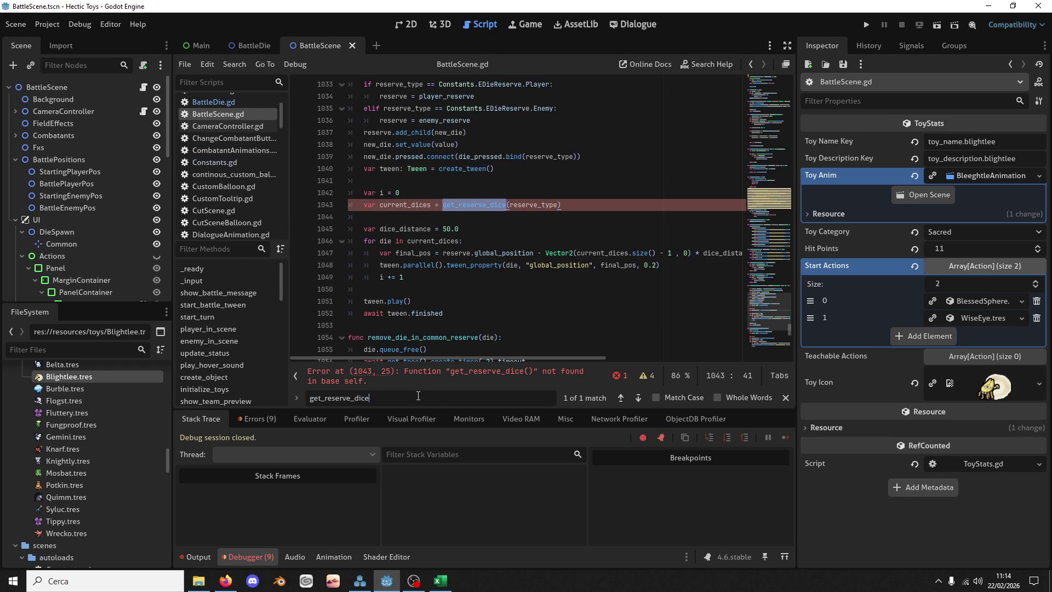
Step: Undo an accidental 'current_dices' replacement on line 1043 and save the script
{"action": "key", "text": "BackSpace"}
{"action": "key", "text": "BackSpace"}
{"action": "key", "text": "BackSpace"}
{"action": "key", "text": "BackSpace"}
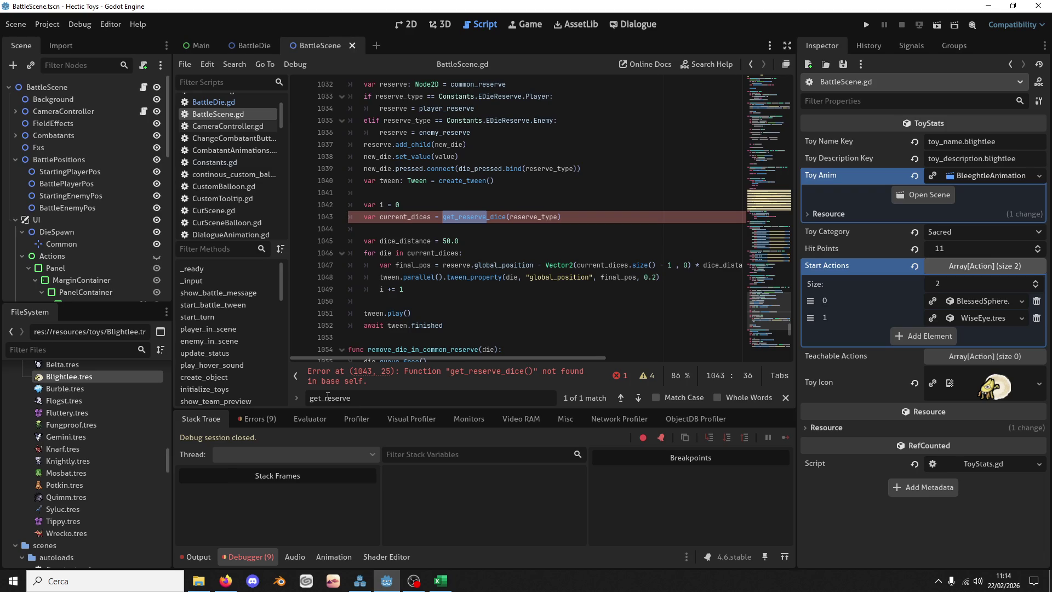
{"action": "double_click", "coordinate": [466, 217]}
{"action": "type", "text": "current_dices"}
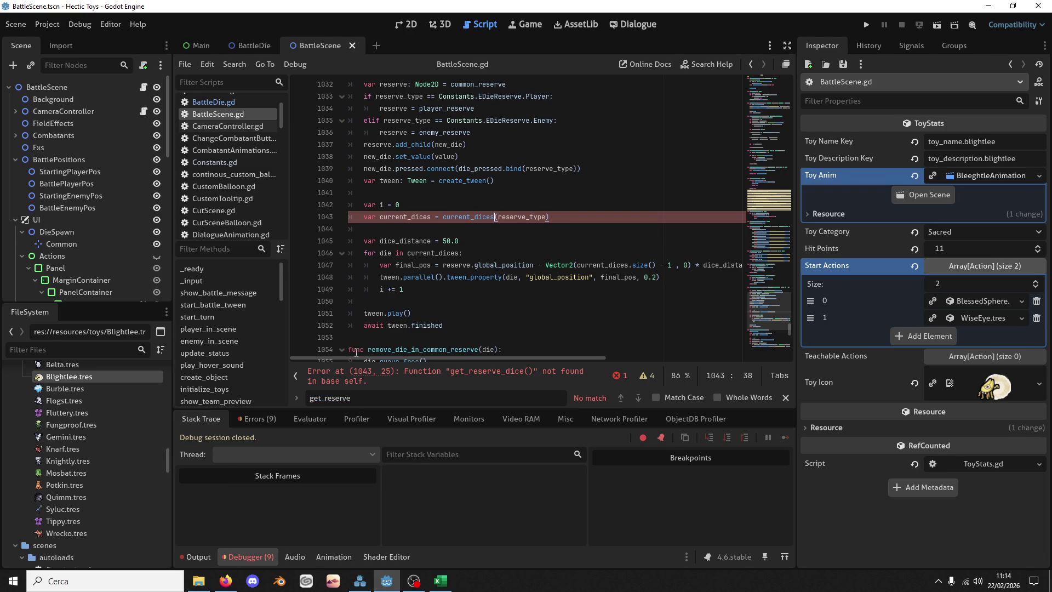
{"action": "key", "text": "ctrl+z"}
{"action": "key", "text": "ctrl+f"}
{"action": "key", "text": "ctrl+s"}
Step: Step through reserve_dice matches to line 1014 and rename get_common_reserve_dice to get_reserve_dice
{"action": "left_click", "coordinate": [318, 398]}
{"action": "key", "text": "BackSpace"}
{"action": "key", "text": "BackSpace"}
{"action": "key", "text": "BackSpace"}
{"action": "left_click", "coordinate": [638, 400]}
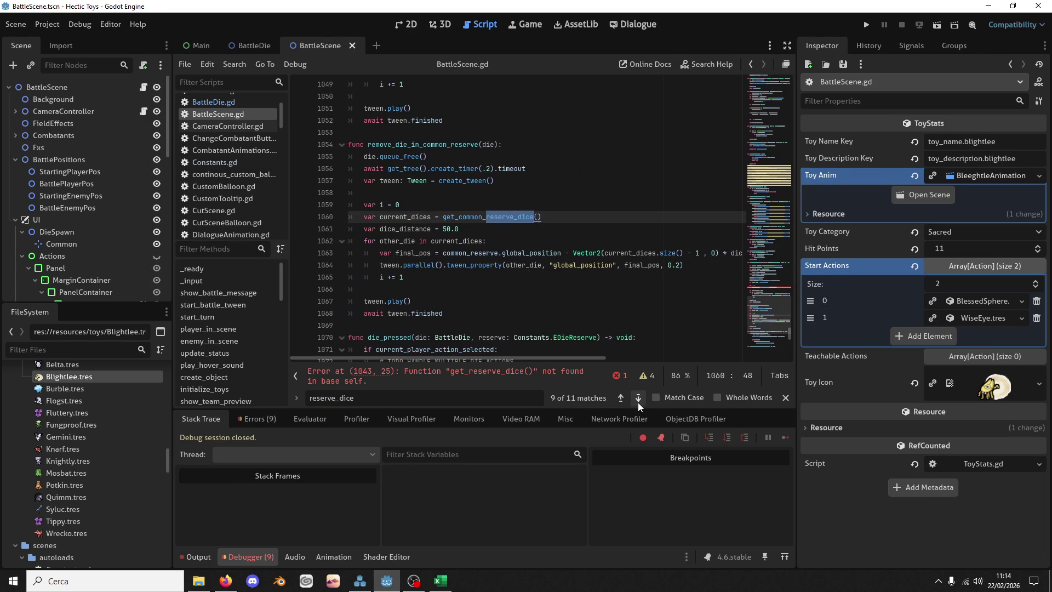
{"action": "left_click", "coordinate": [637, 400]}
{"action": "left_click", "coordinate": [638, 400]}
{"action": "left_click", "coordinate": [638, 400]}
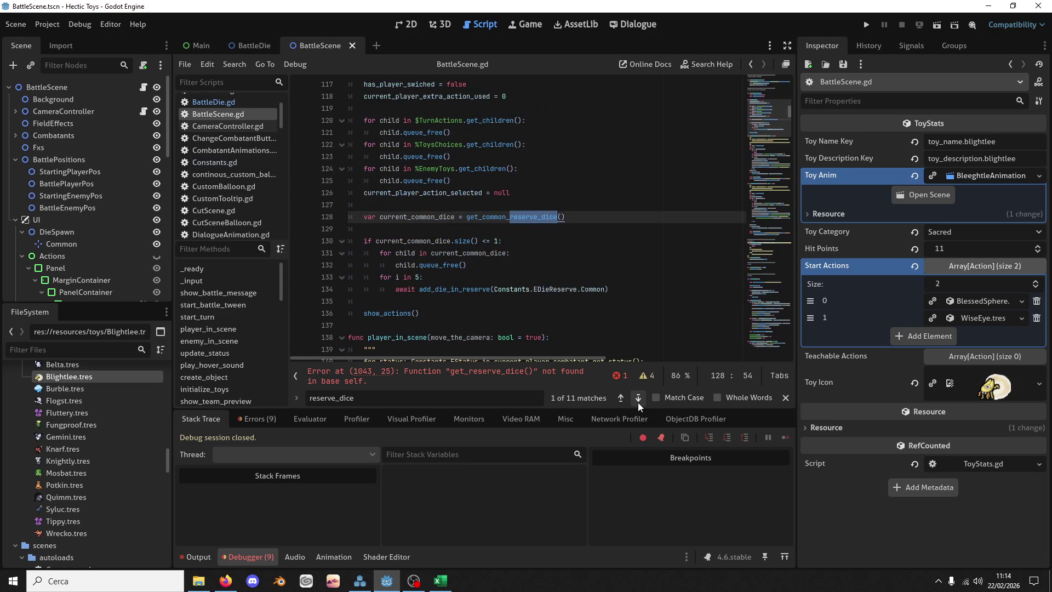
{"action": "left_click", "coordinate": [638, 400]}
{"action": "left_click", "coordinate": [637, 400]}
{"action": "left_click", "coordinate": [637, 400]}
{"action": "left_click", "coordinate": [637, 400]}
{"action": "left_click", "coordinate": [637, 400]}
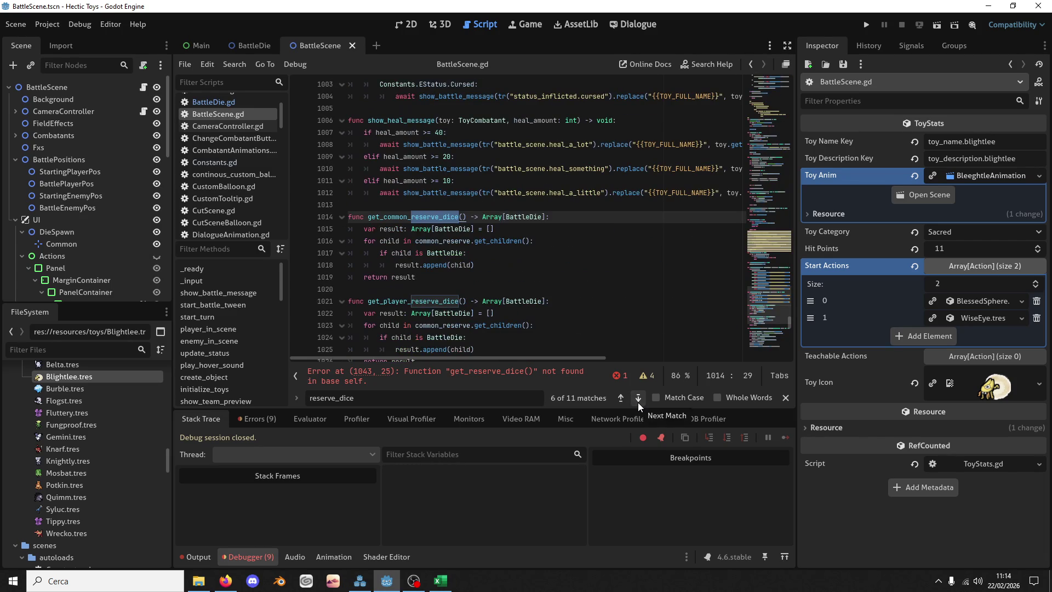
{"action": "left_click", "coordinate": [407, 217]}
{"action": "key", "text": "BackSpace"}
{"action": "key", "text": "BackSpace"}
{"action": "key", "text": "BackSpace"}
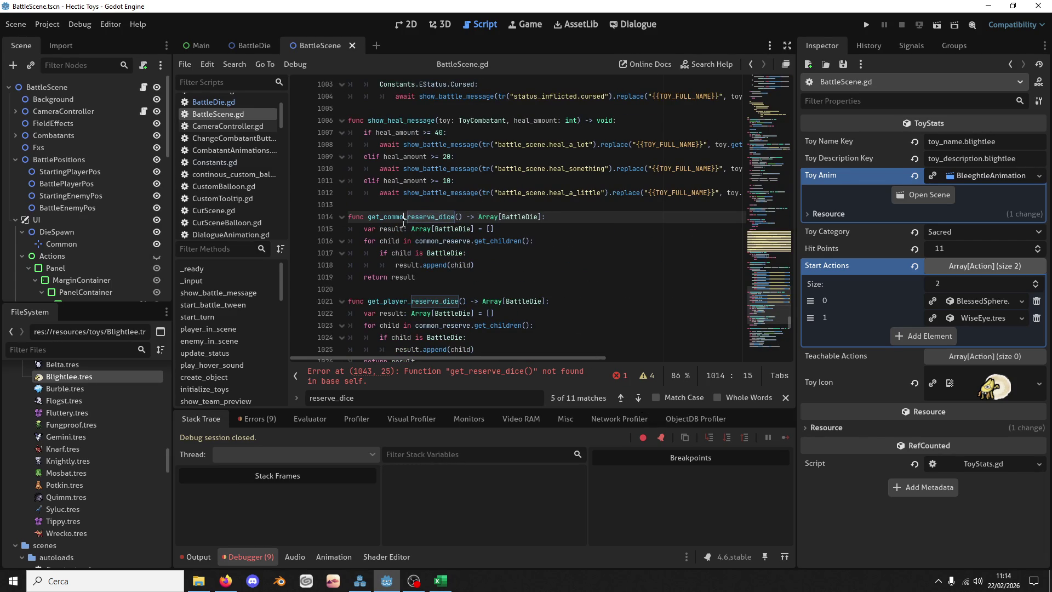
{"action": "key", "text": "Right"}
{"action": "key", "text": "Right"}
{"action": "key", "text": "Right"}
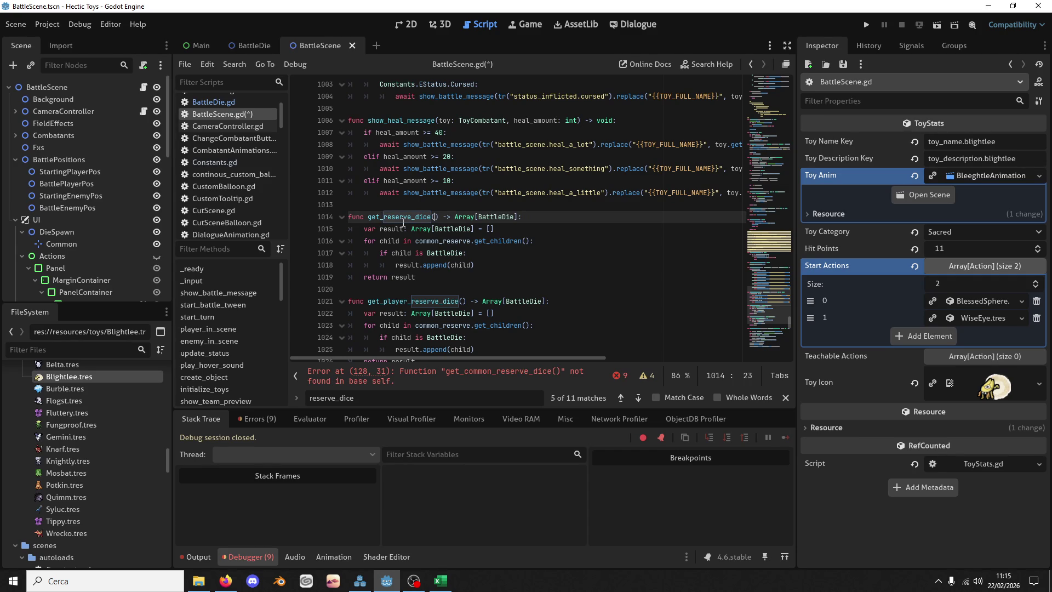
Step: Give get_reserve_dice a parameter reserve_type of type Constants.EDieReserve
{"action": "type", "text": "reserve_t"}
{"action": "type", "text": "ype: Co"}
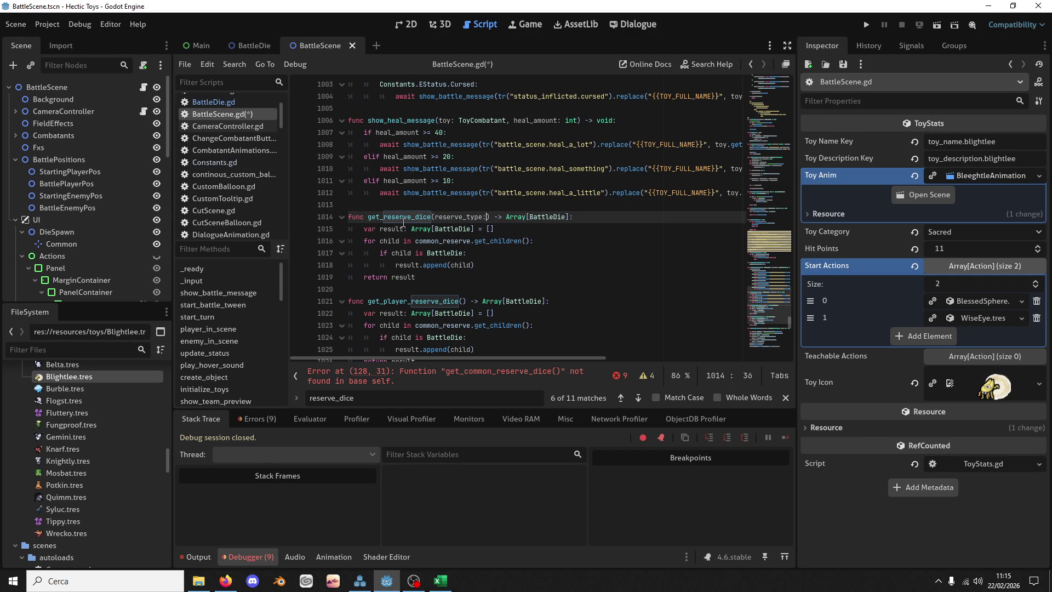
{"action": "type", "text": "ns"}
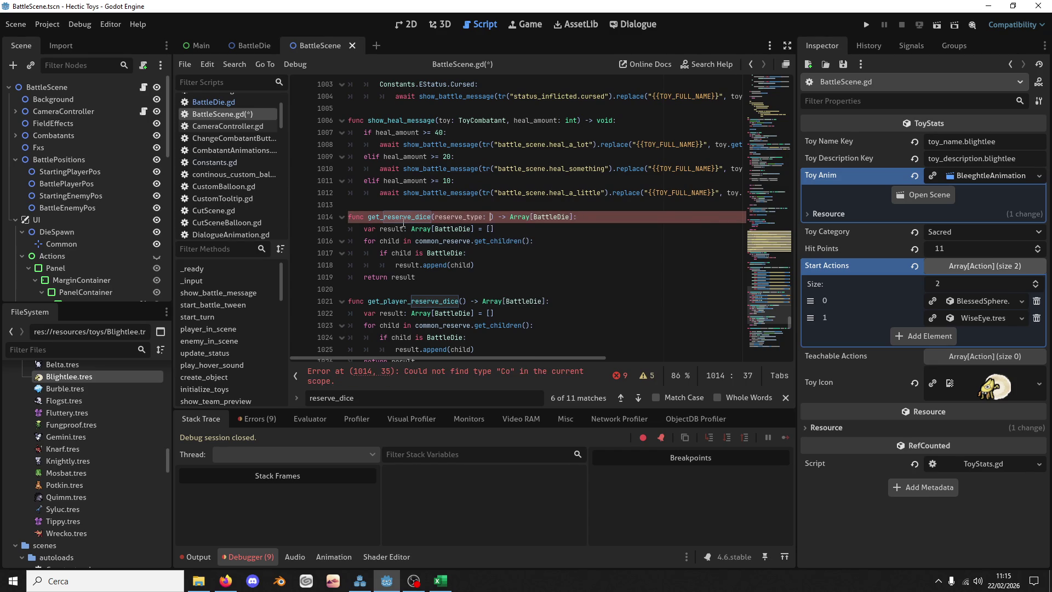
{"action": "key", "text": "Return"}
{"action": "type", "text": "."}
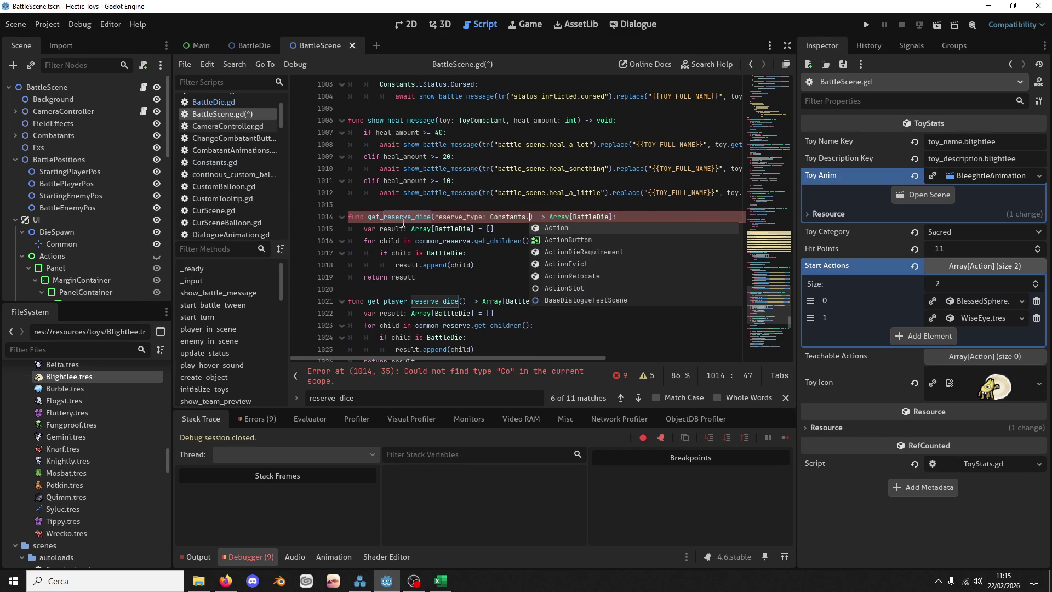
{"action": "type", "text": "Edie"}
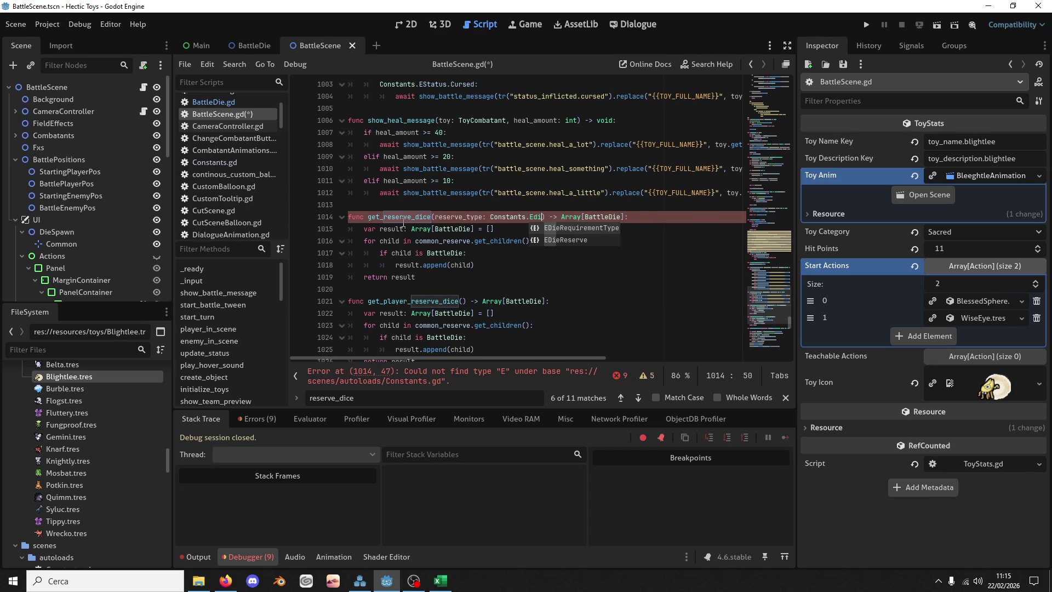
{"action": "key", "text": "Return"}
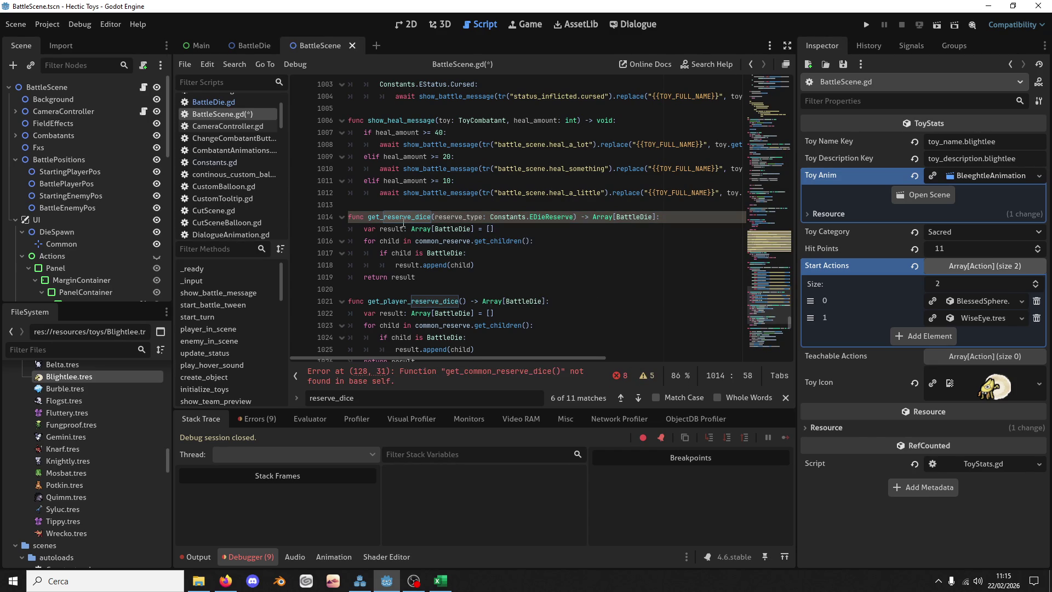
{"action": "double_click", "coordinate": [457, 217]}
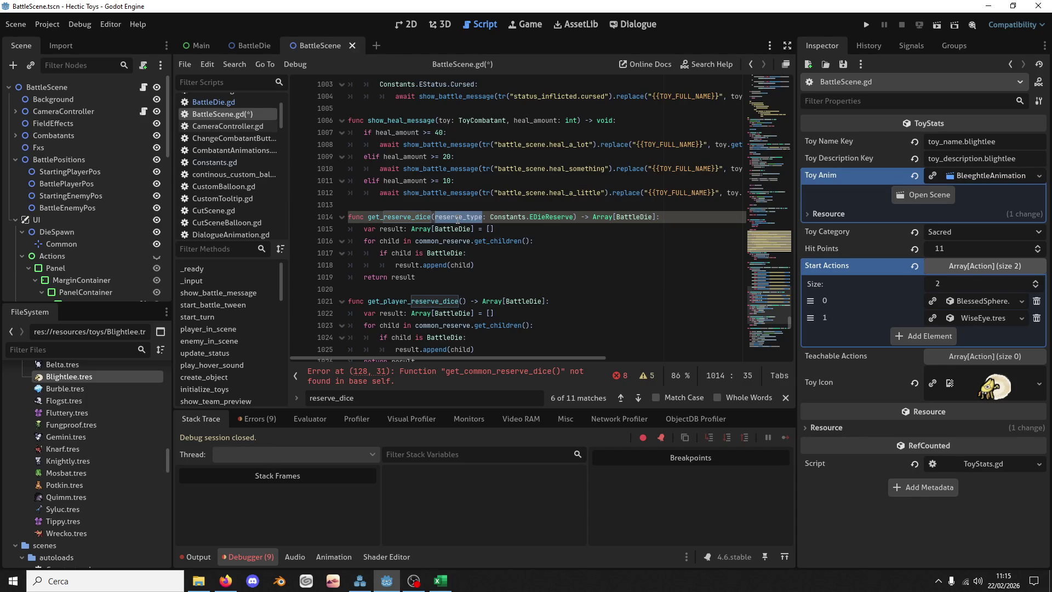
Step: Add a match(reserve_type): statement below the result declaration
{"action": "left_click", "coordinate": [545, 234]}
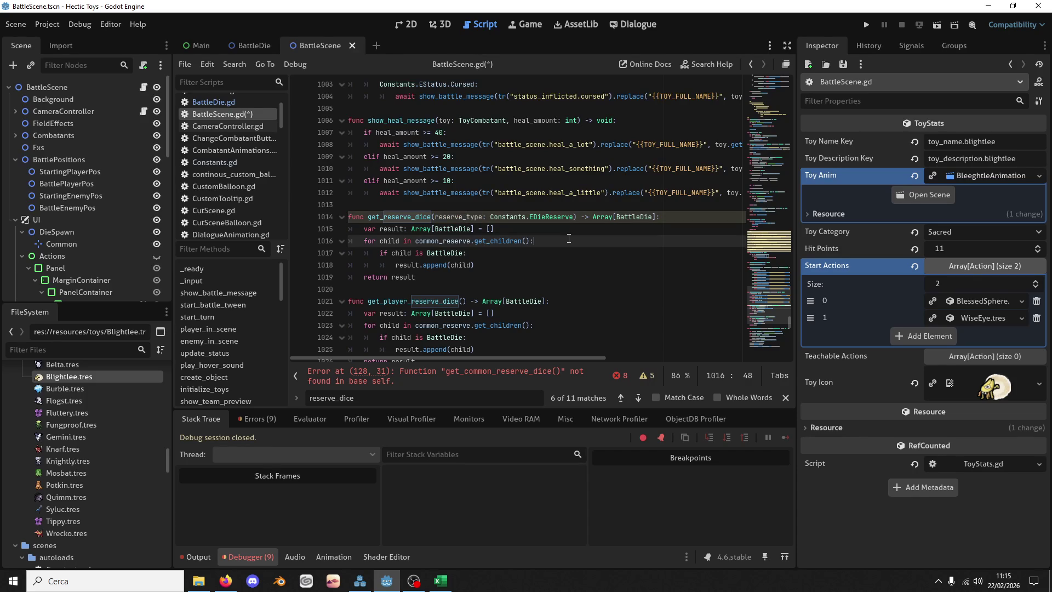
{"action": "key", "text": "Return"}
{"action": "type", "text": "if reserve_type"}
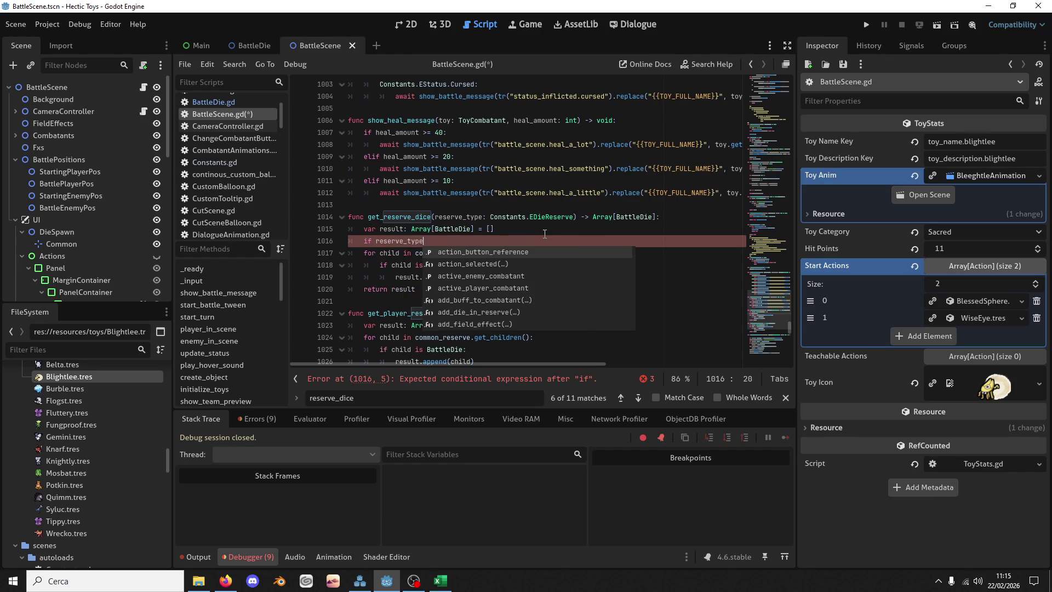
{"action": "key", "text": "BackSpace"}
{"action": "key", "text": "BackSpace"}
{"action": "key", "text": "BackSpace"}
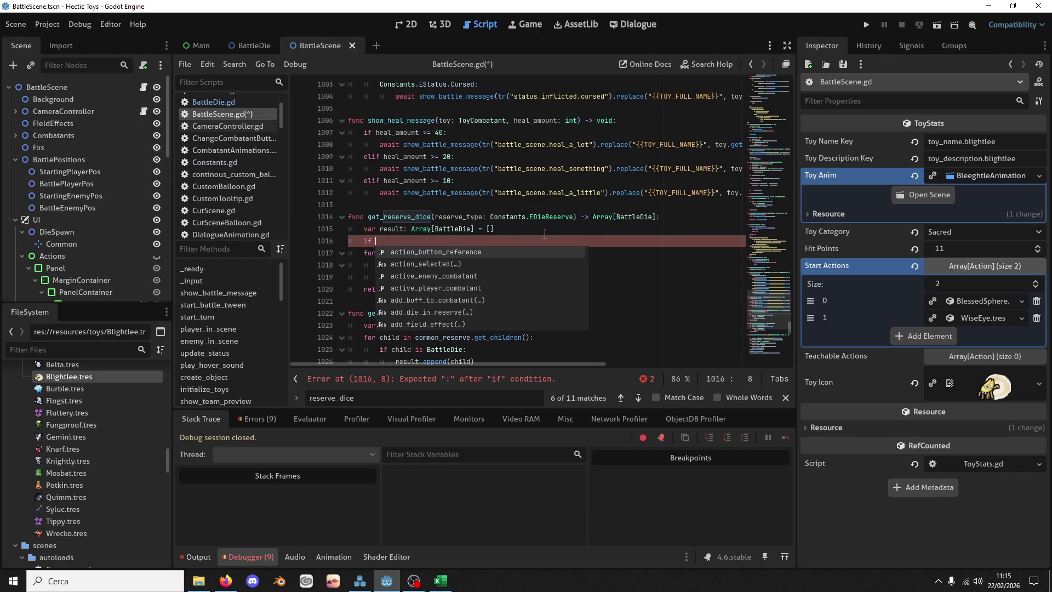
{"action": "type", "text": "smatch(reserve_type)"}
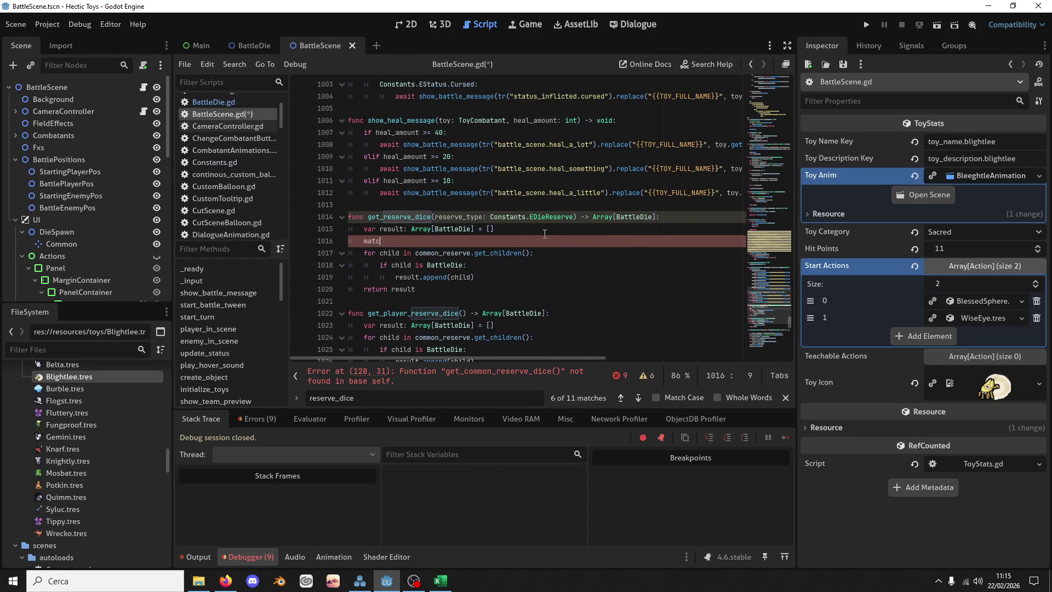
{"action": "type", "text": ":"}
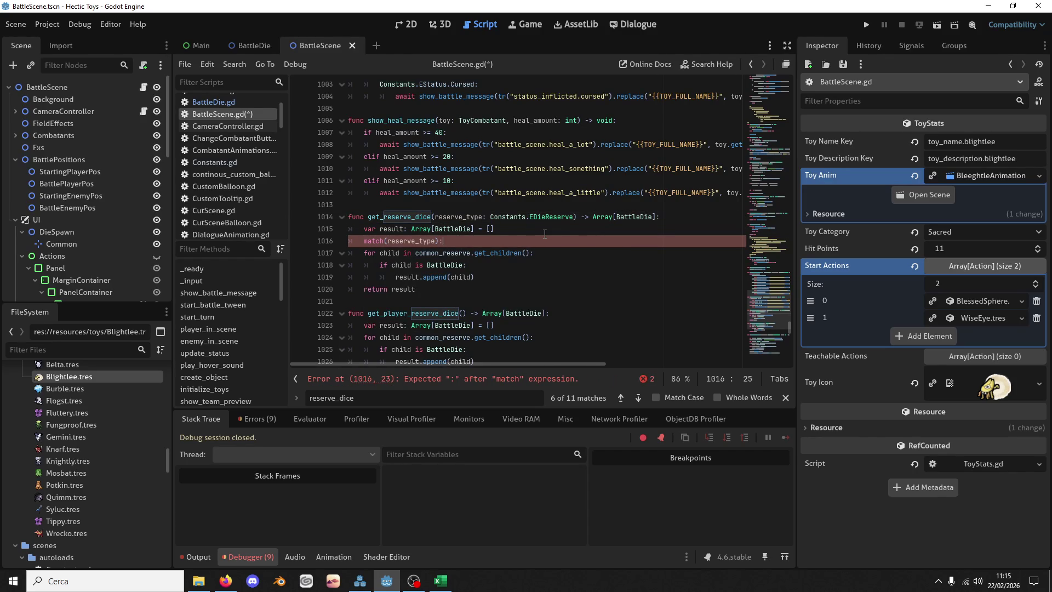
{"action": "key", "text": "Return"}
Step: Add a Constants.EDieReserve.Common case and indent the dice-collecting loop under it
{"action": "type", "text": "Con"}
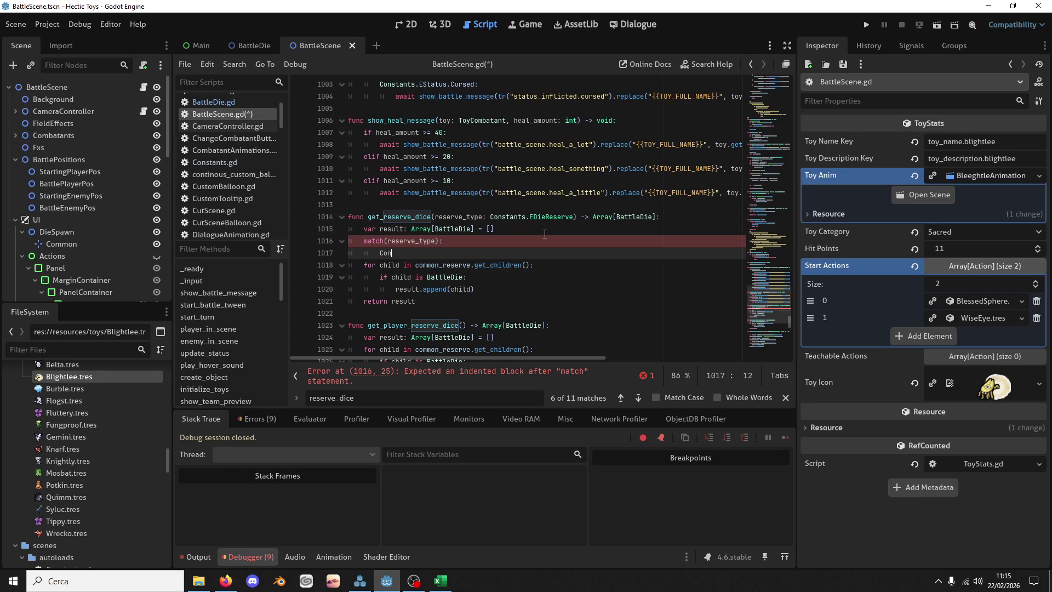
{"action": "type", "text": "stants.E"}
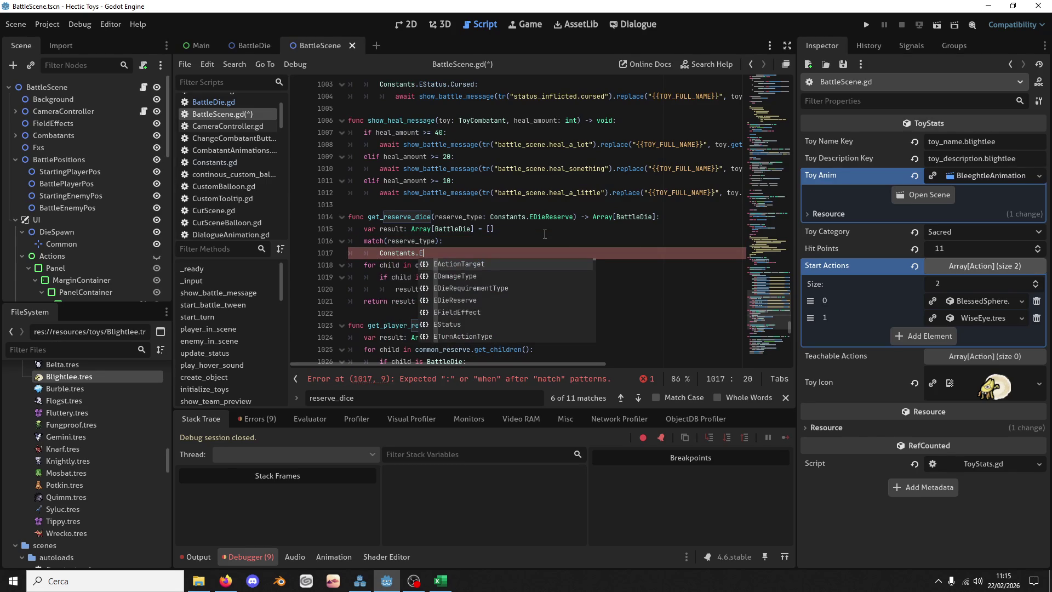
{"action": "type", "text": "Die"}
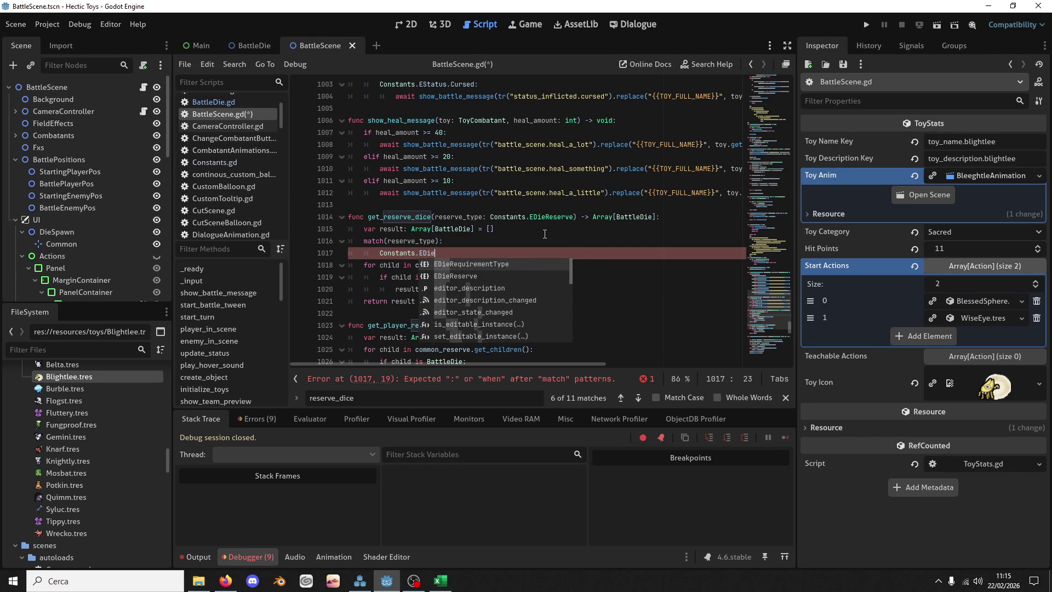
{"action": "key", "text": "Return"}
{"action": "key", "text": "BackSpace"}
{"action": "key", "text": "BackSpace"}
{"action": "key", "text": "BackSpace"}
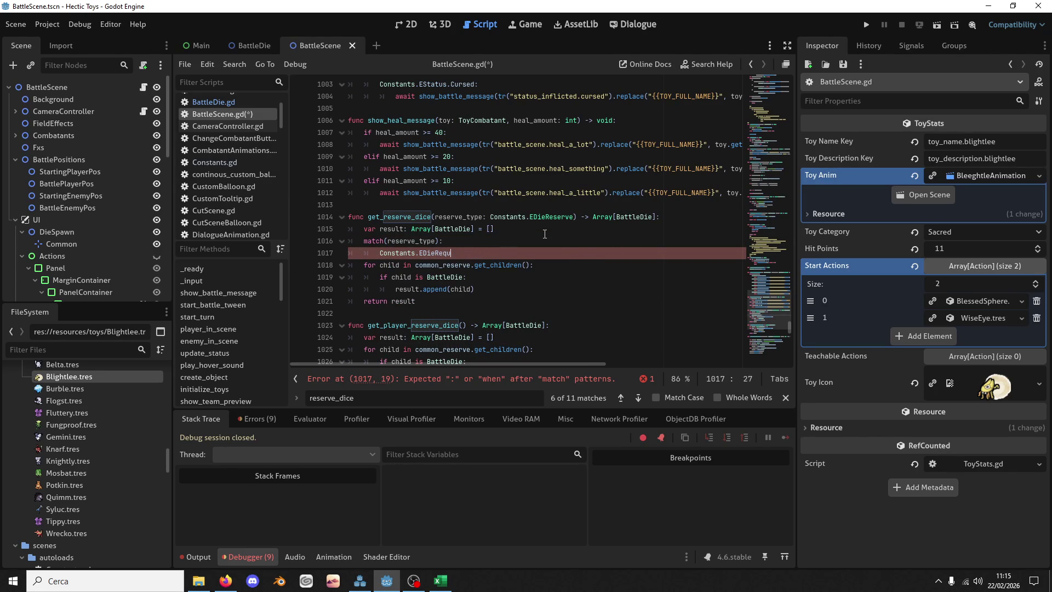
{"action": "type", "text": "s"}
{"action": "key", "text": "Return"}
{"action": "type", "text": "."}
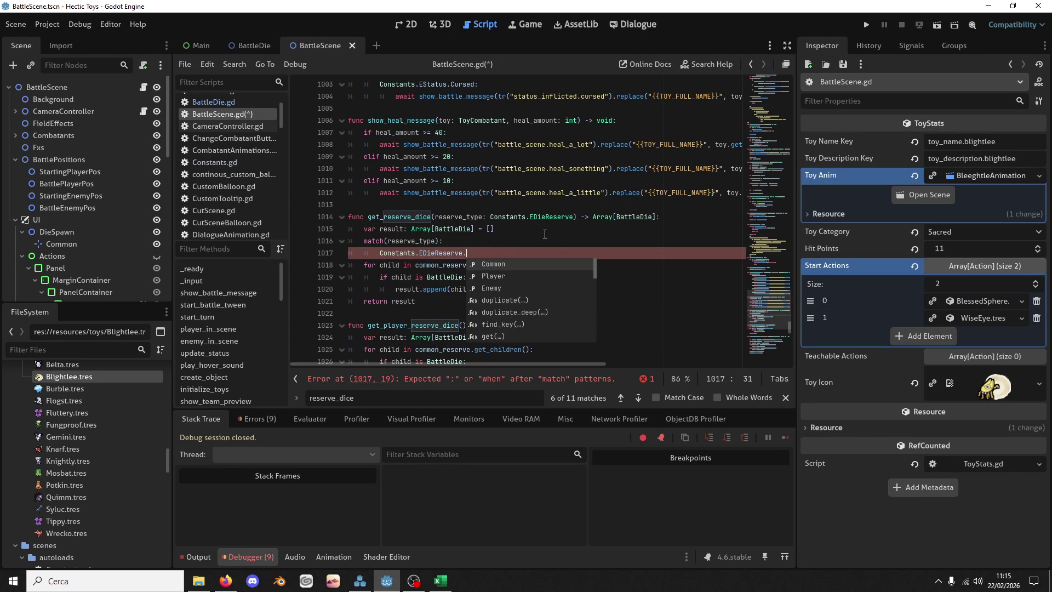
{"action": "key", "text": "Return"}
{"action": "type", "text": ":"}
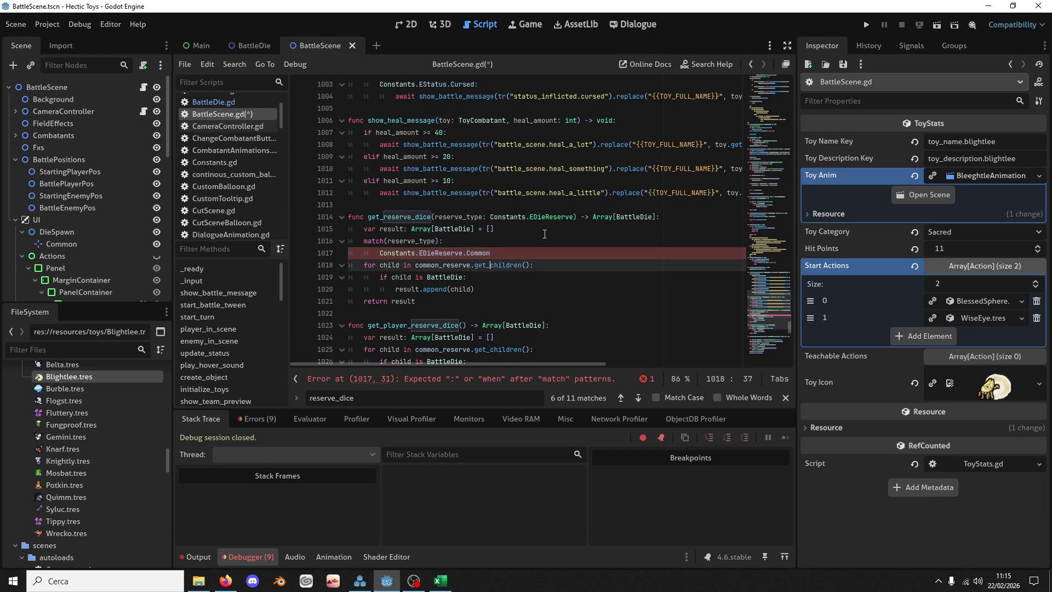
{"action": "key", "text": "Down"}
{"action": "key", "text": "shift+Down"}
{"action": "key", "text": "shift+Down"}
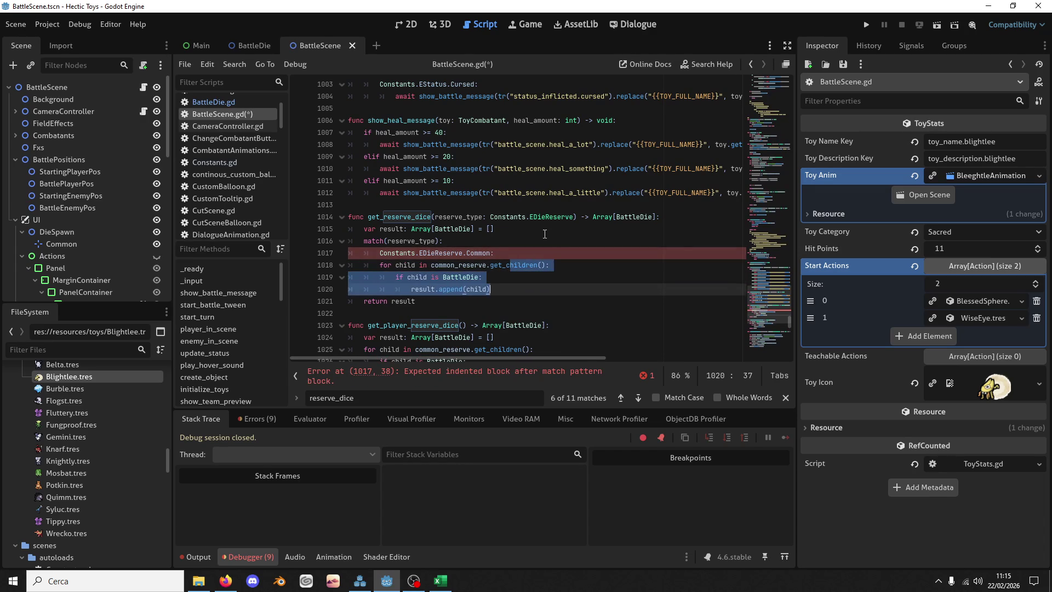
{"action": "key", "text": "Tab"}
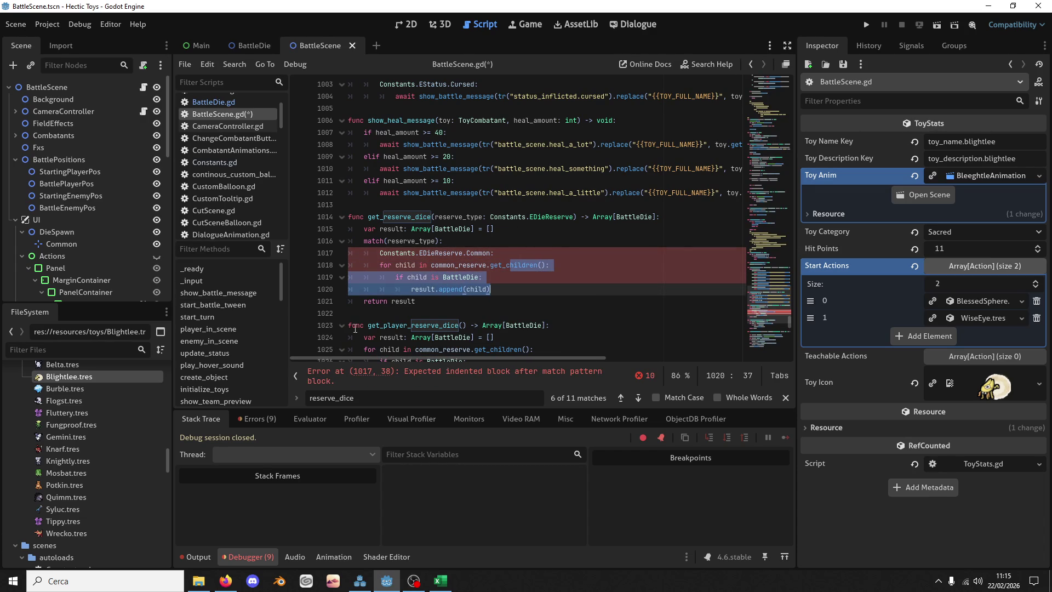
{"action": "key", "text": "Tab"}
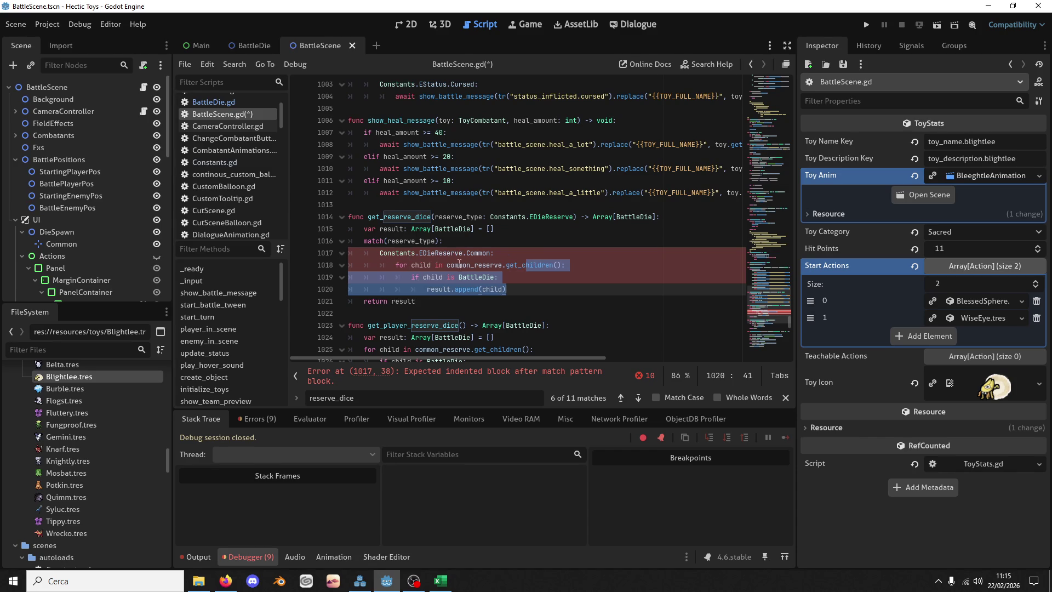
{"action": "key", "text": "Down"}
Step: Copy the Common case block and paste two more copies below it
{"action": "left_click", "coordinate": [509, 276]}
{"action": "key", "text": "Down"}
{"action": "key", "text": "shift+Up"}
{"action": "key", "text": "shift+Up"}
{"action": "key", "text": "shift+Up"}
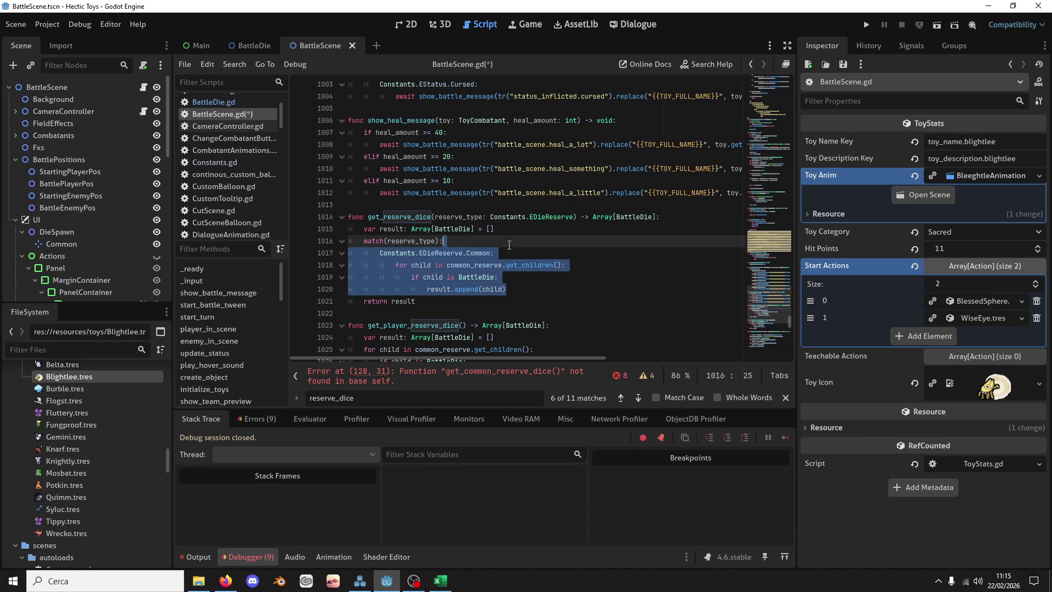
{"action": "key", "text": "ctrl+c"}
{"action": "key", "text": "ctrl+v"}
{"action": "key", "text": "ctrl+v"}
{"action": "key", "text": "ctrl+v"}
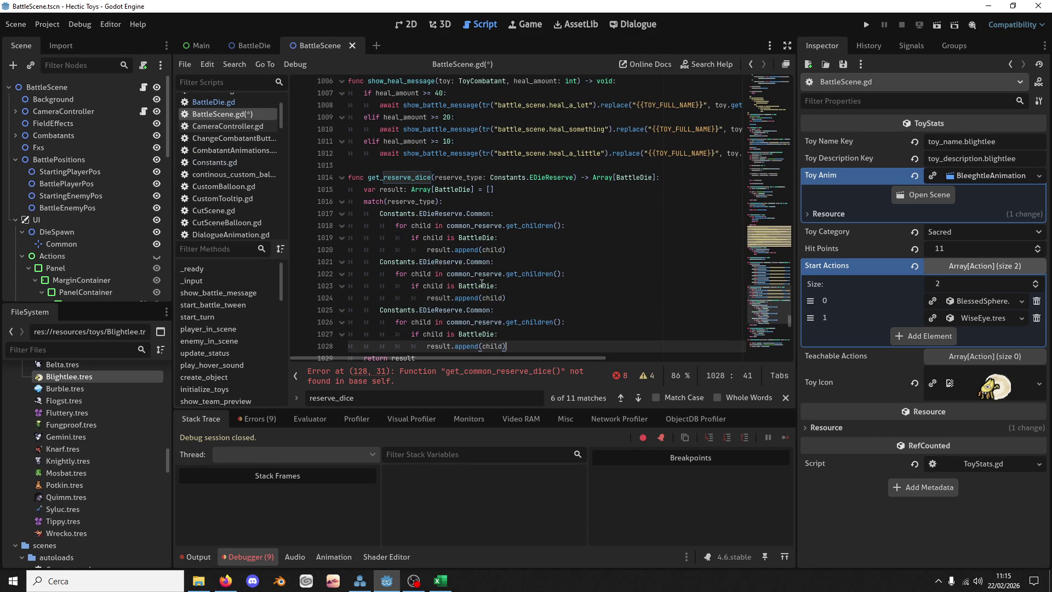
Step: Turn the copies into Player and Enemy cases reading player_reserve and enemy_reserve
{"action": "double_click", "coordinate": [470, 262]}
{"action": "type", "text": "Player"}
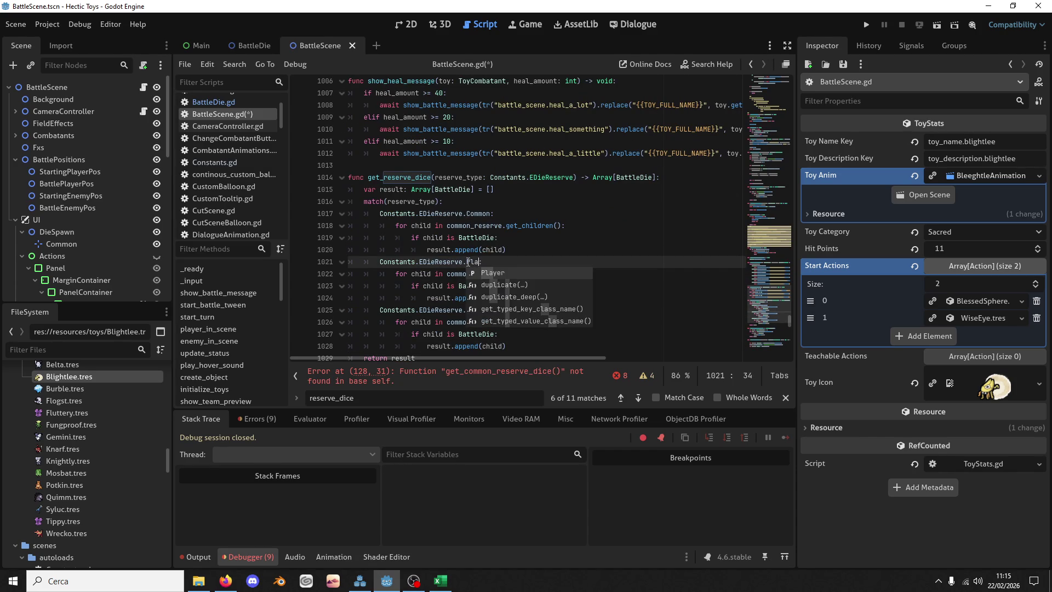
{"action": "key", "text": "Down"}
{"action": "key", "text": "Down"}
{"action": "key", "text": "Down"}
{"action": "key", "text": "Down"}
{"action": "key", "text": "ctrl+BackSpace"}
{"action": "type", "text": "Enemy:"}
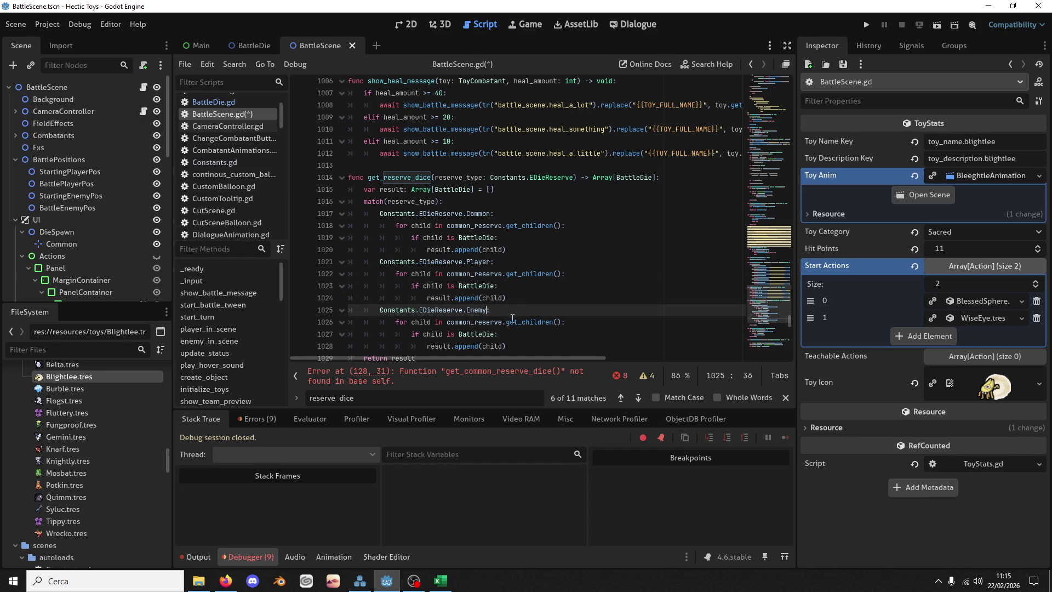
{"action": "left_click_drag", "start_coordinate": [472, 326], "coordinate": [447, 328]}
{"action": "type", "text": "enemy"}
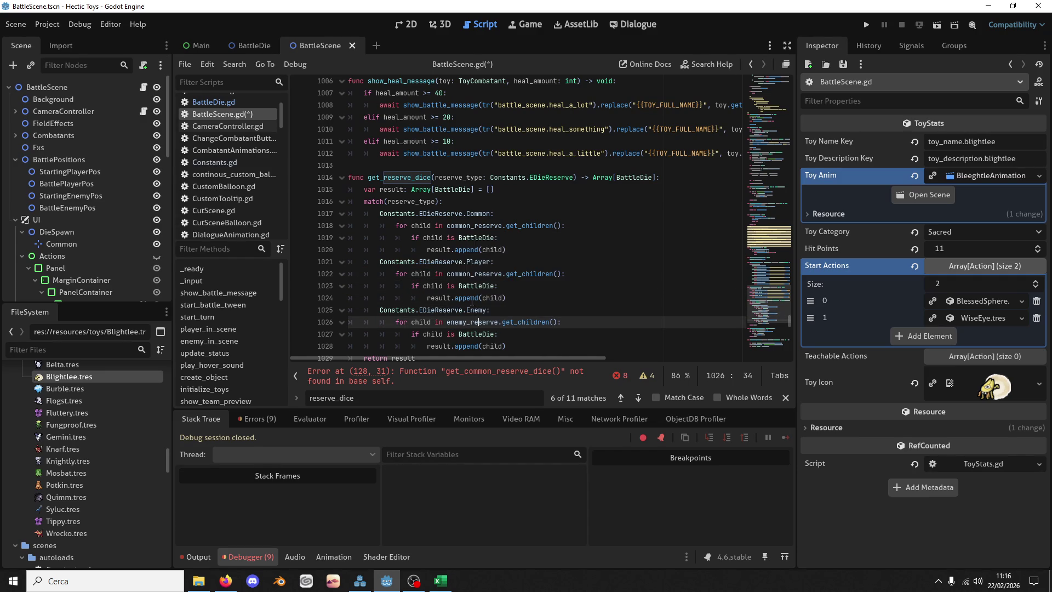
{"action": "left_click", "coordinate": [451, 274]}
{"action": "left_click_drag", "start_coordinate": [446, 273], "coordinate": [470, 274]}
{"action": "type", "text": "player"}
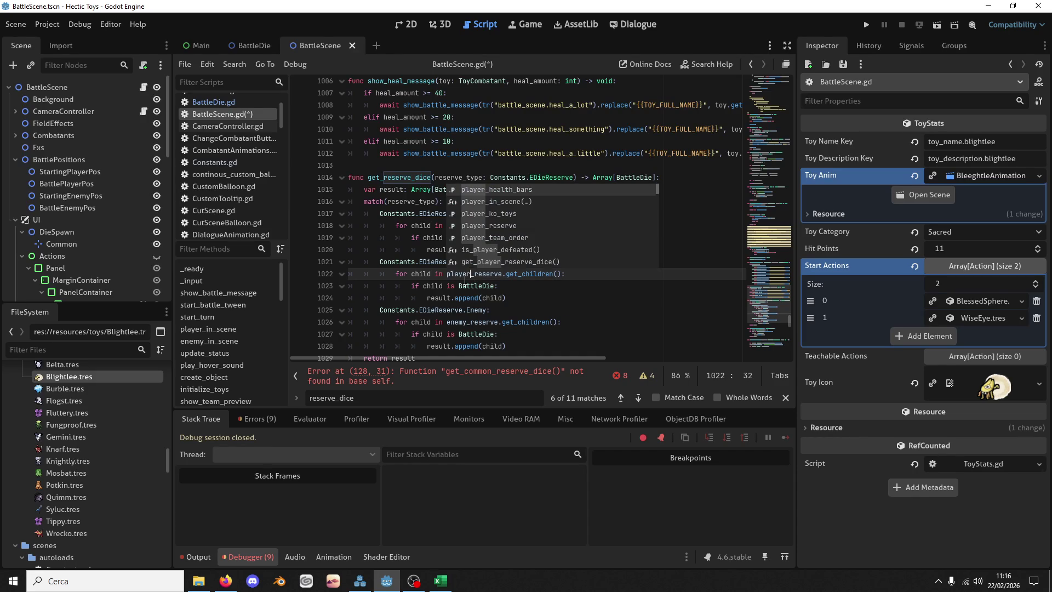
{"action": "key", "text": "Escape"}
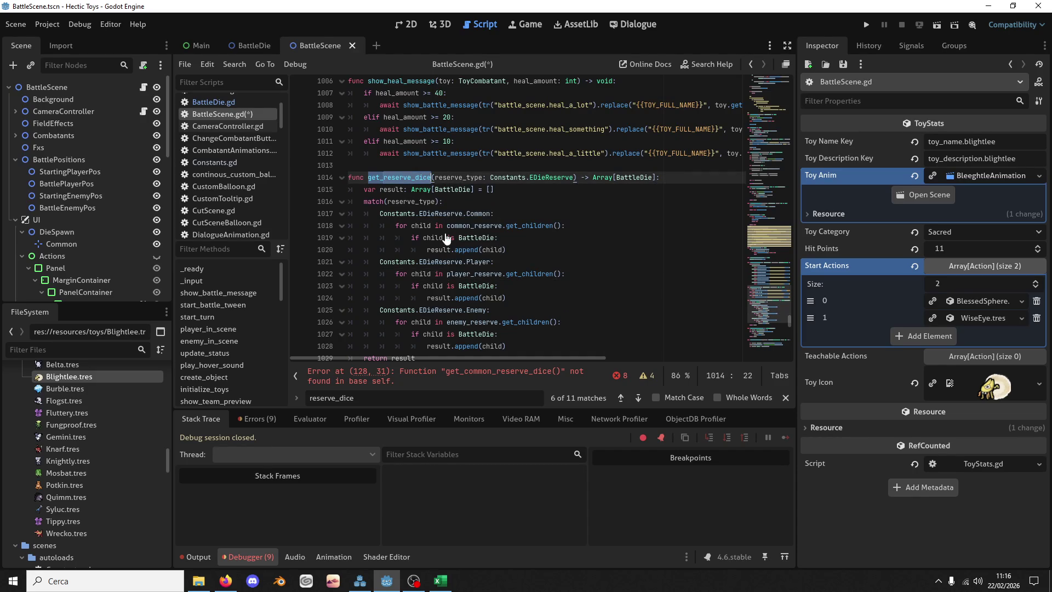
{"action": "left_click", "coordinate": [456, 373]}
Step: Change line 128's call to get_reserve_dice(Constants.EDieReserve.Common)
{"action": "left_click_drag", "start_coordinate": [510, 217], "coordinate": [482, 217]}
{"action": "key", "text": "BackSpace"}
{"action": "left_click", "coordinate": [534, 217]}
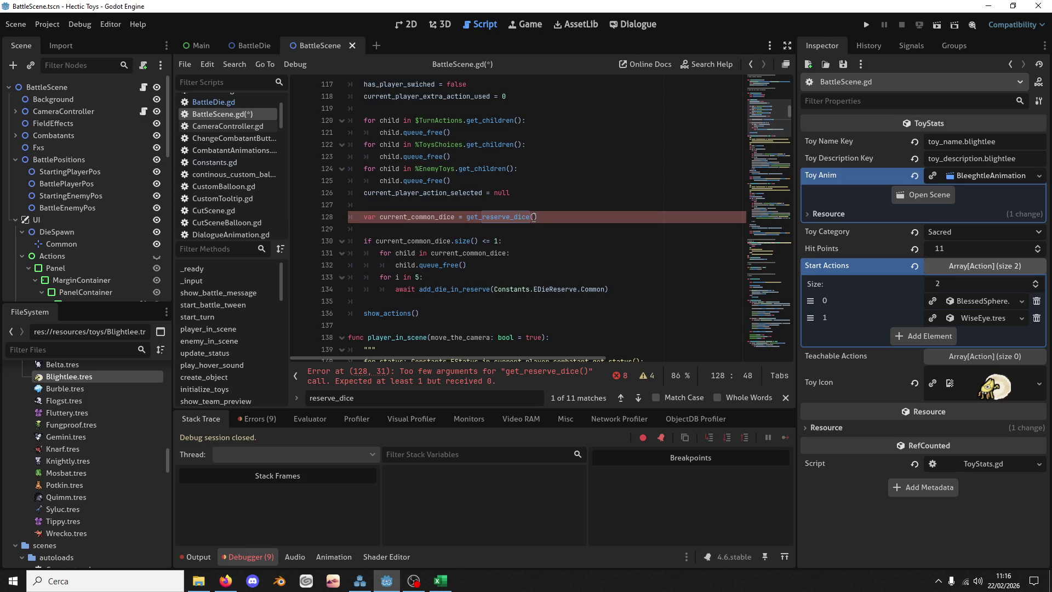
{"action": "type", "text": "Co"}
{"action": "type", "text": "nstants.Edie"}
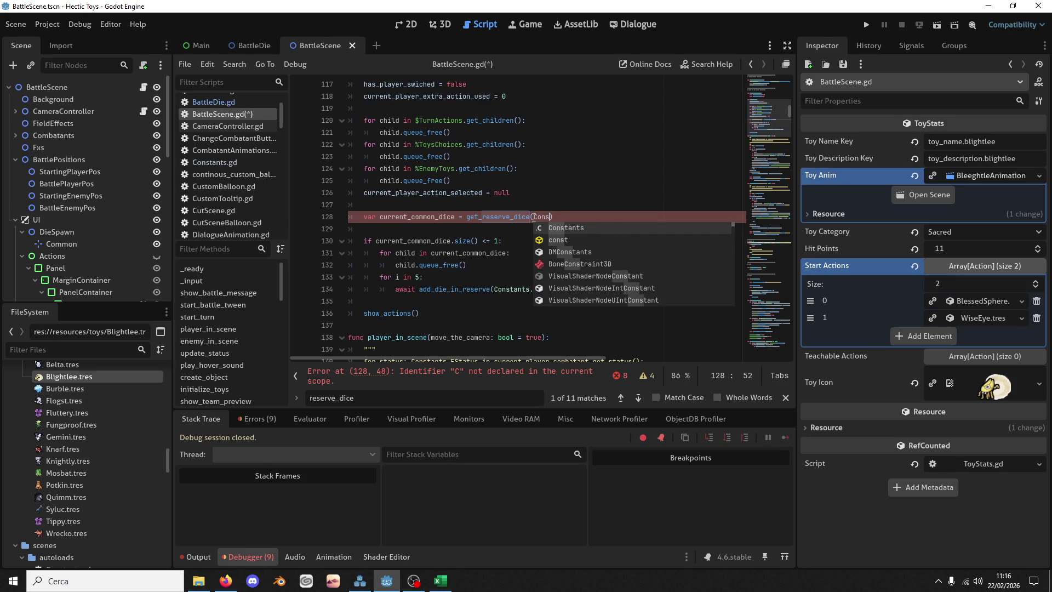
{"action": "type", "text": "R"}
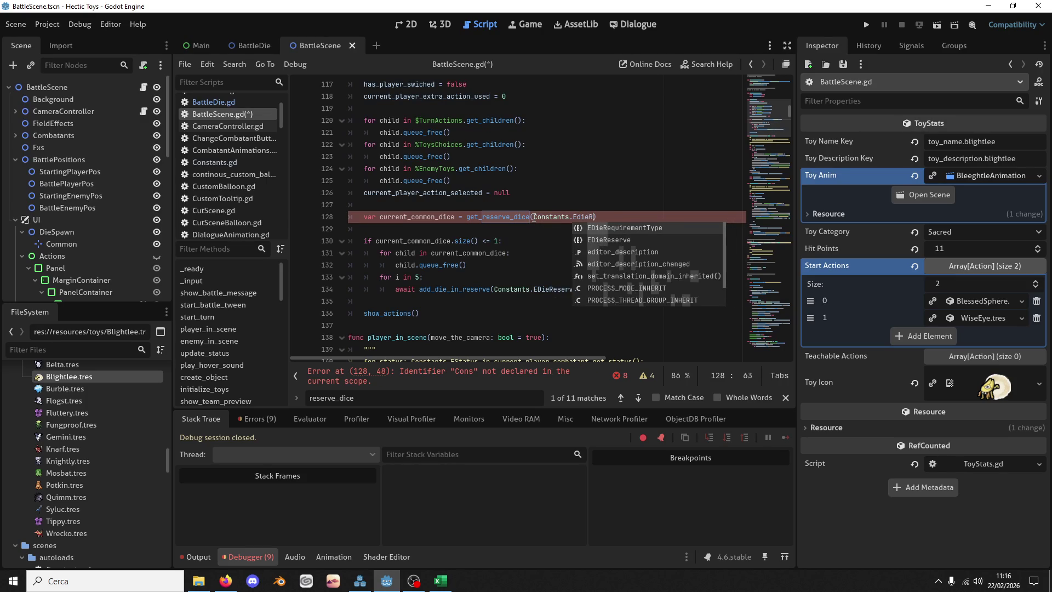
{"action": "key", "text": "Return"}
{"action": "type", "text": ".Co"}
{"action": "key", "text": "Return"}
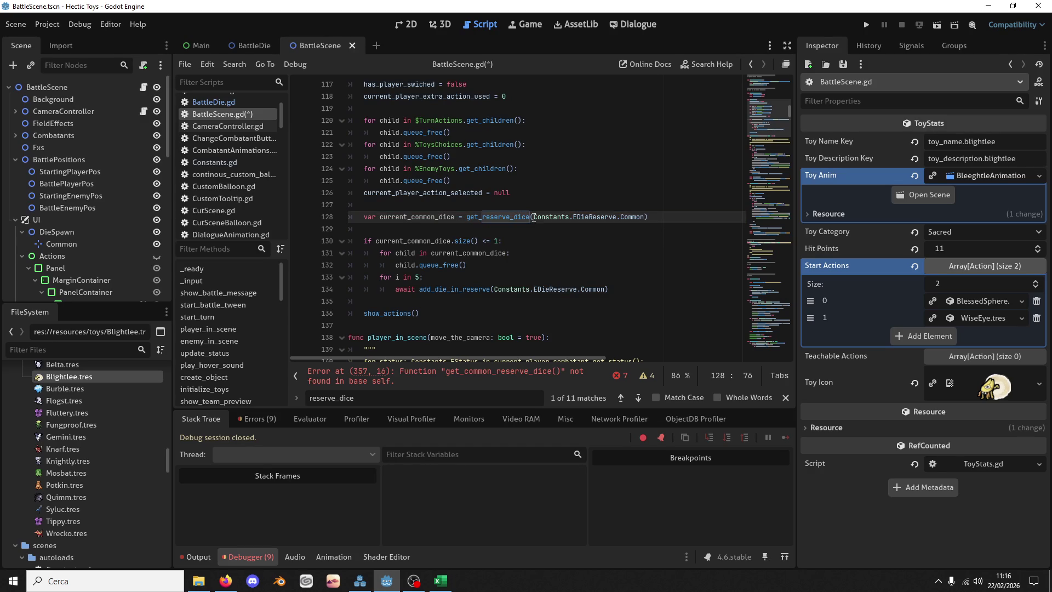
{"action": "left_click_drag", "start_coordinate": [467, 217], "coordinate": [648, 214]}
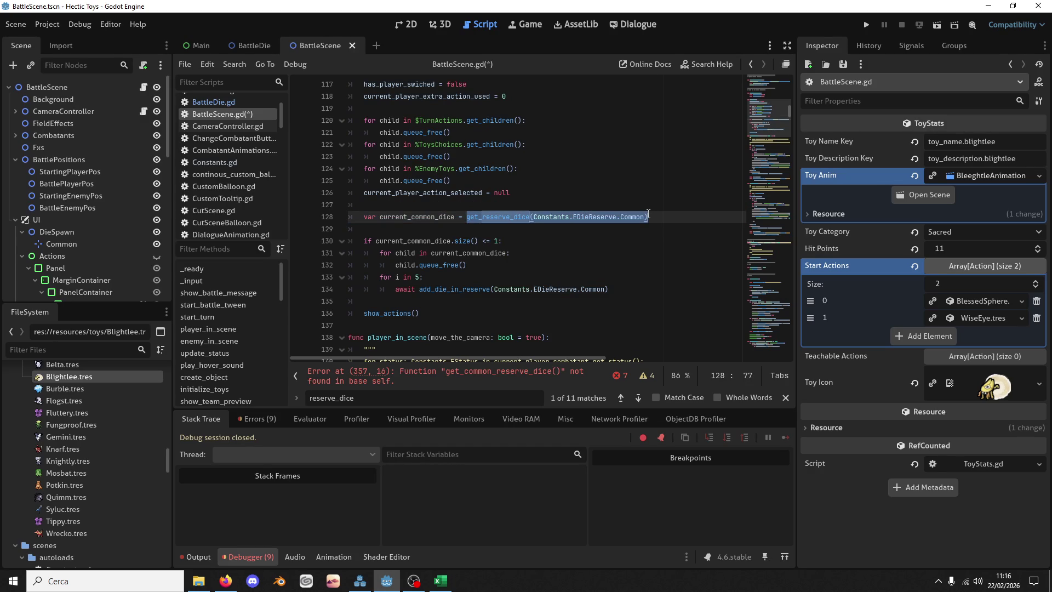
Step: Replace the old get_common_reserve_dice call on line 357 with the new Common call
{"action": "left_click", "coordinate": [453, 377]}
{"action": "left_click", "coordinate": [503, 217]}
{"action": "left_click", "coordinate": [508, 217]}
{"action": "left_click_drag", "start_coordinate": [499, 217], "coordinate": [407, 217]}
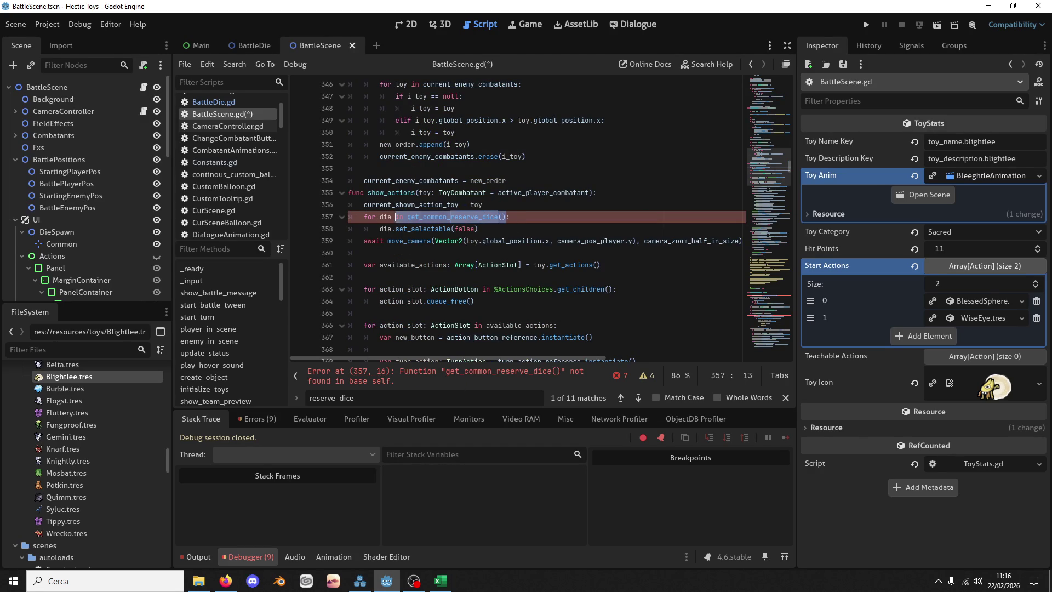
{"action": "key", "text": "ctrl+v"}
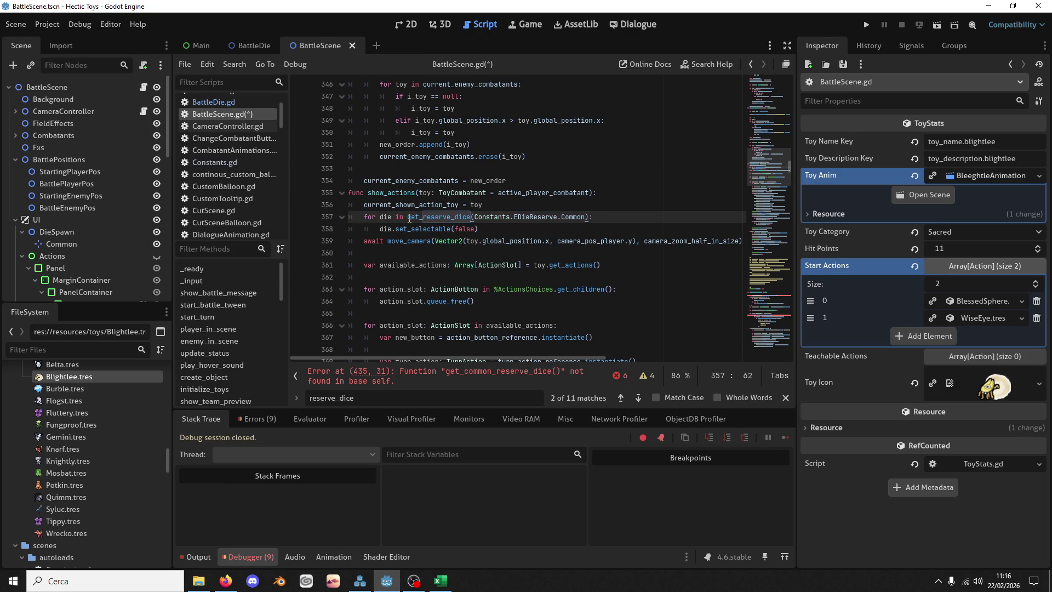
Step: Duplicate the show_actions dice loop twice, switching the copies to Player and Enemy
{"action": "left_click_drag", "start_coordinate": [482, 229], "coordinate": [504, 205]}
{"action": "key", "text": "ctrl+shift+d"}
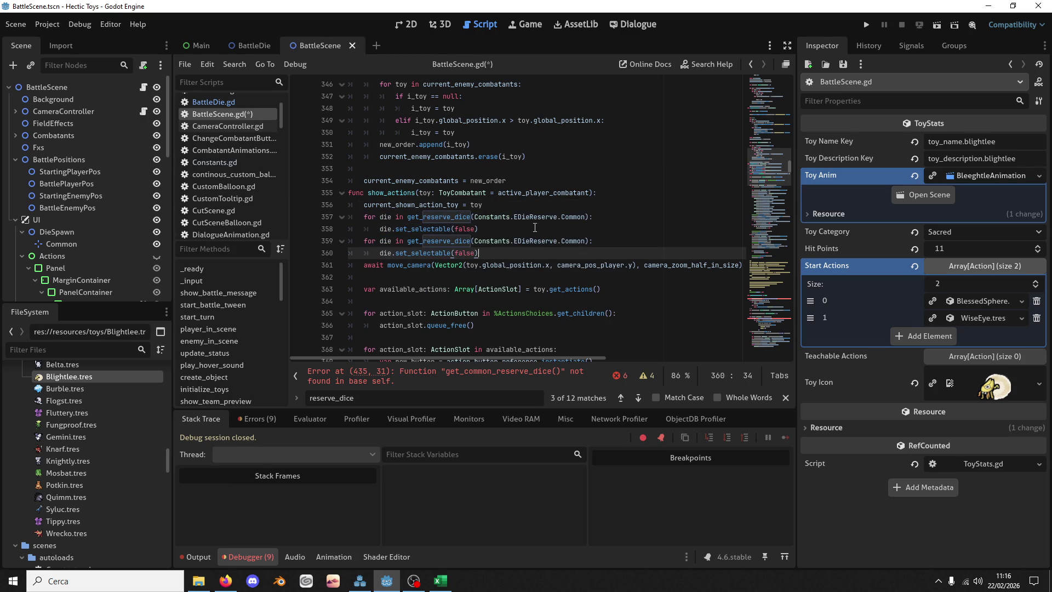
{"action": "double_click", "coordinate": [566, 241]}
{"action": "type", "text": "Flayer"}
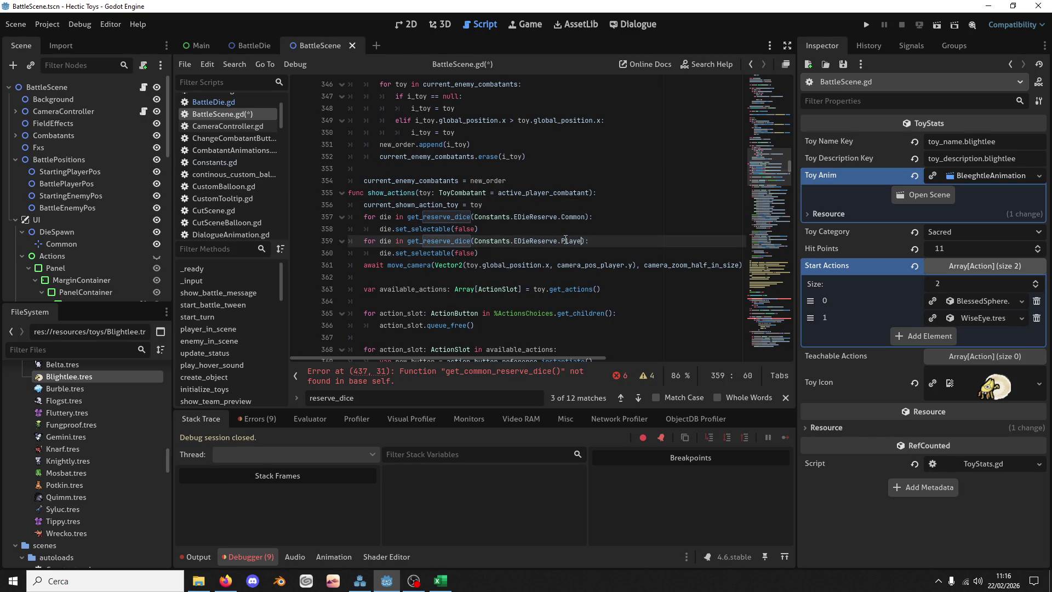
{"action": "left_click_drag", "start_coordinate": [552, 255], "coordinate": [551, 228]}
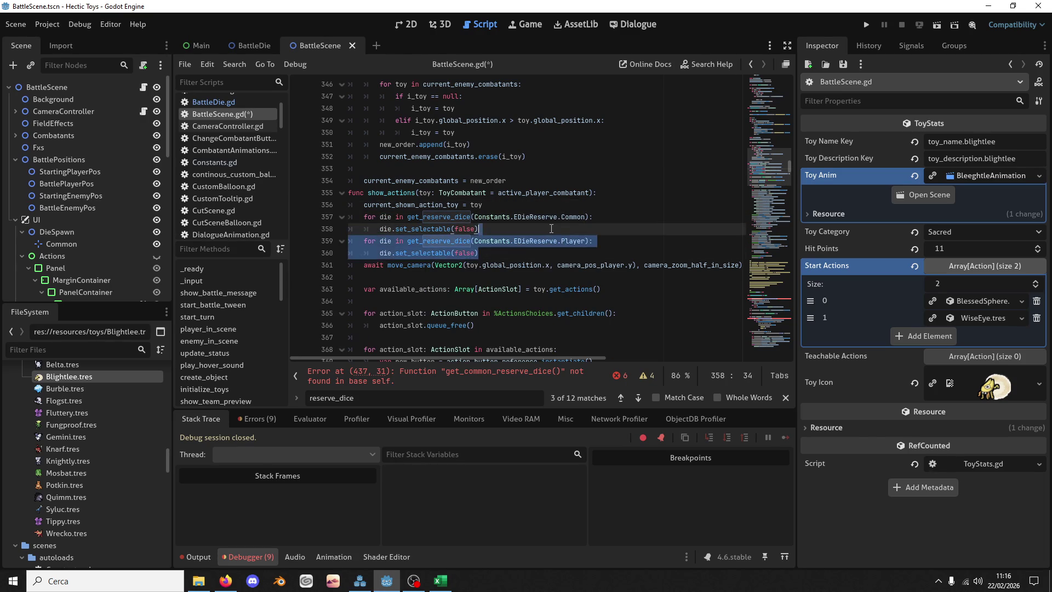
{"action": "key", "text": "ctrl+shift+d"}
{"action": "double_click", "coordinate": [573, 266]}
{"action": "type", "text": "Enemy"}
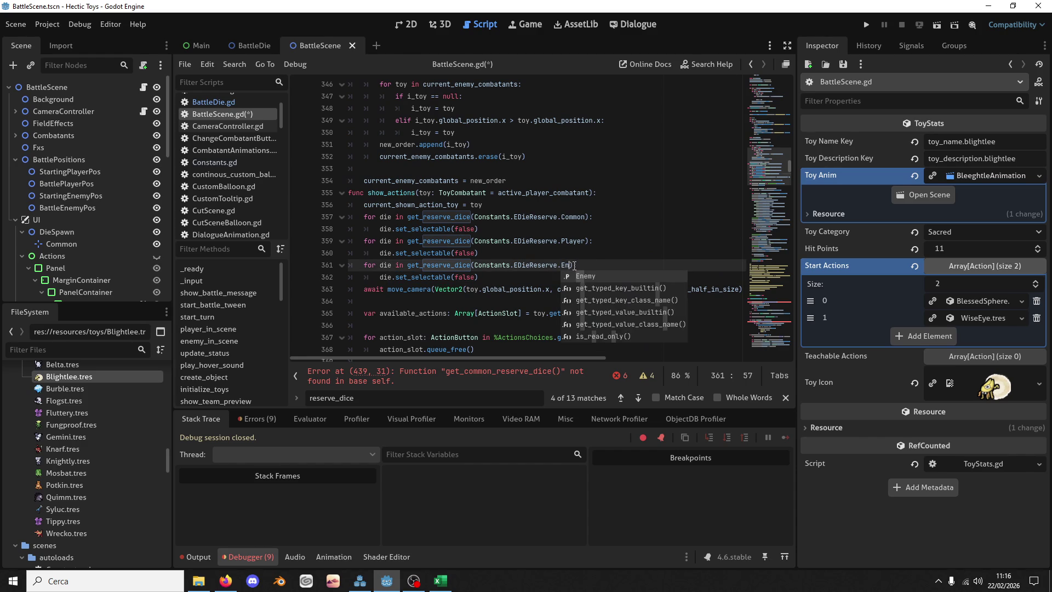
{"action": "left_click", "coordinate": [499, 278]}
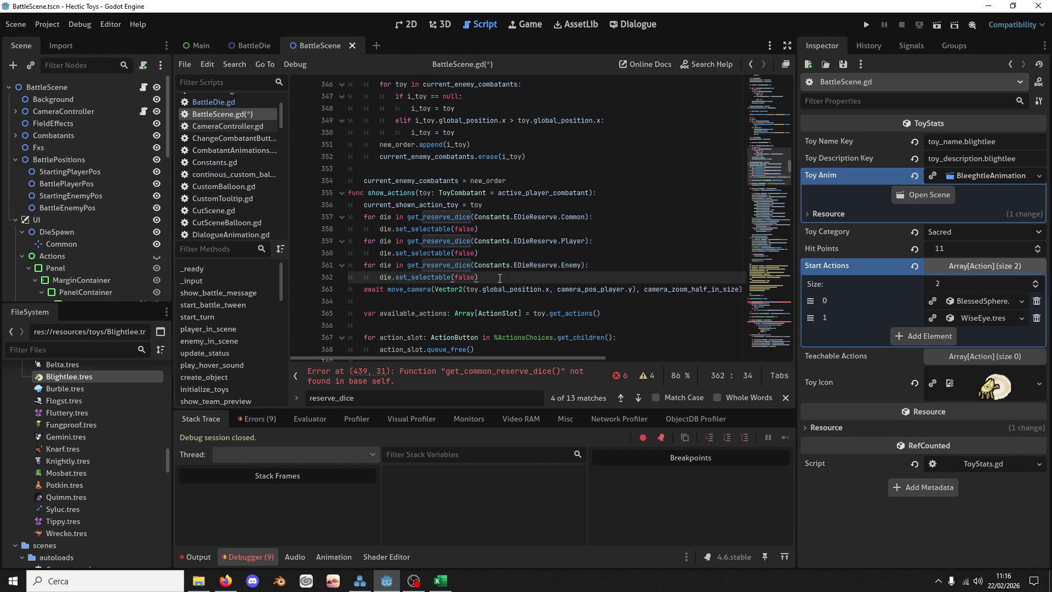
Step: Replace the old common-dice calls on lines 439 and 451 with the Common reserve call
{"action": "left_click_drag", "start_coordinate": [589, 217], "coordinate": [407, 217]}
{"action": "key", "text": "ctrl+c"}
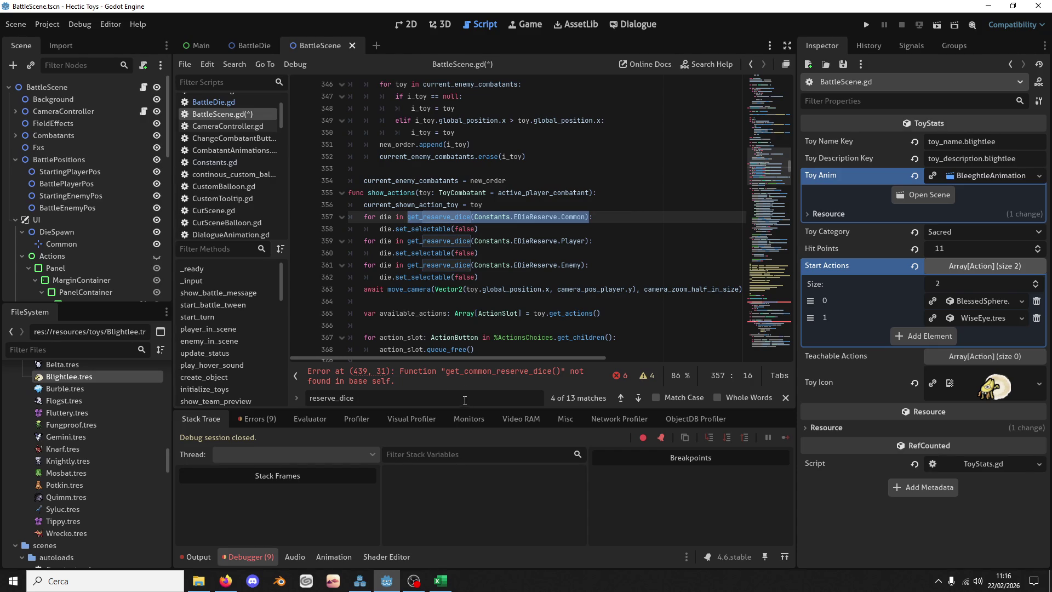
{"action": "left_click", "coordinate": [465, 378]}
{"action": "left_click_drag", "start_coordinate": [565, 217], "coordinate": [466, 218]}
{"action": "key", "text": "ctrl+v"}
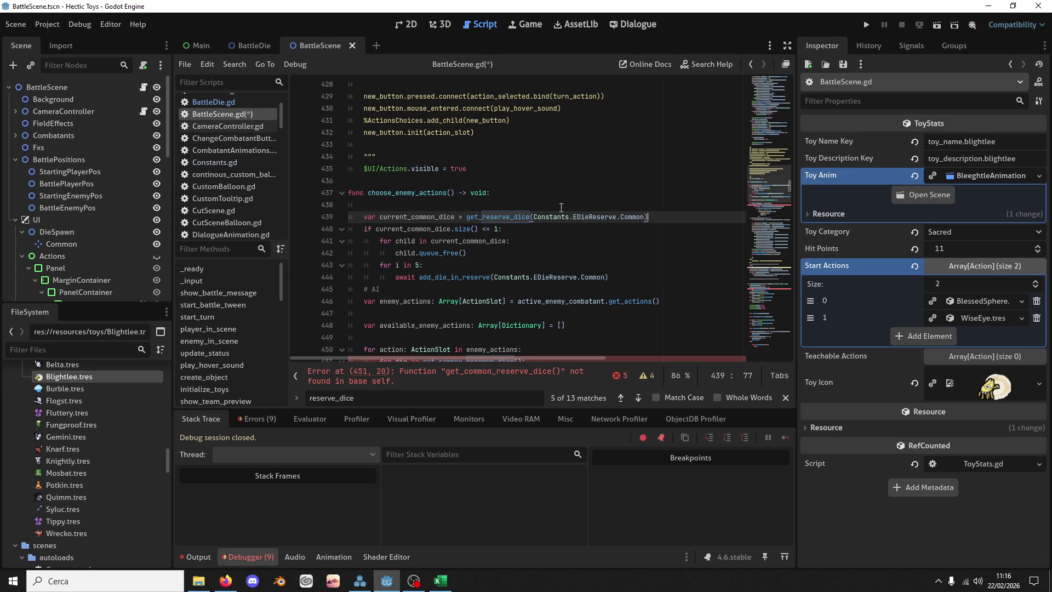
{"action": "scroll", "coordinate": [561, 207], "scroll_direction": "down", "scroll_amount": 3}
{"action": "mouse_move", "coordinate": [525, 253]}
{"action": "left_mouse_down"}
{"action": "mouse_move", "coordinate": [427, 262]}
{"action": "mouse_move", "coordinate": [423, 253]}
{"action": "left_mouse_up"}
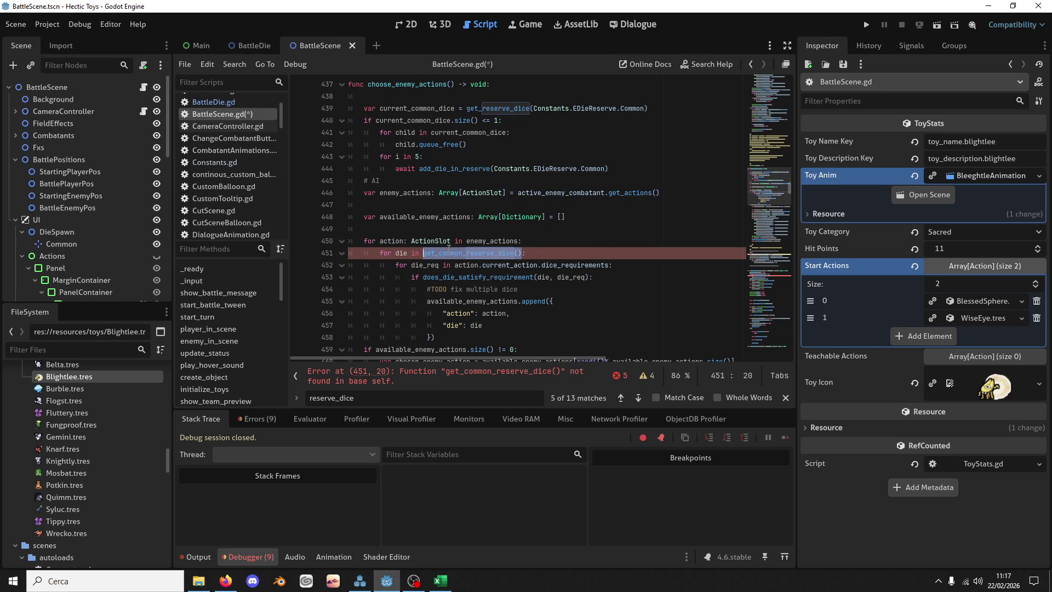
{"action": "key", "text": "ctrl+v"}
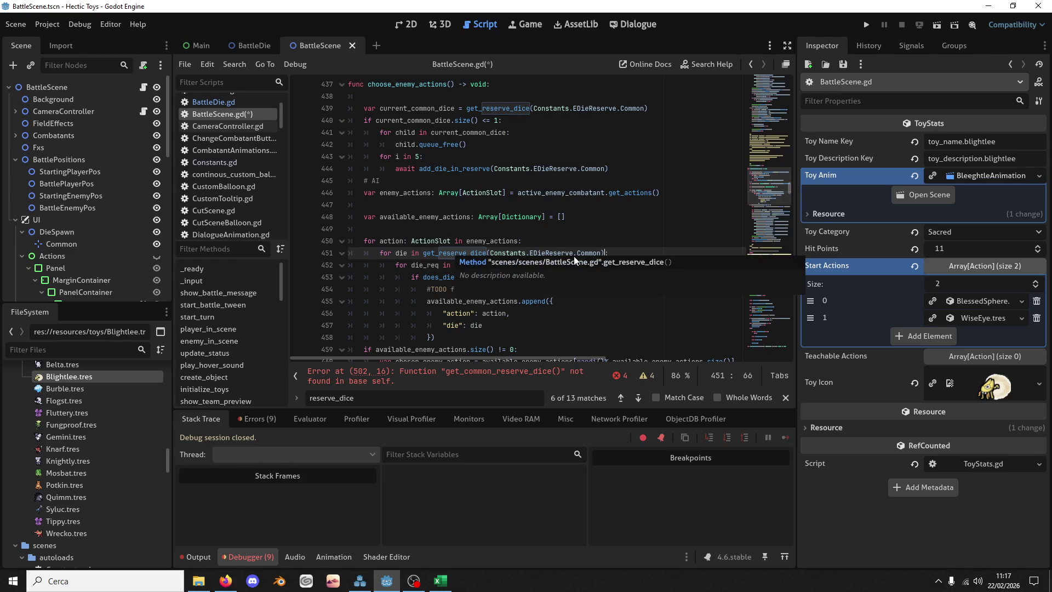
{"action": "scroll", "coordinate": [521, 241], "scroll_direction": "down", "scroll_amount": 2}
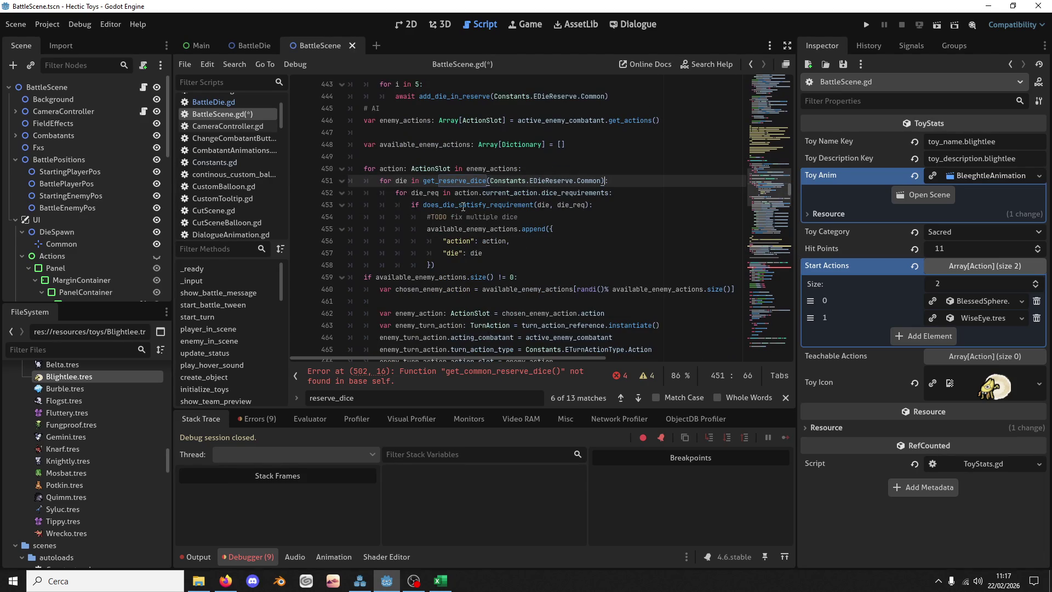
{"action": "left_click", "coordinate": [423, 181], "text": "shift"}
Step: Declare var availble_dice holding the Common reserve dice, cut from the actions loop
{"action": "key", "text": "ctrl+x"}
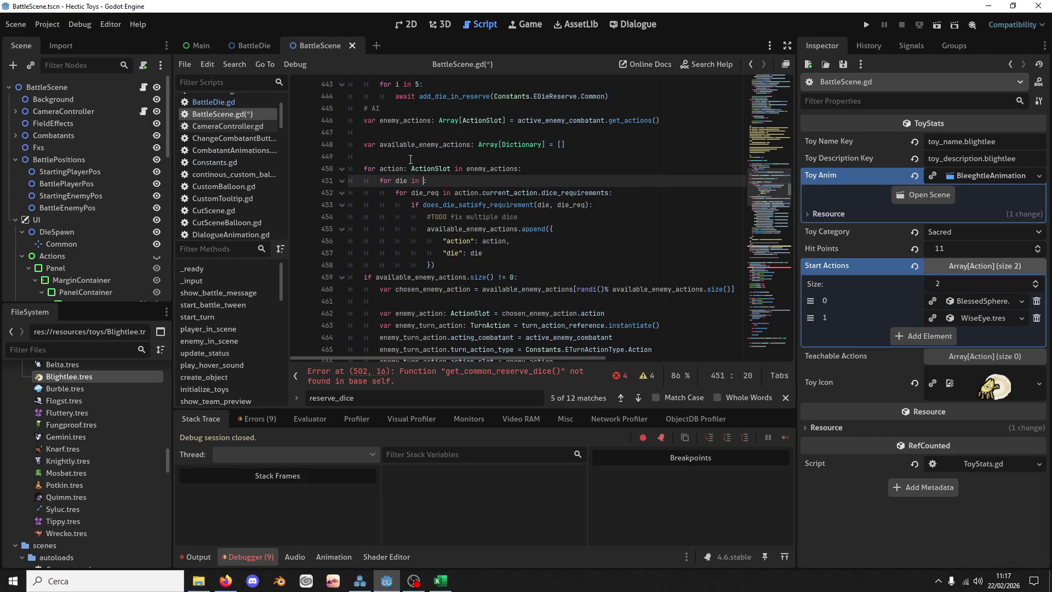
{"action": "left_click", "coordinate": [408, 157]}
{"action": "type", "text": "var availble"}
{"action": "type", "text": "dice"}
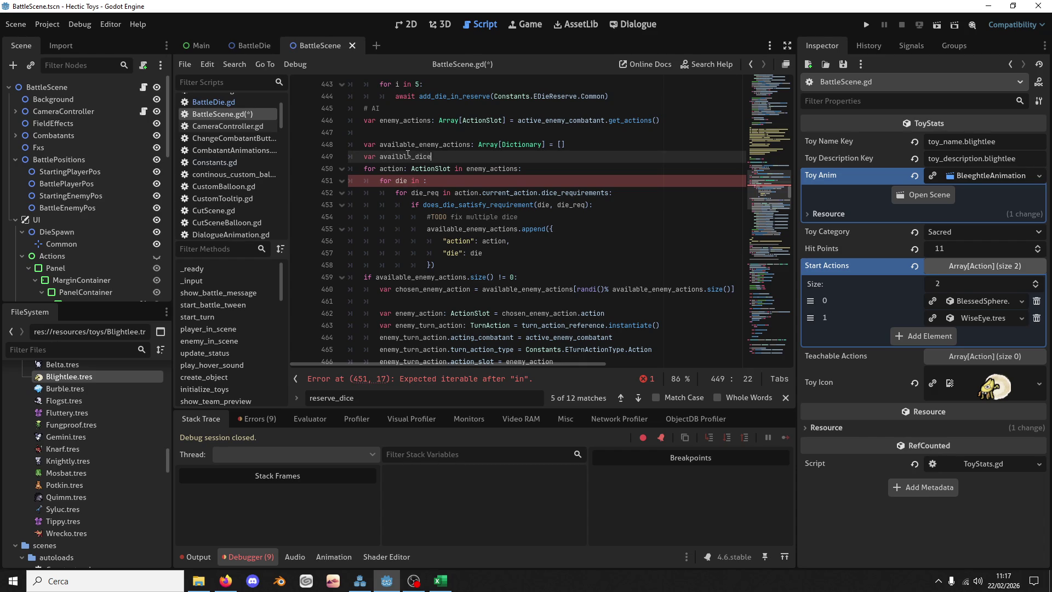
{"action": "key", "text": "ctrl+v"}
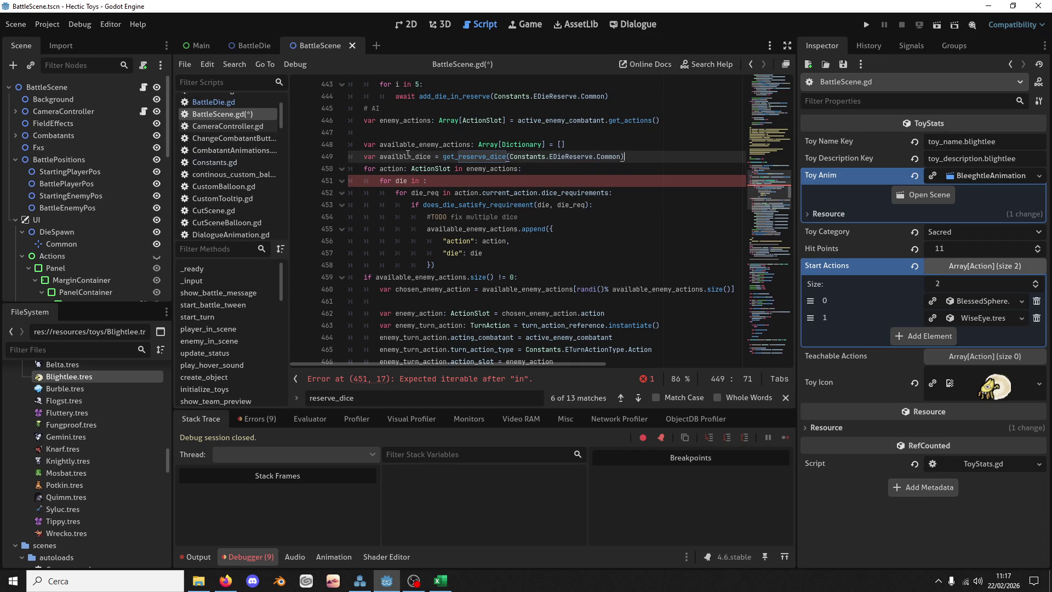
{"action": "key", "text": "Return"}
Step: Add a loop: for die in get_reserve_dice(Constants.EDieReserve.Enemy):
{"action": "type", "text": "for die in "}
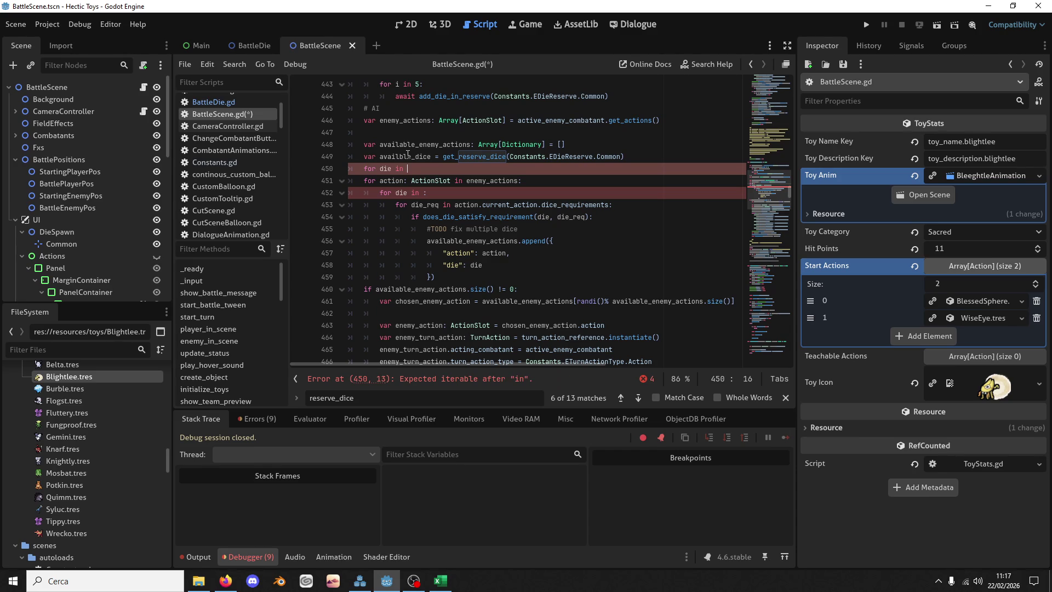
{"action": "type", "text": "get_res"}
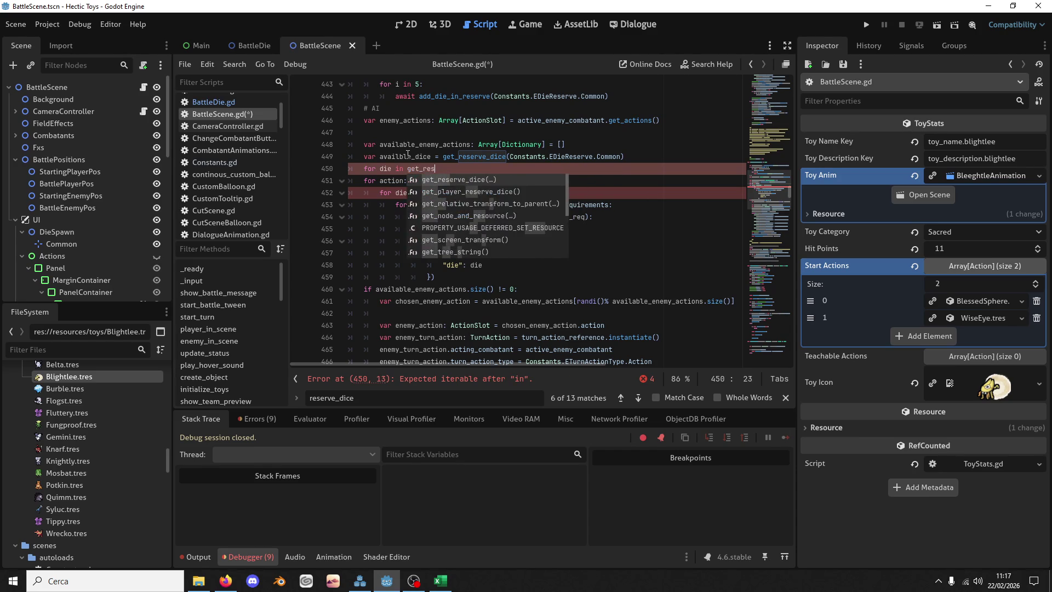
{"action": "key", "text": "Return"}
{"action": "type", "text": "Constants.EDieReserve.Common)"}
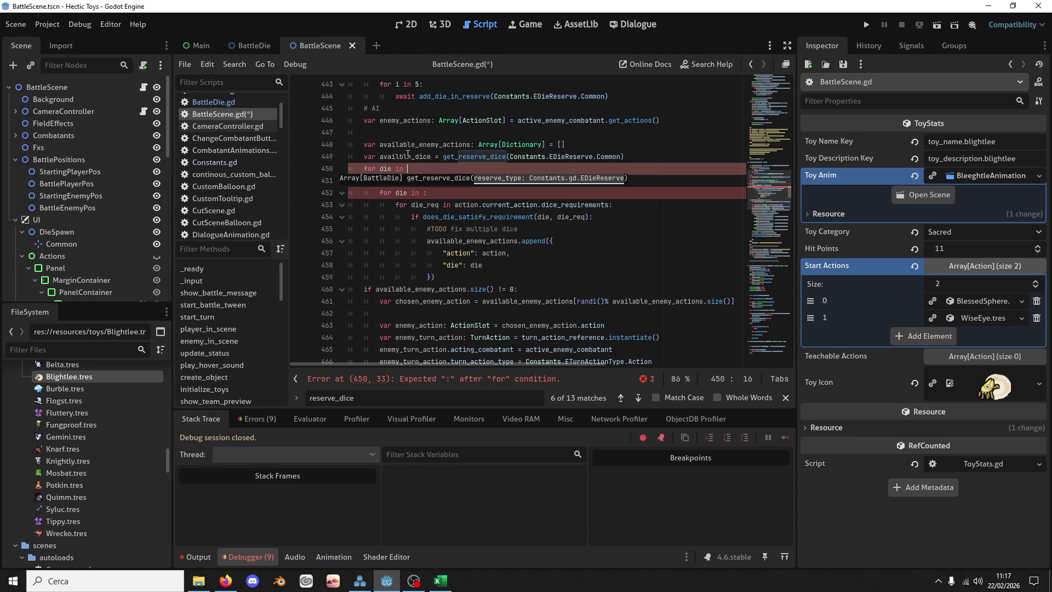
{"action": "key", "text": "Left"}
{"action": "key", "text": "BackSpace"}
{"action": "key", "text": "BackSpace"}
{"action": "key", "text": "BackSpace"}
{"action": "type", "text": "Ene"}
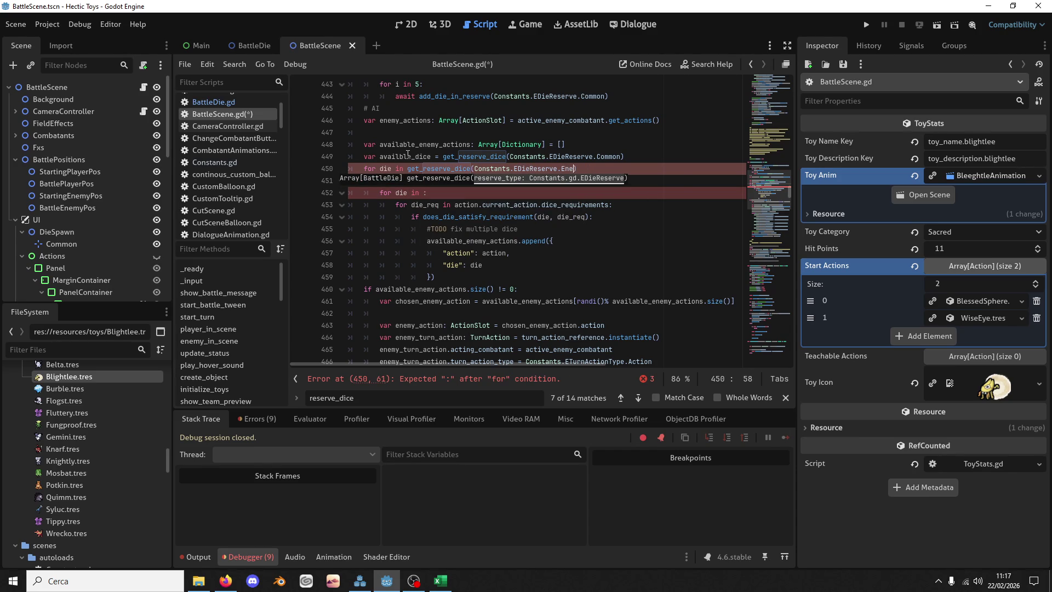
{"action": "key", "text": "Return"}
{"action": "key", "text": "End"}
{"action": "type", "text": ";"}
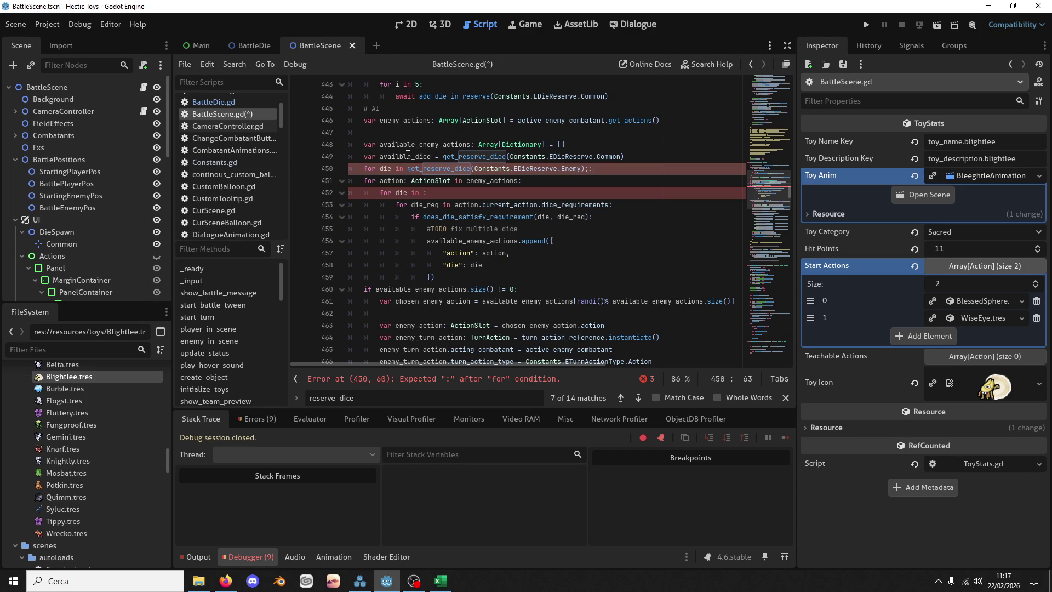
{"action": "key", "text": "BackSpace"}
{"action": "type", "text": ":"}
{"action": "key", "text": "Return"}
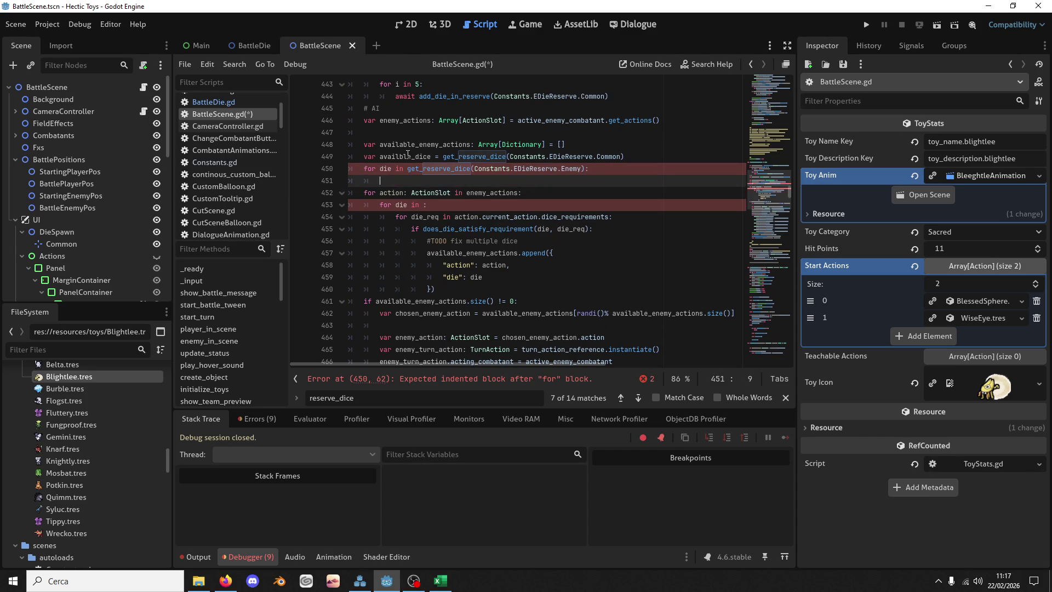
Step: Inside the Enemy loop, call availble_dice.append(die)
{"action": "type", "text": "ava"}
{"action": "key", "text": "Return"}
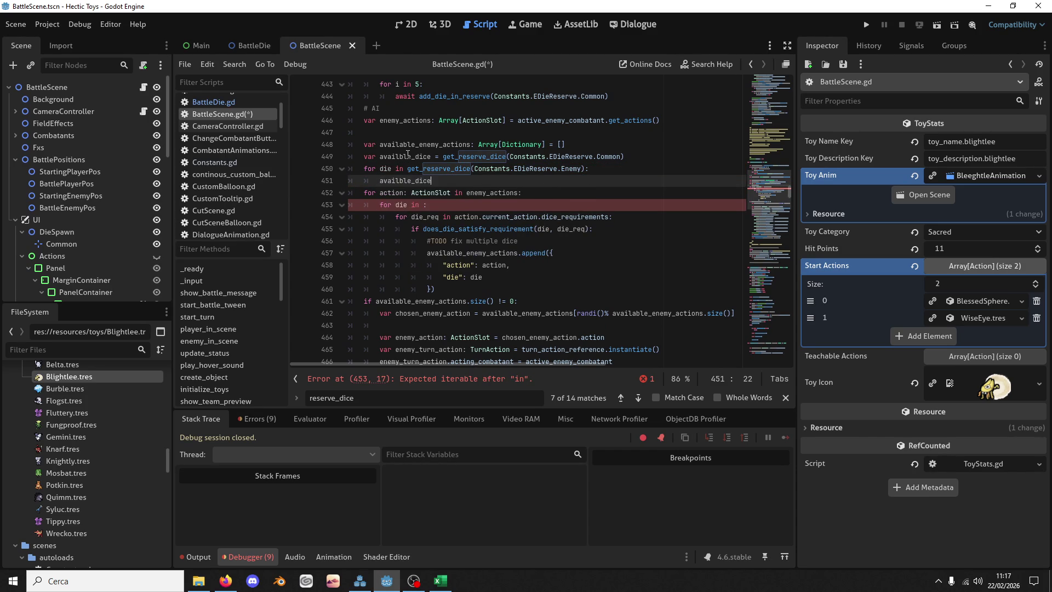
{"action": "type", "text": ".app"}
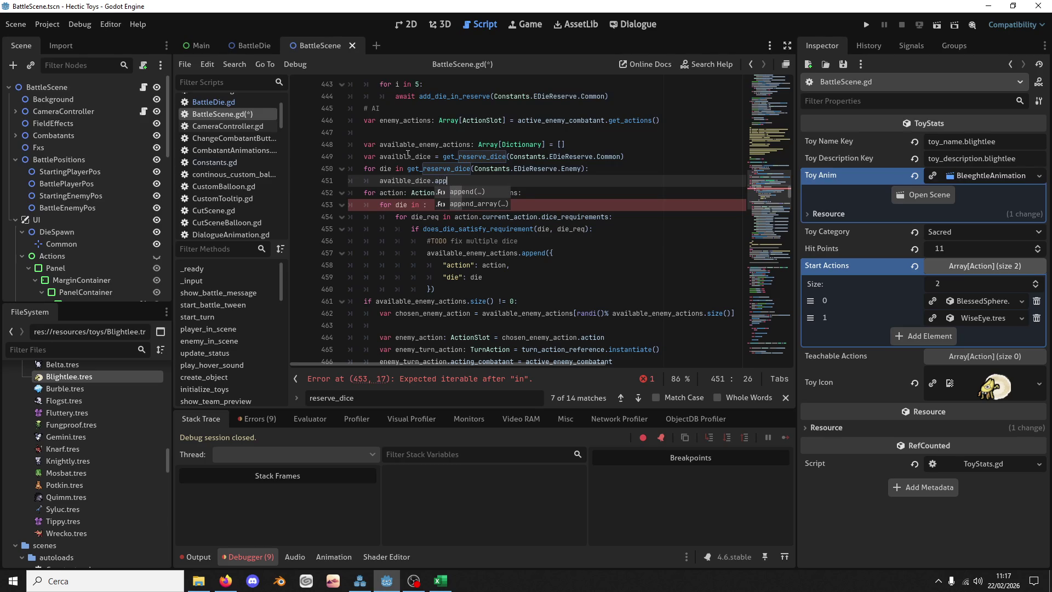
{"action": "key", "text": "Return"}
{"action": "type", "text": "die"}
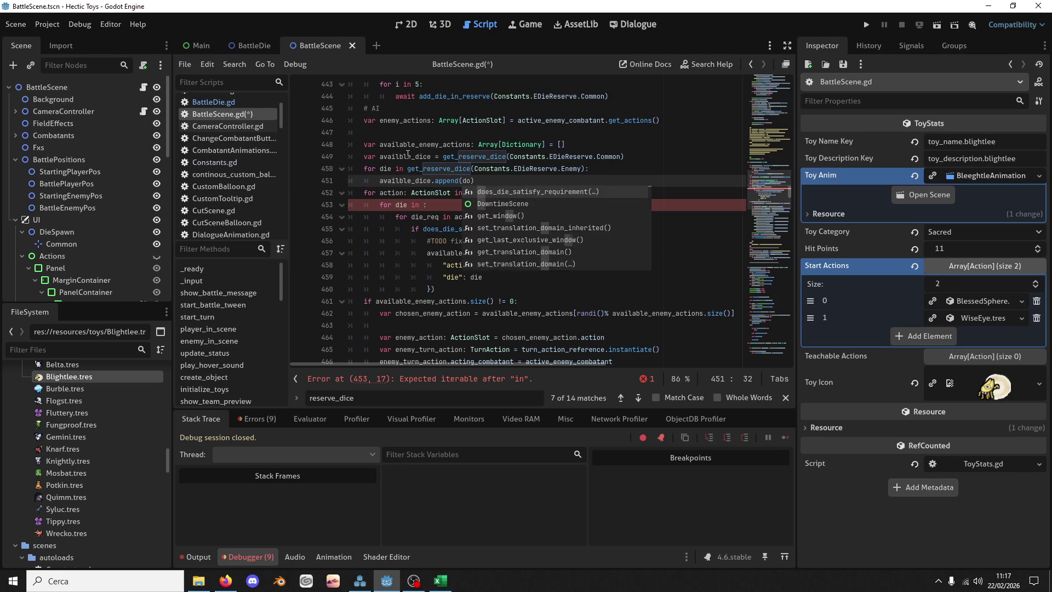
{"action": "left_click", "coordinate": [310, 266]}
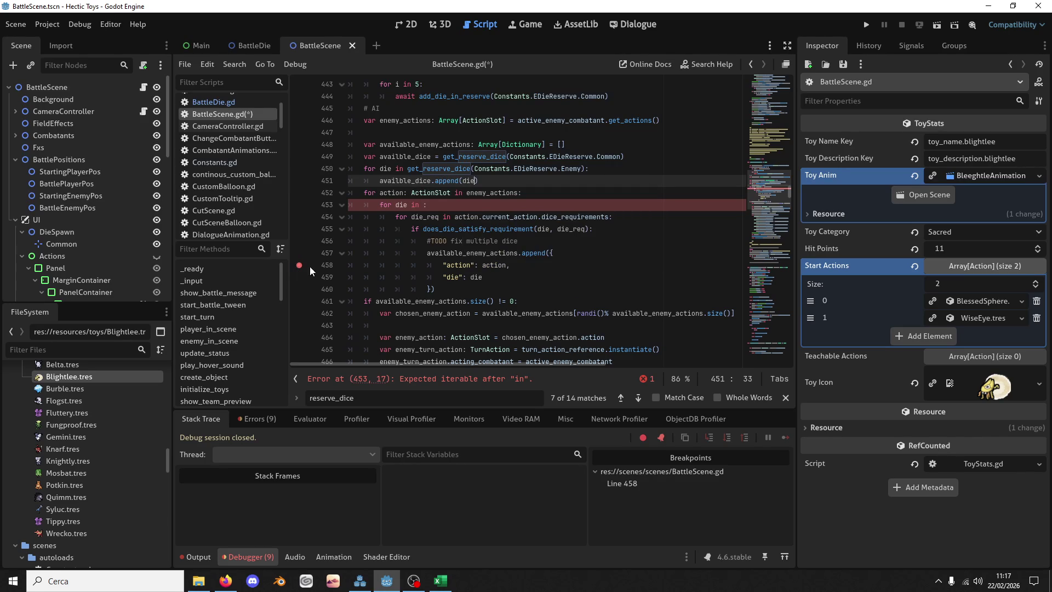
{"action": "left_click", "coordinate": [299, 265]}
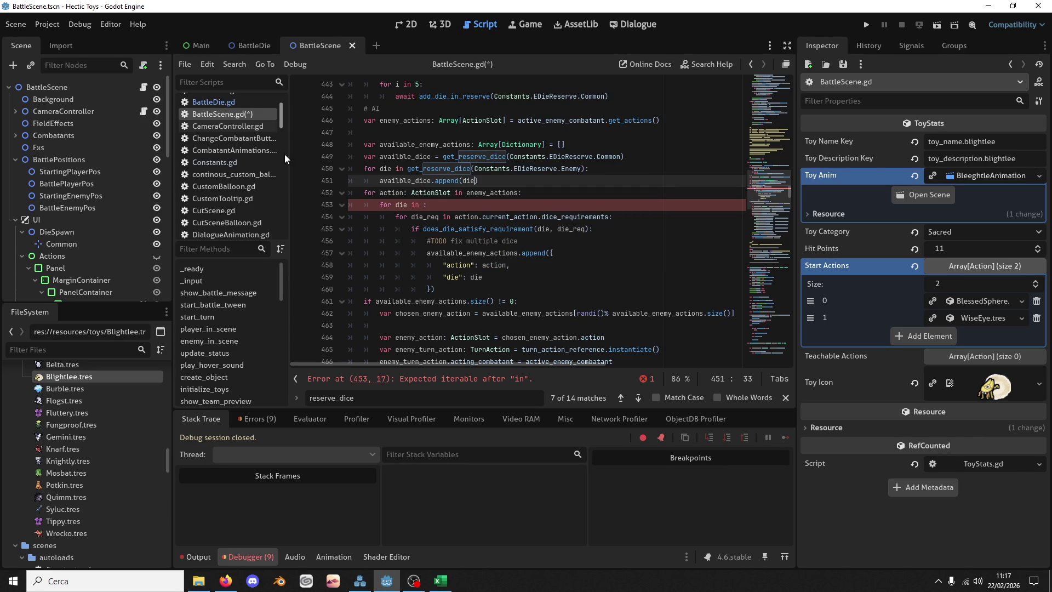
{"action": "key", "text": "alt+Tab"}
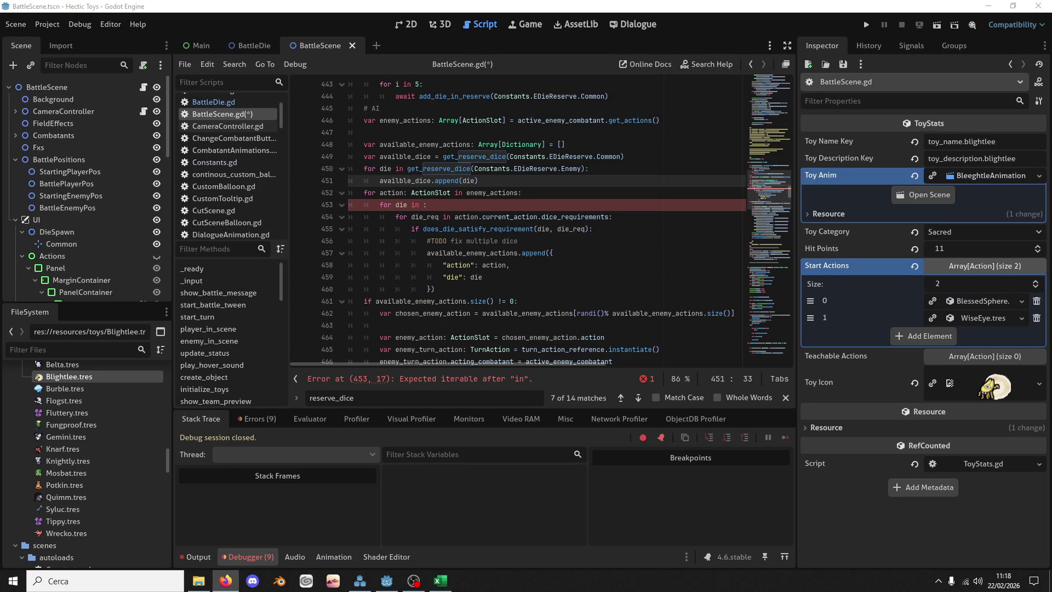
Step: Copy availble_dice from line 451 in as the iterable of 'for die in' on line 453
{"action": "double_click", "coordinate": [392, 180]}
{"action": "key", "text": "ctrl+c"}
{"action": "left_click", "coordinate": [422, 204]}
{"action": "key", "text": "ctrl+v"}
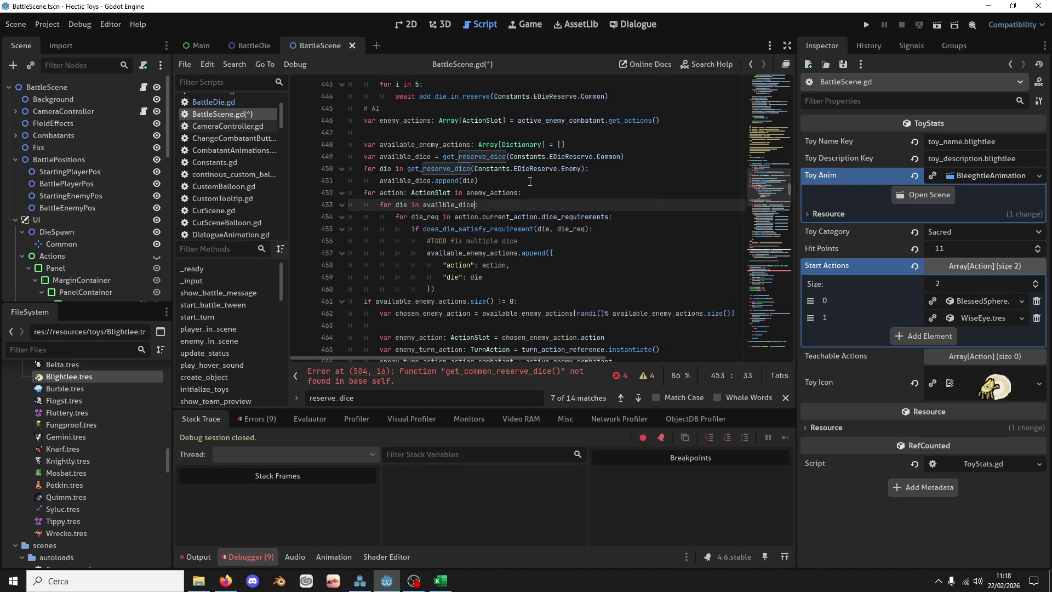
Step: Review the loop's does_die_satisfy_requirement check and the available_enemy_actions usage on lines 455–462
{"action": "double_click", "coordinate": [503, 230]}
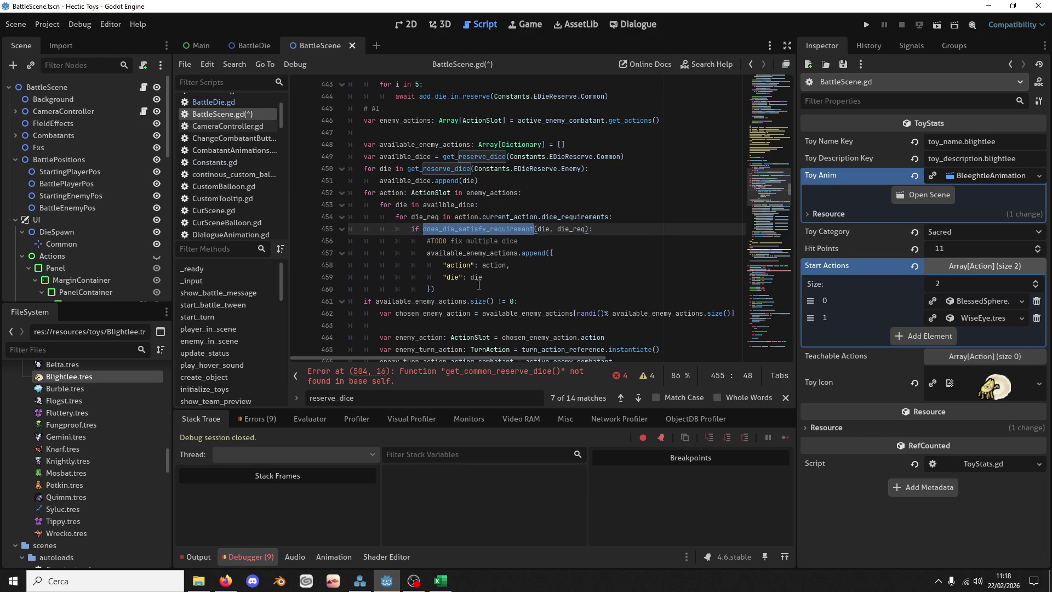
{"action": "double_click", "coordinate": [545, 229]}
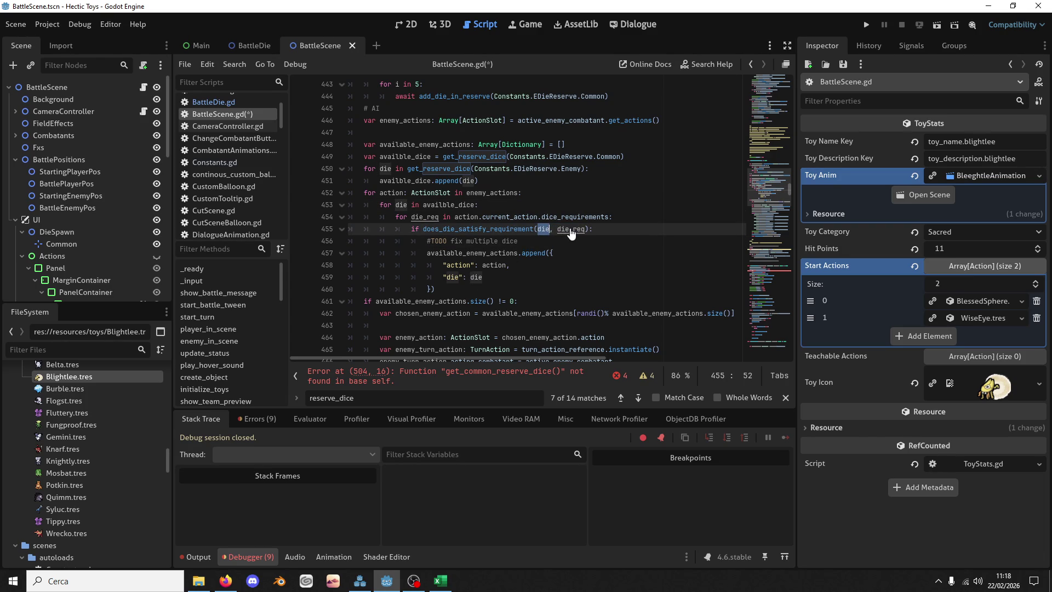
{"action": "double_click", "coordinate": [492, 252]}
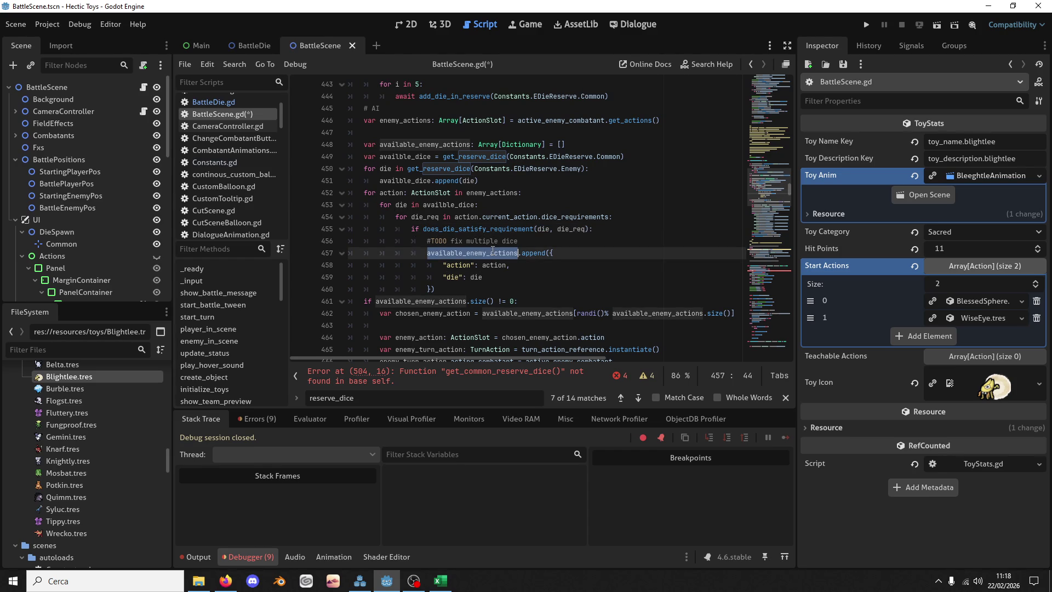
{"action": "scroll", "coordinate": [496, 247], "scroll_direction": "down", "scroll_amount": 2}
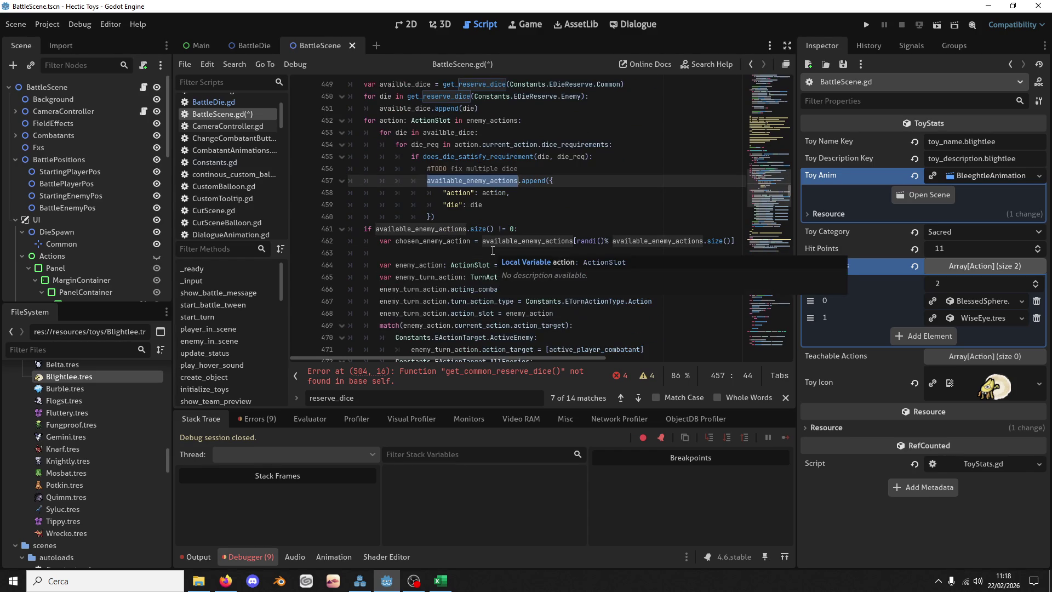
{"action": "left_click", "coordinate": [503, 242]}
{"action": "double_click", "coordinate": [502, 242]}
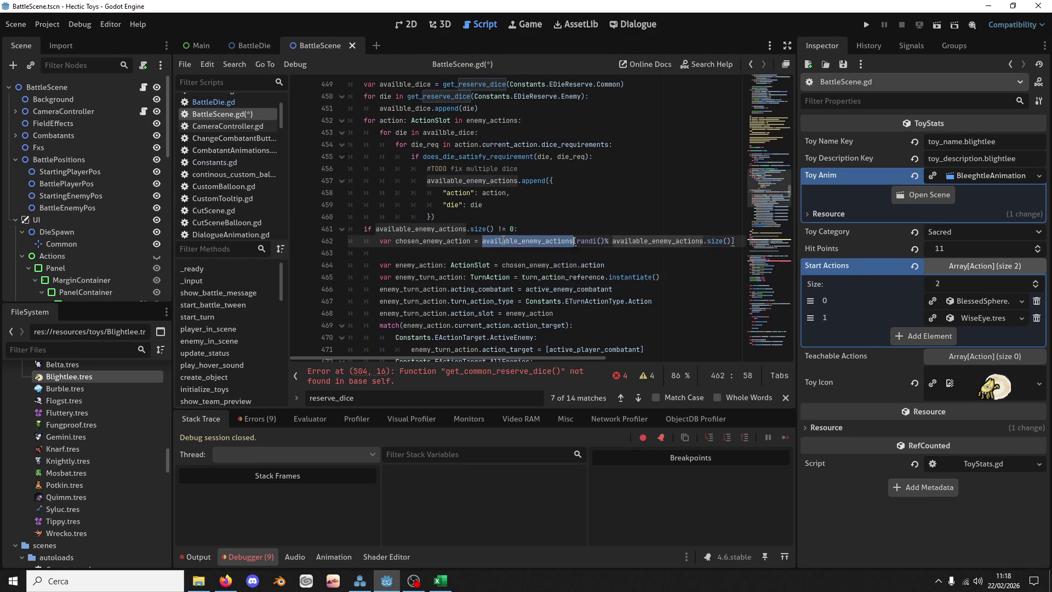
{"action": "scroll", "coordinate": [500, 222], "scroll_direction": "down", "scroll_amount": 2}
{"action": "scroll", "coordinate": [503, 179], "scroll_direction": "up", "scroll_amount": 4}
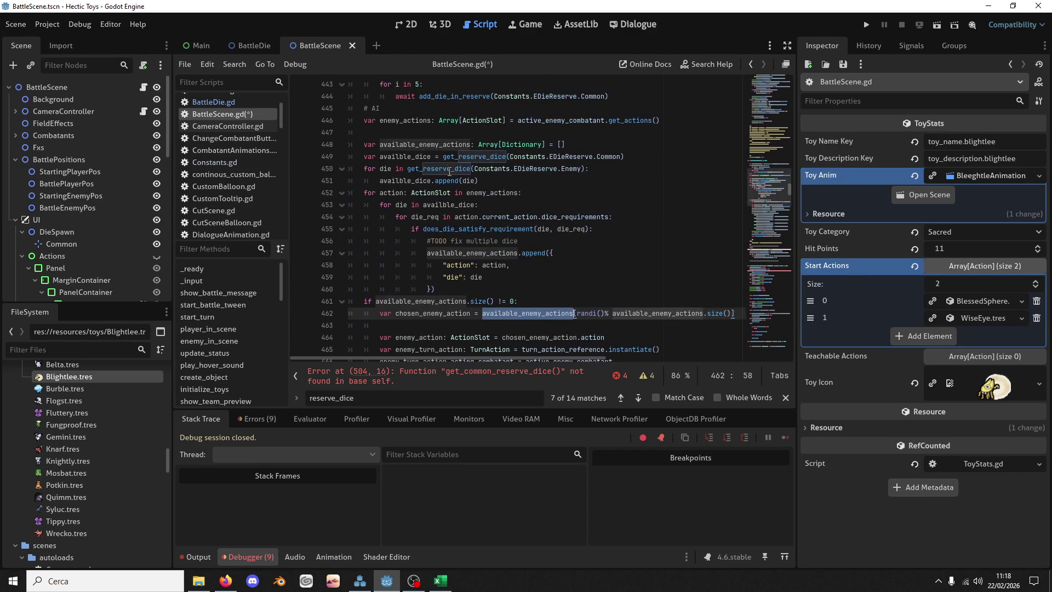
Step: Select the full get_reserve_dice(Constants.EDieReserve.Common) call and go to the line 504 error
{"action": "double_click", "coordinate": [424, 145]}
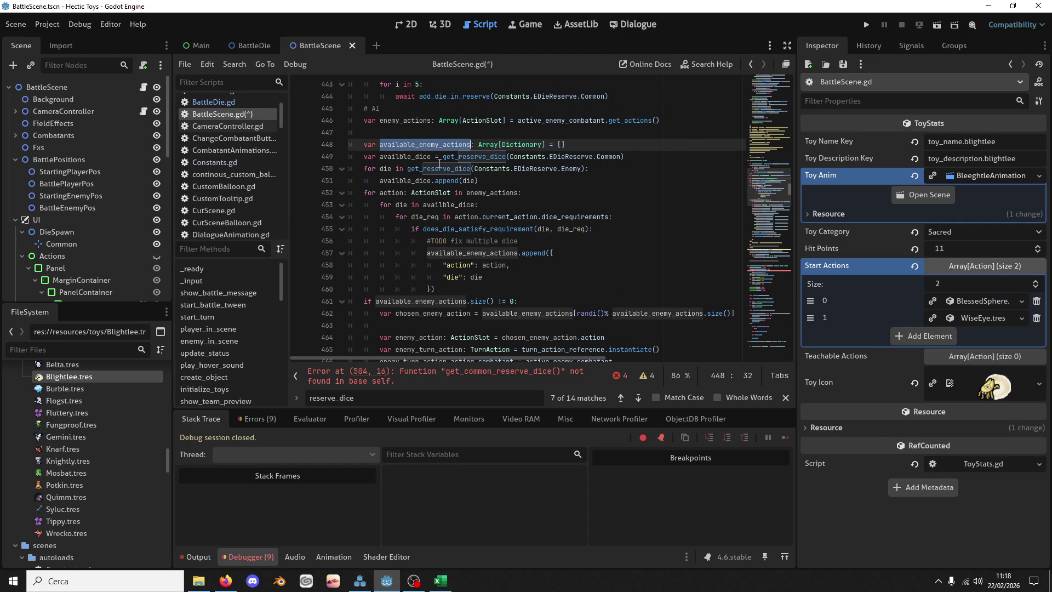
{"action": "double_click", "coordinate": [470, 157]}
{"action": "scroll", "coordinate": [488, 164], "scroll_direction": "up", "scroll_amount": 2}
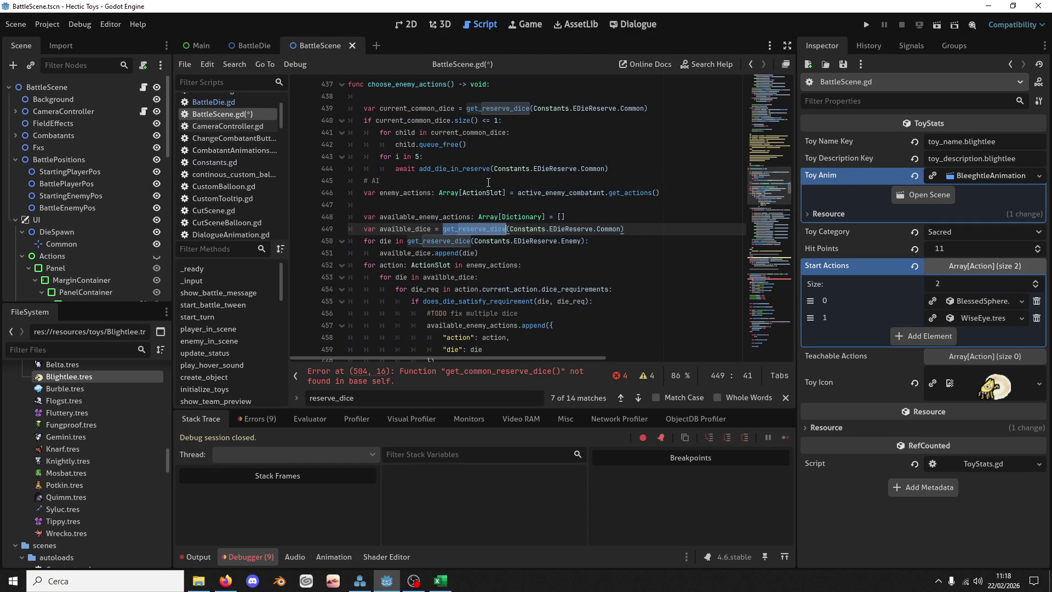
{"action": "left_click_drag", "start_coordinate": [624, 229], "coordinate": [443, 229]}
{"action": "left_click", "coordinate": [493, 380]}
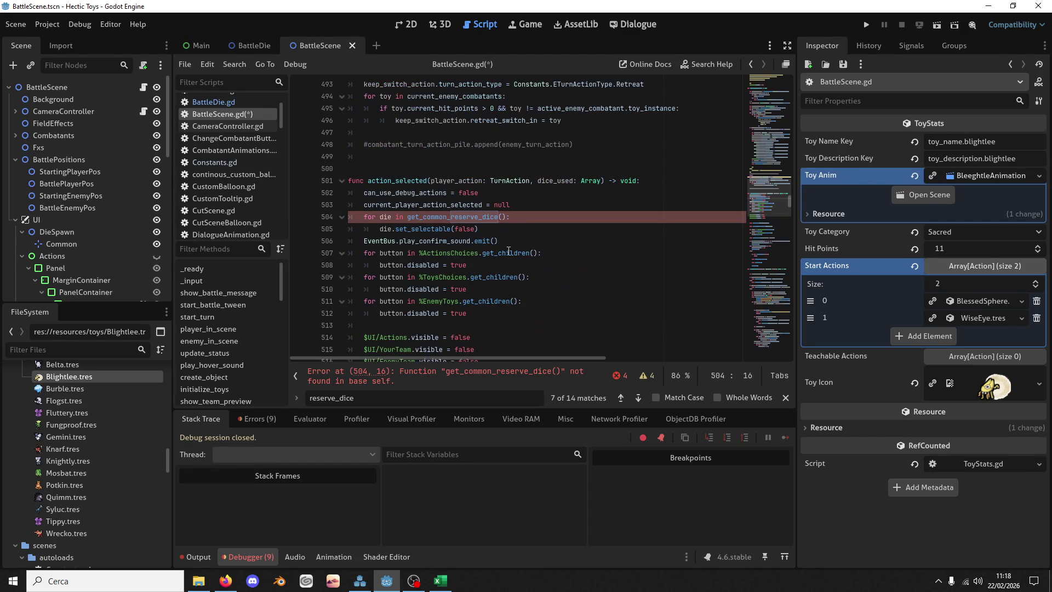
Step: Replace line 504's get_common_reserve_dice() with get_reserve_dice(Constants.EDieReserve.Common) and duplicate the loop
{"action": "left_click", "coordinate": [508, 217]}
{"action": "left_click_drag", "start_coordinate": [508, 217], "coordinate": [406, 217]}
{"action": "key", "text": "ctrl+v"}
{"action": "mouse_move", "coordinate": [506, 227]}
{"action": "left_mouse_down"}
{"action": "mouse_move", "coordinate": [548, 217]}
{"action": "mouse_move", "coordinate": [512, 205]}
{"action": "left_mouse_up"}
{"action": "key", "text": "ctrl+c"}
{"action": "left_click", "coordinate": [506, 228]}
{"action": "key", "text": "ctrl+v"}
Step: Point the duplicated loops at the Player and Enemy reserves
{"action": "double_click", "coordinate": [567, 241]}
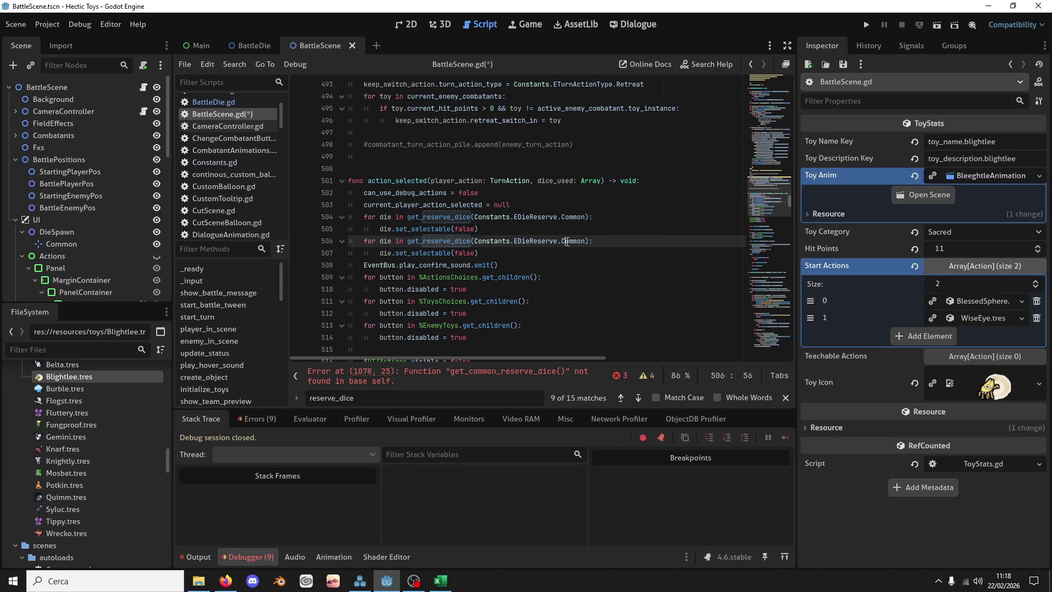
{"action": "type", "text": "Player"}
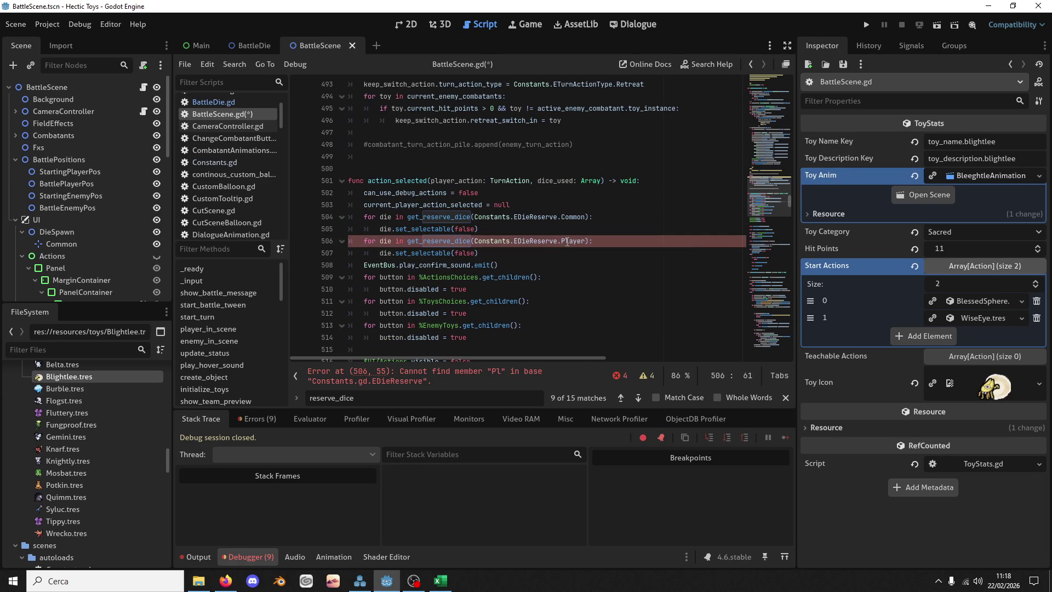
{"action": "left_click_drag", "start_coordinate": [479, 253], "coordinate": [509, 235]}
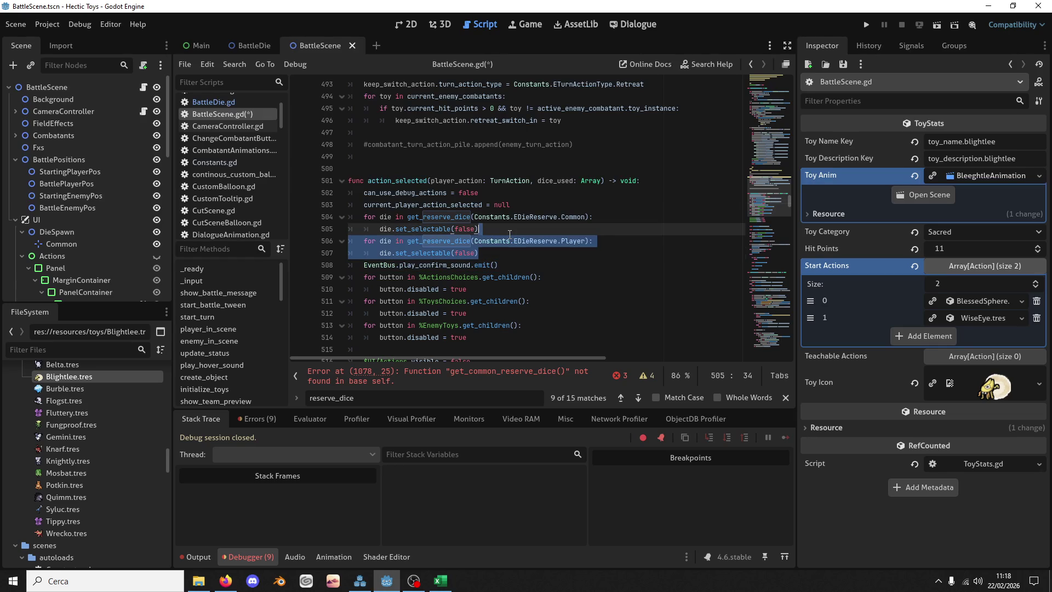
{"action": "key", "text": "ctrl+shift+d"}
{"action": "double_click", "coordinate": [567, 265]}
{"action": "type", "text": "En"}
{"action": "key", "text": "Return"}
Step: Select the reserve argument on line 506 and go to the get_common_reserve_dice error at line 1080
{"action": "left_click_drag", "start_coordinate": [585, 241], "coordinate": [474, 241]}
{"action": "left_click_drag", "start_coordinate": [590, 241], "coordinate": [407, 240]}
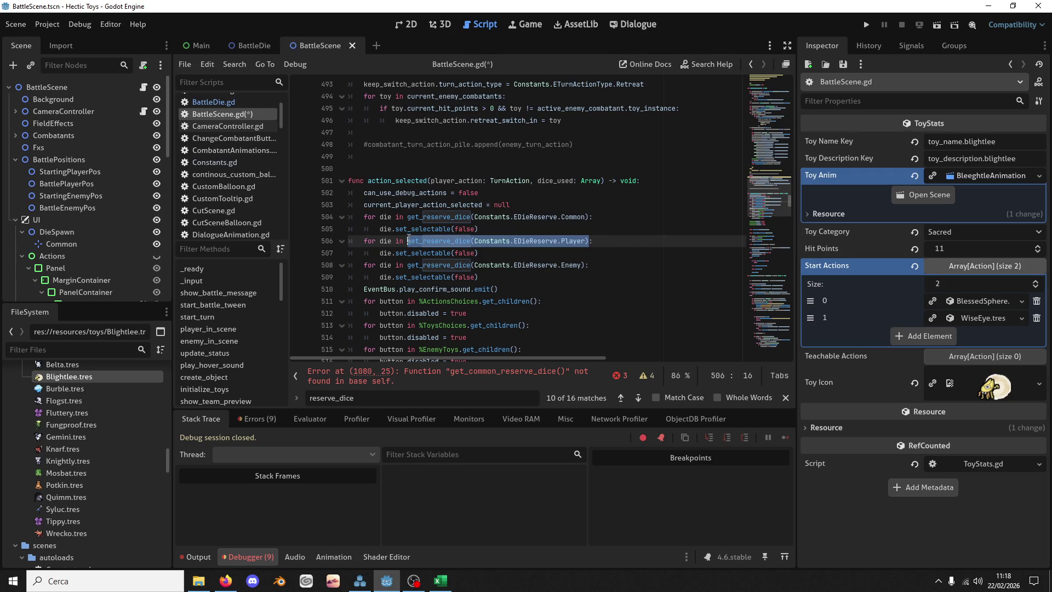
{"action": "scroll", "coordinate": [489, 200], "scroll_direction": "down", "scroll_amount": 13}
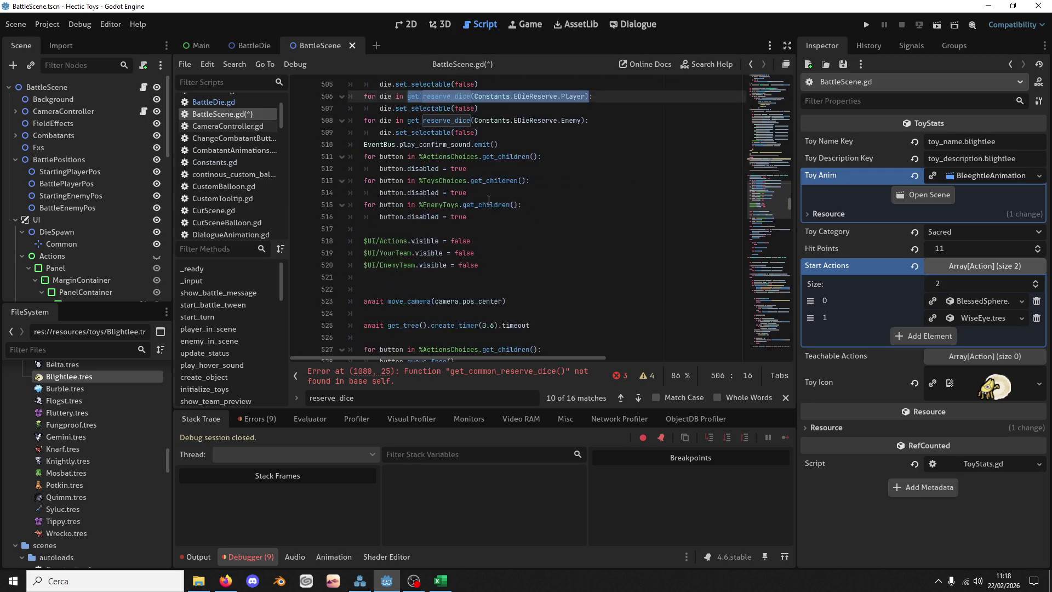
{"action": "scroll", "coordinate": [489, 200], "scroll_direction": "down", "scroll_amount": 4}
{"action": "scroll", "coordinate": [490, 199], "scroll_direction": "up", "scroll_amount": 11}
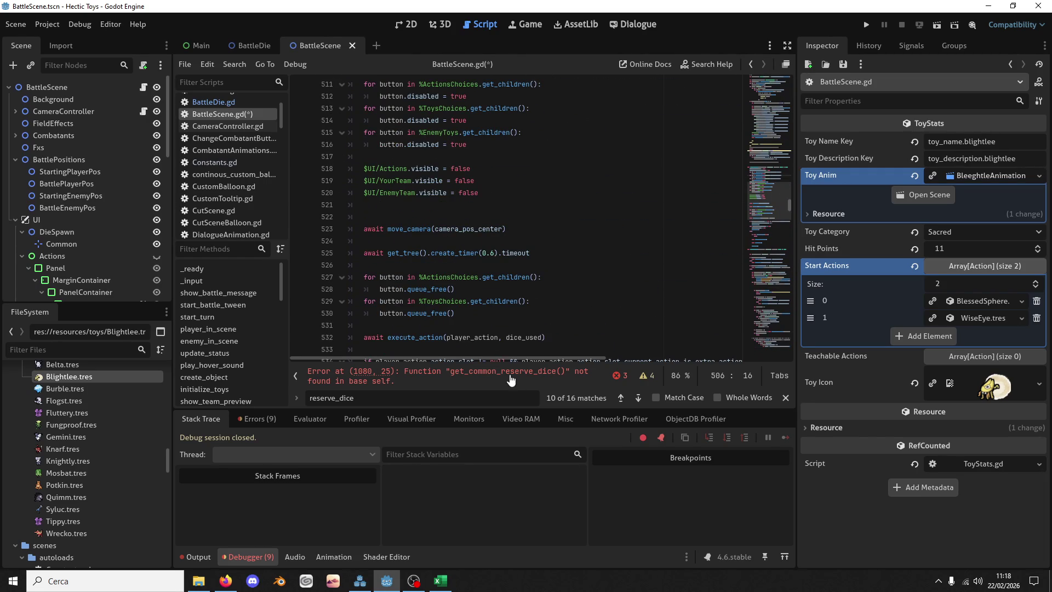
{"action": "scroll", "coordinate": [507, 243], "scroll_direction": "up", "scroll_amount": 5}
{"action": "scroll", "coordinate": [507, 243], "scroll_direction": "down", "scroll_amount": 7}
{"action": "scroll", "coordinate": [507, 242], "scroll_direction": "down", "scroll_amount": 3}
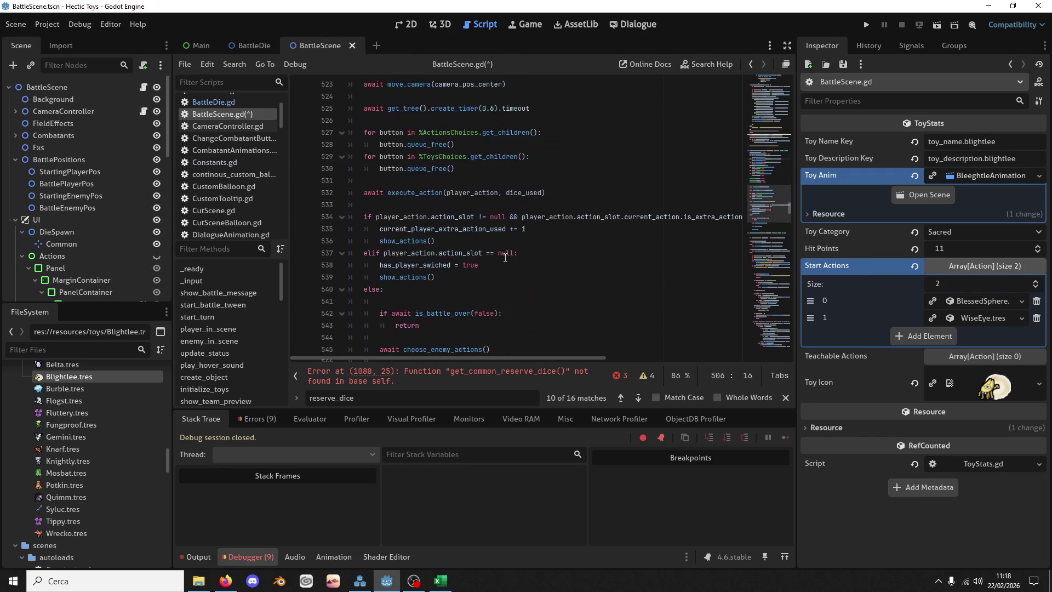
{"action": "left_click", "coordinate": [497, 376]}
{"action": "left_click", "coordinate": [451, 212]}
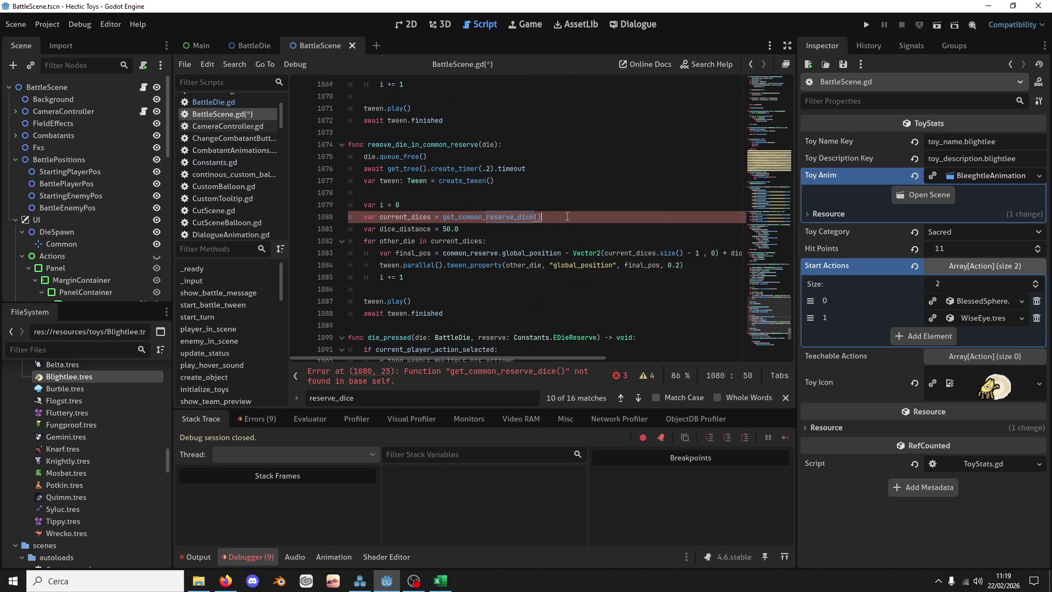
Step: Paste the get_reserve_dice call into line 1080 with the Common reserve and save
{"action": "key", "text": "ctrl+v"}
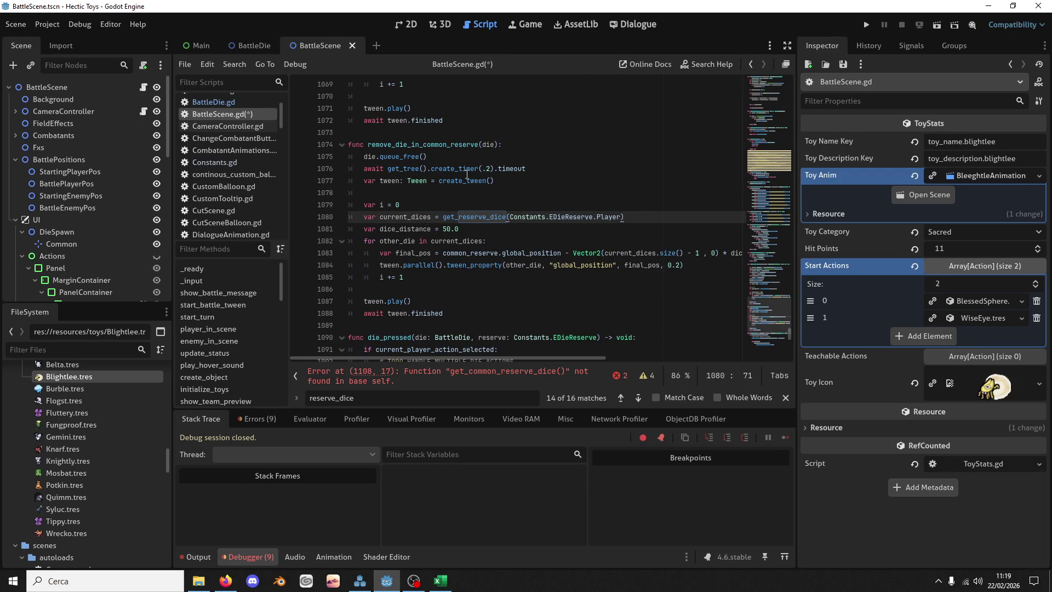
{"action": "mouse_move", "coordinate": [467, 175]}
{"action": "double_click", "coordinate": [611, 217]}
{"action": "type", "text": "Co"}
{"action": "key", "text": "Return"}
{"action": "key", "text": "ctrl+s"}
Step: Add a reserve_type: Constants.EDieReserve parameter and pass reserve_type to get_reserve_dice on line 1080
{"action": "left_click_drag", "start_coordinate": [510, 217], "coordinate": [593, 217]}
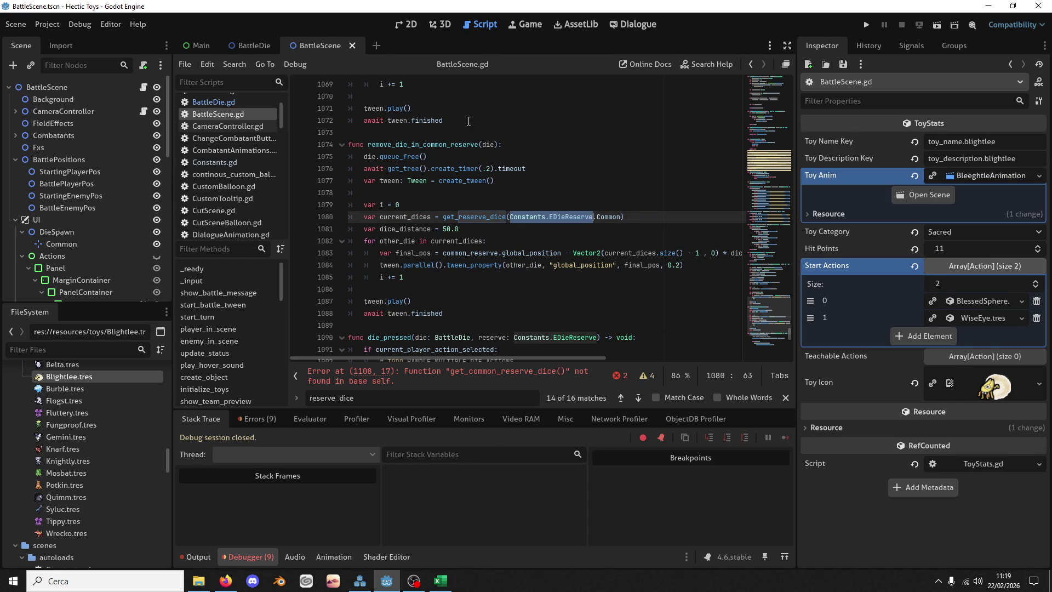
{"action": "left_click", "coordinate": [483, 146]}
{"action": "type", "text": "reserve_"}
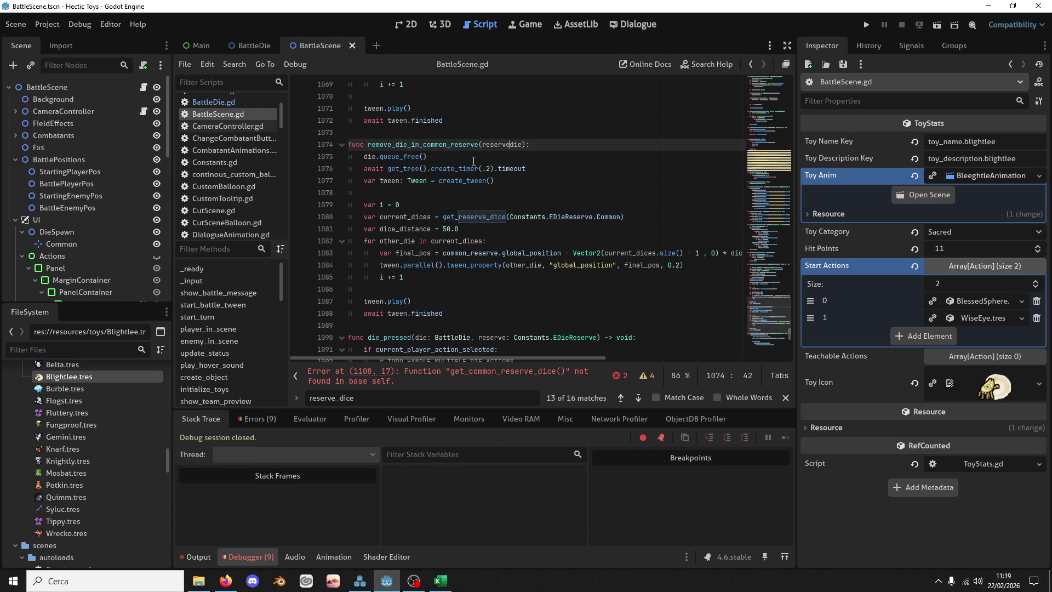
{"action": "type", "text": "type: Constants.EDieReserve,"}
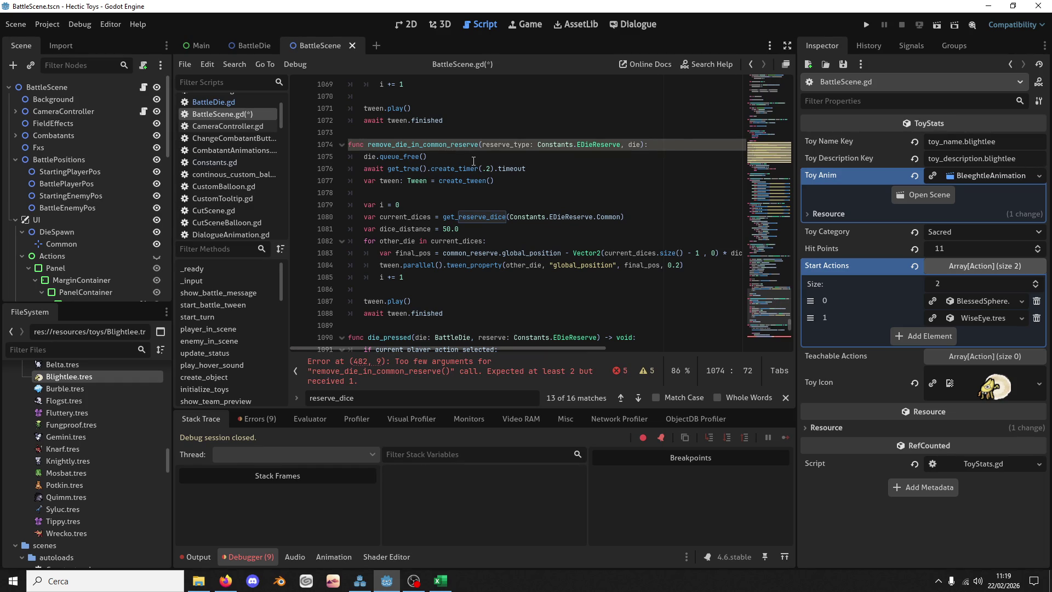
{"action": "double_click", "coordinate": [446, 146]}
{"action": "key", "text": "ctrl+f"}
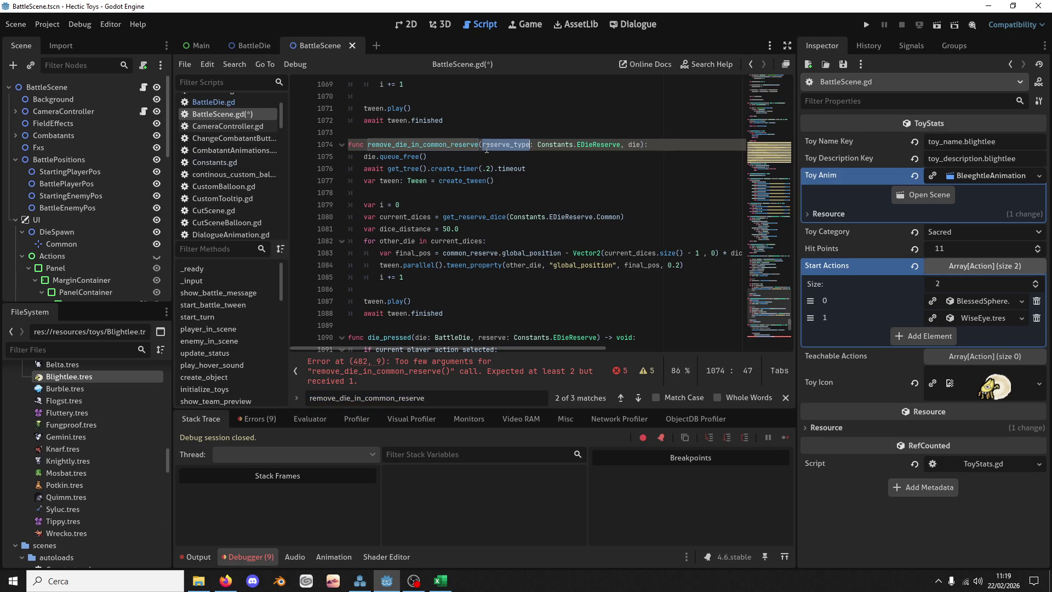
{"action": "left_click_drag", "start_coordinate": [510, 217], "coordinate": [621, 218]}
{"action": "type", "text": "reserve_type"}
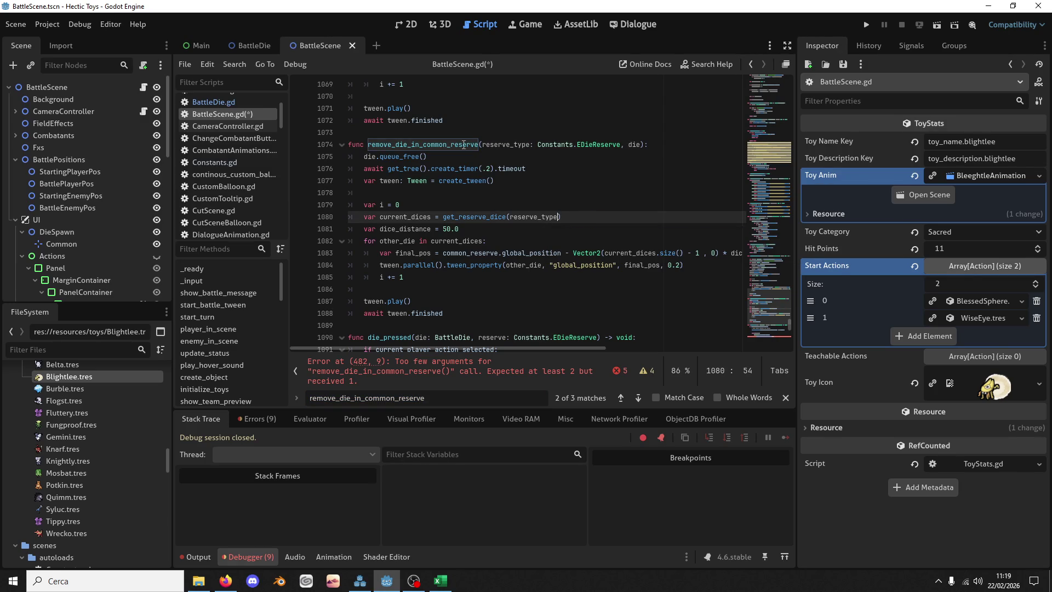
{"action": "key", "text": "shift+F3"}
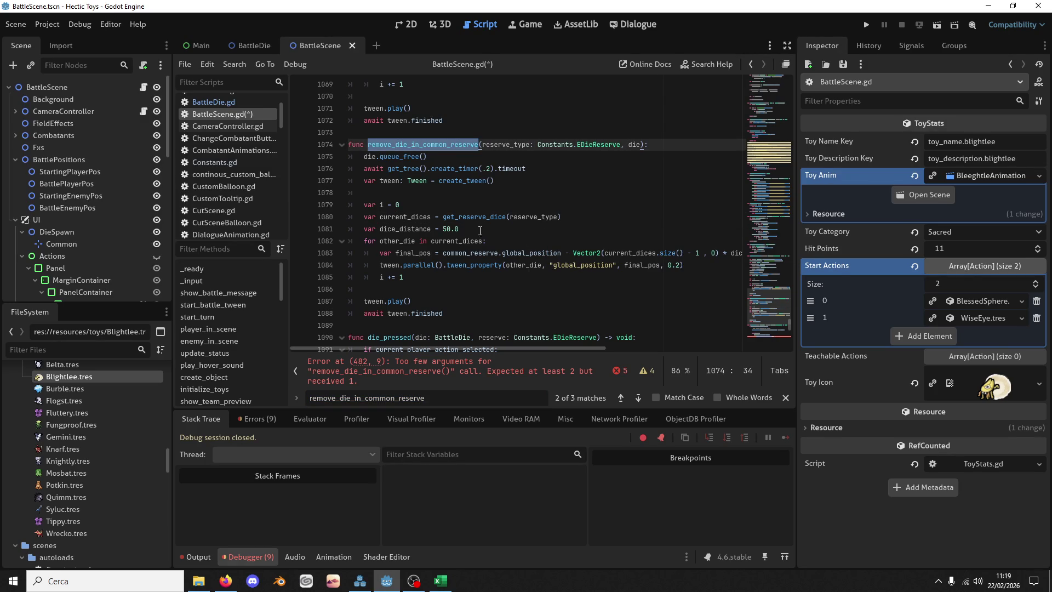
Step: Inspect the too-few-arguments error on line 482, checking chosen_enemy_action and die_value
{"action": "left_click", "coordinate": [485, 365]}
{"action": "double_click", "coordinate": [503, 205]}
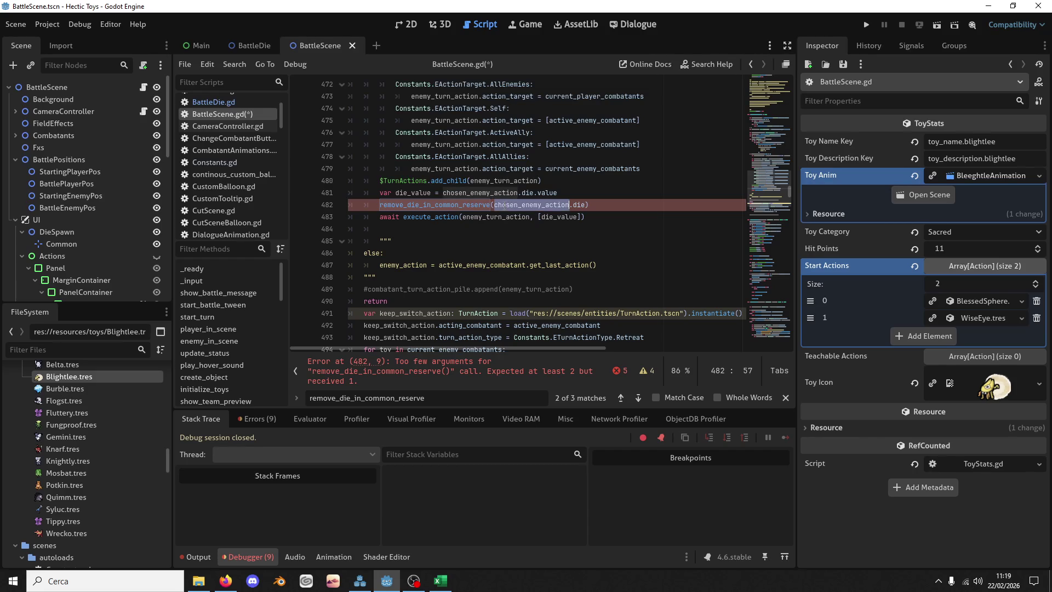
{"action": "scroll", "coordinate": [507, 208], "scroll_direction": "up", "scroll_amount": 6}
{"action": "scroll", "coordinate": [512, 212], "scroll_direction": "down", "scroll_amount": 4}
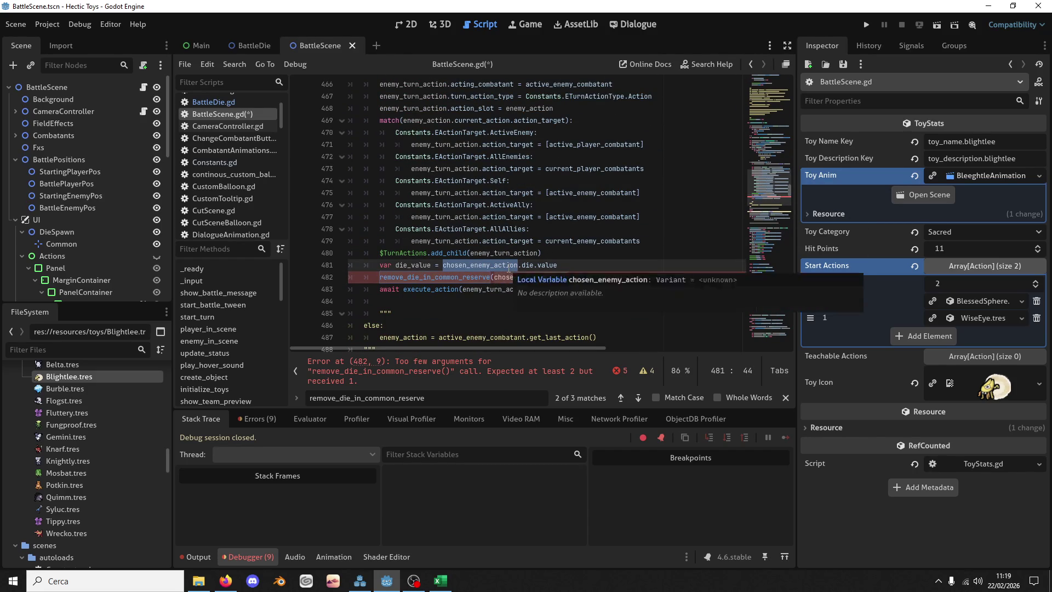
{"action": "left_click", "coordinate": [413, 265]}
{"action": "double_click", "coordinate": [413, 264]}
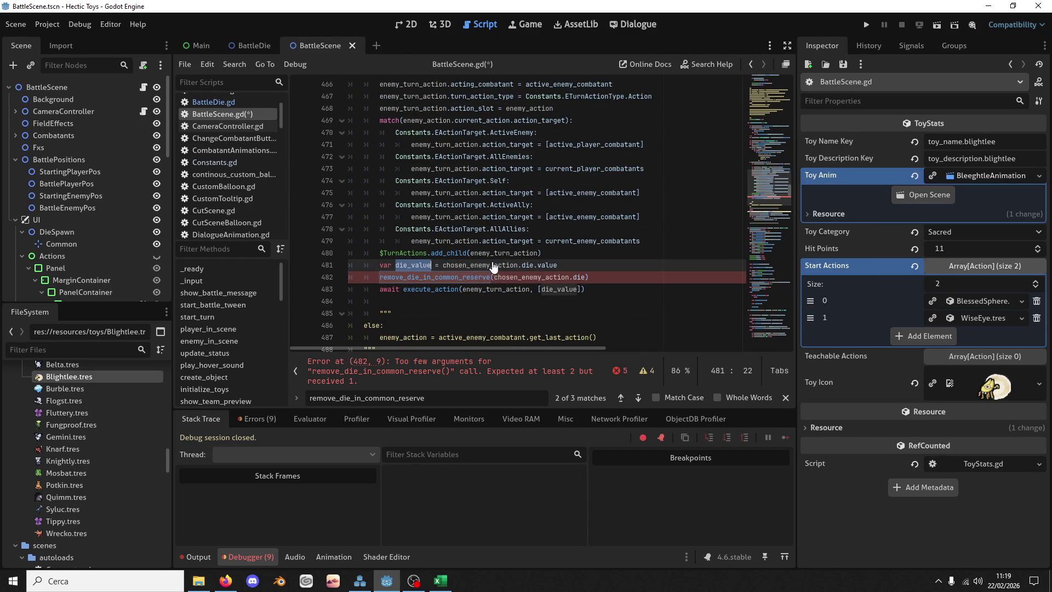
Step: In BattleDie.gd, insert a blank line above the pressed signal declaration
{"action": "left_click", "coordinate": [255, 45]}
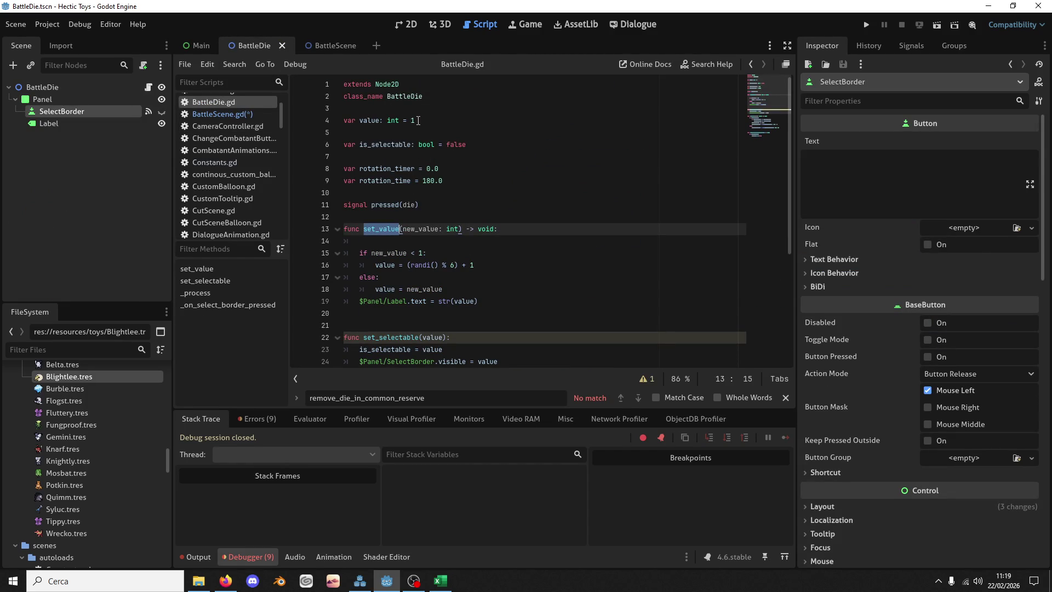
{"action": "left_click_drag", "start_coordinate": [418, 121], "coordinate": [416, 110]}
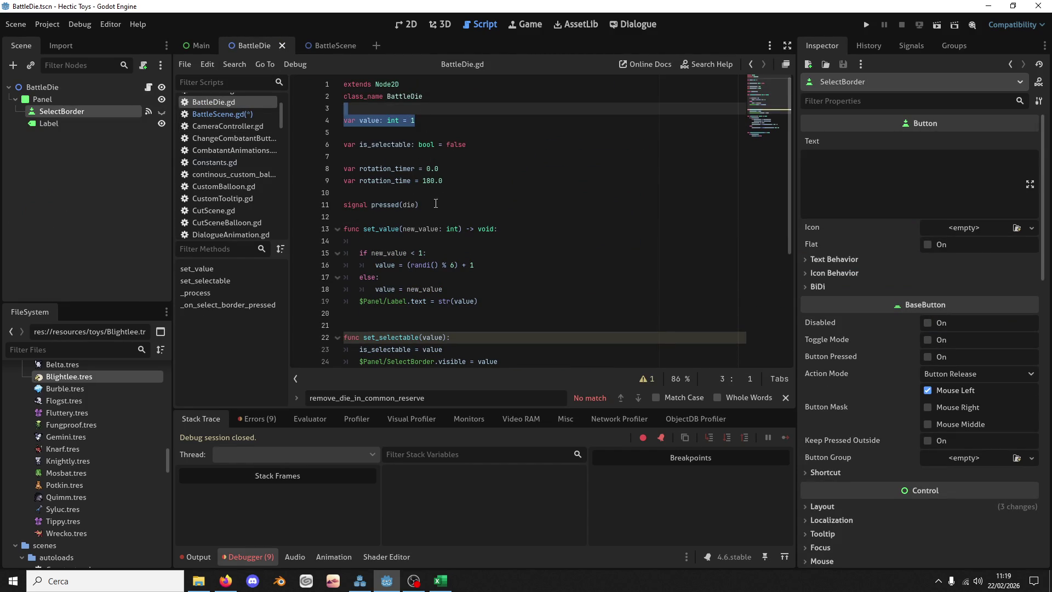
{"action": "left_click_drag", "start_coordinate": [435, 203], "coordinate": [438, 192]}
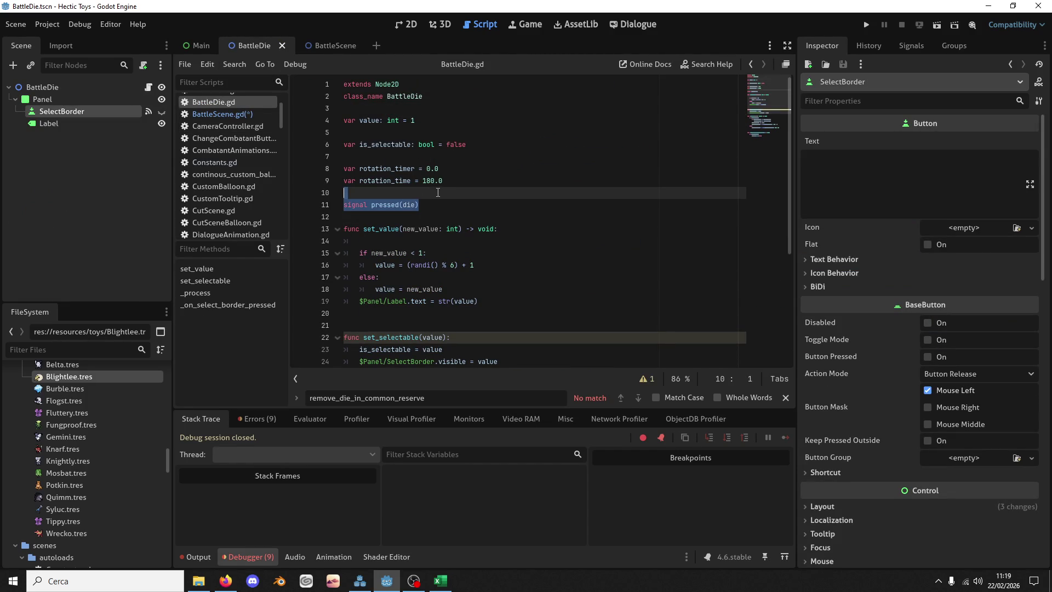
{"action": "left_click", "coordinate": [436, 148]}
{"action": "left_click", "coordinate": [438, 193]}
{"action": "key", "text": "Return"}
{"action": "key", "text": "Return"}
{"action": "key", "text": "Up"}
Step: Declare var current_reserve: Constants.EDieReserve on line 11 and save BattleDie.gd
{"action": "type", "text": "var curer"}
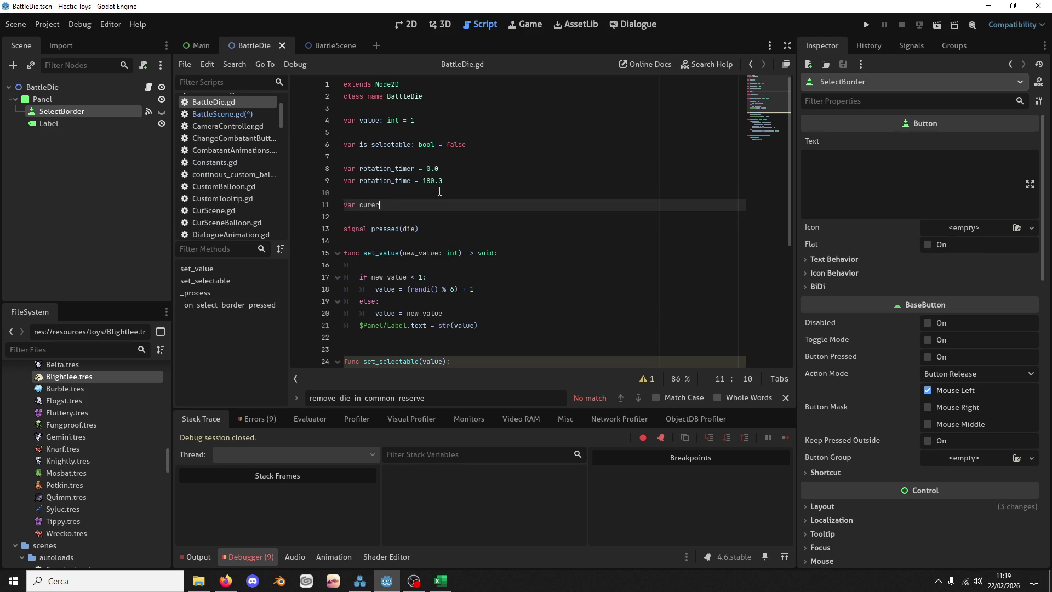
{"action": "key", "text": "BackSpace"}
{"action": "key", "text": "BackSpace"}
{"action": "type", "text": "rent_Ser"}
{"action": "key", "text": "BackSpace"}
{"action": "key", "text": "BackSpace"}
{"action": "key", "text": "BackSpace"}
{"action": "type", "text": "reserve:"}
{"action": "type", "text": " Constanta."}
{"action": "type", "text": "s.EDie"}
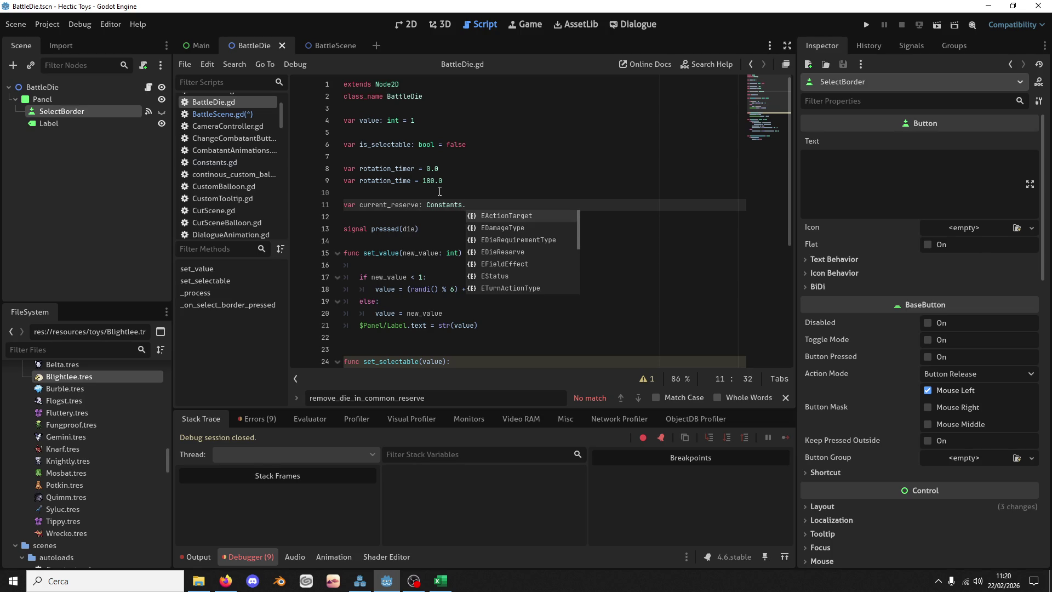
{"action": "key", "text": "Return"}
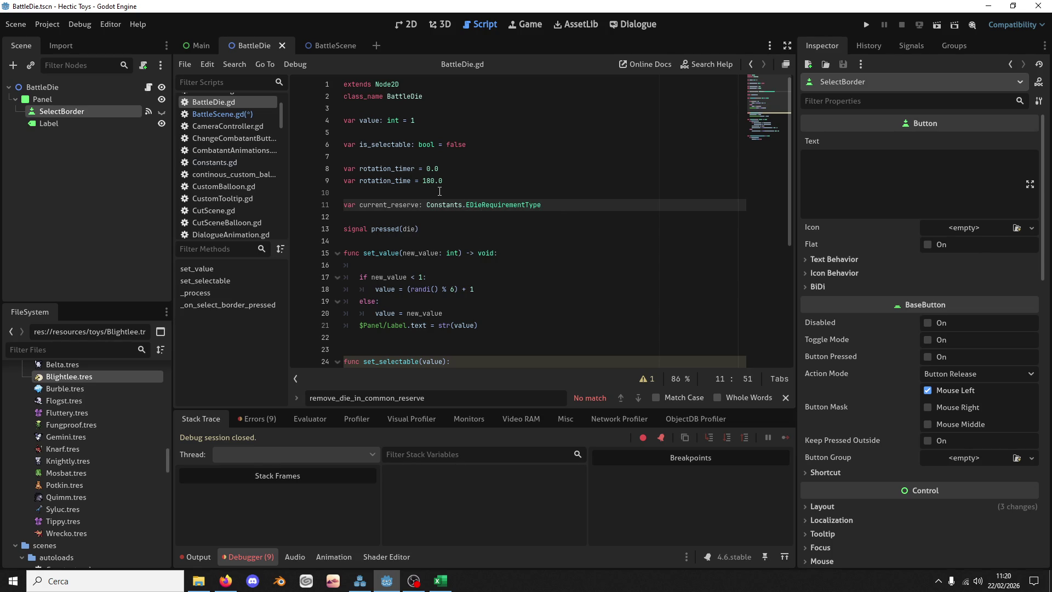
{"action": "key", "text": "BackSpace"}
{"action": "key", "text": "BackSpace"}
{"action": "key", "text": "BackSpace"}
{"action": "type", "text": "Reserve"}
{"action": "double_click", "coordinate": [416, 204]}
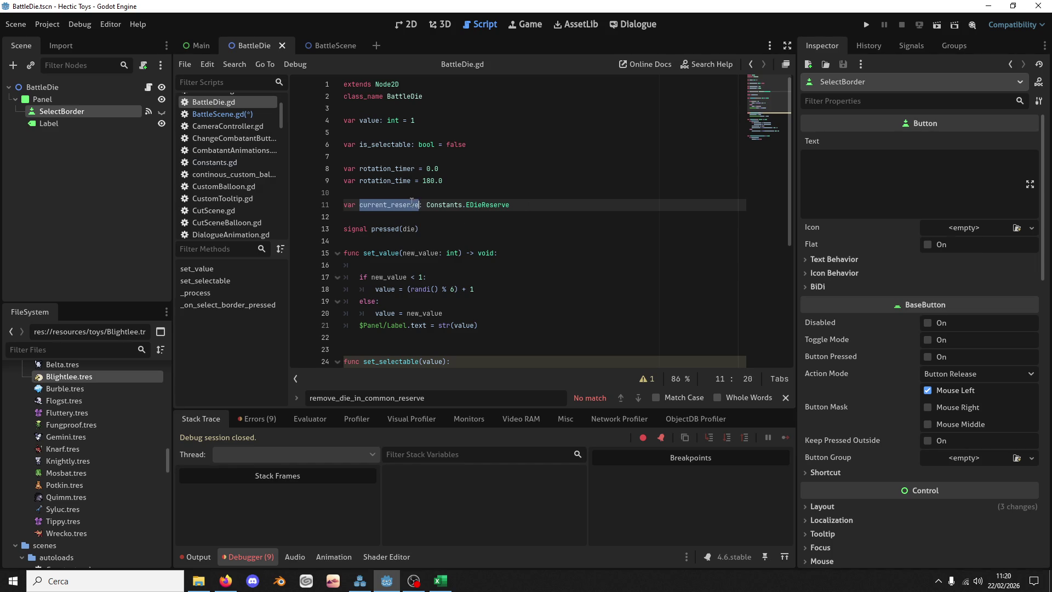
{"action": "scroll", "coordinate": [401, 210], "scroll_direction": "down", "scroll_amount": 4}
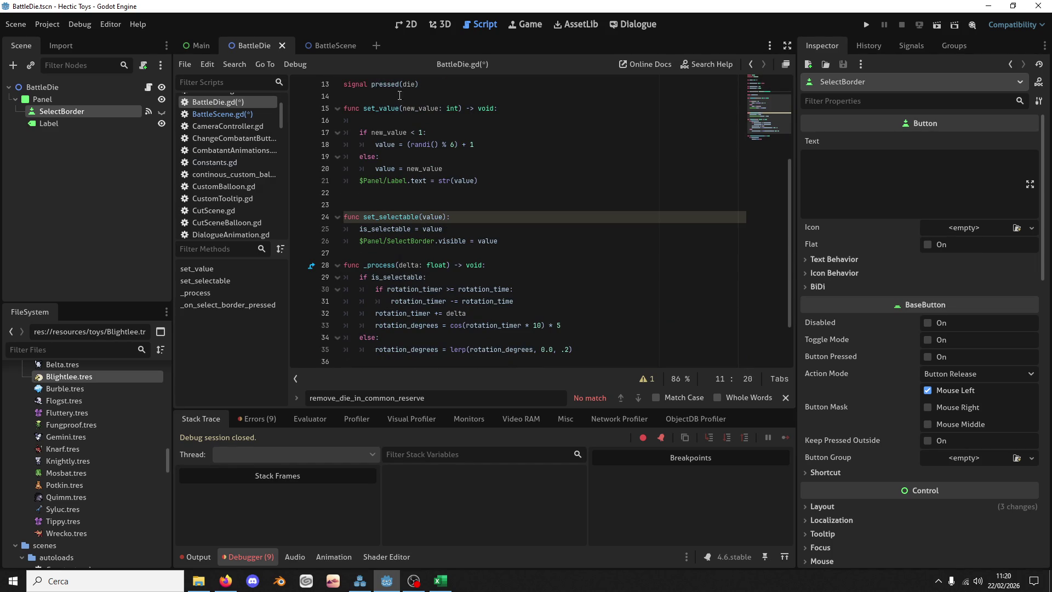
{"action": "key", "text": "ctrl+s"}
{"action": "scroll", "coordinate": [233, 127], "scroll_direction": "up", "scroll_amount": 3}
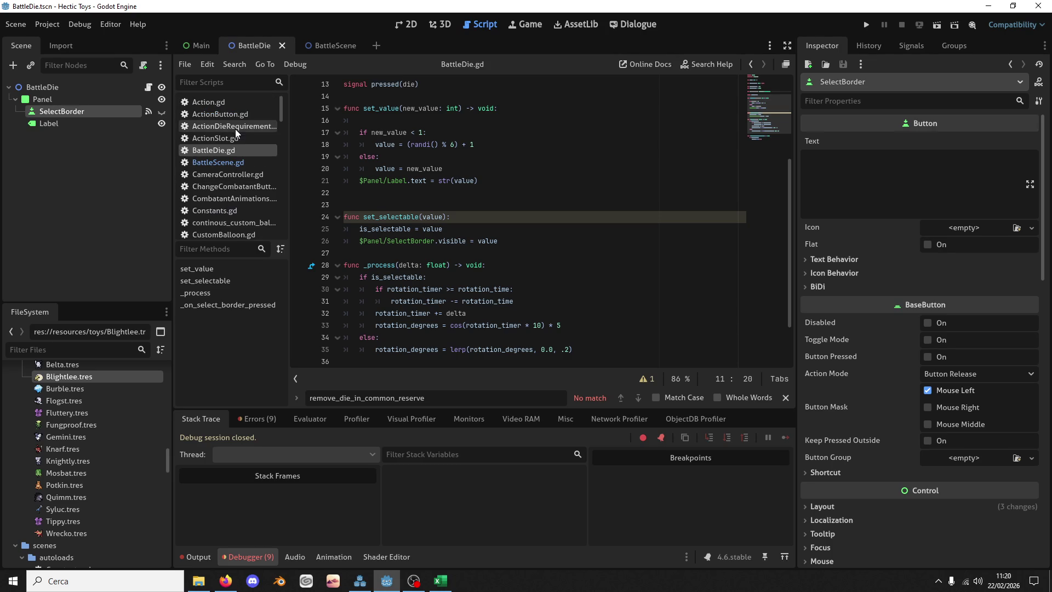
{"action": "left_click", "coordinate": [325, 45]}
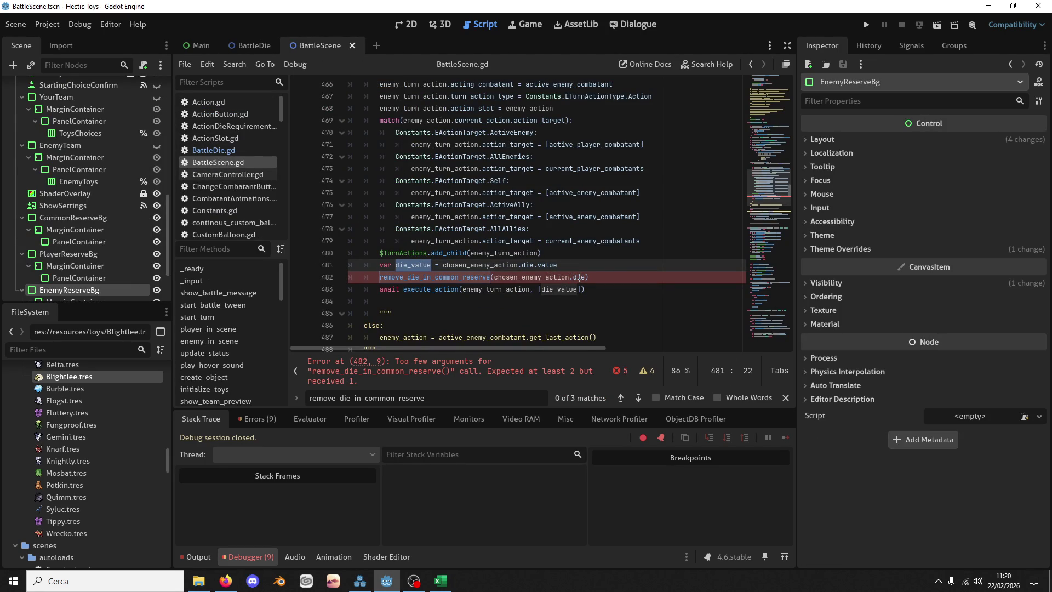
Step: Find the remove_die_in_common_reserve definition and delete its reserve_type parameter, leaving only die
{"action": "left_click", "coordinate": [493, 277]}
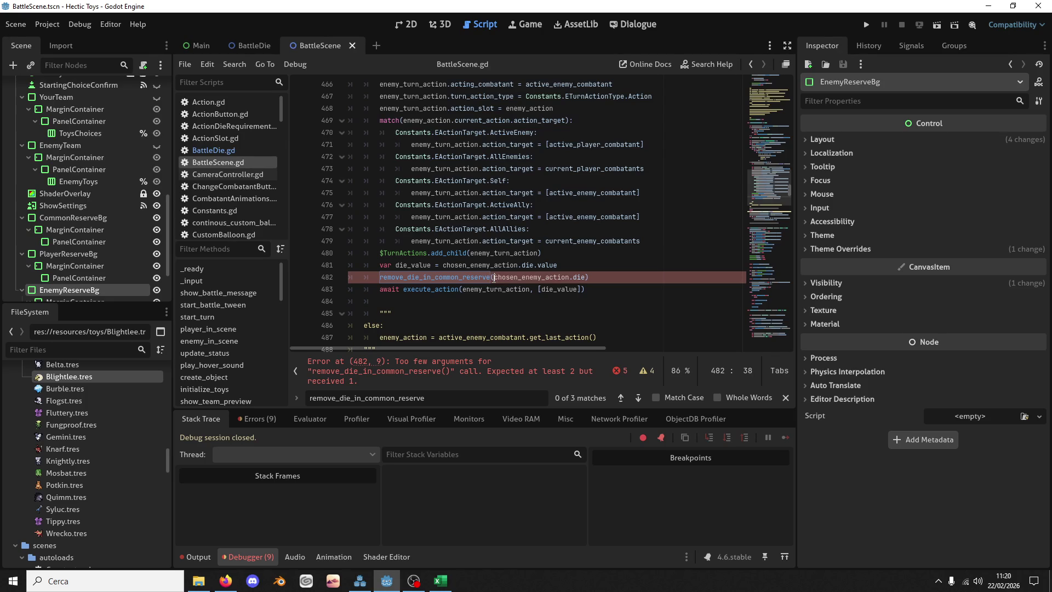
{"action": "type", "text": "d"}
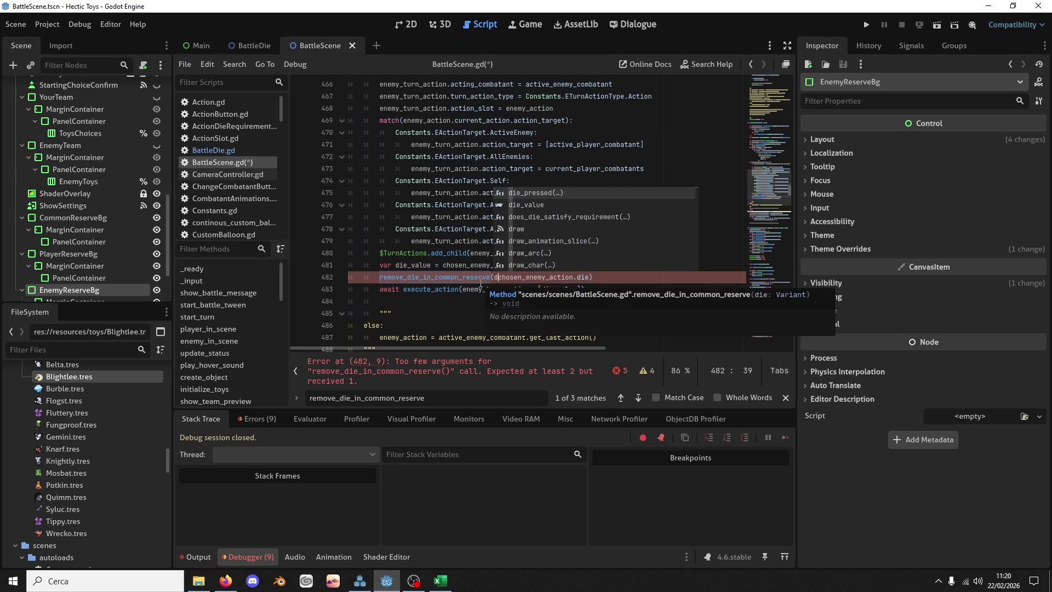
{"action": "key", "text": "BackSpace"}
{"action": "scroll", "coordinate": [466, 280], "scroll_direction": "up", "scroll_amount": 6}
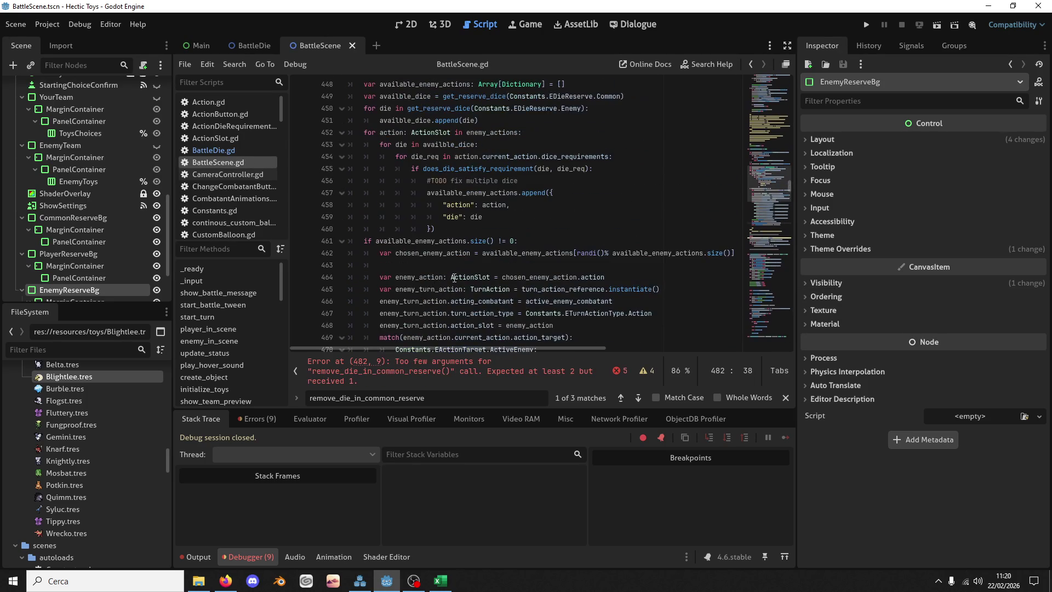
{"action": "scroll", "coordinate": [454, 279], "scroll_direction": "down", "scroll_amount": 8}
{"action": "mouse_move", "coordinate": [553, 216]}
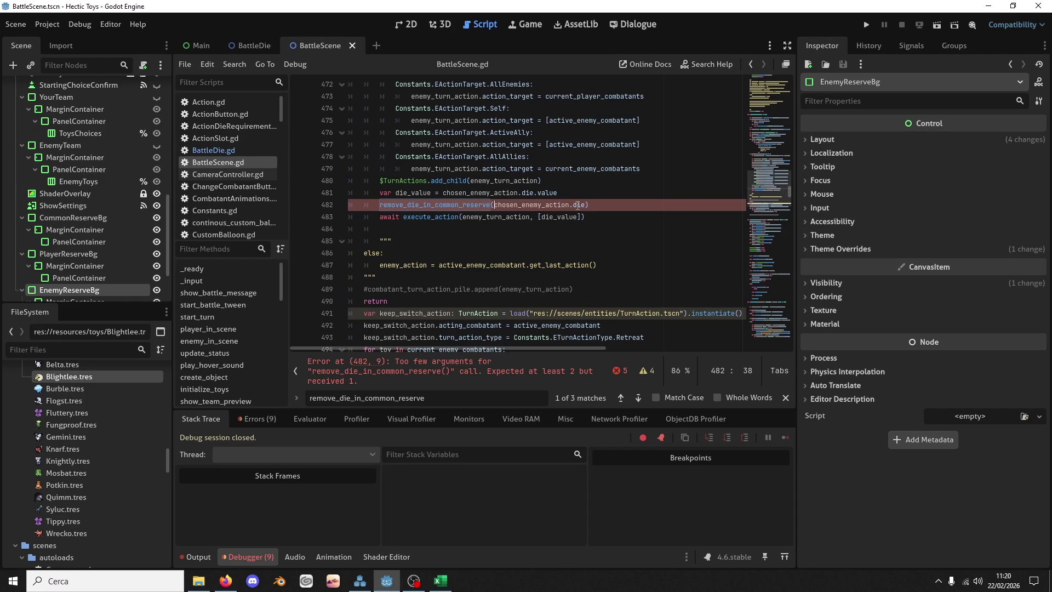
{"action": "double_click", "coordinate": [488, 204]}
{"action": "key", "text": "ctrl+f"}
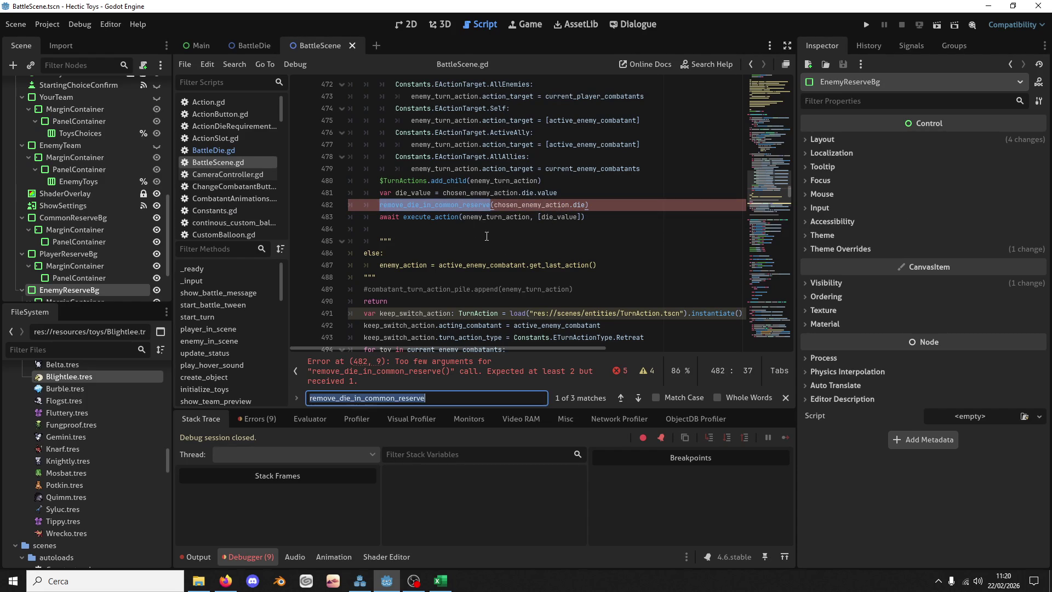
{"action": "left_click", "coordinate": [638, 397]}
{"action": "left_click_drag", "start_coordinate": [522, 205], "coordinate": [614, 207]}
{"action": "key", "text": "Delete"}
{"action": "key", "text": "Delete"}
{"action": "key", "text": "Delete"}
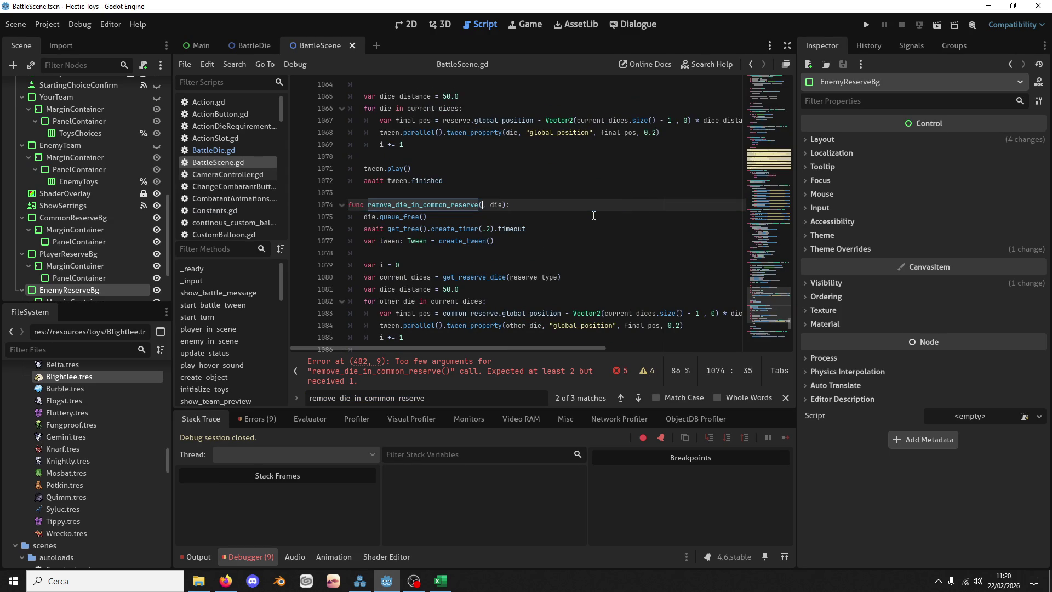
{"action": "double_click", "coordinate": [492, 204]}
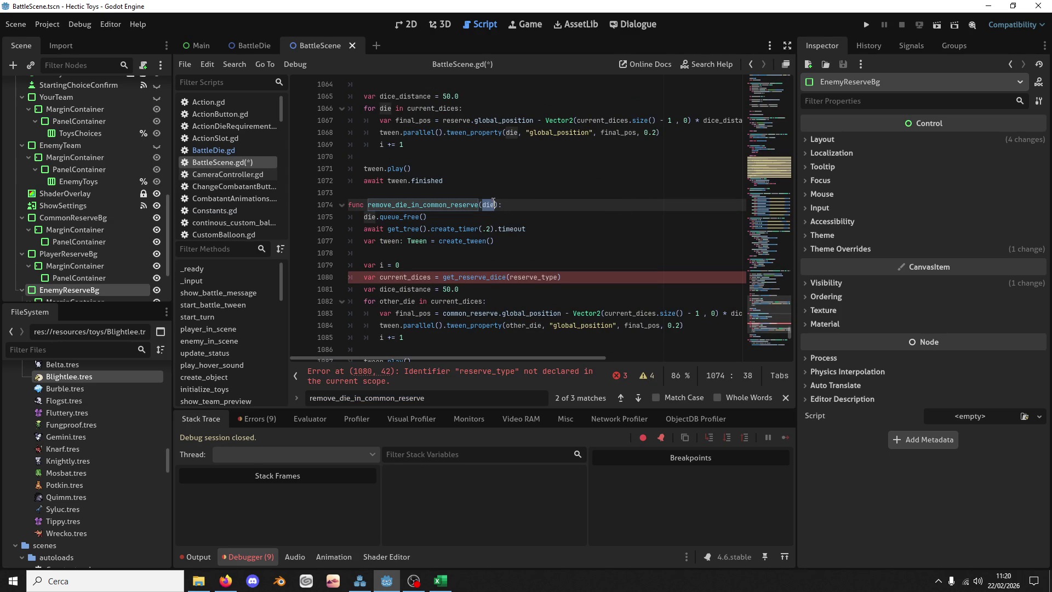
Step: Change line 1080 to get_reserve_dice(die.current_reserve) and save BattleScene.gd
{"action": "left_click", "coordinate": [515, 277]}
{"action": "double_click", "coordinate": [526, 276]}
{"action": "type", "text": "die"}
{"action": "key", "text": "ctrl+s"}
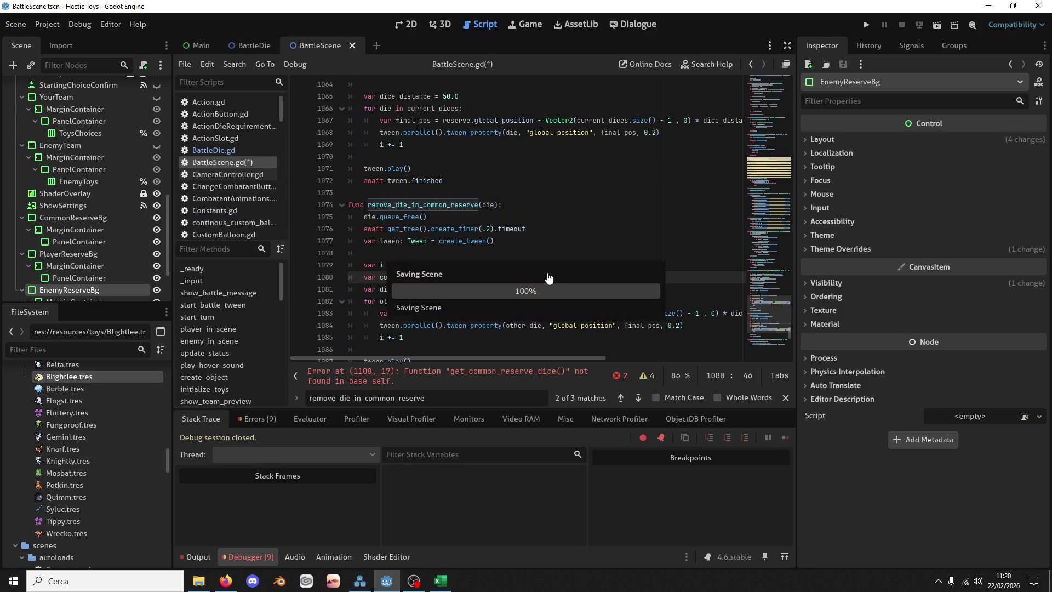
{"action": "double_click", "coordinate": [545, 276]}
{"action": "type", "text": "current_"}
{"action": "type", "text": "rez"}
{"action": "type", "text": "serve"}
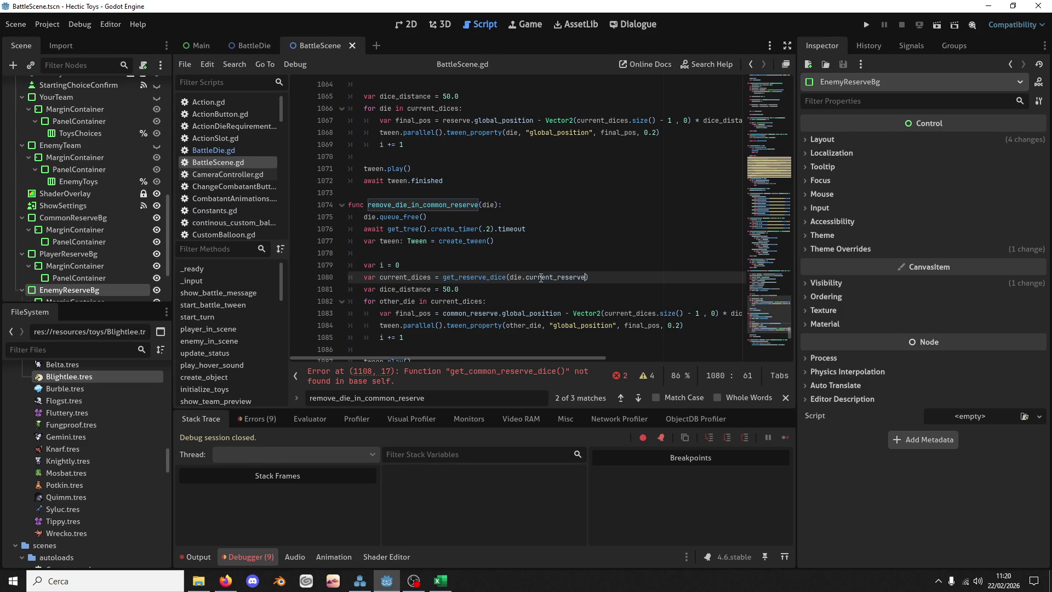
{"action": "double_click", "coordinate": [541, 278]}
{"action": "key", "text": "ctrl+s"}
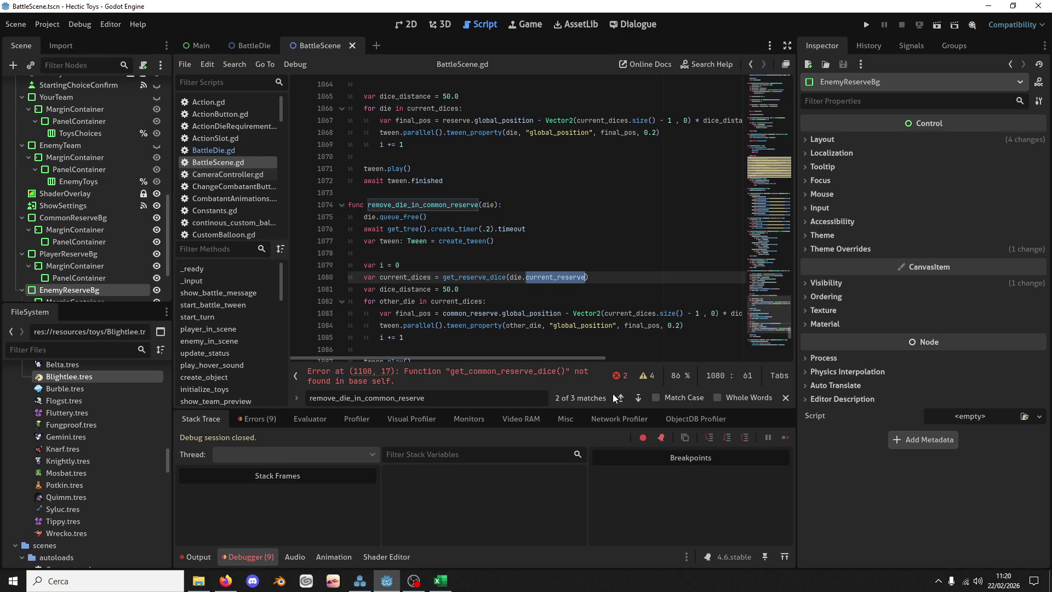
{"action": "left_click", "coordinate": [562, 382]}
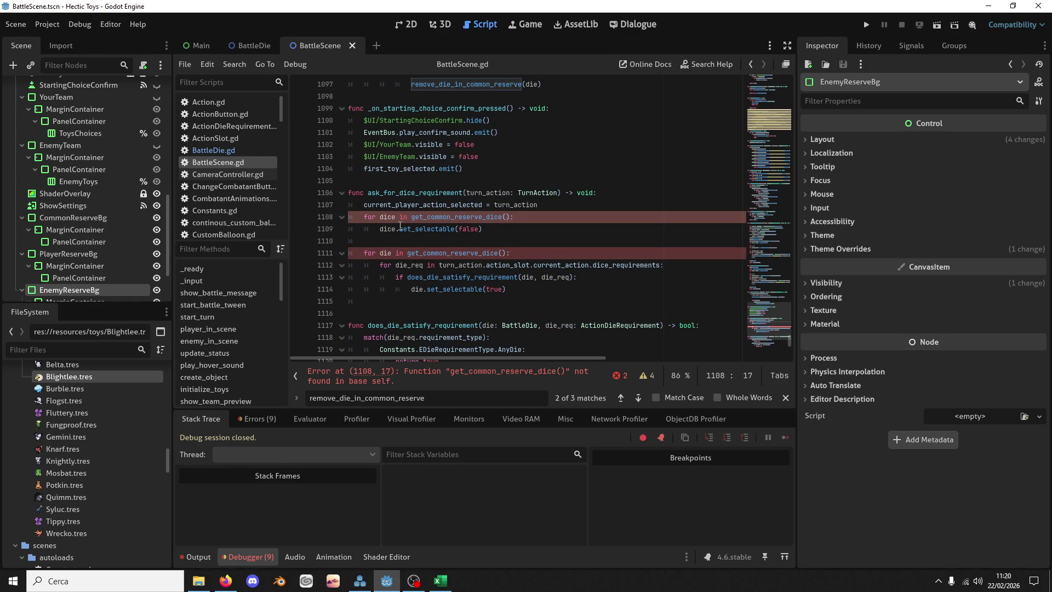
Step: Replace line 1108's get_common_reserve_dice() with get_reserve_dice(Constants.EDieReserve.Common)
{"action": "double_click", "coordinate": [448, 220]}
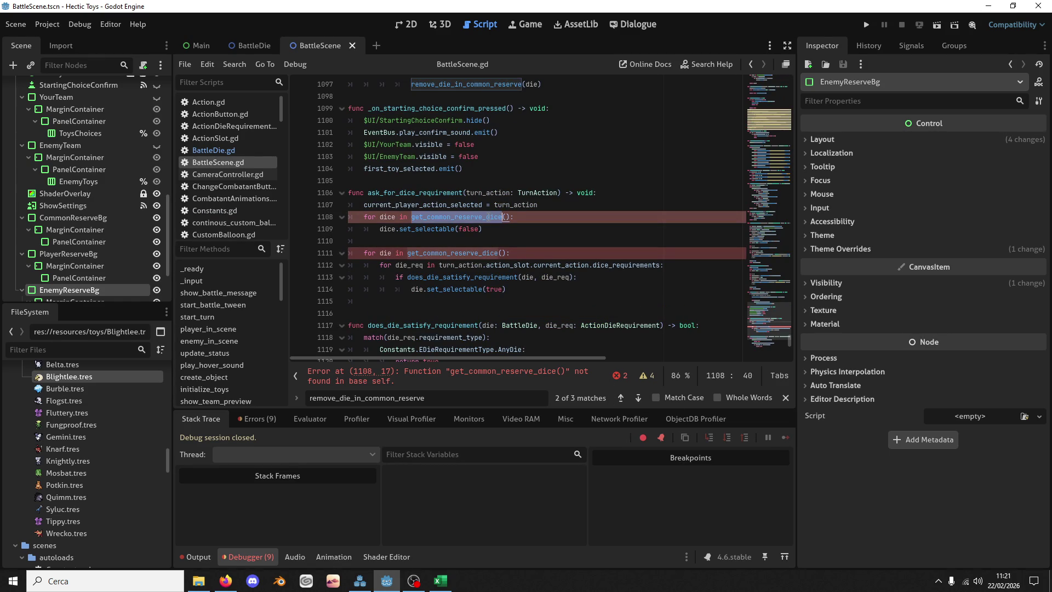
{"action": "type", "text": "get_"}
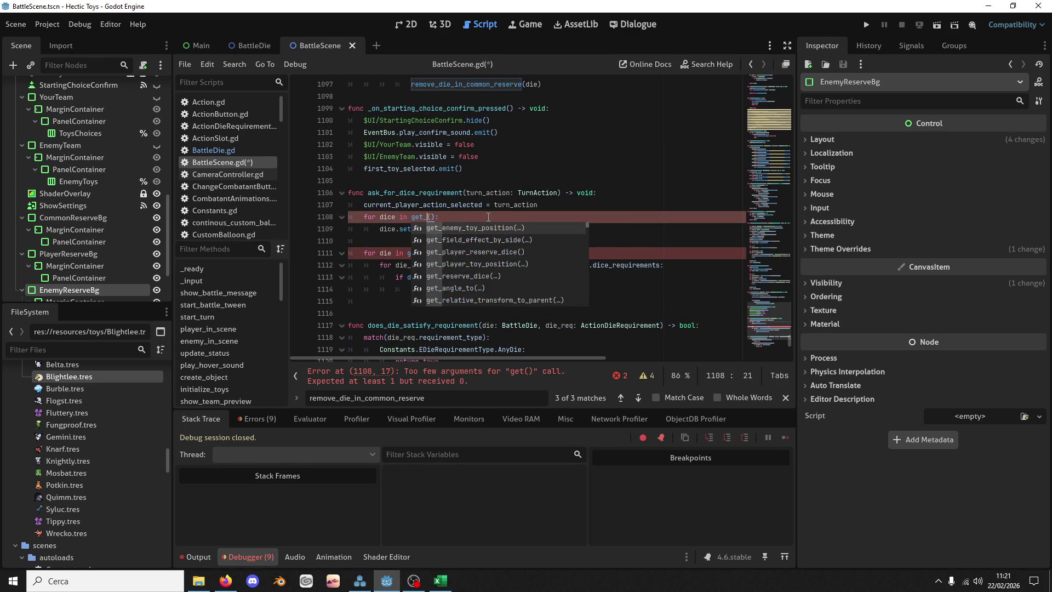
{"action": "type", "text": "res"}
{"action": "key", "text": "Return"}
{"action": "type", "text": "Ci"}
{"action": "key", "text": "BackSpace"}
{"action": "type", "text": "onst"}
{"action": "key", "text": "Return"}
{"action": "type", "text": "."}
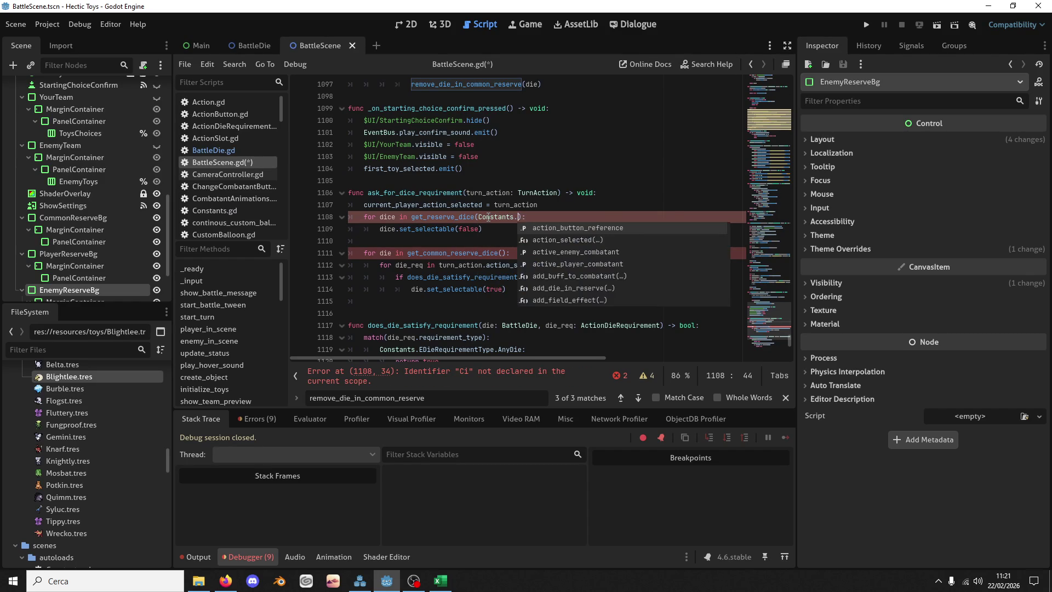
{"action": "type", "text": "er"}
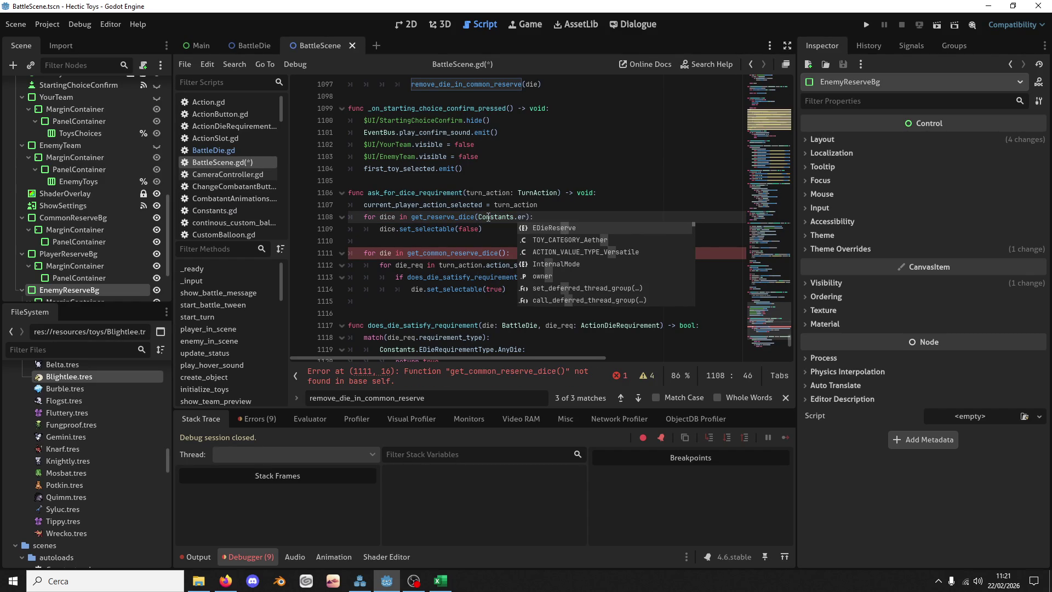
{"action": "key", "text": "Return"}
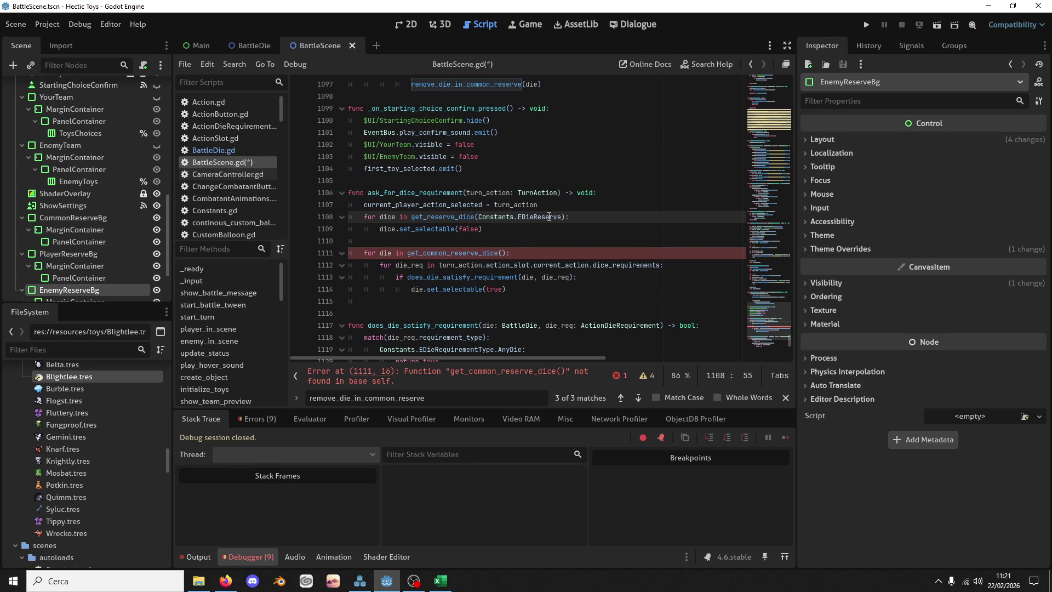
{"action": "left_click_drag", "start_coordinate": [563, 217], "coordinate": [479, 217]}
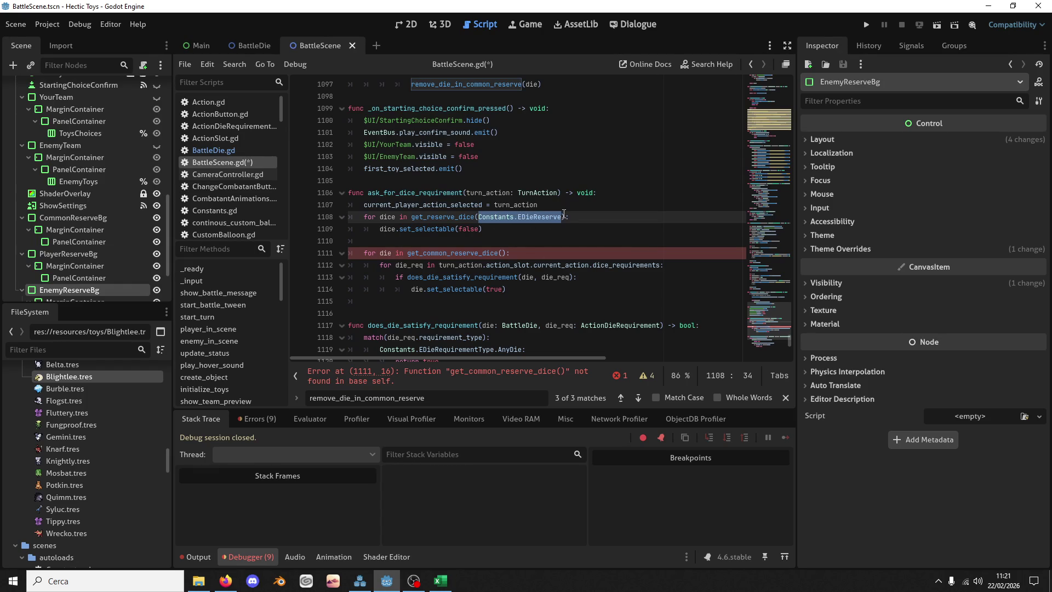
Step: Duplicate the unselect loop and point the copy at Constants.EDieReserve.Player
{"action": "left_click_drag", "start_coordinate": [568, 229], "coordinate": [567, 208]}
{"action": "key", "text": "ctrl+shift+d"}
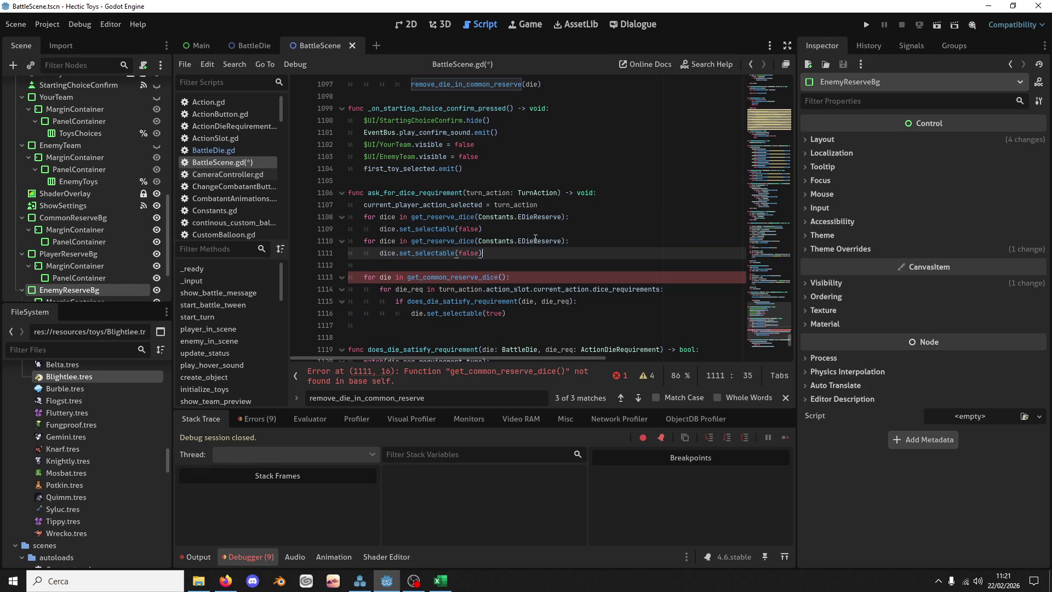
{"action": "double_click", "coordinate": [531, 241]}
{"action": "type", "text": "Pl"}
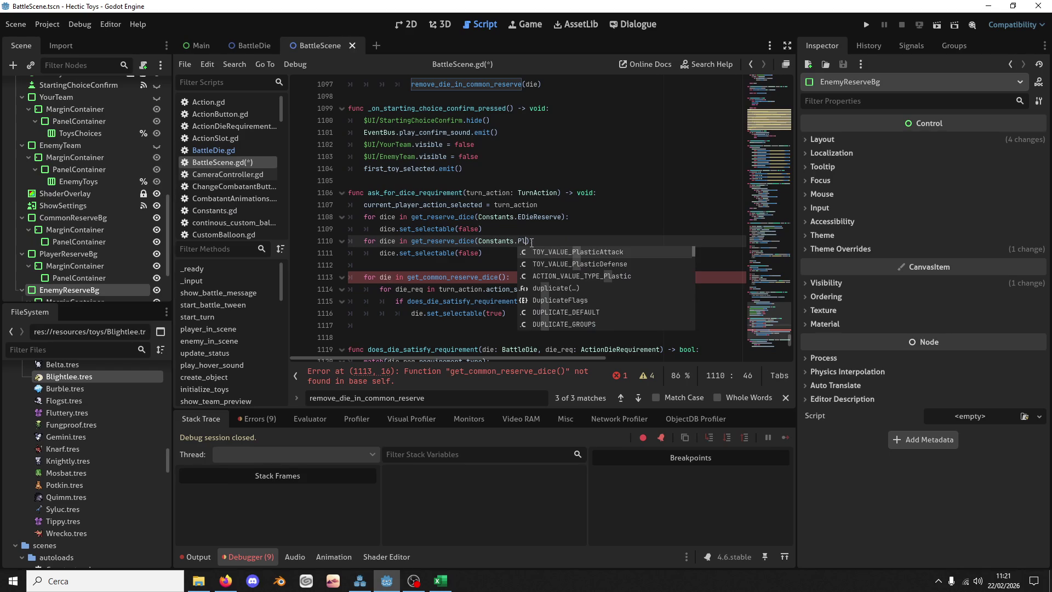
{"action": "type", "text": "ayer"}
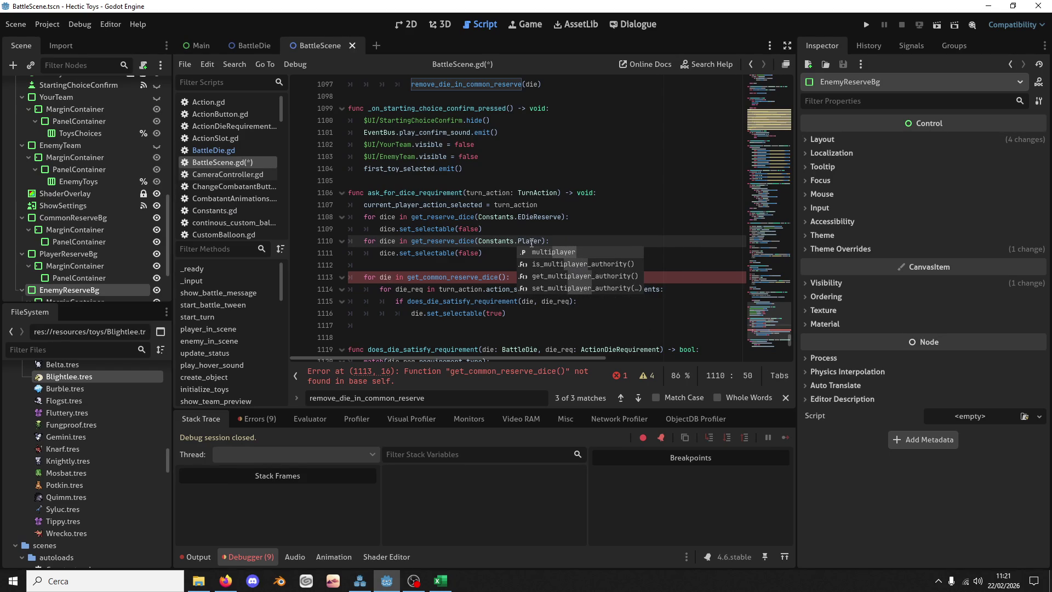
{"action": "key", "text": "ctrl+z"}
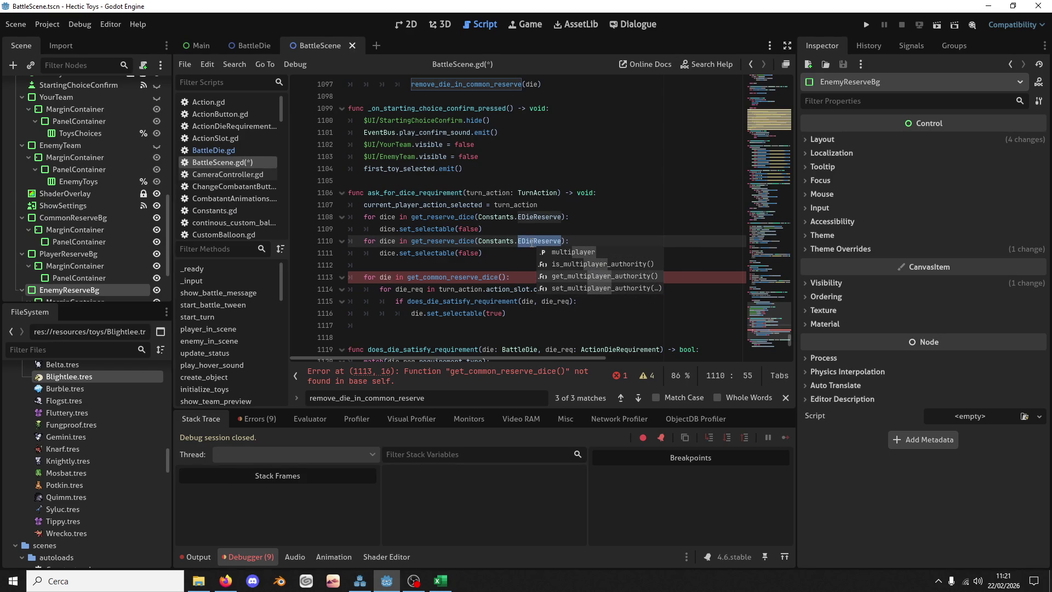
{"action": "key", "text": "Escape"}
{"action": "key", "text": "Up"}
{"action": "key", "text": "Up"}
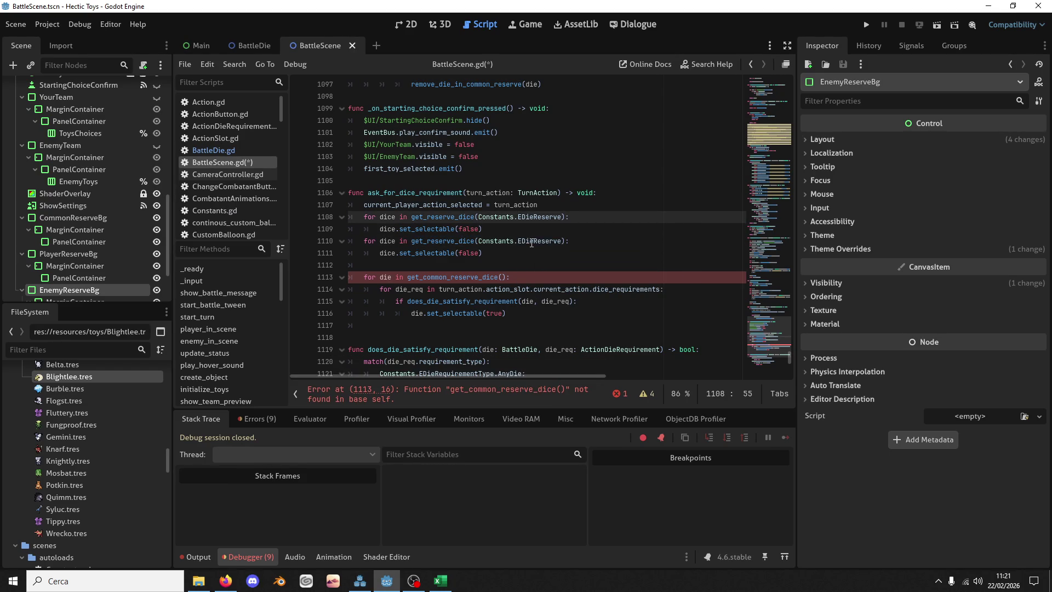
{"action": "key", "text": "Return"}
{"action": "key", "text": "Down"}
{"action": "key", "text": "Down"}
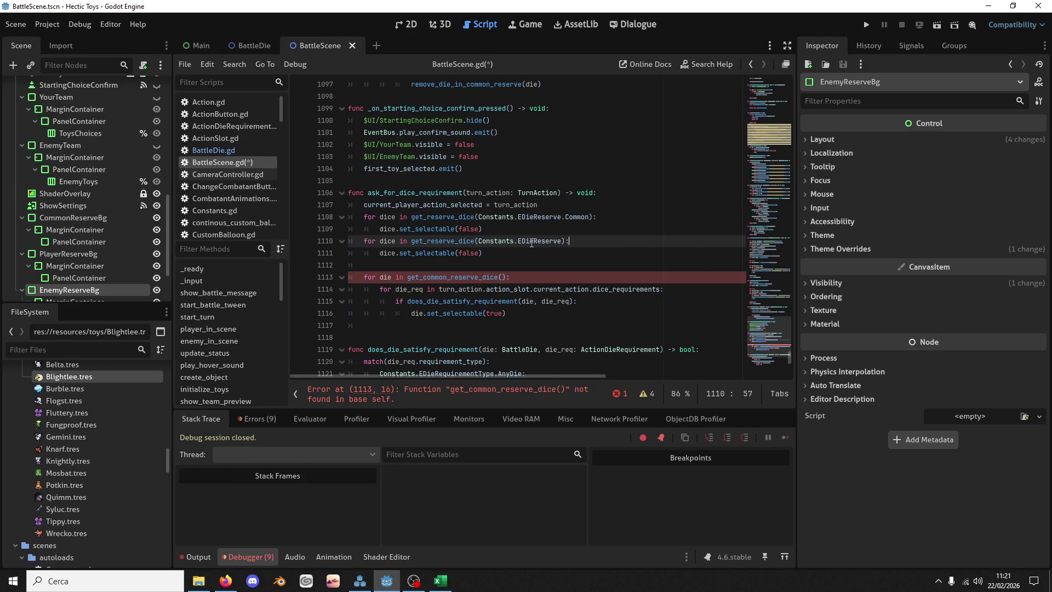
{"action": "type", "text": ".Player"}
{"action": "left_click", "coordinate": [503, 277]}
Step: Declare var available_dice from the reserve dice call and make the selectable loop iterate over it
{"action": "key", "text": "BackSpace"}
{"action": "key", "text": "BackSpace"}
{"action": "key", "text": "ctrl+BackSpace"}
{"action": "left_click", "coordinate": [457, 266]}
{"action": "type", "text": "var availba"}
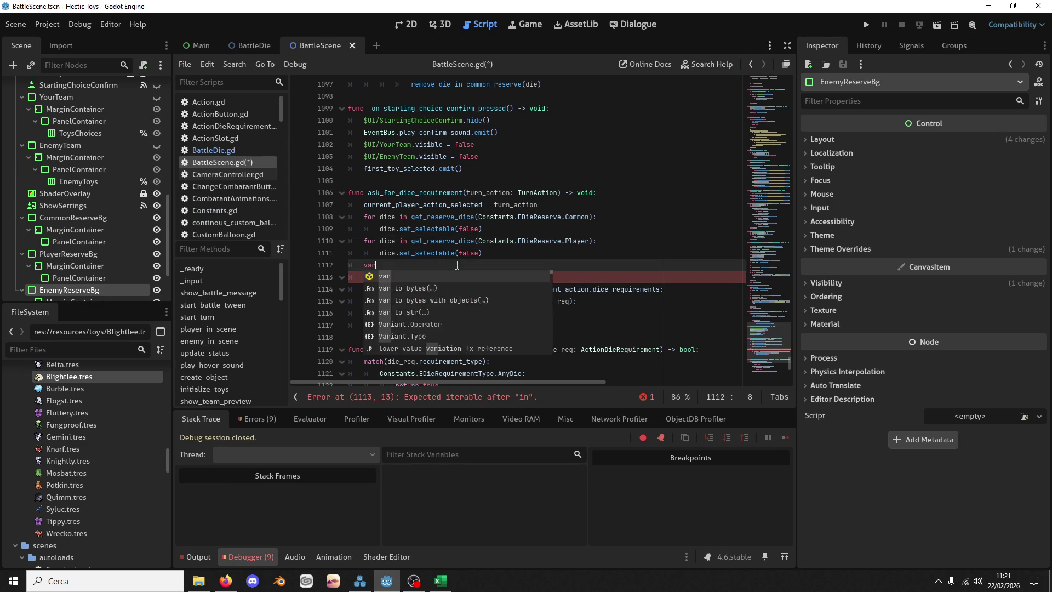
{"action": "key", "text": "BackSpace"}
{"action": "key", "text": "BackSpace"}
{"action": "type", "text": "able_dice ="}
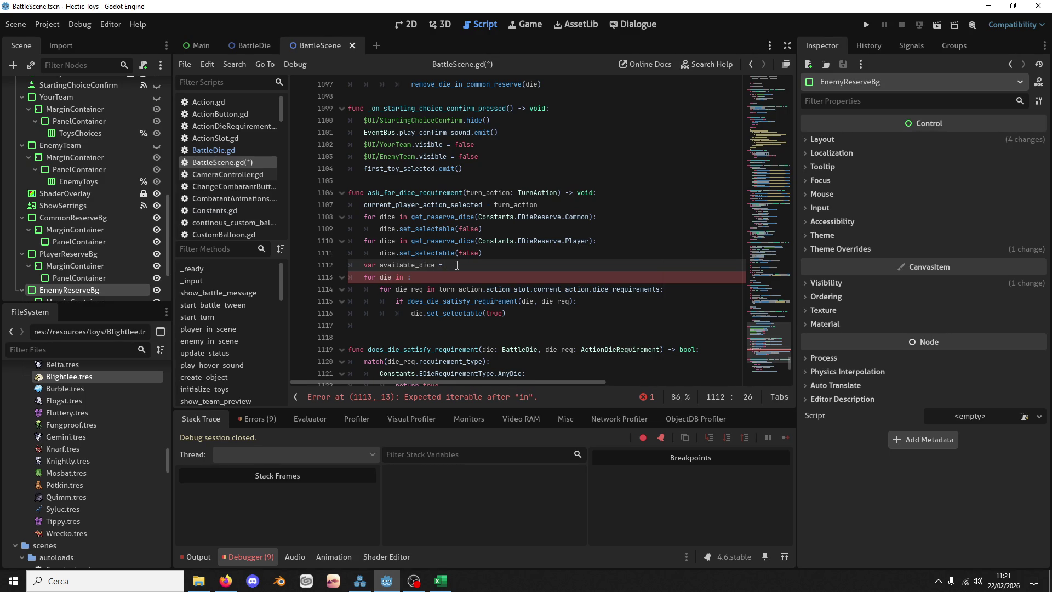
{"action": "type", "text": "get_common_reserve_dice()"}
{"action": "double_click", "coordinate": [433, 265]}
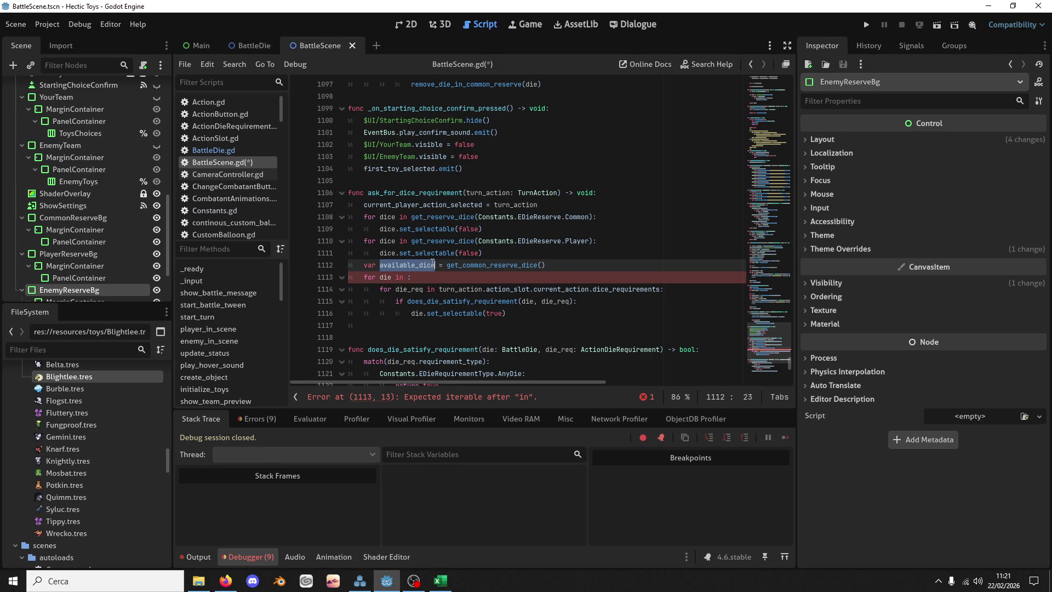
{"action": "key", "text": "ctrl+c"}
{"action": "left_click", "coordinate": [409, 278]}
{"action": "key", "text": "ctrl+v"}
Step: Change available_dice to get_reserve_dice(Constants.EDieReserve.Common)
{"action": "left_click", "coordinate": [549, 265]}
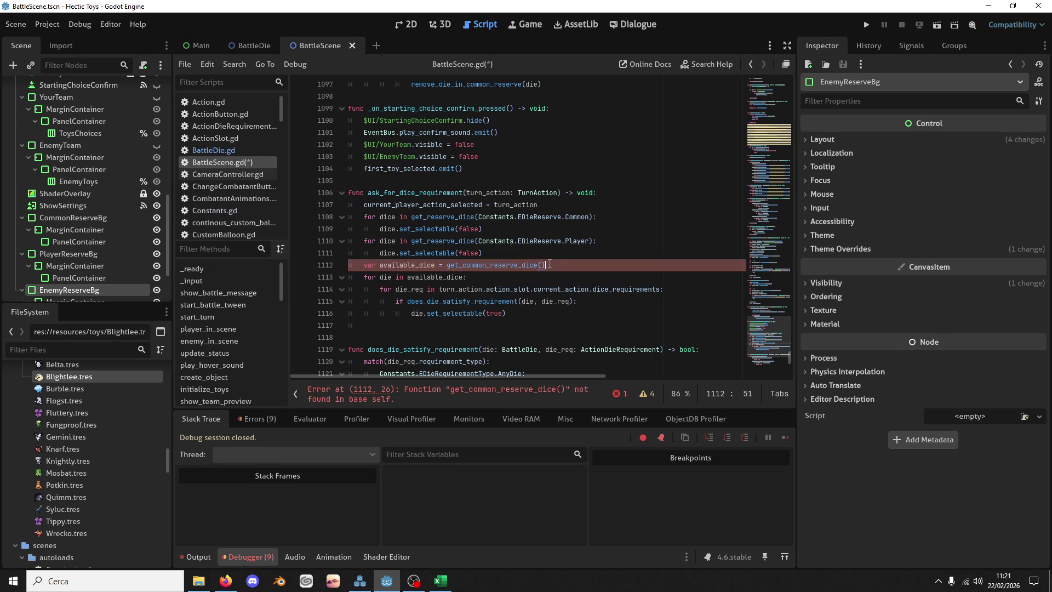
{"action": "left_click_drag", "start_coordinate": [479, 216], "coordinate": [590, 217]}
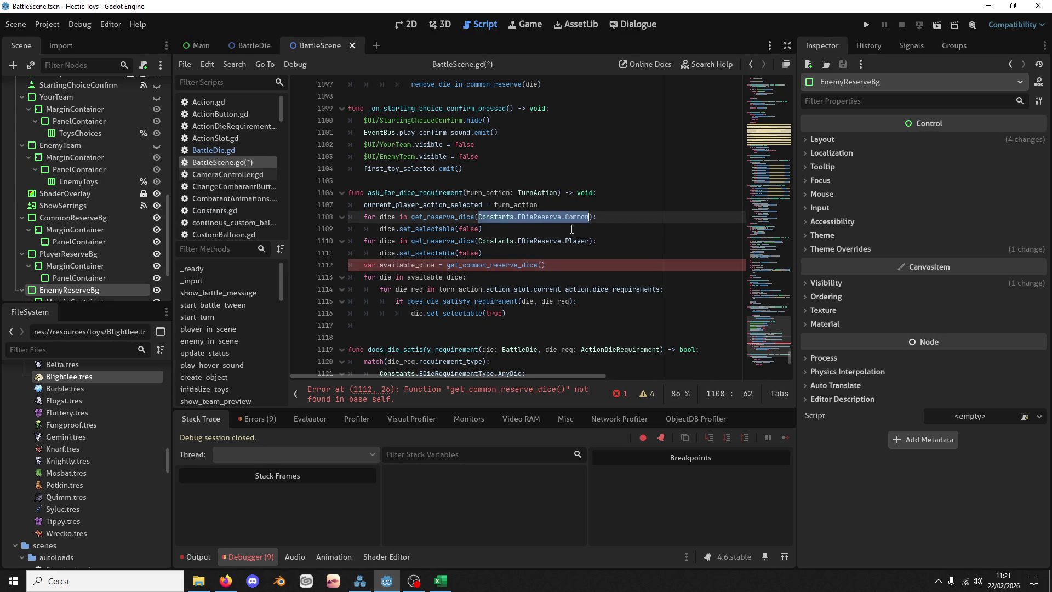
{"action": "key", "text": "ctrl+c"}
{"action": "left_click", "coordinate": [540, 265]}
{"action": "key", "text": "ctrl+v"}
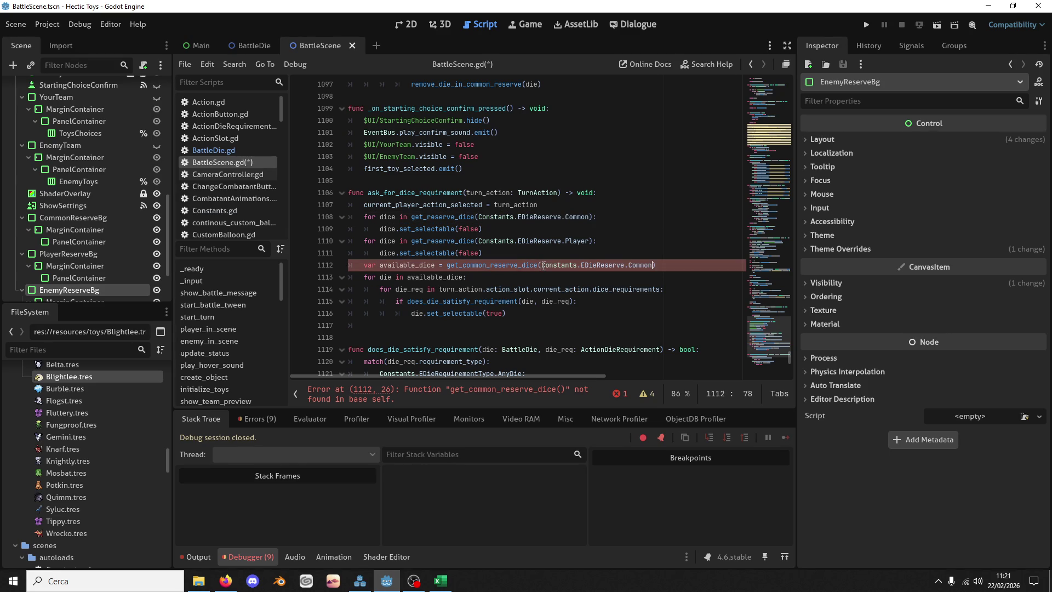
{"action": "double_click", "coordinate": [456, 215]}
{"action": "key", "text": "ctrl+c"}
{"action": "double_click", "coordinate": [493, 264]}
{"action": "key", "text": "ctrl+v"}
{"action": "left_click_drag", "start_coordinate": [643, 266], "coordinate": [639, 258]}
{"action": "key", "text": "Right"}
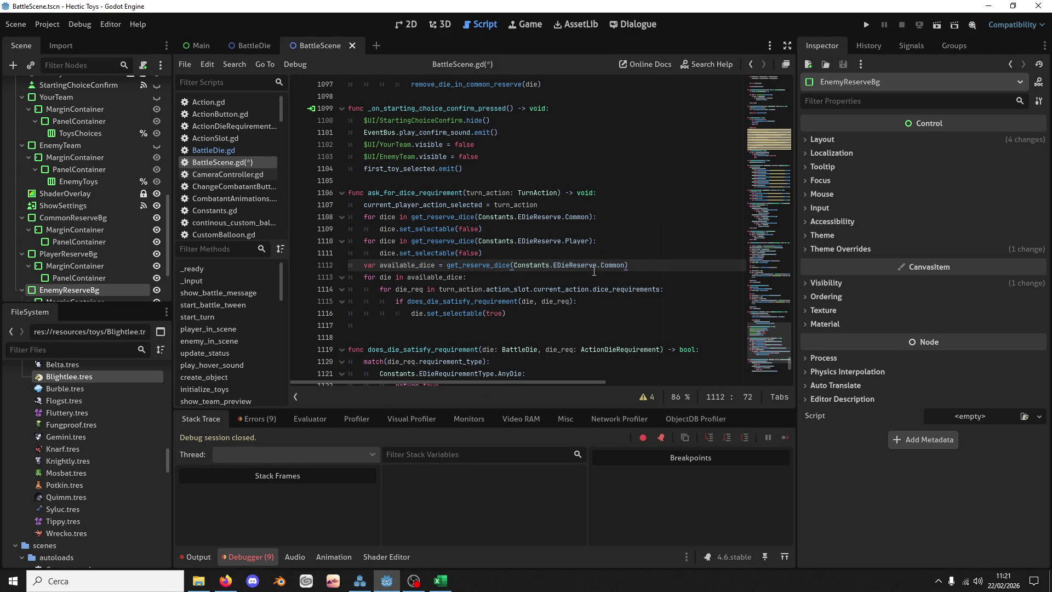
Step: Add a loop over the Player reserve dice that runs available_dice.append(die)
{"action": "key", "text": "Return"}
{"action": "type", "text": "for die in avai"}
{"action": "key", "text": "Return"}
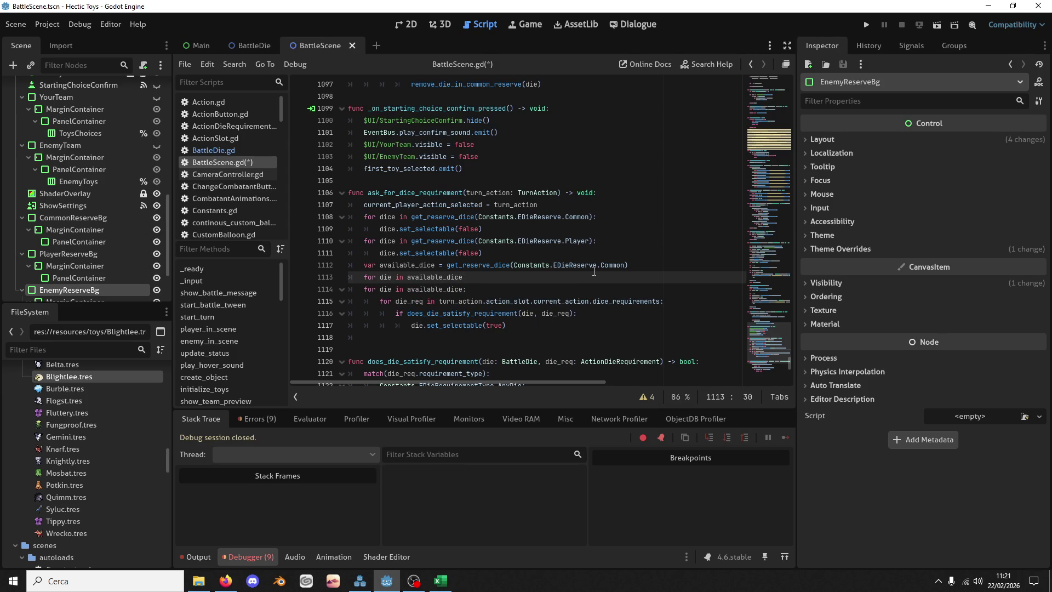
{"action": "key", "text": "ctrl+BackSpace"}
{"action": "left_click_drag", "start_coordinate": [592, 241], "coordinate": [411, 241]}
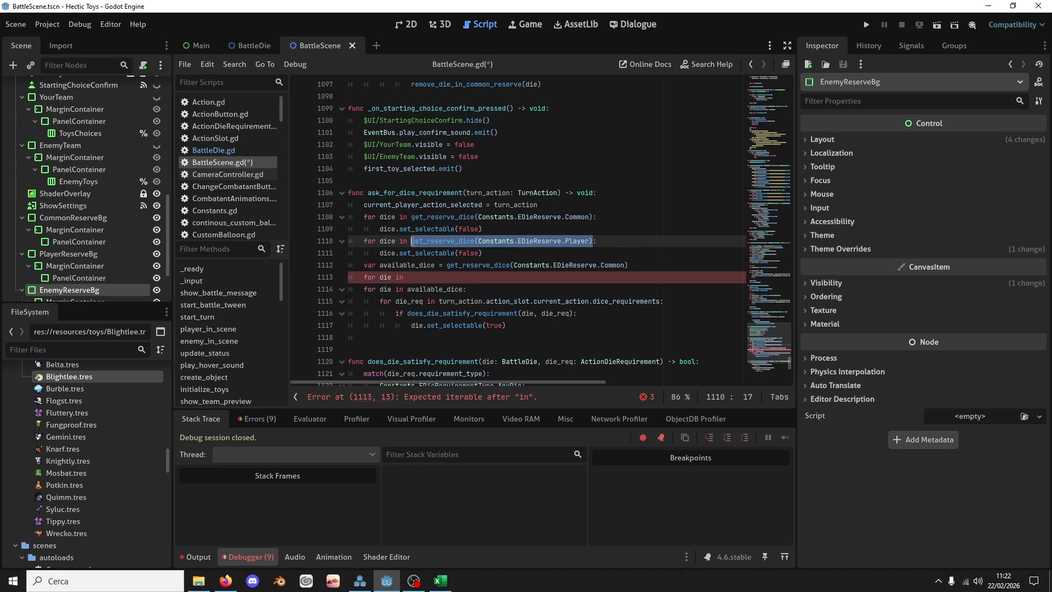
{"action": "key", "text": "ctrl+c"}
{"action": "left_click", "coordinate": [405, 278]}
{"action": "key", "text": "ctrl+v"}
{"action": "type", "text": ":"}
{"action": "key", "text": "Return"}
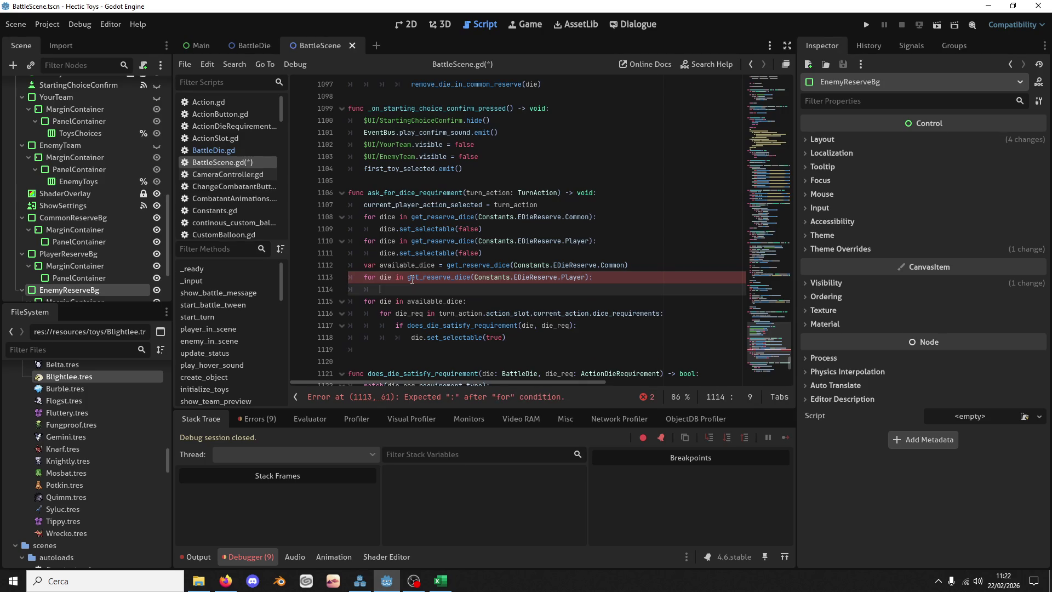
{"action": "type", "text": "avai"}
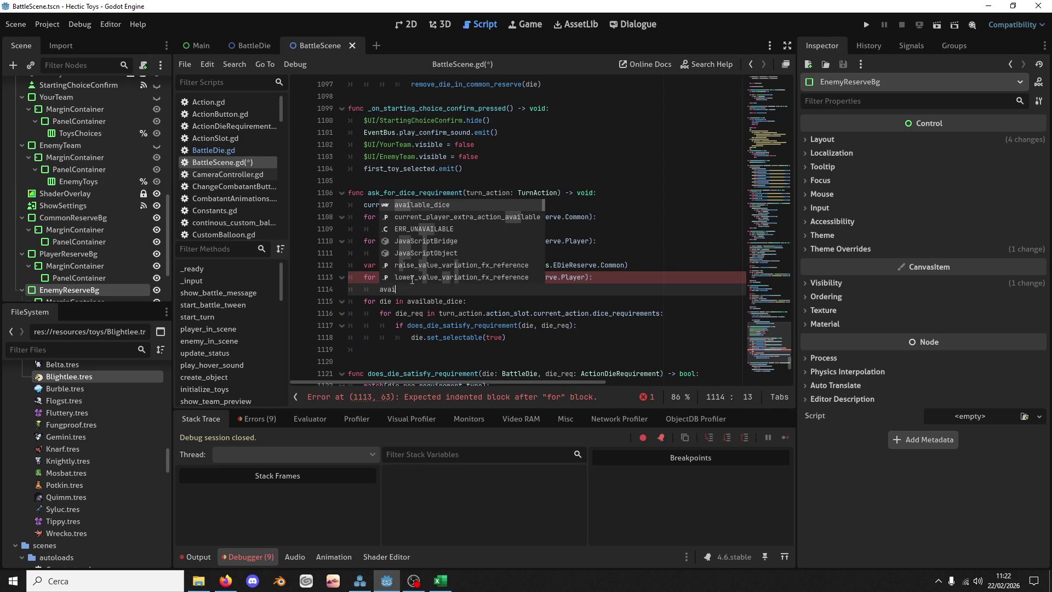
{"action": "key", "text": "Return"}
{"action": "type", "text": ".app"}
{"action": "key", "text": "Return"}
{"action": "type", "text": "die"}
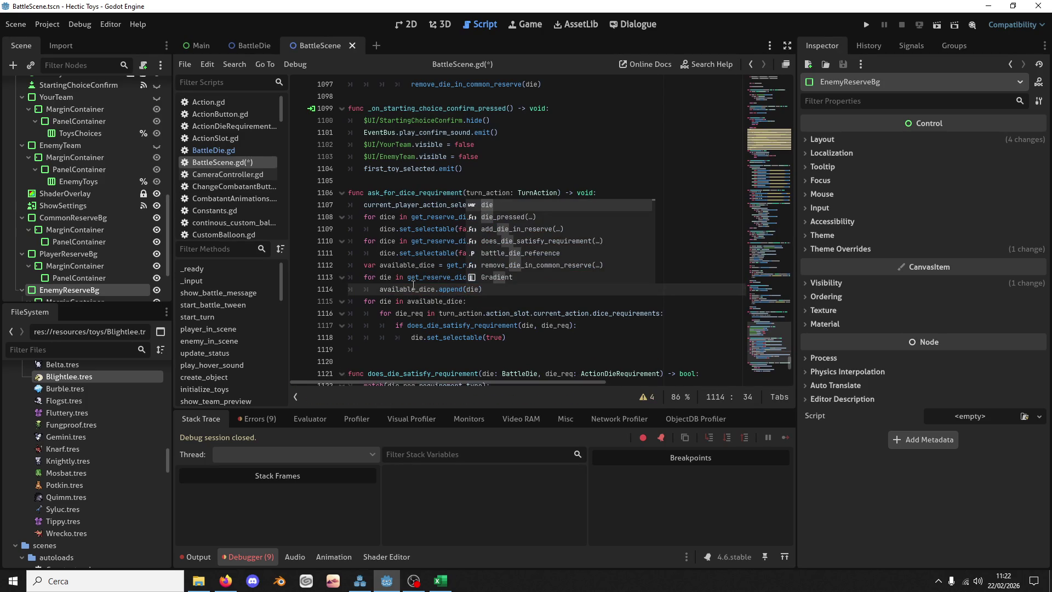
Step: Save BattleScene.gd and review the ask_for_dice_requirement function
{"action": "key", "text": "ctrl+s"}
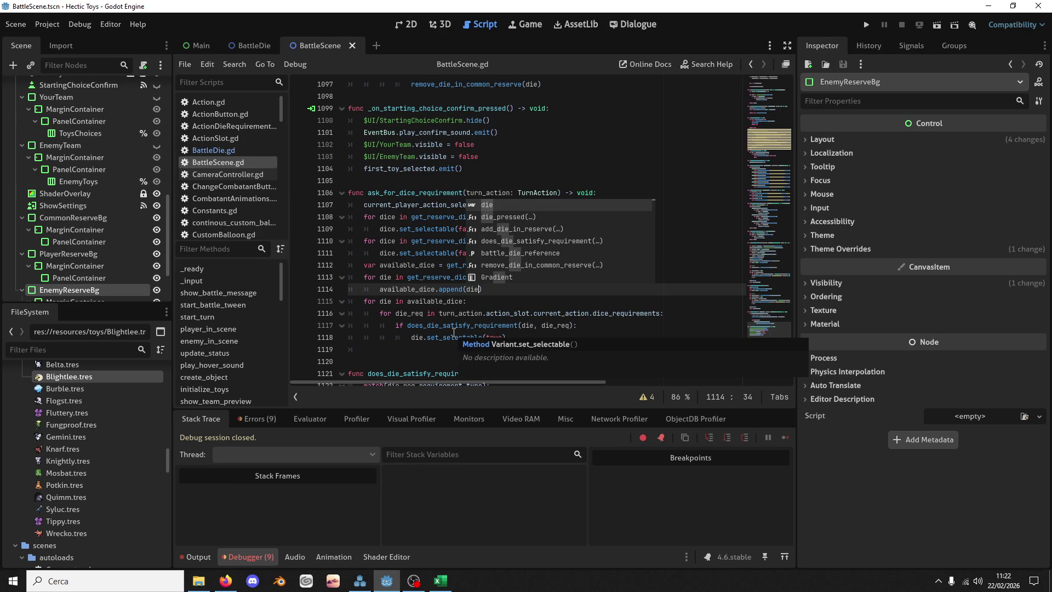
{"action": "left_click", "coordinate": [429, 277]}
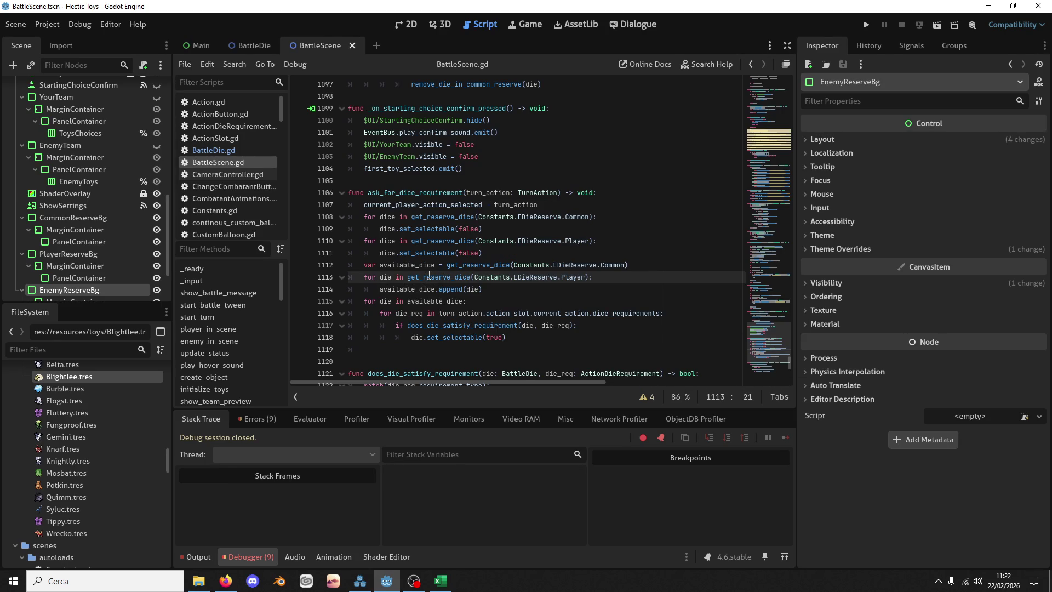
{"action": "double_click", "coordinate": [439, 189]}
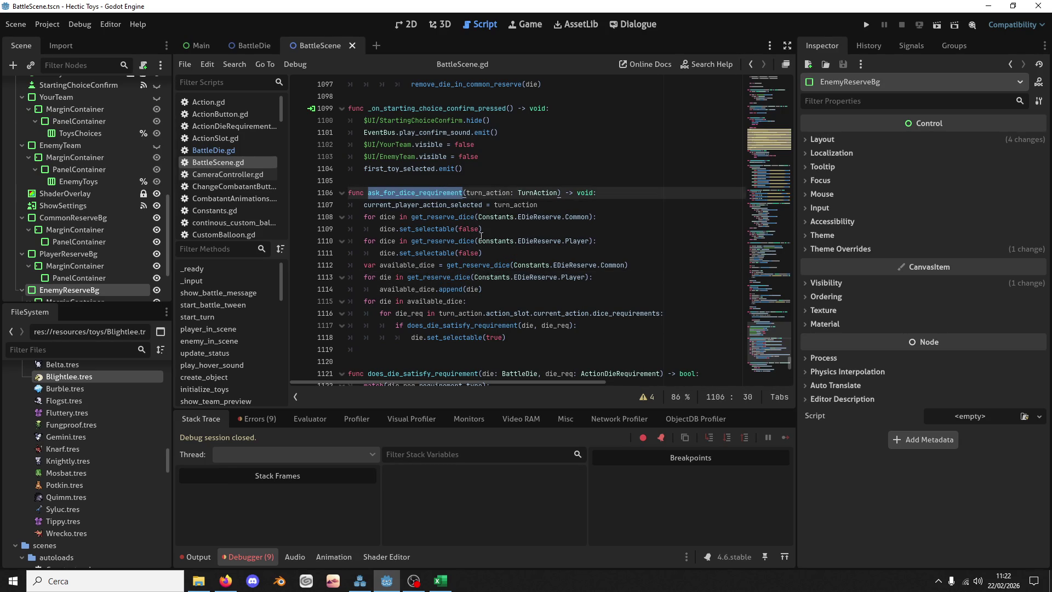
{"action": "scroll", "coordinate": [520, 299], "scroll_direction": "down", "scroll_amount": 3}
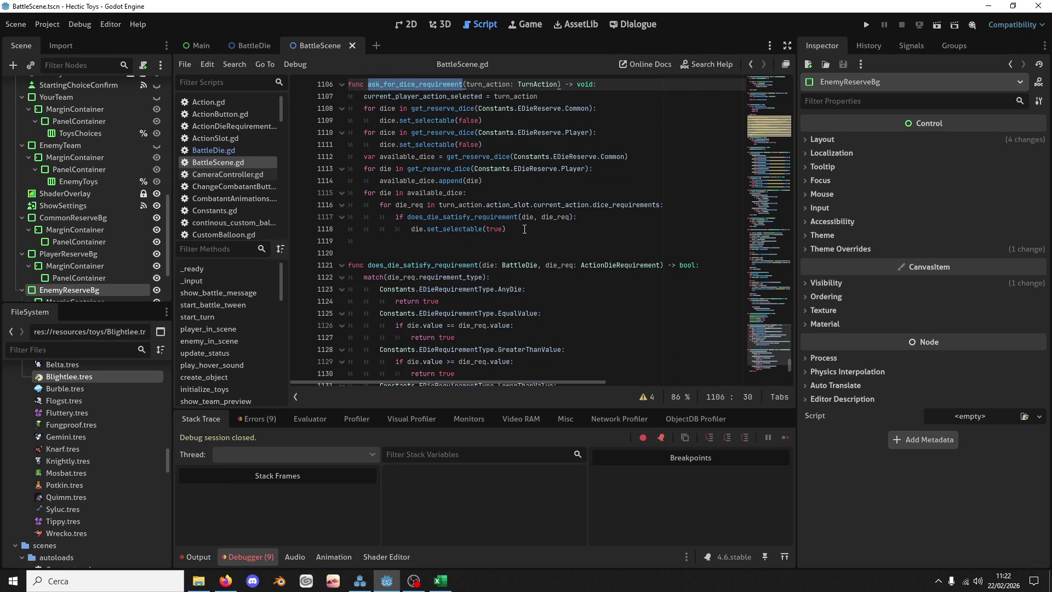
{"action": "scroll", "coordinate": [524, 229], "scroll_direction": "up", "scroll_amount": 3}
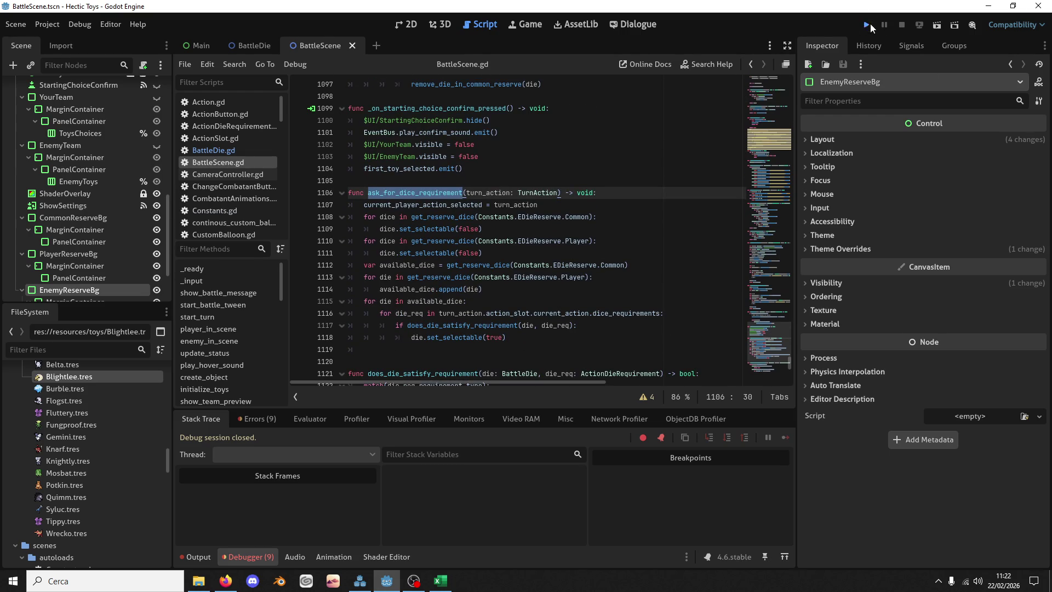
{"action": "left_click", "coordinate": [869, 25]}
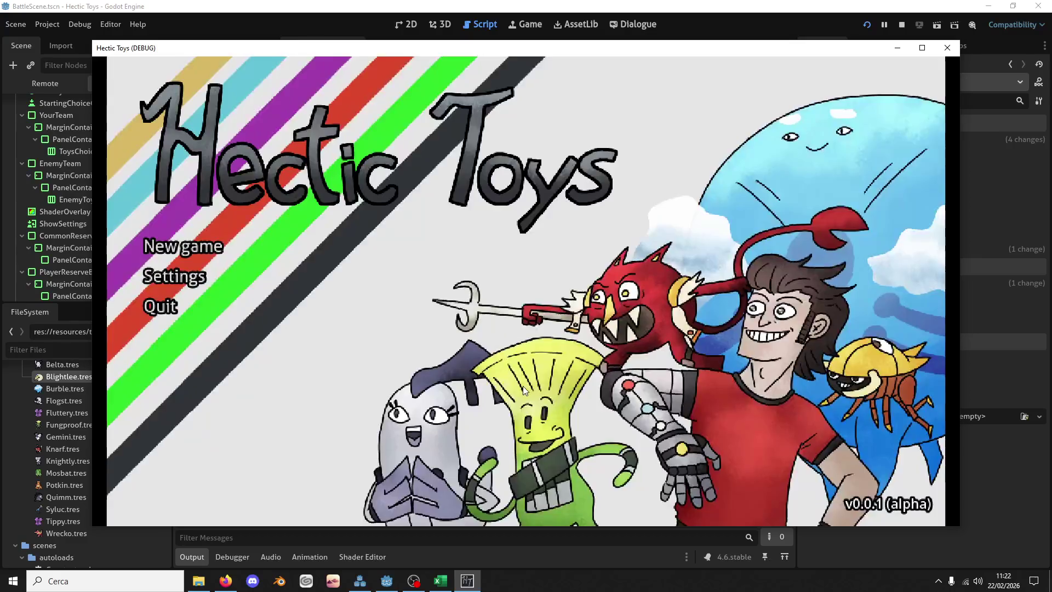
{"action": "left_click", "coordinate": [298, 246]}
{"action": "left_click", "coordinate": [403, 370]}
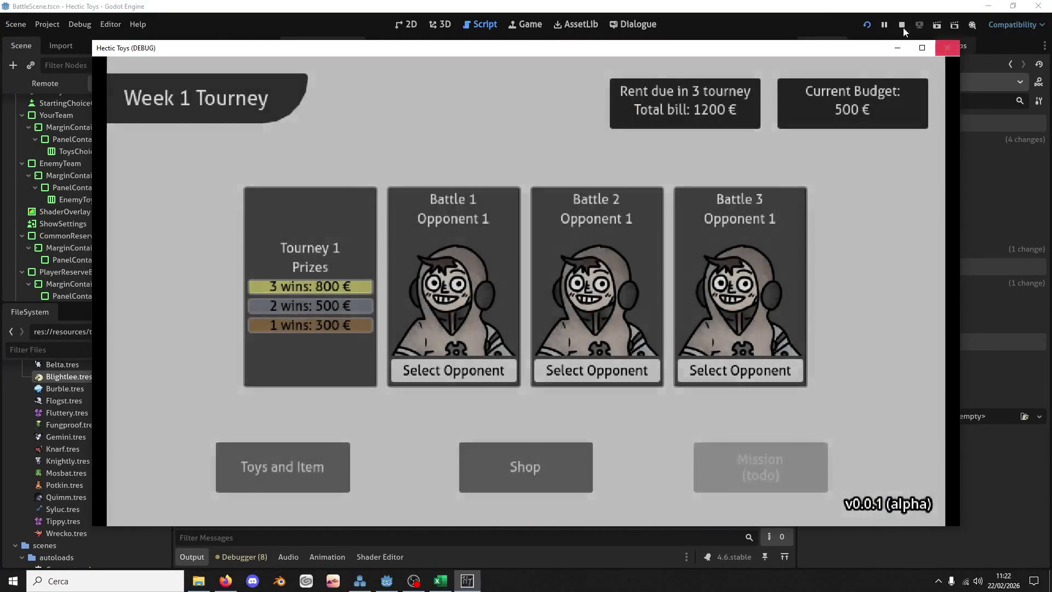
{"action": "left_click", "coordinate": [902, 25]}
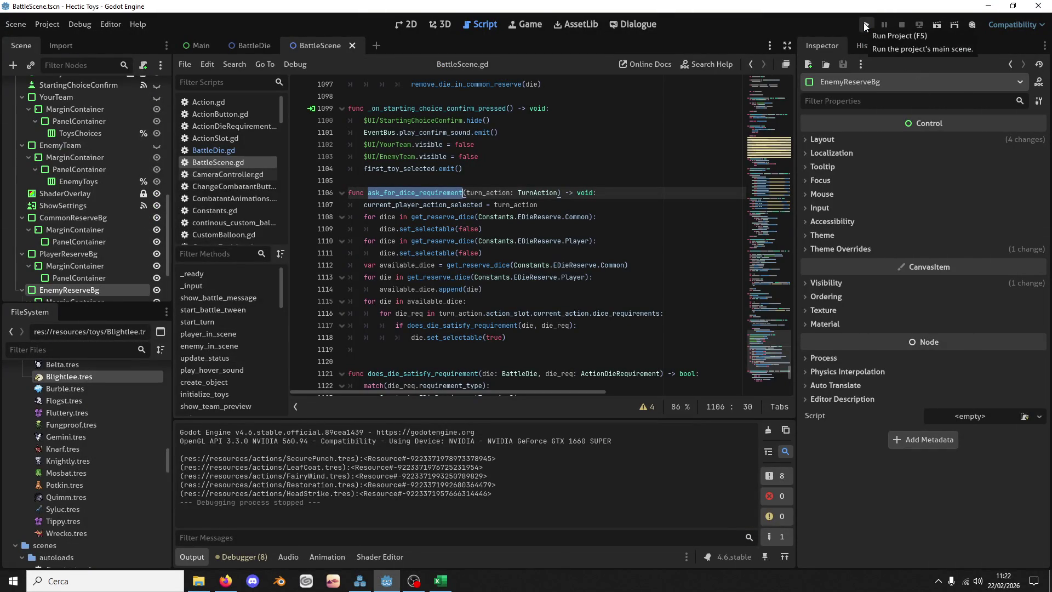
{"action": "left_click", "coordinate": [866, 25]}
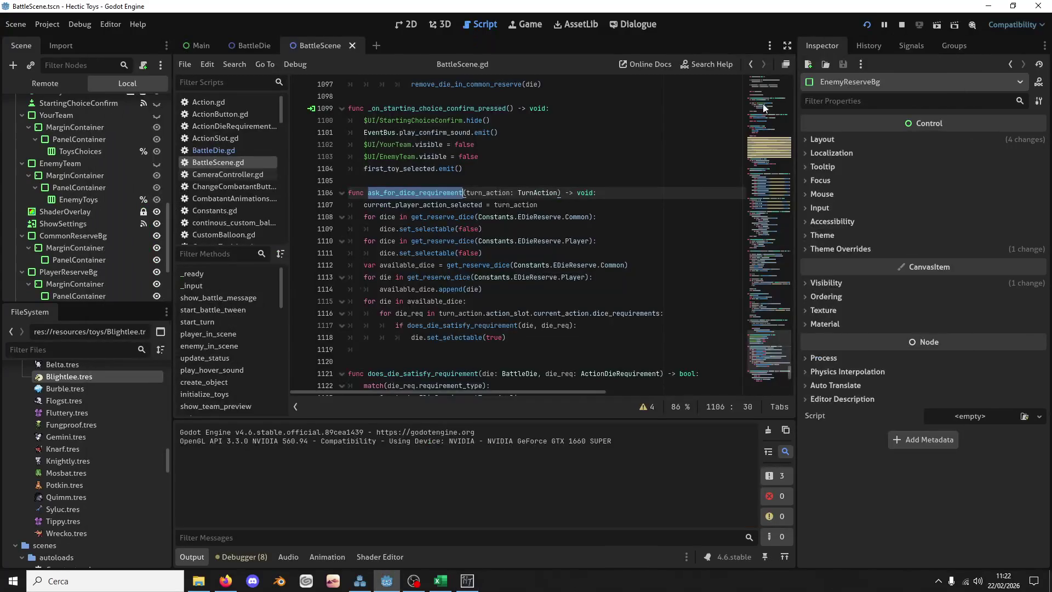
{"action": "left_click", "coordinate": [467, 581]}
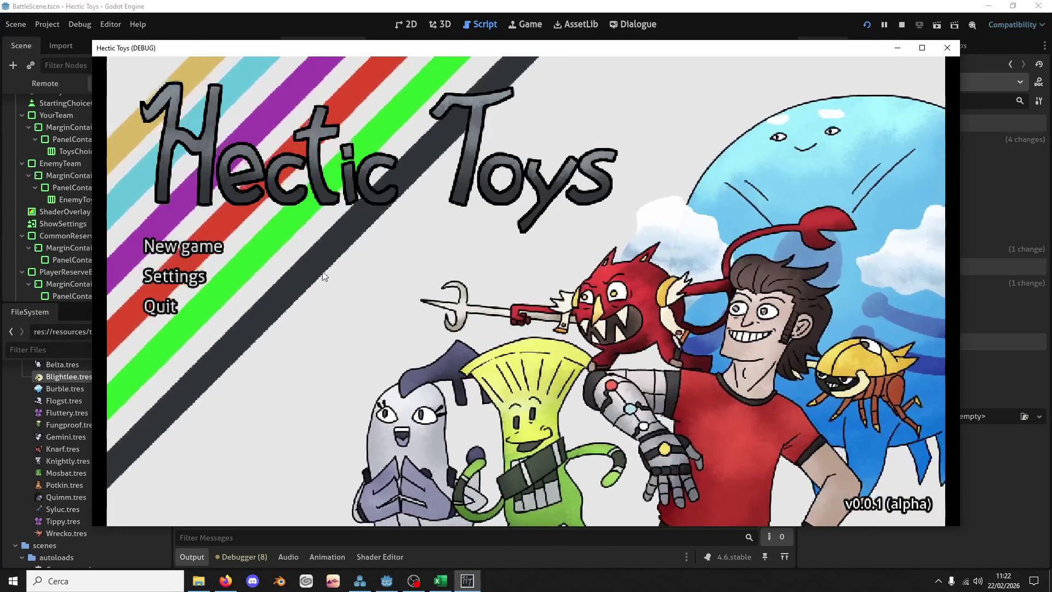
{"action": "left_click", "coordinate": [265, 245]}
{"action": "left_click", "coordinate": [538, 377]}
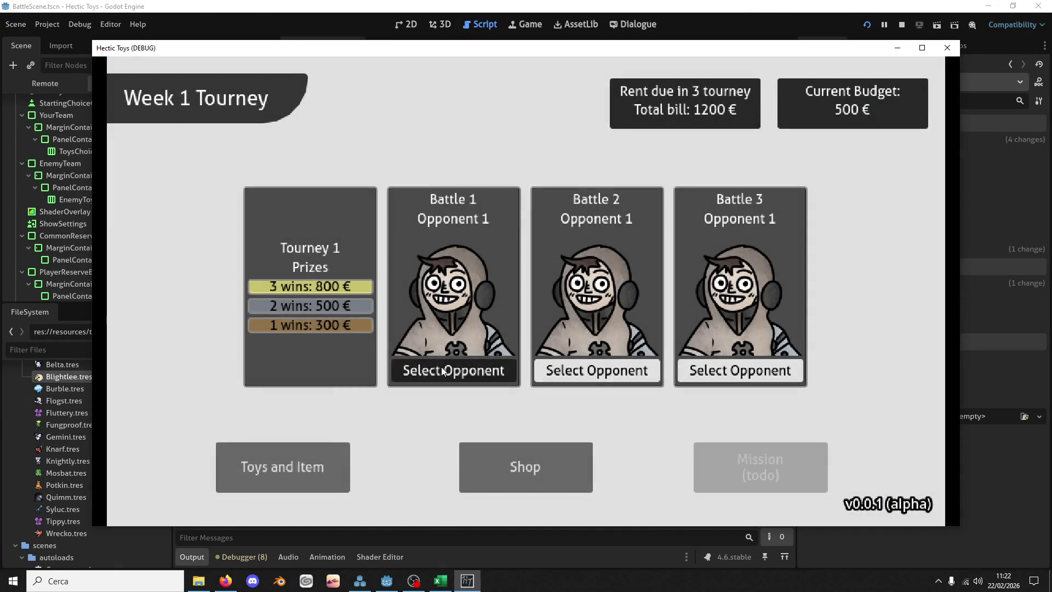
{"action": "left_click", "coordinate": [441, 371]}
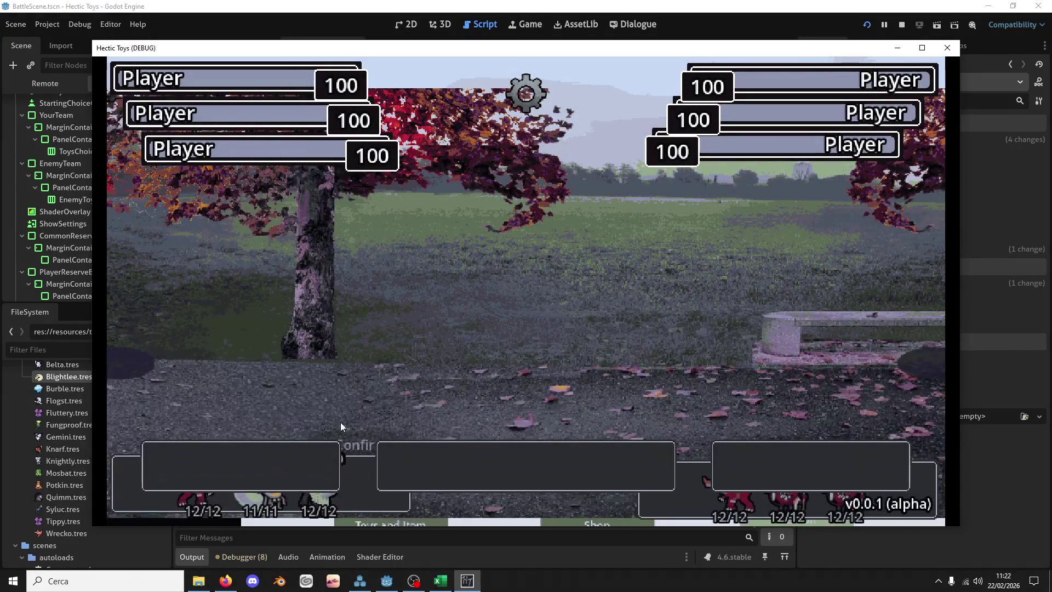
{"action": "left_click", "coordinate": [260, 500]}
{"action": "left_click", "coordinate": [322, 507]}
{"action": "left_click", "coordinate": [197, 501]}
{"action": "left_click", "coordinate": [347, 445]}
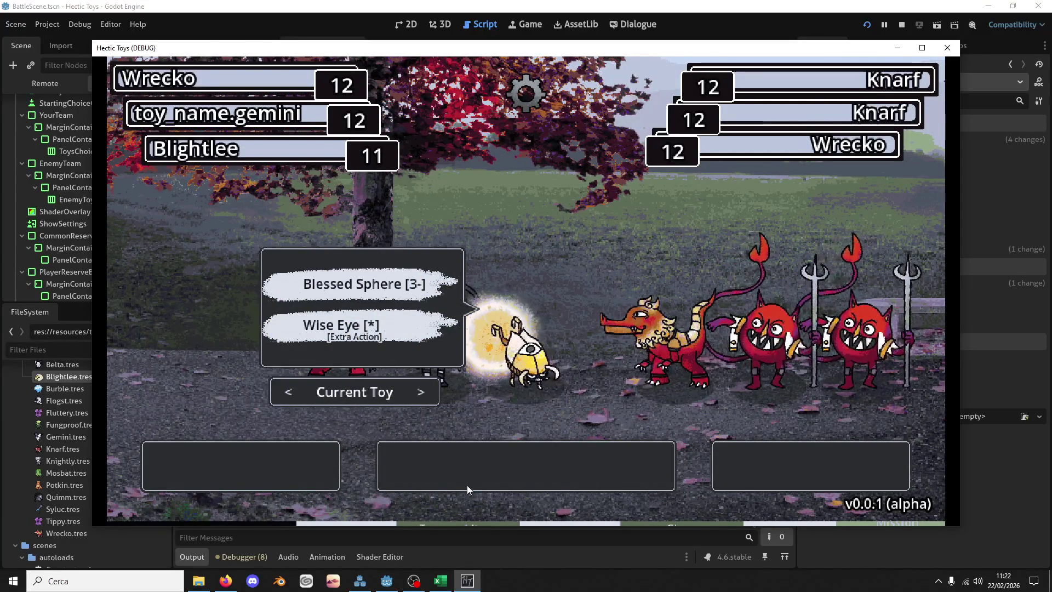
{"action": "mouse_move", "coordinate": [399, 334]}
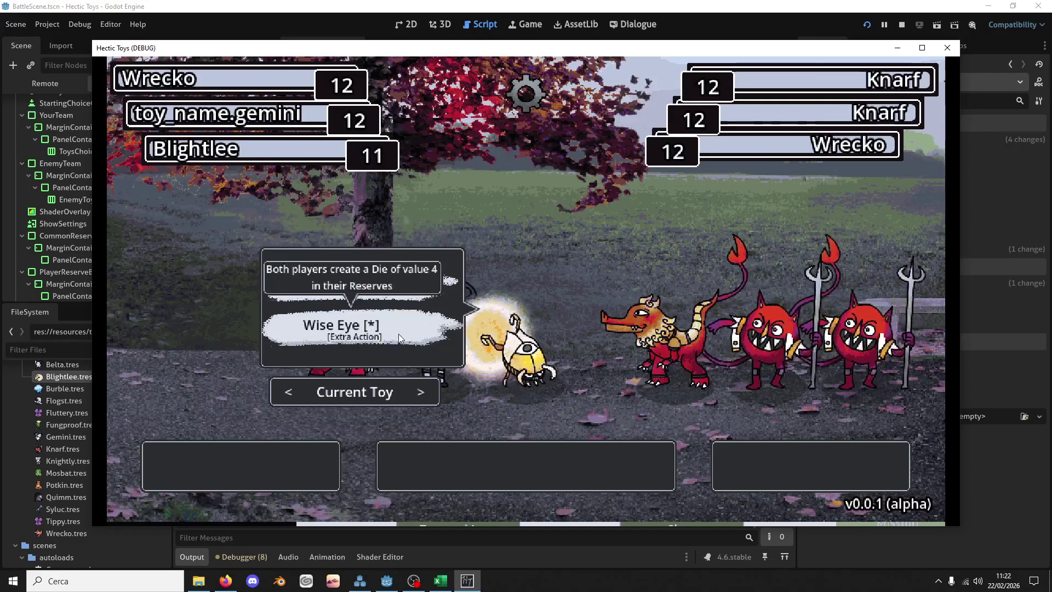
{"action": "left_click", "coordinate": [946, 53]}
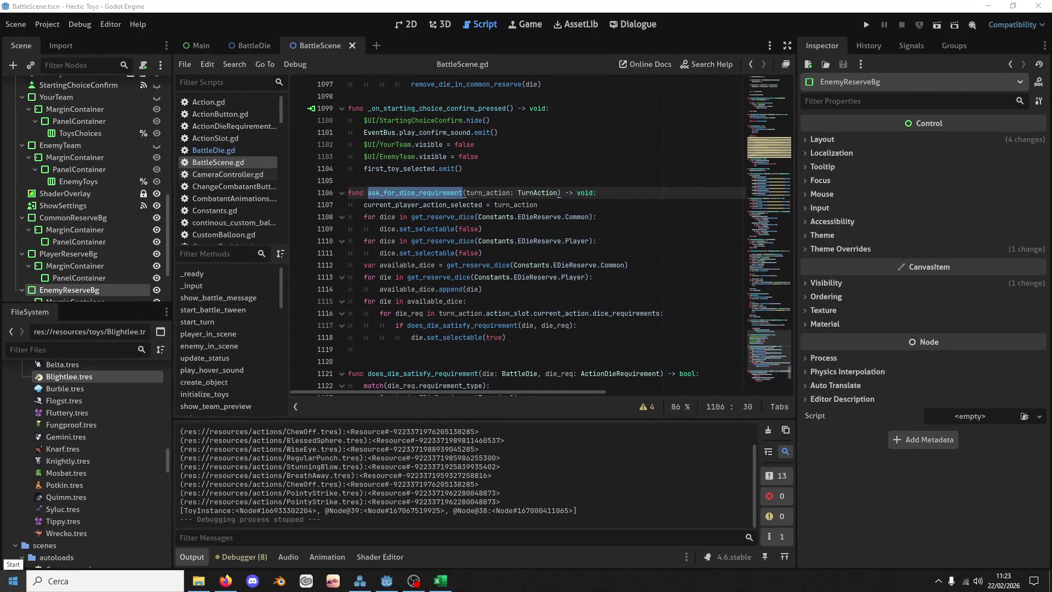
Step: Search the script for 'add_die' to locate the add_die_in_reserve function
{"action": "scroll", "coordinate": [449, 220], "scroll_direction": "down", "scroll_amount": 7}
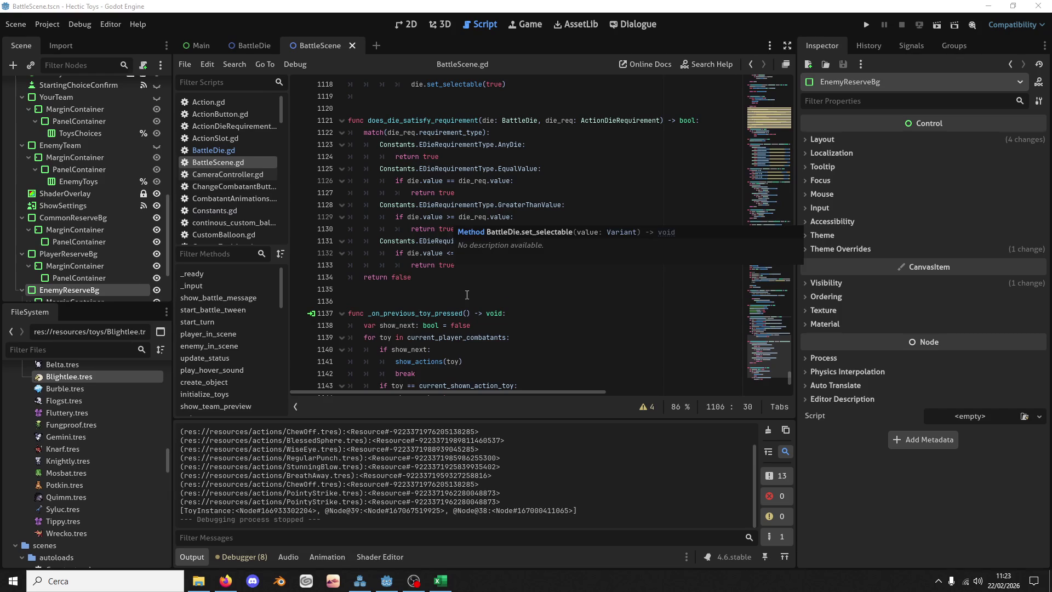
{"action": "key", "text": "ctrl+f"}
{"action": "type", "text": "add"}
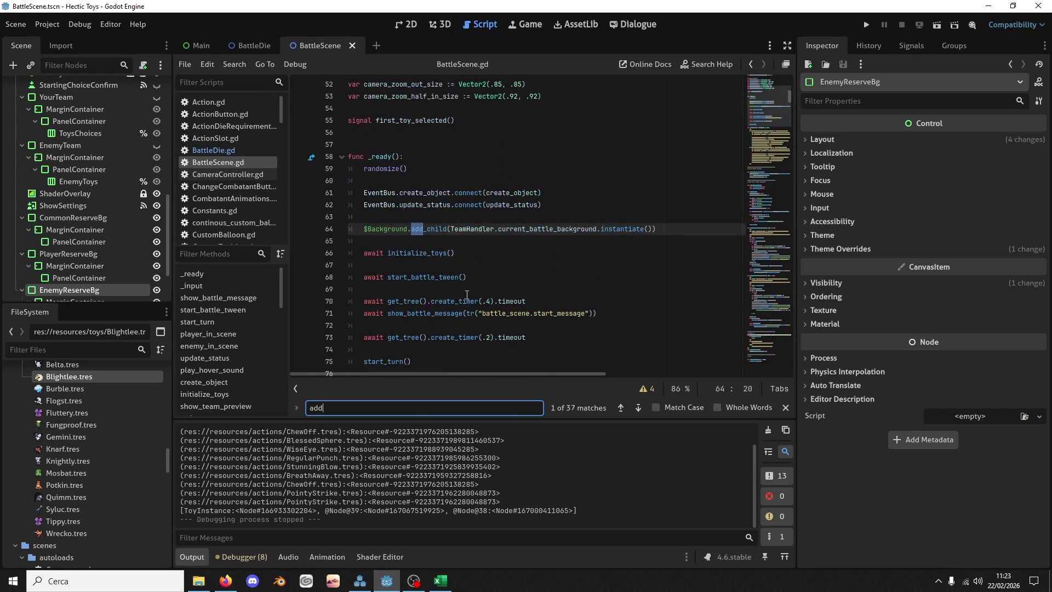
{"action": "type", "text": ":"}
{"action": "key", "text": "BackSpace"}
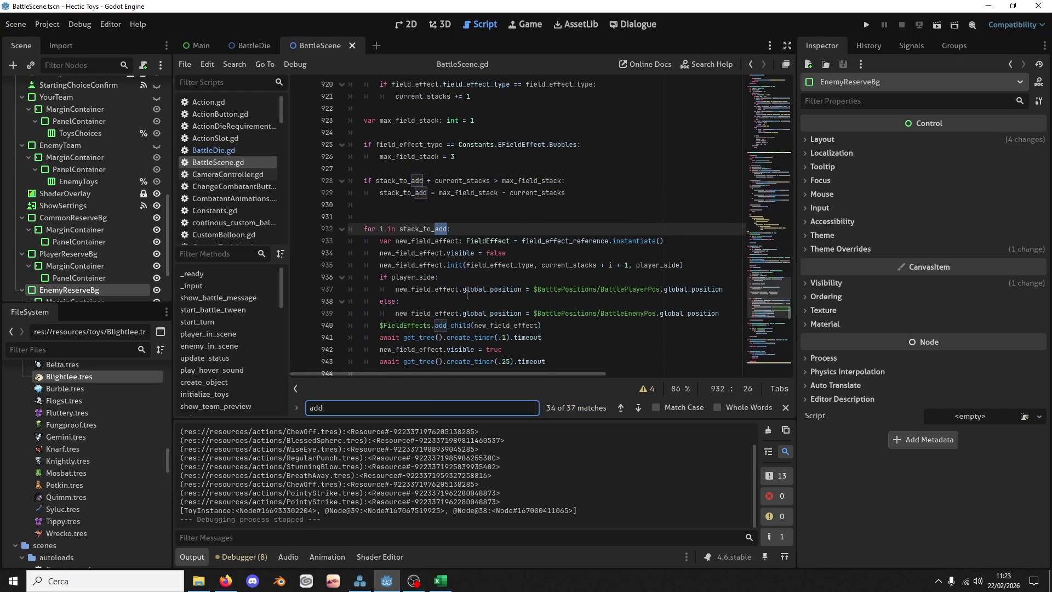
{"action": "type", "text": "_die"}
{"action": "scroll", "coordinate": [472, 291], "scroll_direction": "down", "scroll_amount": 2}
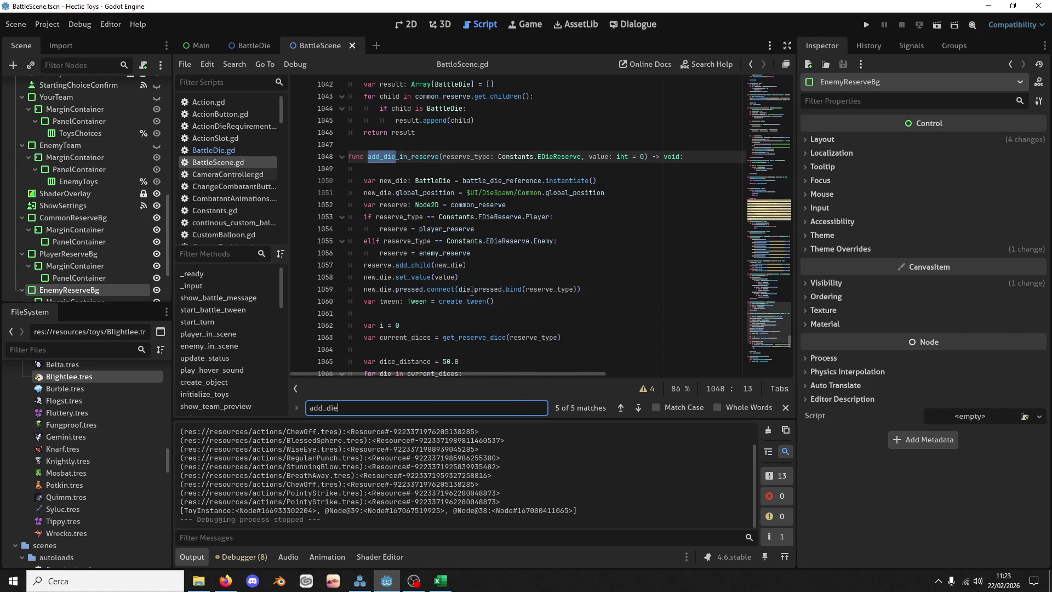
{"action": "double_click", "coordinate": [472, 289]}
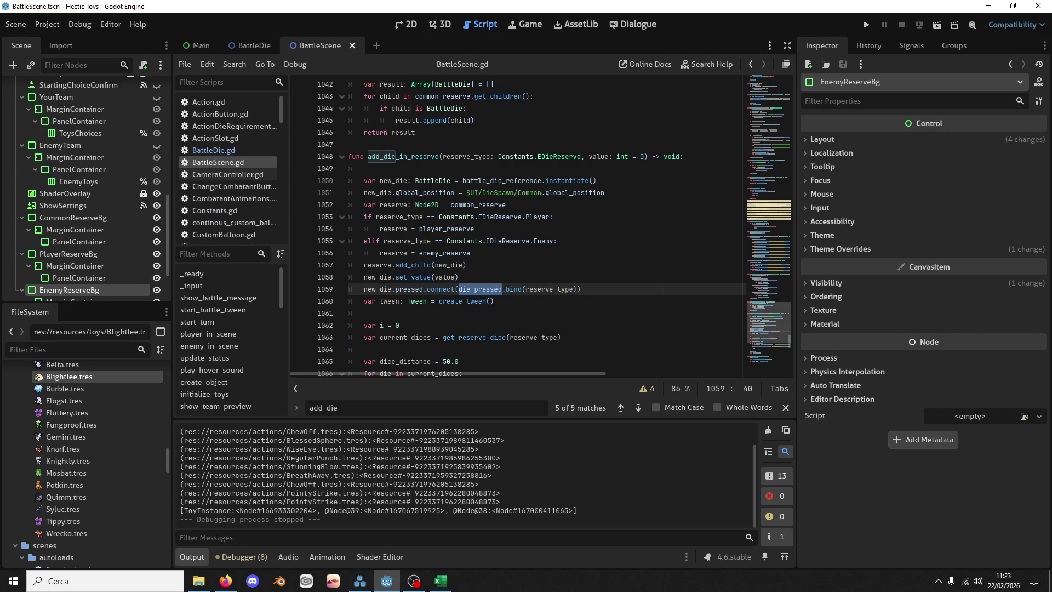
{"action": "key", "text": "alt+Tab"}
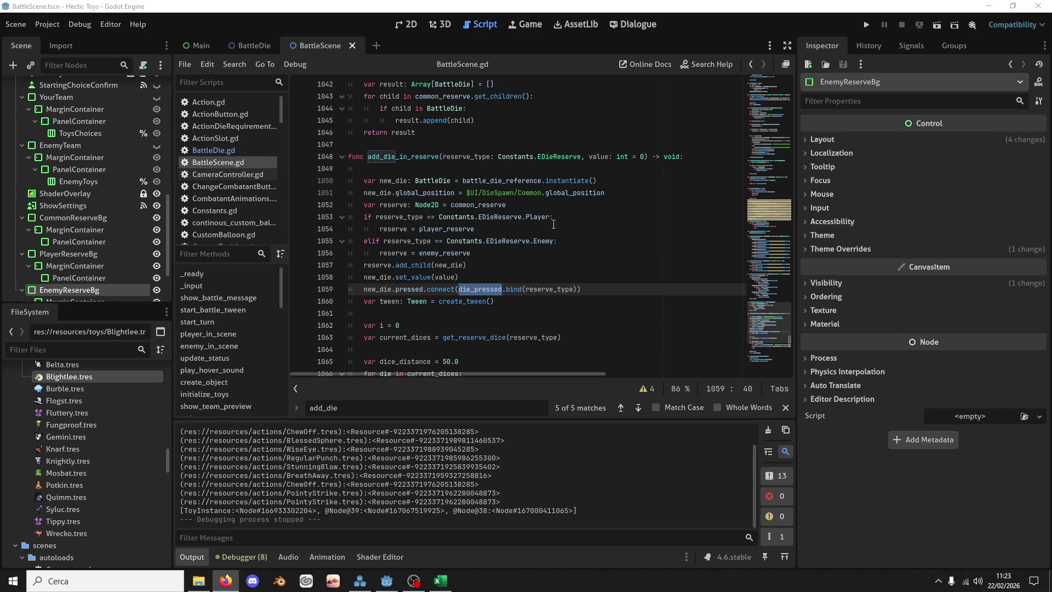
Step: Check add_die_in_reserve's value, current_dices and reserve uses, then put a breakpoint on line 1050
{"action": "left_click", "coordinate": [484, 253]}
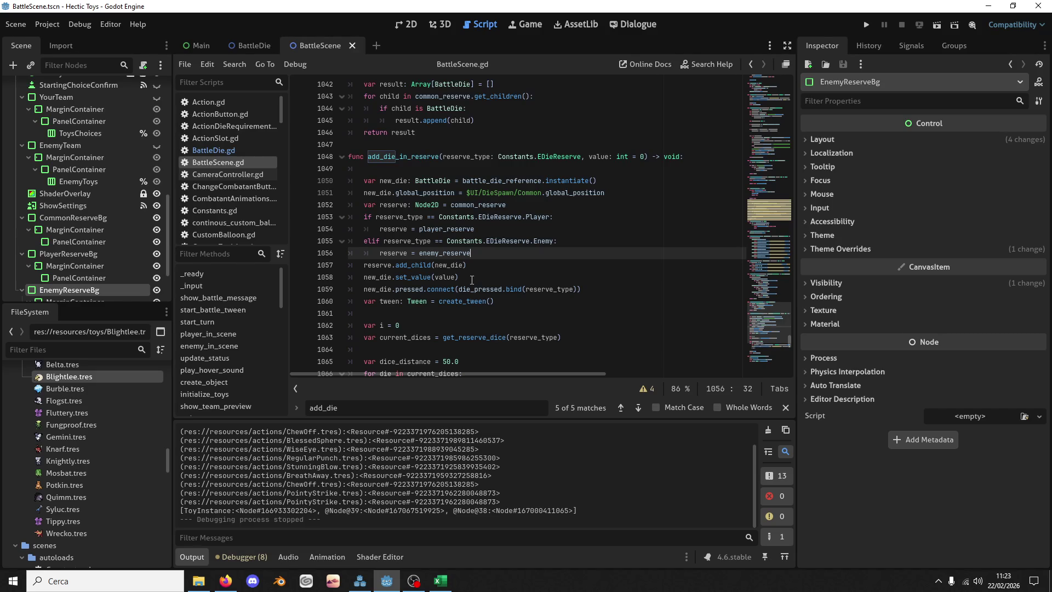
{"action": "double_click", "coordinate": [445, 273]}
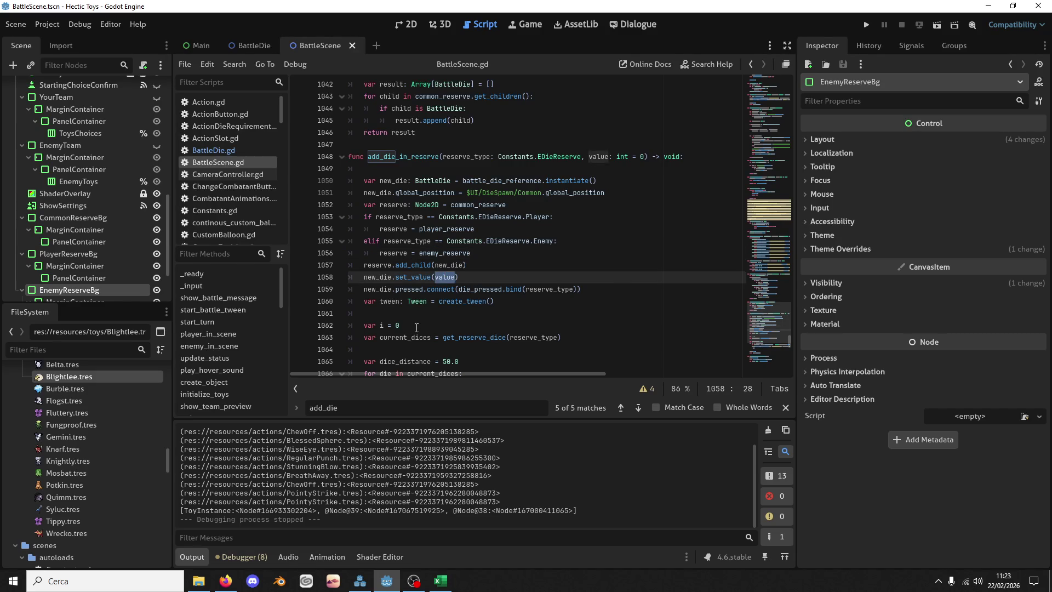
{"action": "scroll", "coordinate": [416, 327], "scroll_direction": "down", "scroll_amount": 3}
{"action": "left_click", "coordinate": [436, 265]}
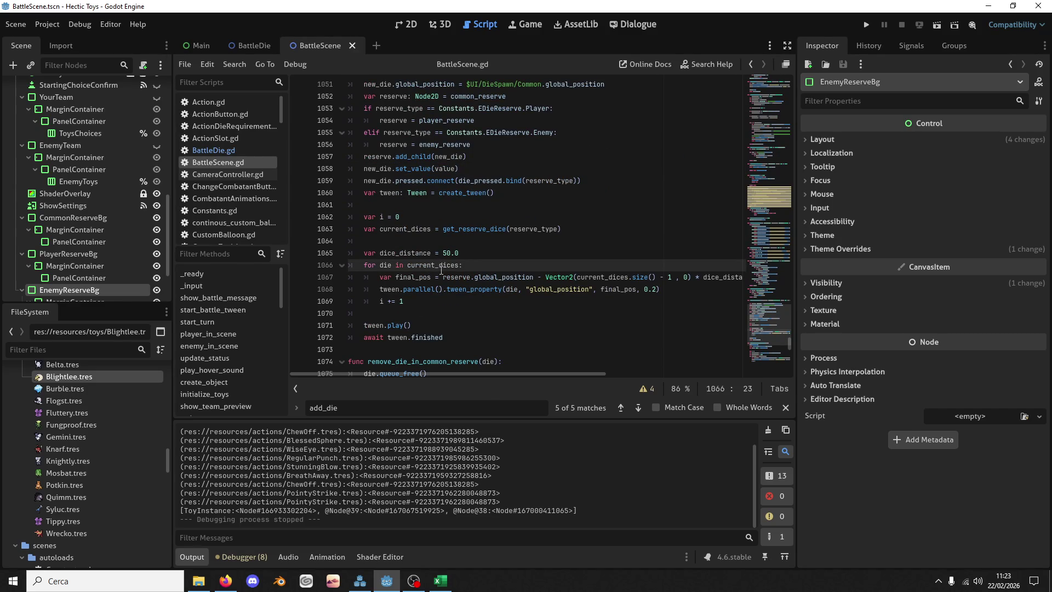
{"action": "double_click", "coordinate": [435, 267]}
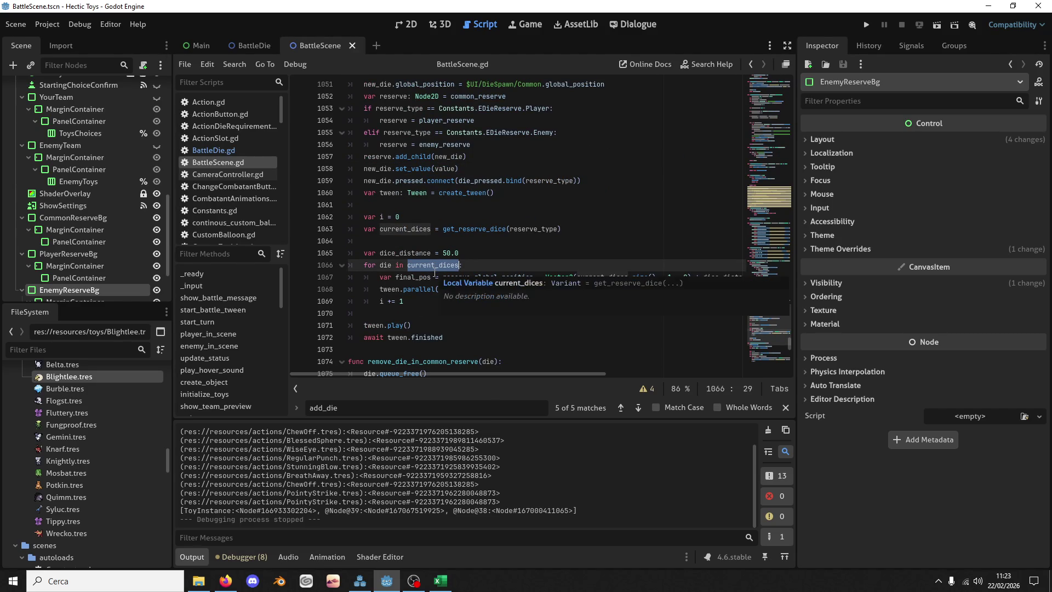
{"action": "left_click", "coordinate": [399, 285]}
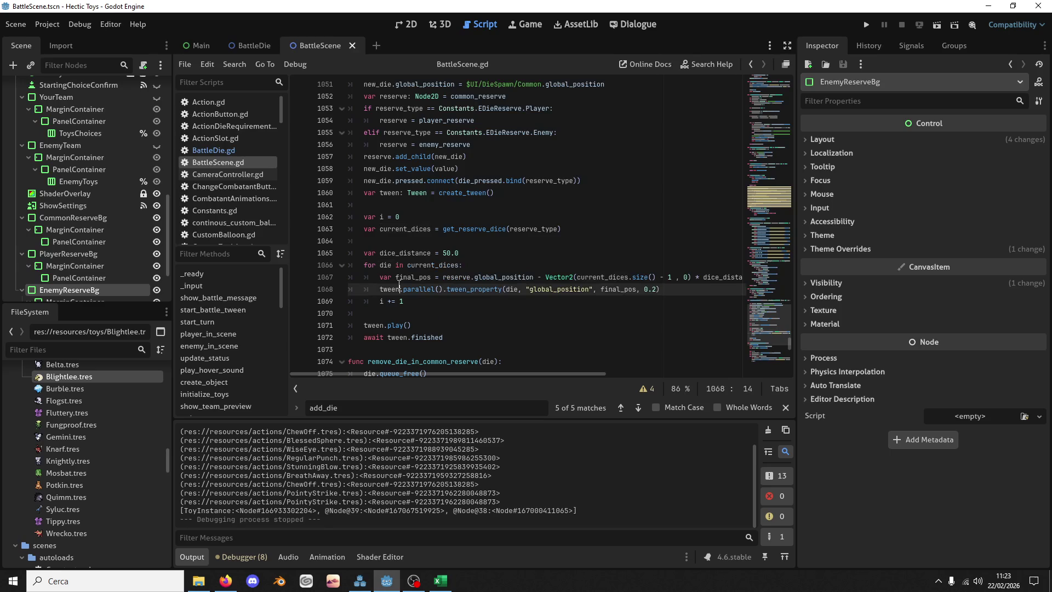
{"action": "left_click", "coordinate": [420, 237]}
{"action": "left_click", "coordinate": [421, 229]}
{"action": "double_click", "coordinate": [432, 265]}
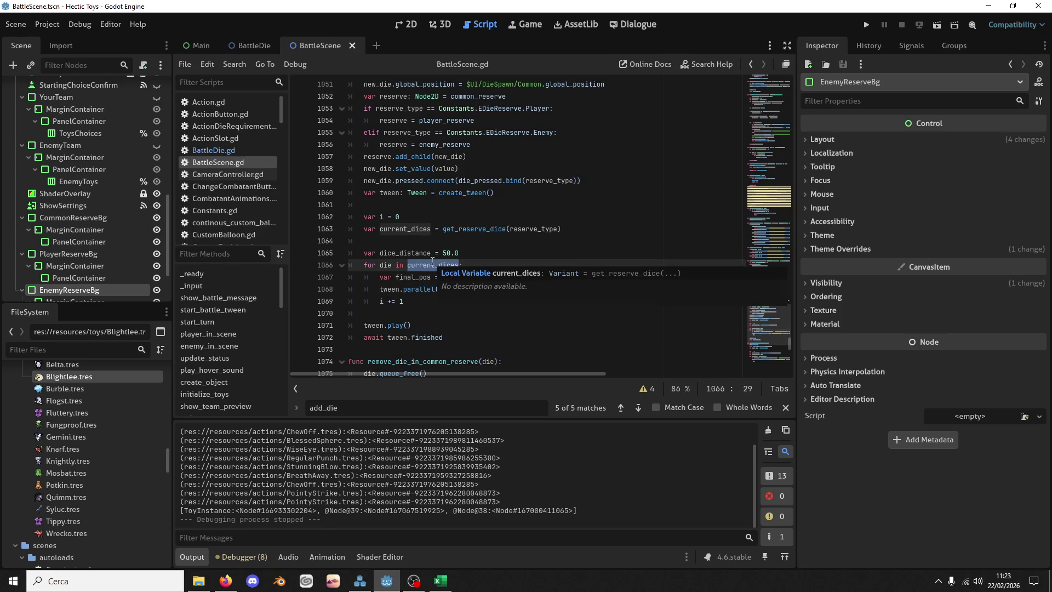
{"action": "left_click", "coordinate": [454, 229]}
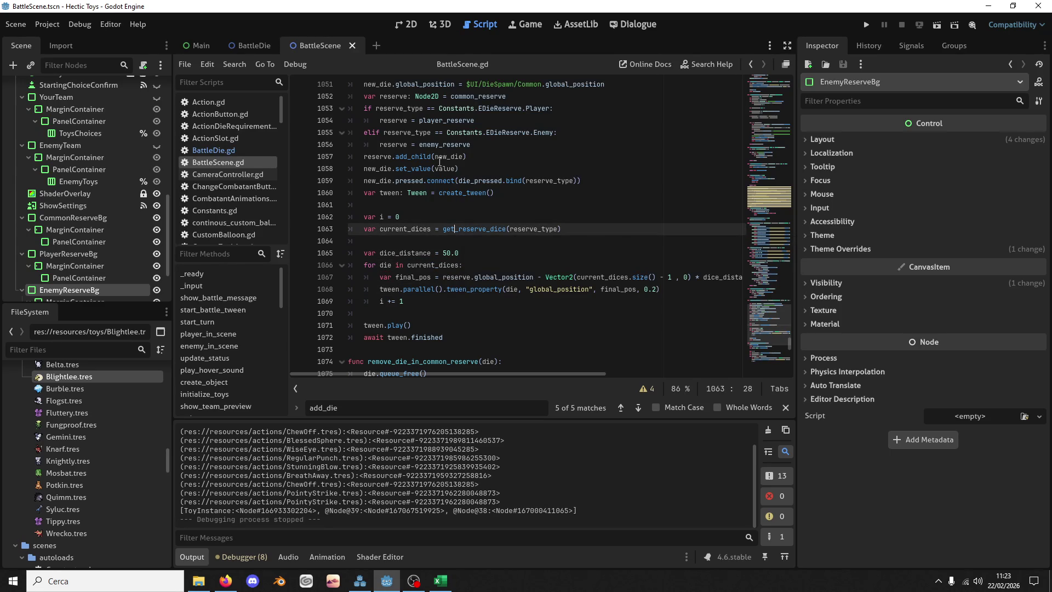
{"action": "double_click", "coordinate": [383, 158]}
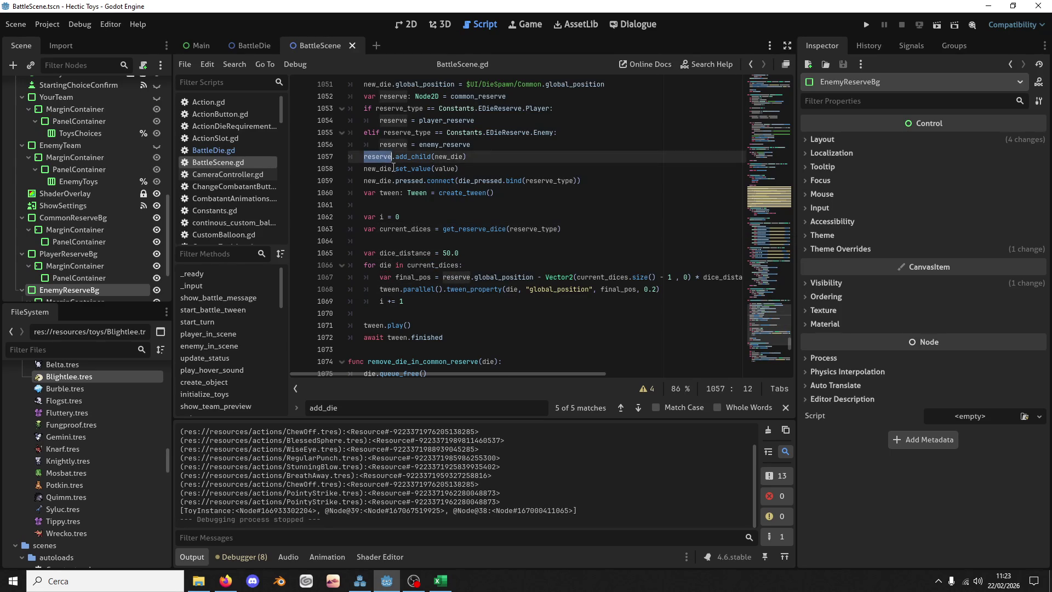
{"action": "scroll", "coordinate": [418, 185], "scroll_direction": "up", "scroll_amount": 2}
{"action": "scroll", "coordinate": [417, 185], "scroll_direction": "up", "scroll_amount": 1}
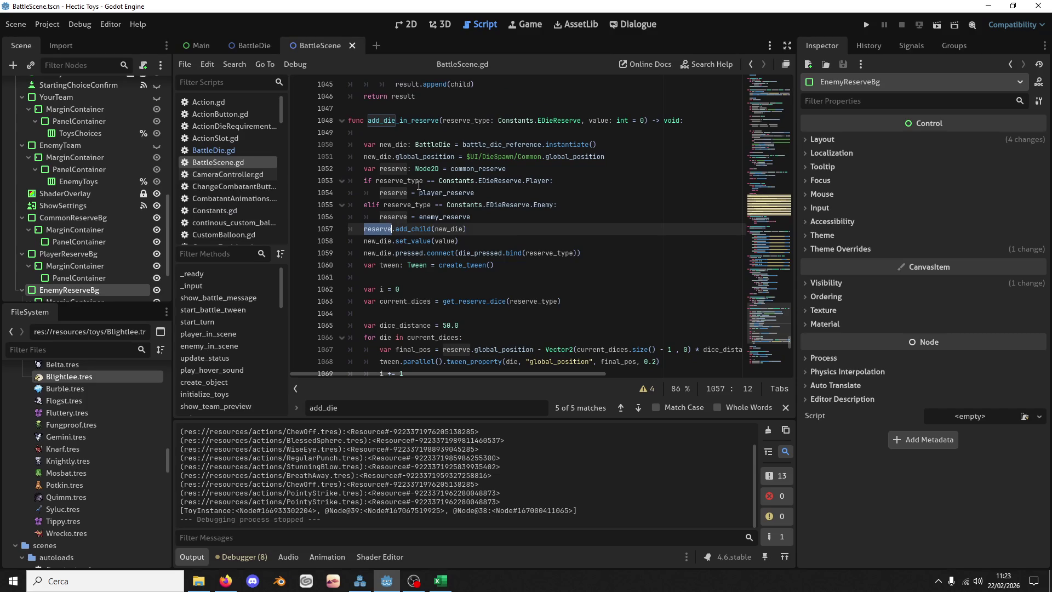
{"action": "left_click", "coordinate": [427, 145]}
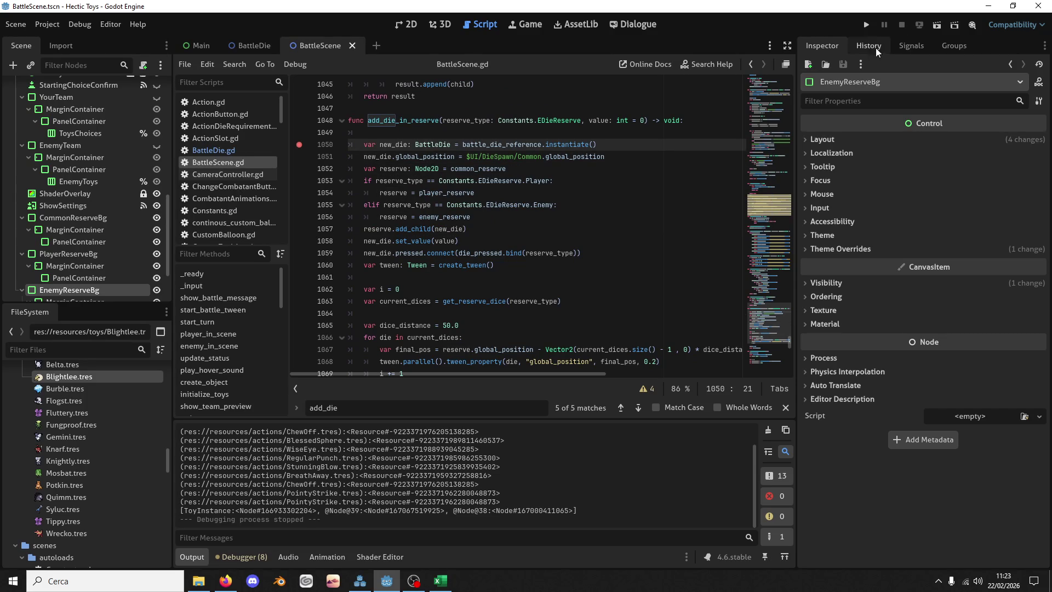
Step: Run the game in debug: new game, Offense deck, Battle 1 opponent, Wrecko, gemini and Blightlee
{"action": "double_click", "coordinate": [431, 120]}
{"action": "key", "text": "ctrl+f"}
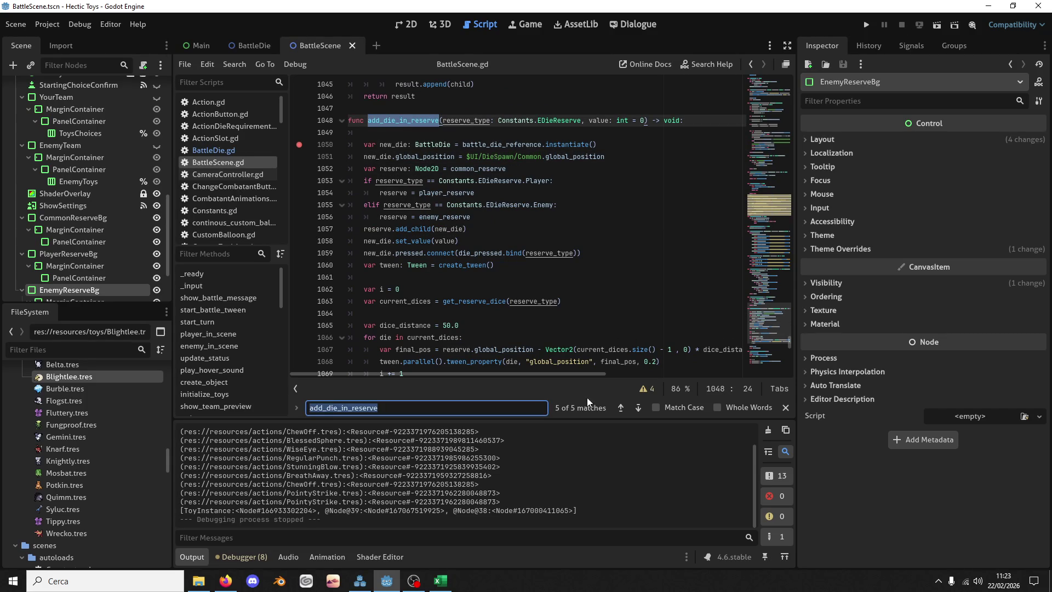
{"action": "left_click", "coordinate": [866, 24]}
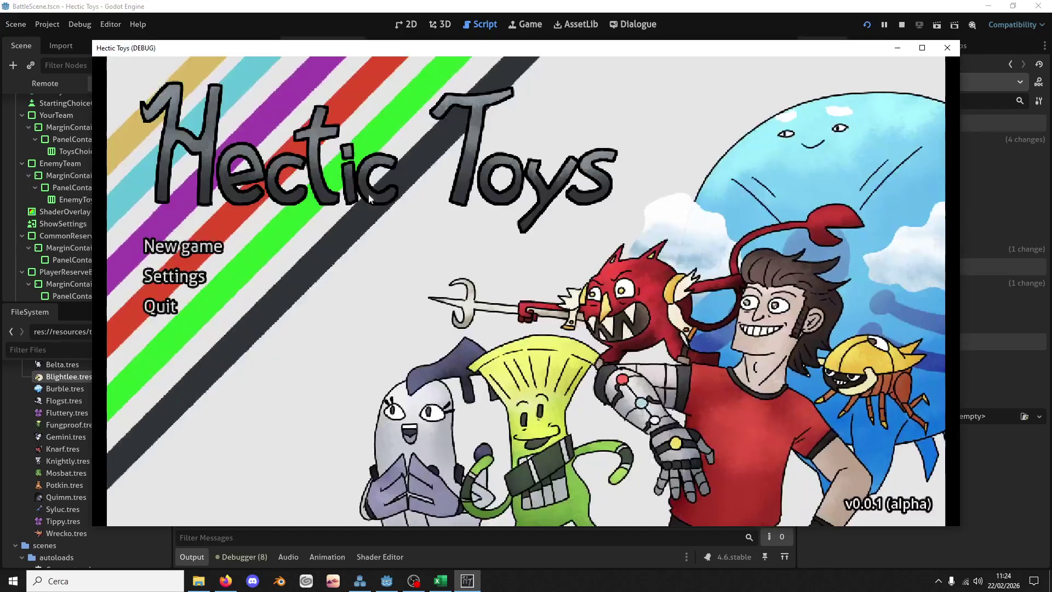
{"action": "left_click", "coordinate": [246, 237]}
{"action": "left_click", "coordinate": [500, 376]}
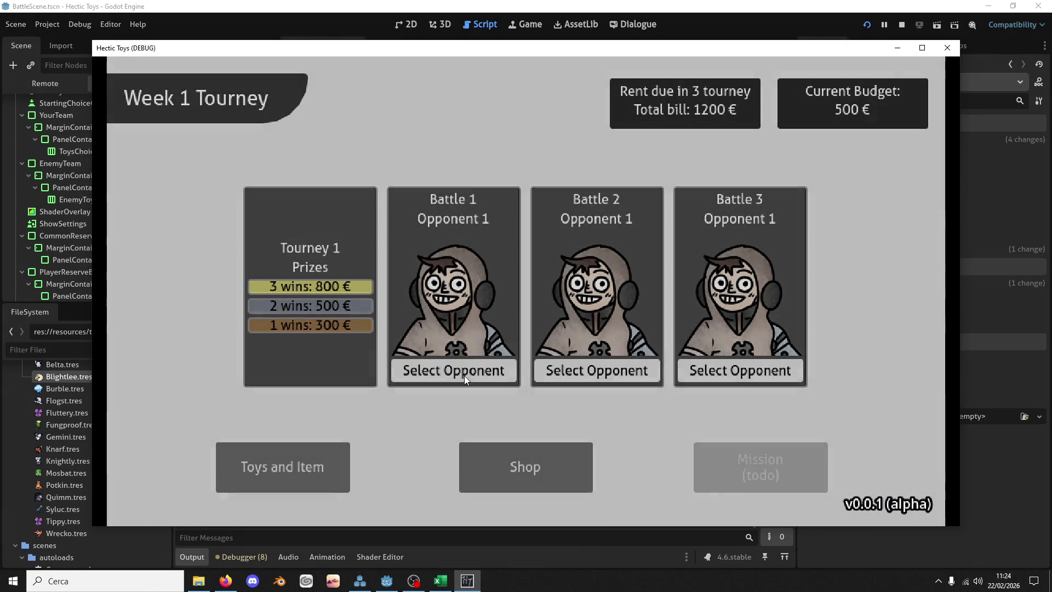
{"action": "left_click", "coordinate": [465, 376]}
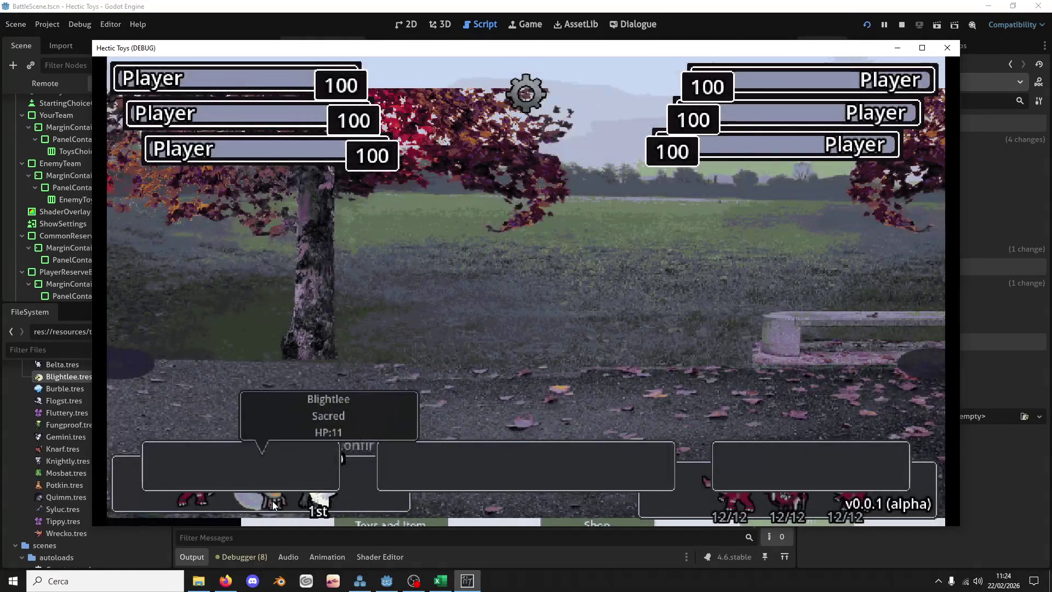
{"action": "left_click", "coordinate": [268, 505]}
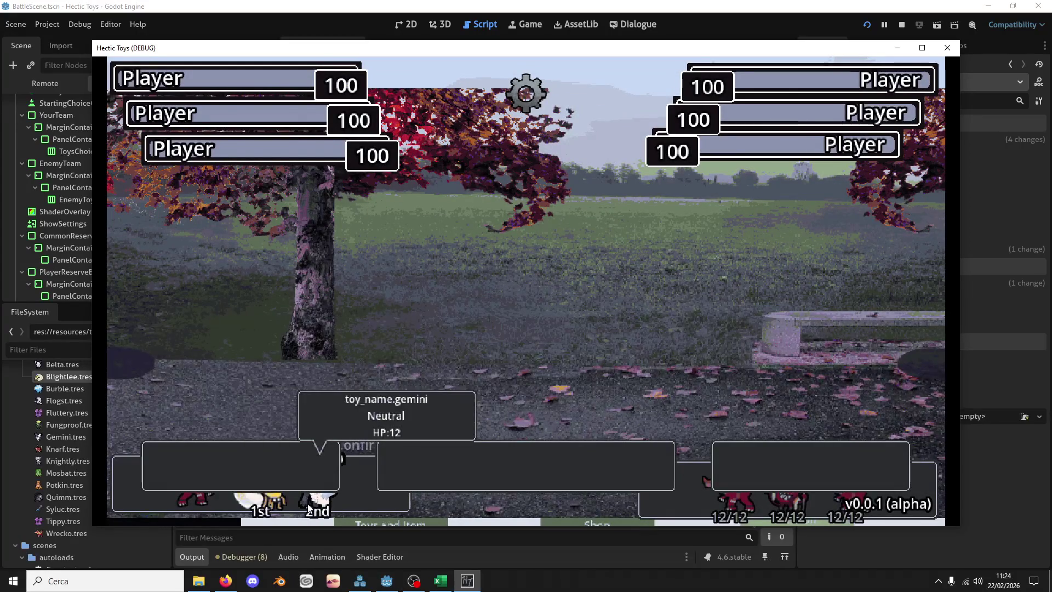
{"action": "left_click", "coordinate": [197, 501]}
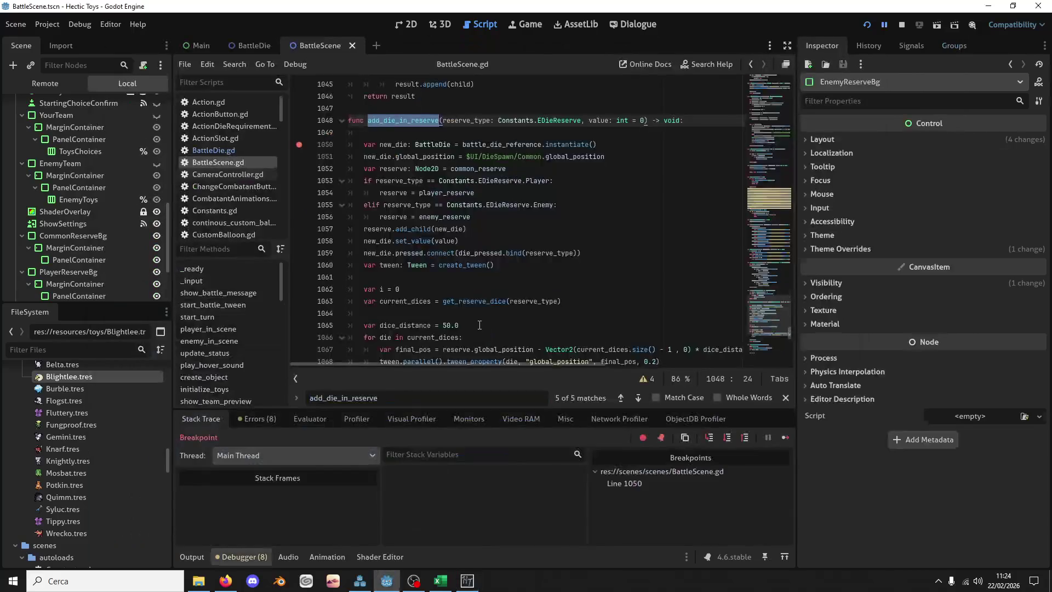
Step: Step over add_die_in_reserve with F10 through add_child, value, spacing and positioning to the tween
{"action": "key", "text": "F10"}
{"action": "key", "text": "F10"}
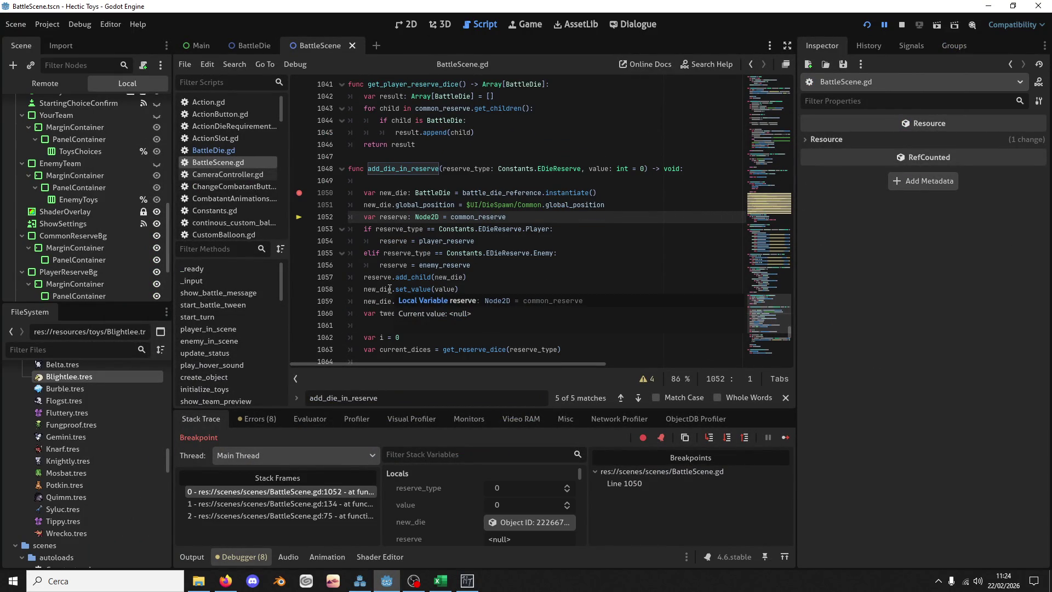
{"action": "key", "text": "F10"}
{"action": "key", "text": "F10"}
{"action": "key", "text": "F10"}
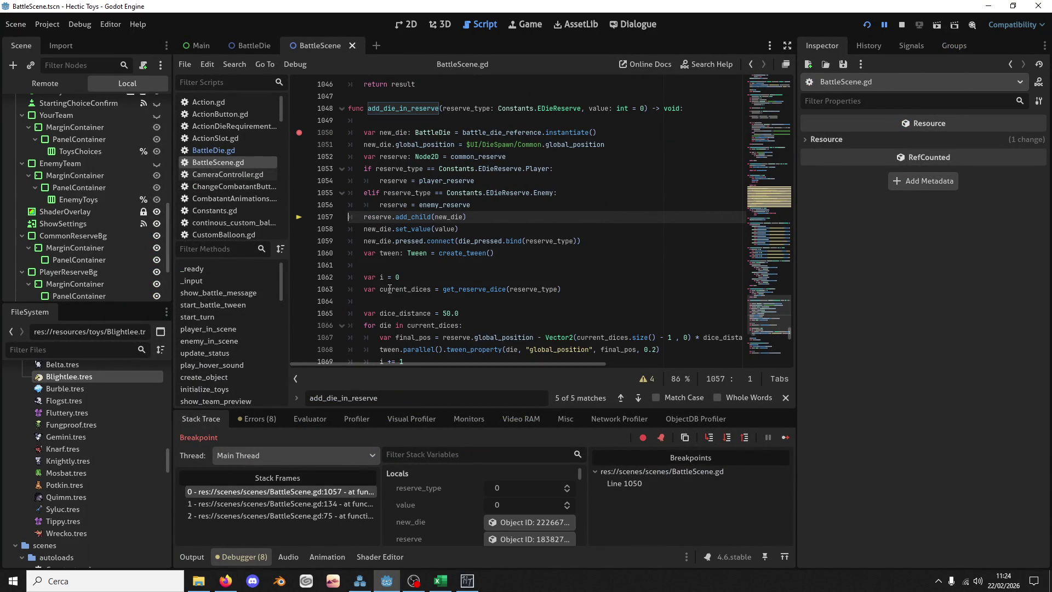
{"action": "key", "text": "F10"}
{"action": "key", "text": "F10"}
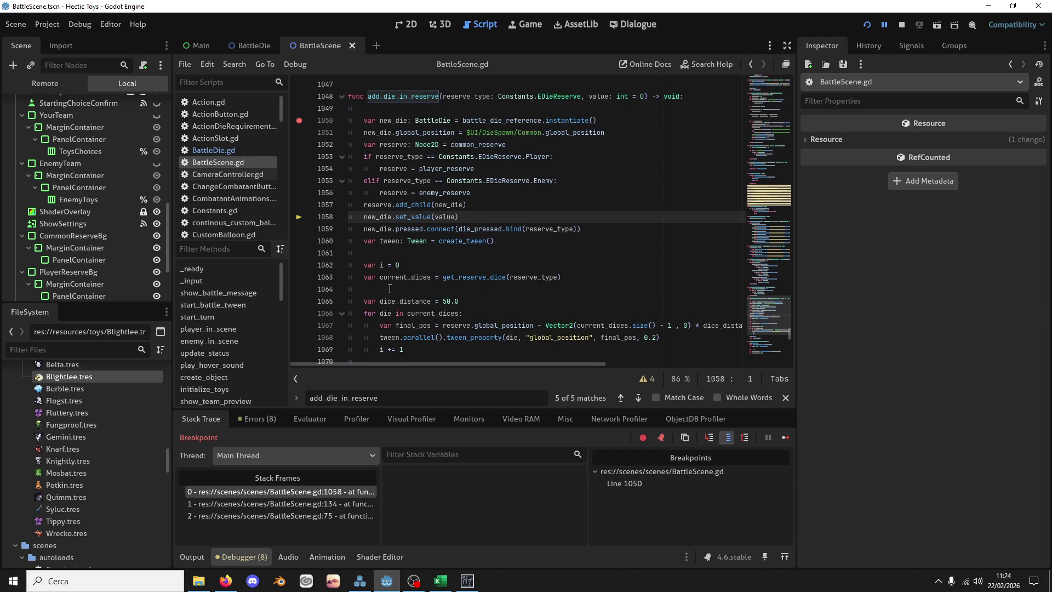
{"action": "key", "text": "F10"}
{"action": "key", "text": "F10"}
{"action": "key", "text": "F10"}
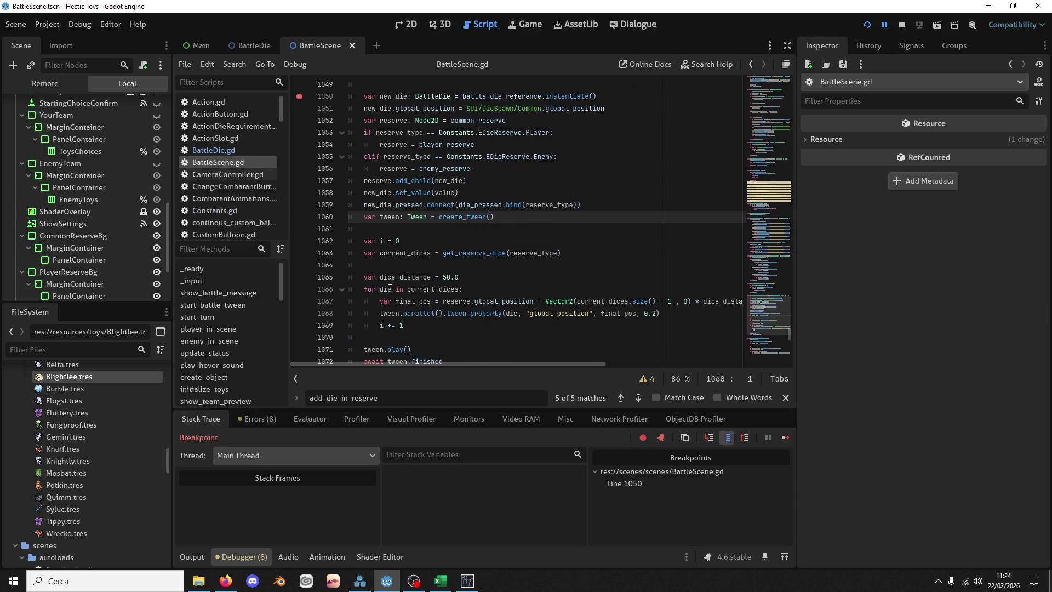
{"action": "key", "text": "F10"}
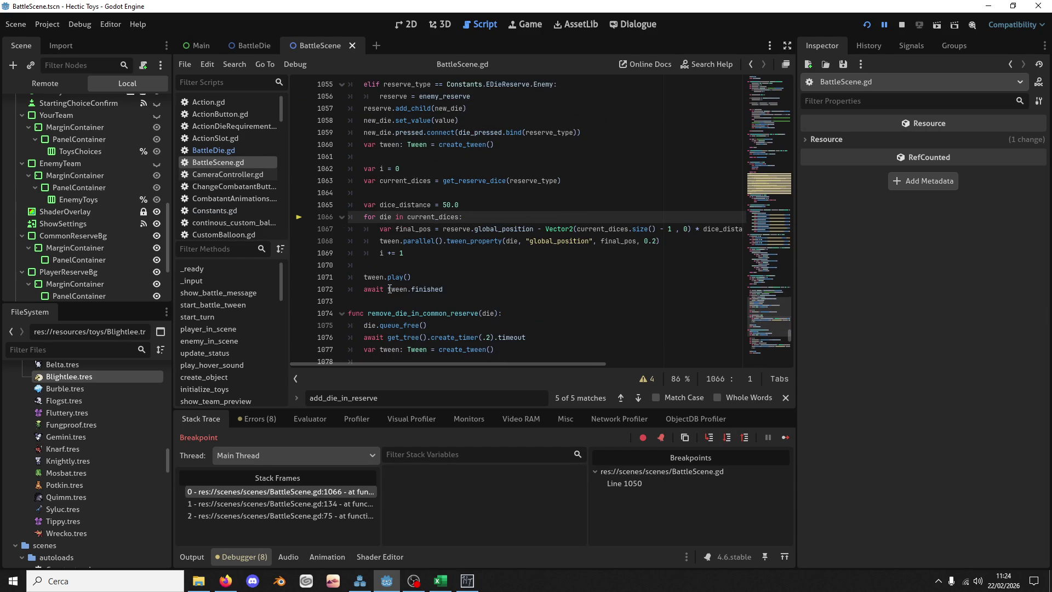
{"action": "key", "text": "F10"}
{"action": "key", "text": "F10"}
{"action": "key", "text": "F10"}
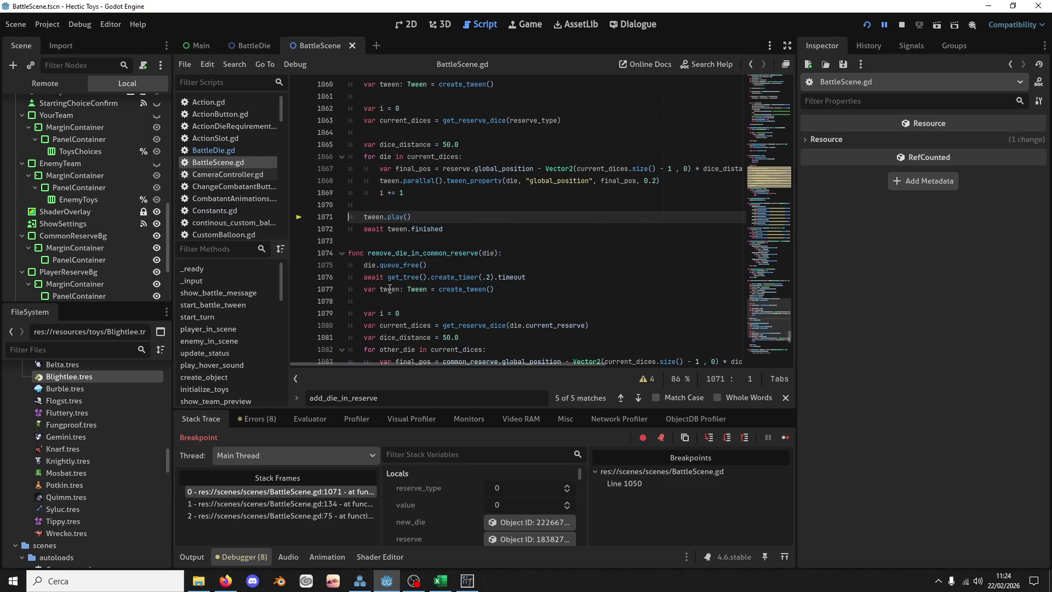
{"action": "key", "text": "F10"}
{"action": "key", "text": "F10"}
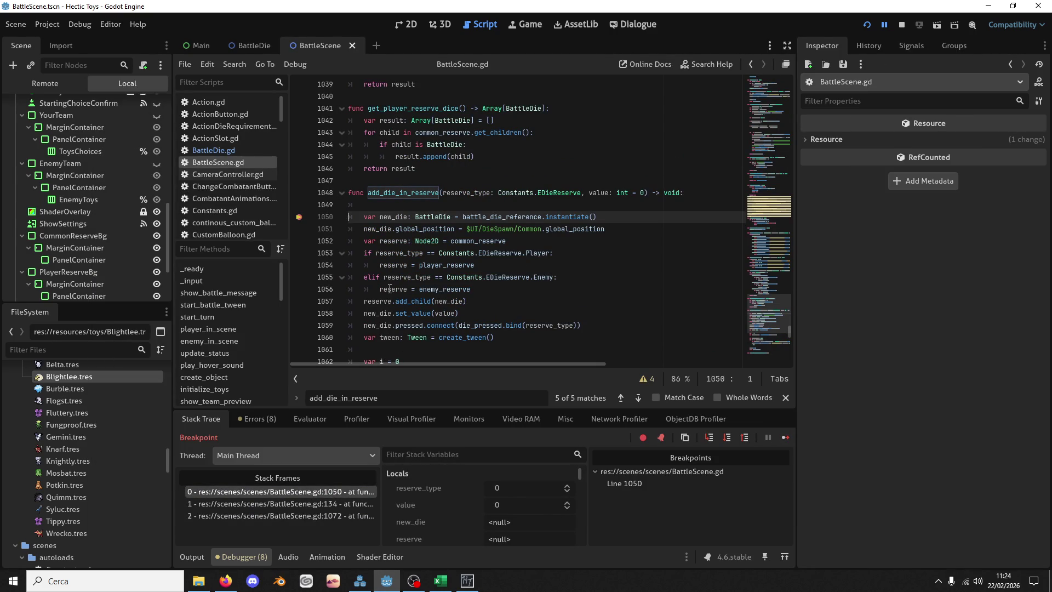
Step: Show CommonReserve, PlayerReserve and EnemyReserve, hide EnemyReserveBg and CommonReserveBg, and save the scene
{"action": "scroll", "coordinate": [113, 176], "scroll_direction": "down", "scroll_amount": 3}
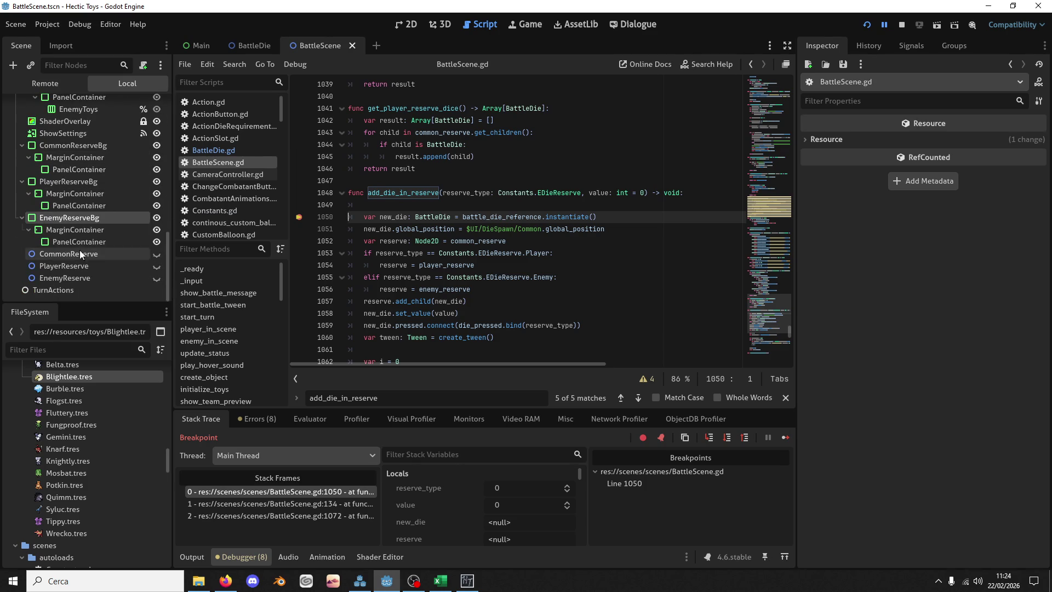
{"action": "left_click", "coordinate": [157, 254]}
{"action": "left_click", "coordinate": [157, 265]}
{"action": "left_click", "coordinate": [157, 277]}
{"action": "left_click", "coordinate": [157, 217]}
{"action": "left_click", "coordinate": [157, 149]}
{"action": "key", "text": "ctrl+s"}
Step: Start a new line 1052 reading 'if reserve_type == C' above the reserve declaration
{"action": "left_click", "coordinate": [423, 156]}
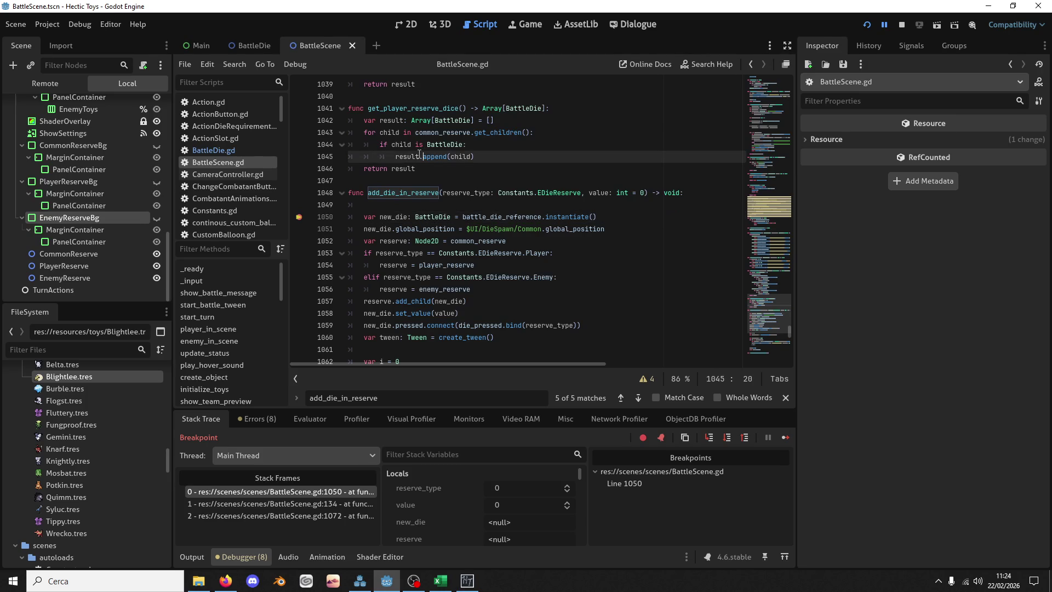
{"action": "scroll", "coordinate": [411, 175], "scroll_direction": "down", "scroll_amount": 2}
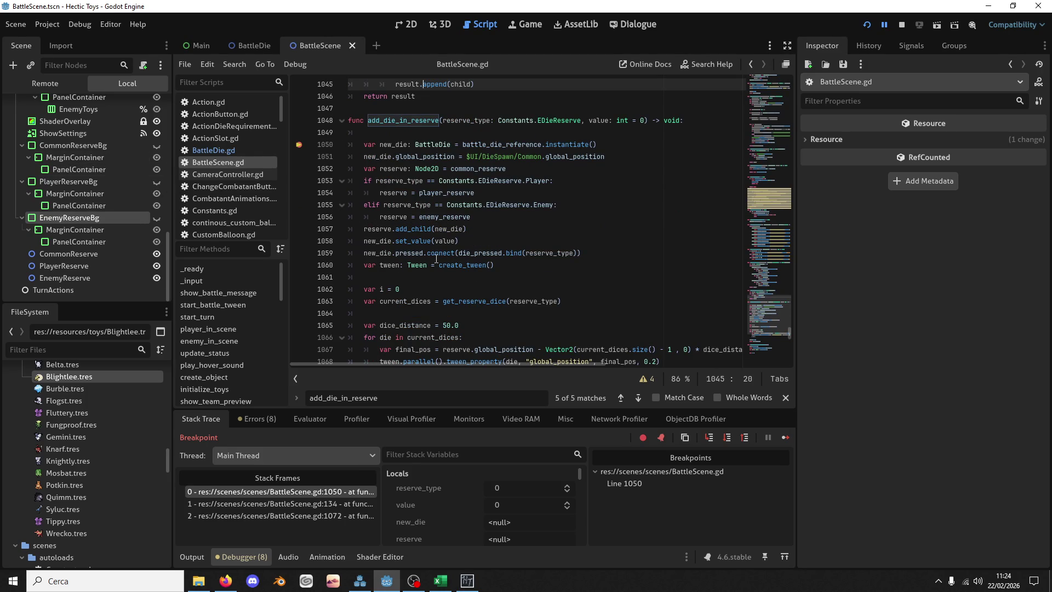
{"action": "left_click", "coordinate": [481, 198]}
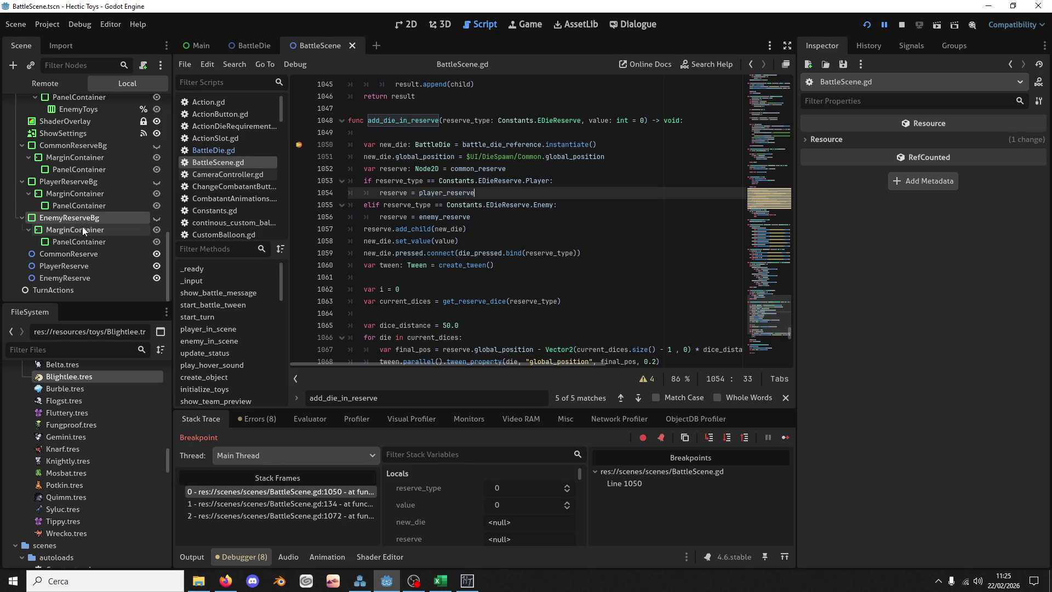
{"action": "left_click", "coordinate": [486, 217]}
{"action": "mouse_move", "coordinate": [523, 175]}
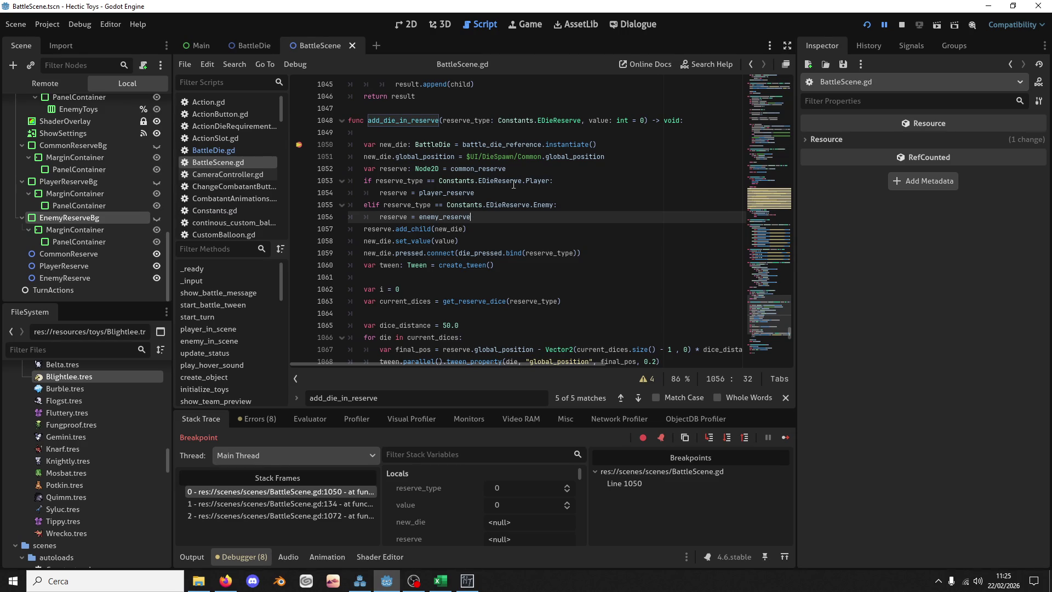
{"action": "mouse_move", "coordinate": [546, 172]}
{"action": "left_mouse_down"}
{"action": "mouse_move", "coordinate": [603, 145]}
{"action": "mouse_move", "coordinate": [643, 156]}
{"action": "left_mouse_up"}
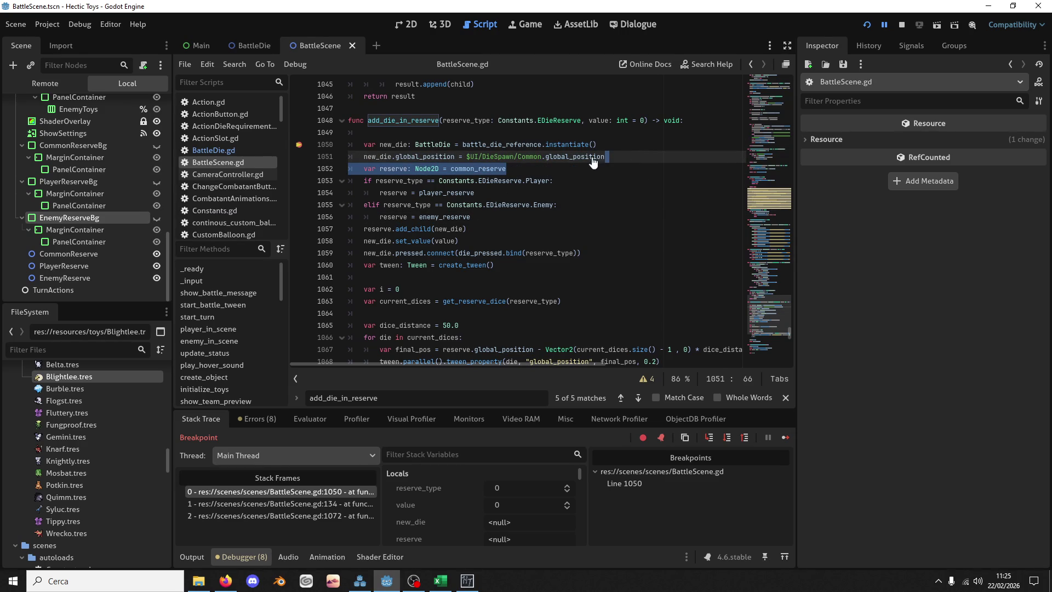
{"action": "left_click", "coordinate": [615, 156]}
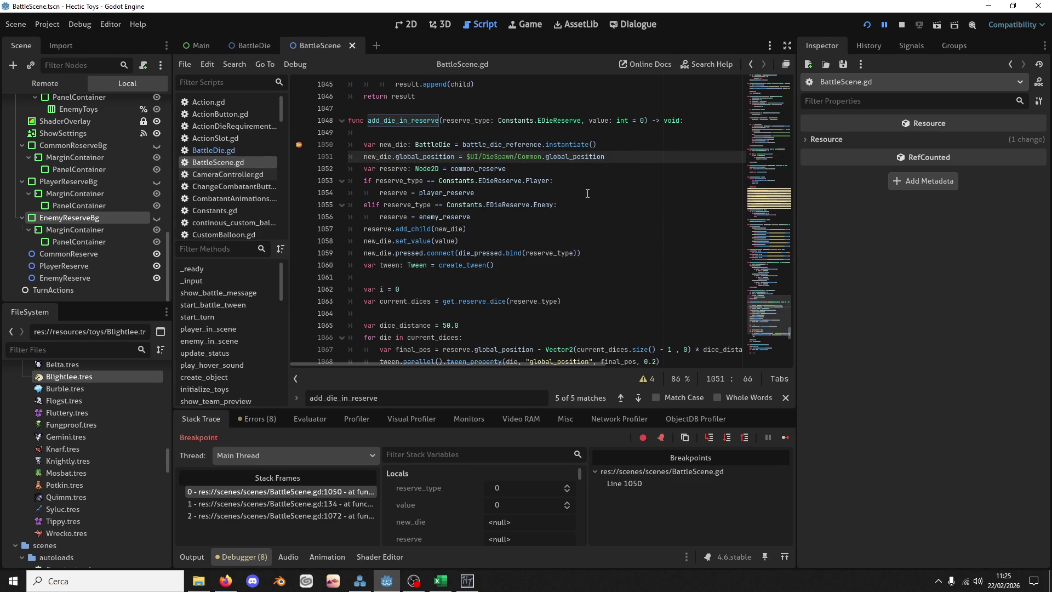
{"action": "key", "text": "Return"}
{"action": "type", "text": "if reserve_type == C"}
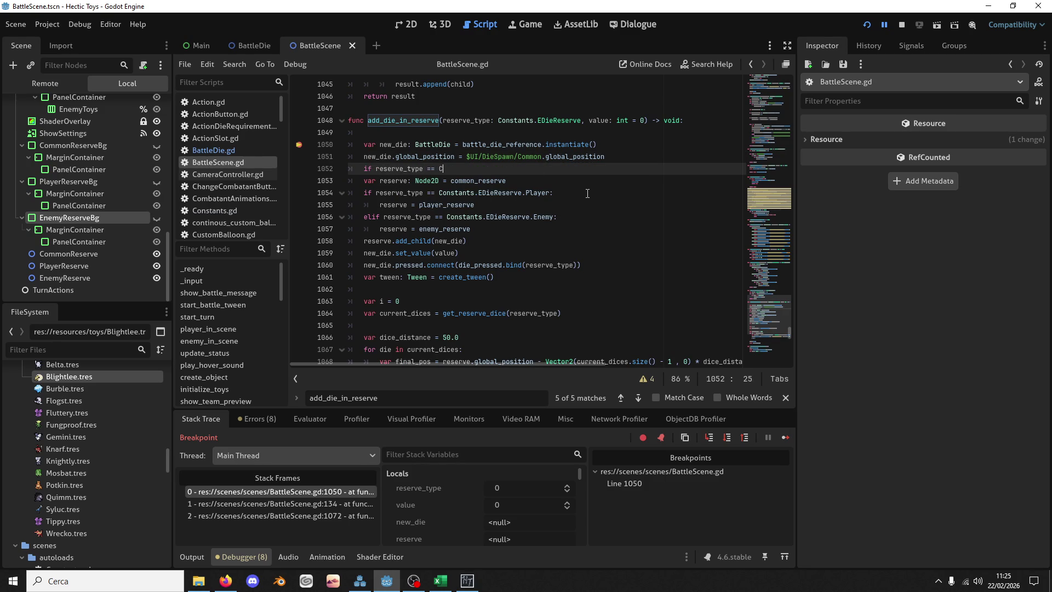
Step: Complete the condition as 'if reserve_type == Constants.EDieReserve.Common:'
{"action": "key", "text": "Escape"}
{"action": "key", "text": "Down"}
{"action": "key", "text": "Down"}
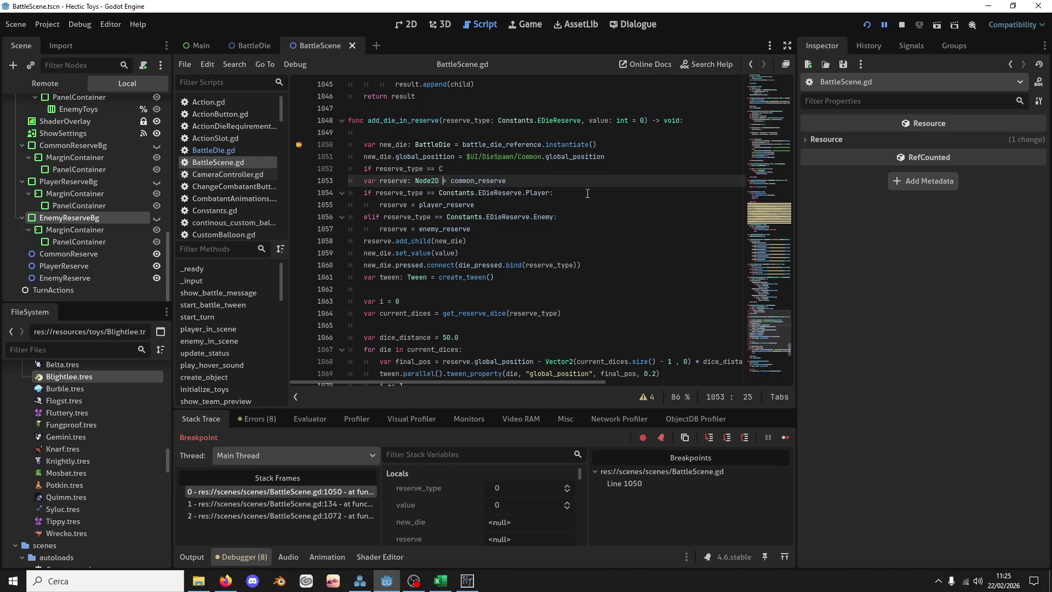
{"action": "key", "text": "shift+End"}
{"action": "key", "text": "shift+Left"}
{"action": "key", "text": "Up"}
{"action": "key", "text": "Up"}
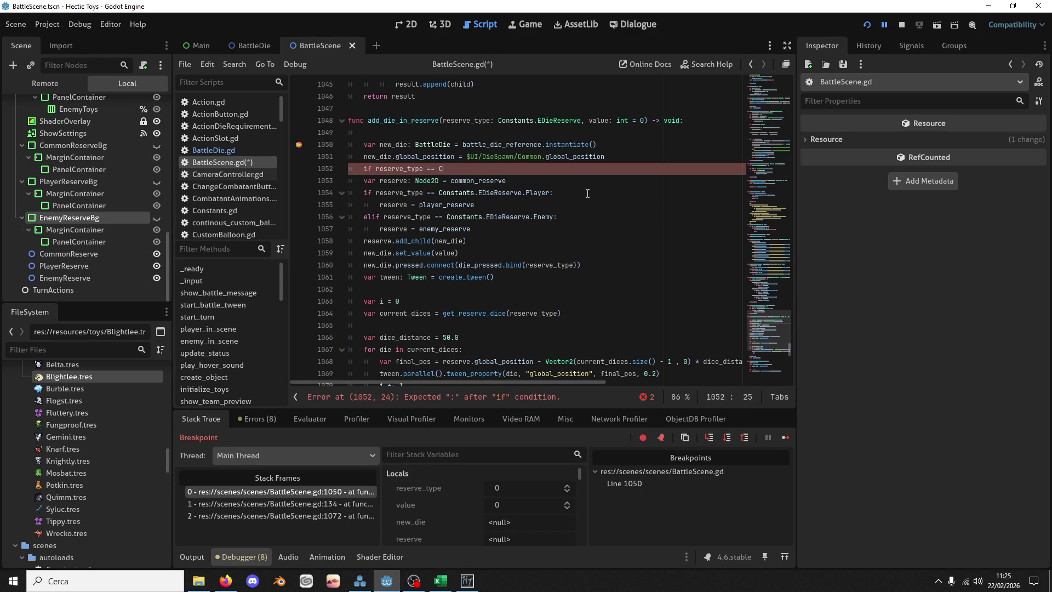
{"action": "type", "text": "Constants.EDieReserve."}
{"action": "key", "text": "ctrl+BackSpace"}
{"action": "type", "text": "Co"}
{"action": "key", "text": "Return"}
{"action": "type", "text": ":"}
Step: Move the 'var reserve' declaration above the if-block, leaving the Common branch indented beneath
{"action": "key", "text": "Down"}
{"action": "key", "text": "Home"}
{"action": "key", "text": "Tab"}
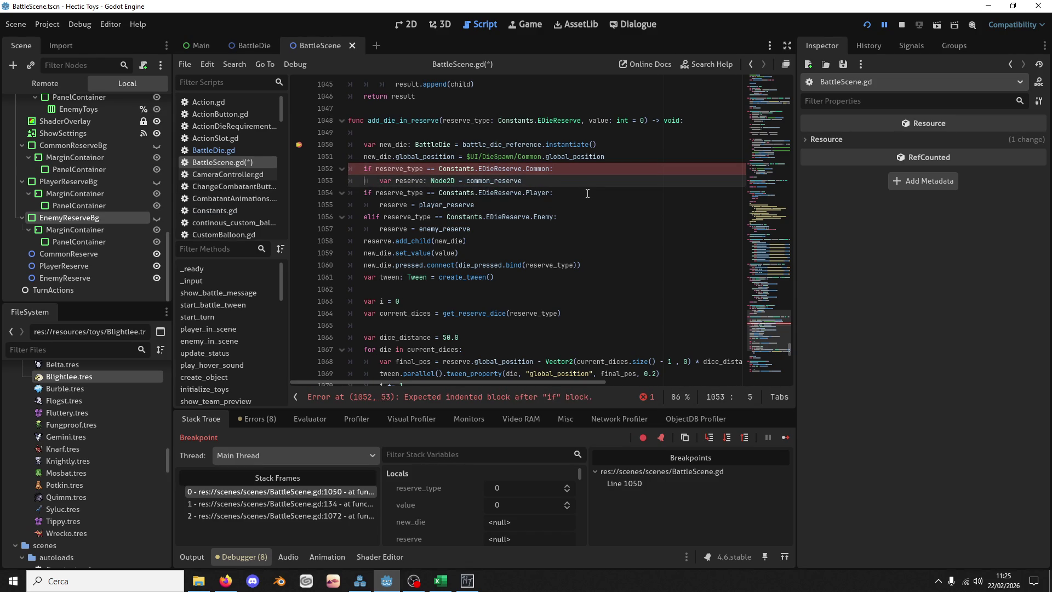
{"action": "key", "text": "ctrl+Right"}
{"action": "key", "text": "ctrl+Left"}
{"action": "key", "text": "ctrl+shift+Right"}
{"action": "key", "text": "ctrl+shift+Right"}
{"action": "key", "text": "ctrl+shift+Right"}
{"action": "key", "text": "BackSpace"}
{"action": "type", "text": "reserv"}
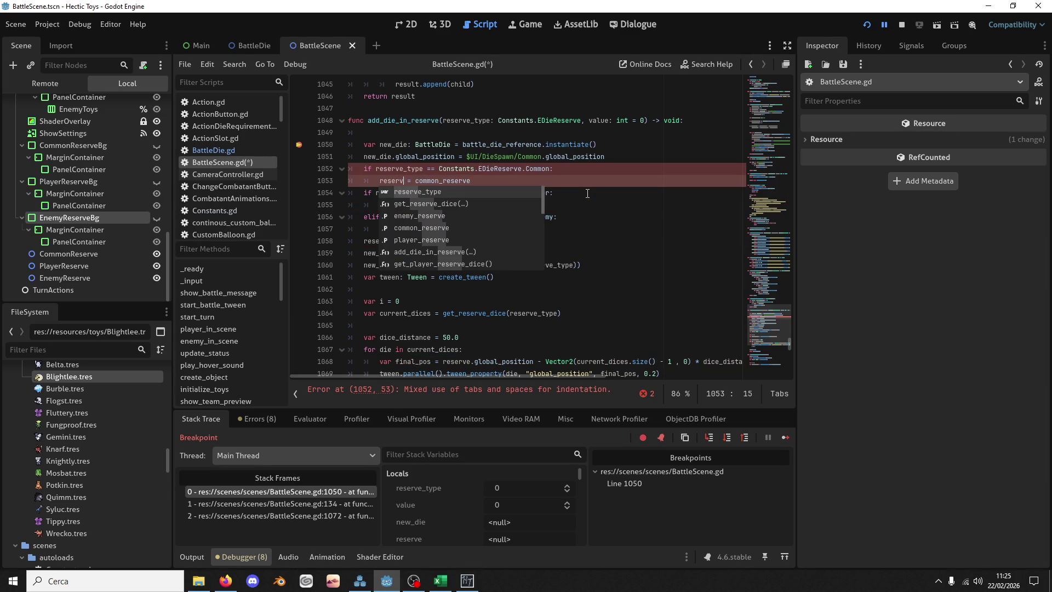
{"action": "type", "text": "e"}
{"action": "key", "text": "Home"}
{"action": "key", "text": "Home"}
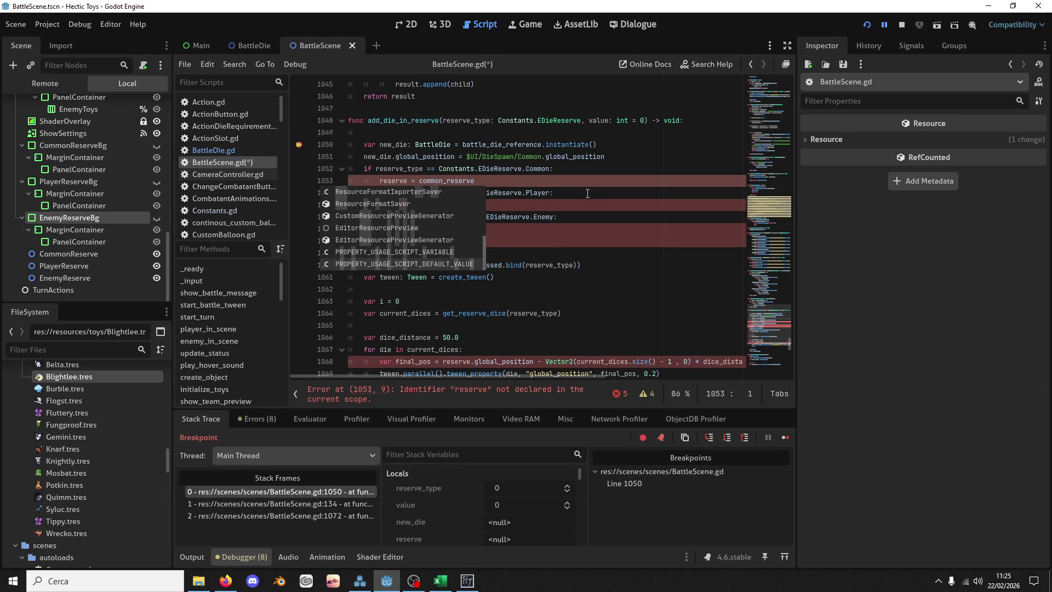
{"action": "key", "text": "ctrl+z"}
{"action": "key", "text": "ctrl+z"}
{"action": "key", "text": "ctrl+z"}
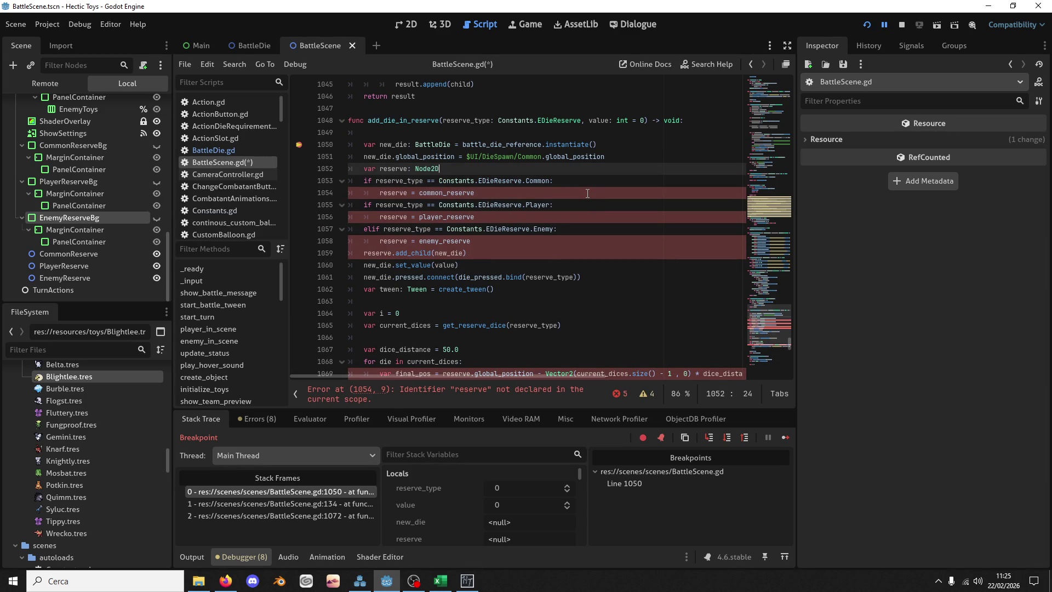
Step: Add $UI/CommonReserveBg.show() to the Common branch after the common_reserve assignment
{"action": "left_click", "coordinate": [515, 193]}
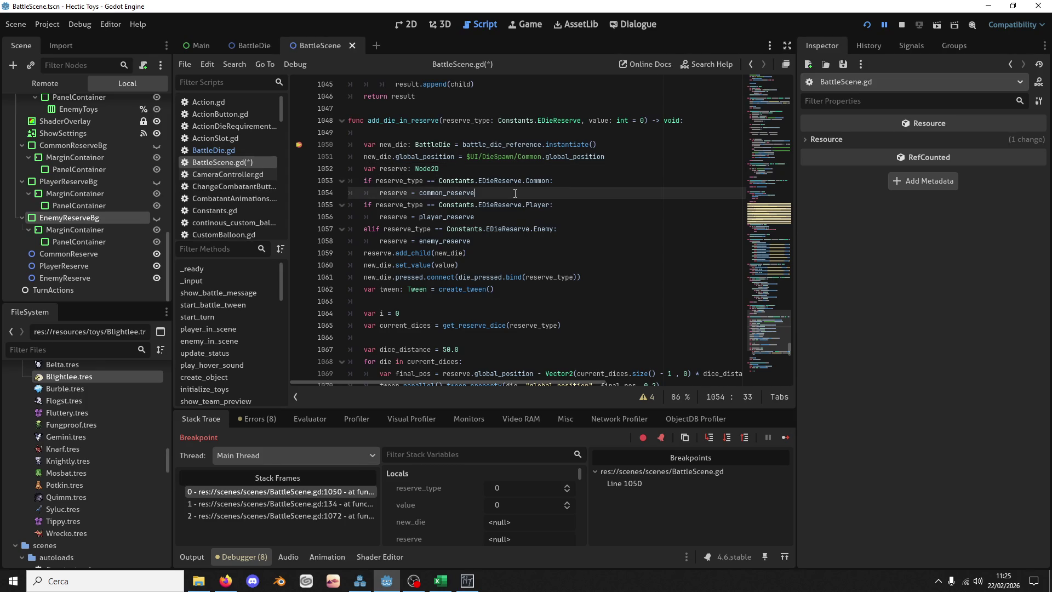
{"action": "key", "text": "Return"}
{"action": "type", "text": "$S"}
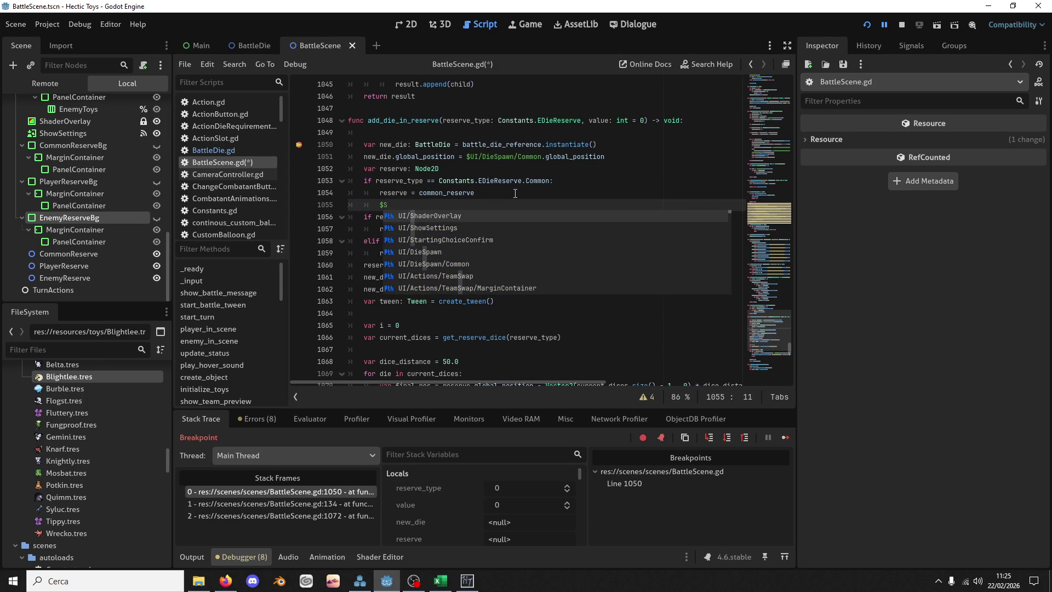
{"action": "key", "text": "BackSpace"}
{"action": "type", "text": "Common"}
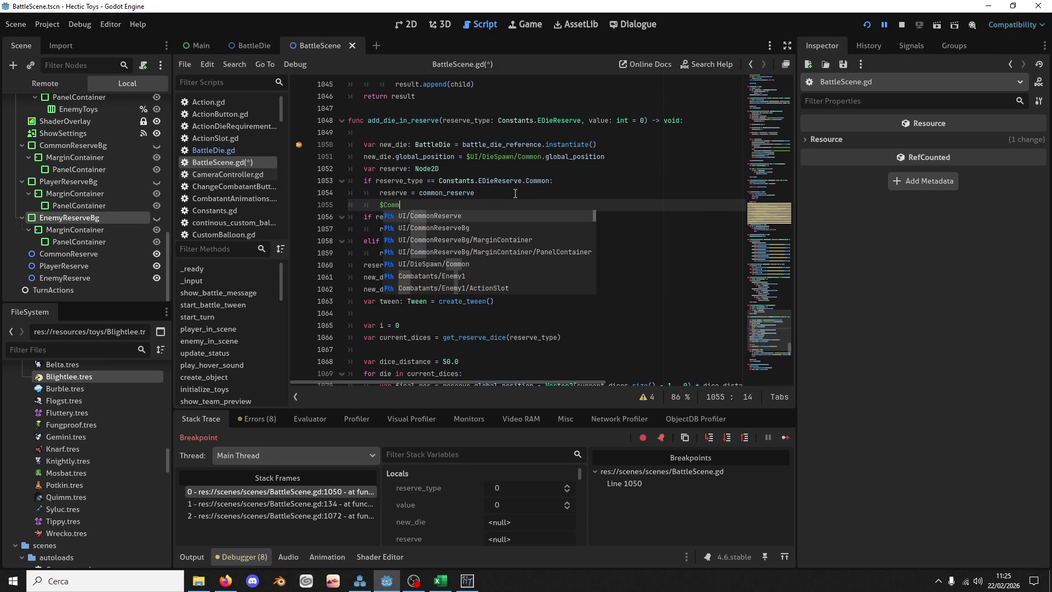
{"action": "key", "text": "Down"}
{"action": "key", "text": "Return"}
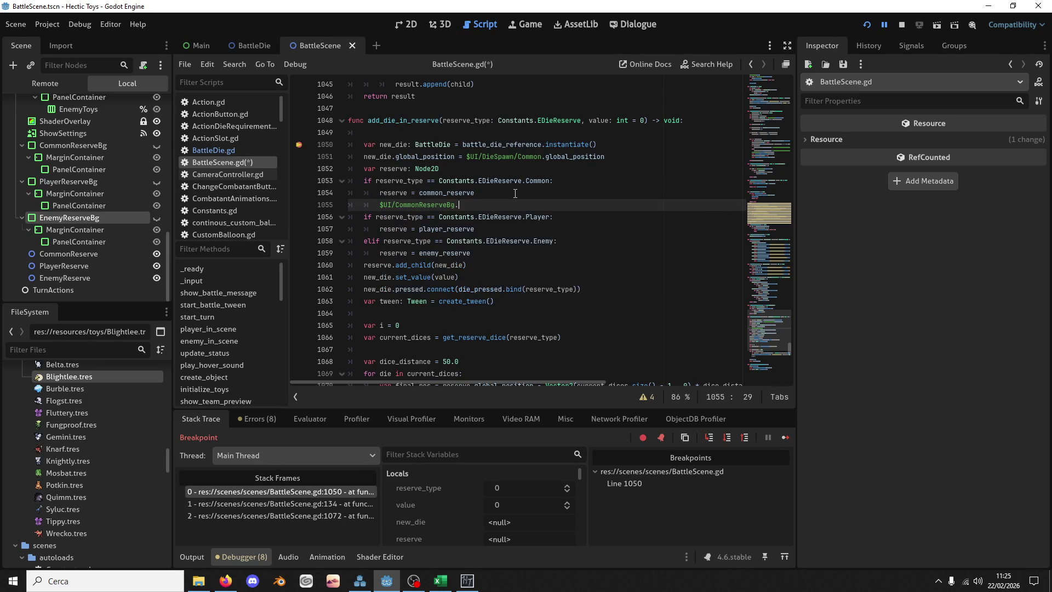
{"action": "type", "text": ".sho"}
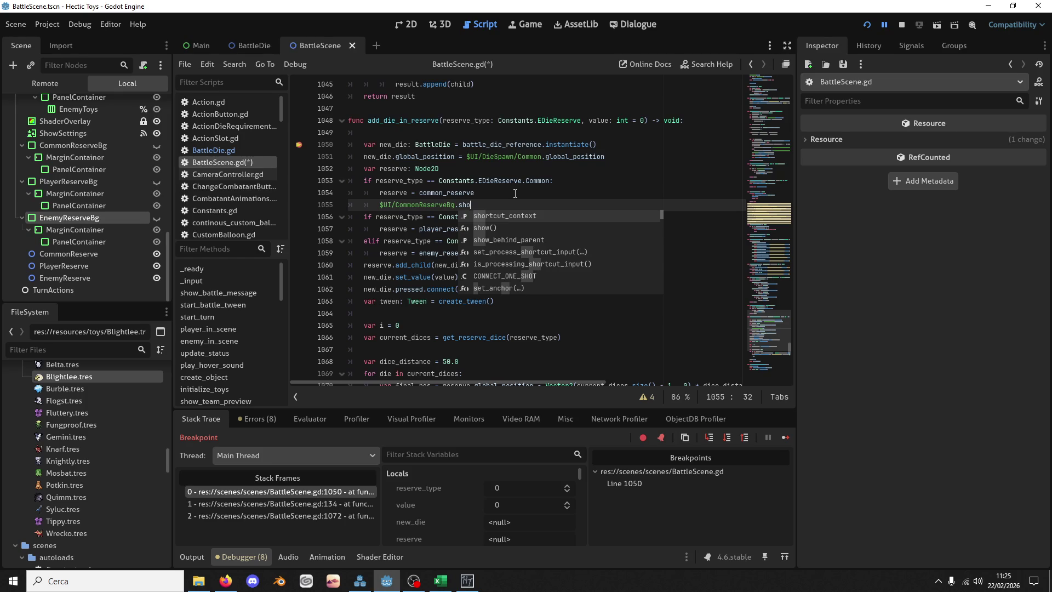
{"action": "key", "text": "Down"}
{"action": "key", "text": "Return"}
{"action": "key", "text": "shift+Up"}
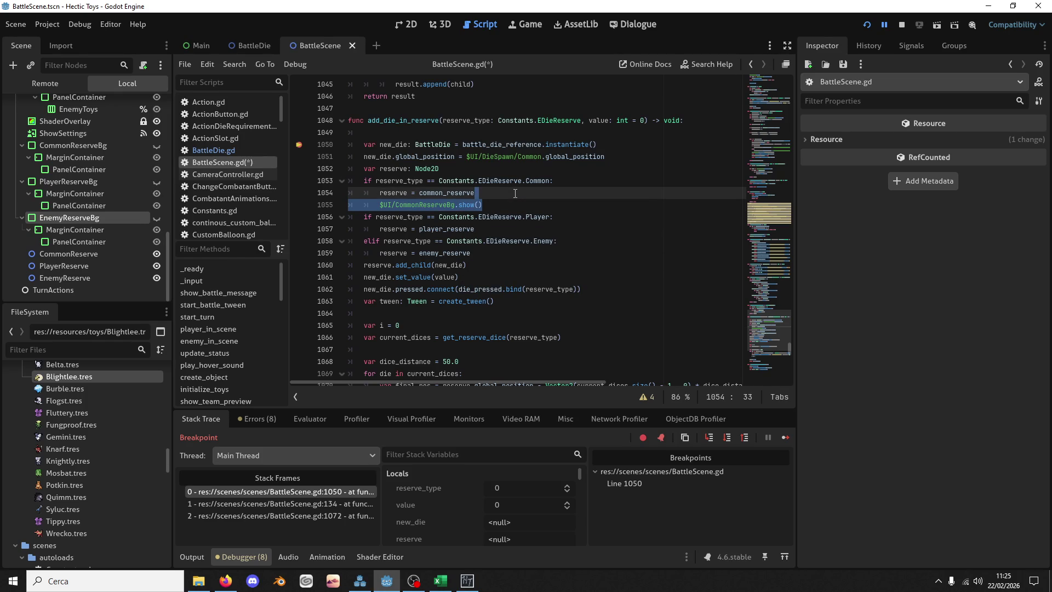
{"action": "key", "text": "ctrl+c"}
Step: Add PlayerReserveBg.show() to the Player and Enemy branches, then save BattleScene.gd
{"action": "left_click", "coordinate": [474, 228]}
{"action": "key", "text": "ctrl+v"}
{"action": "left_click", "coordinate": [478, 265]}
{"action": "key", "text": "ctrl+v"}
{"action": "left_click", "coordinate": [392, 241]}
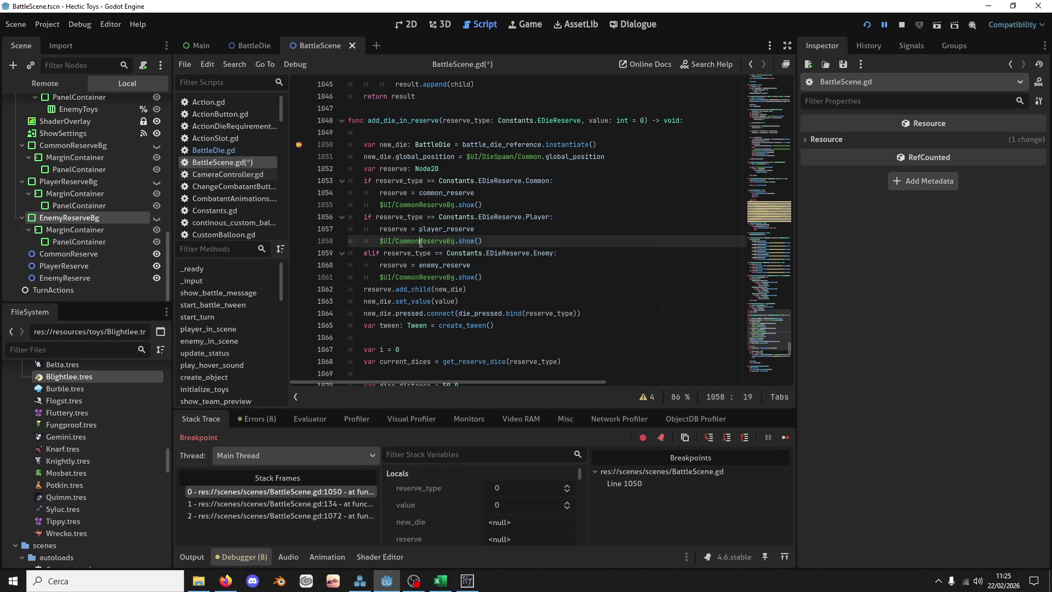
{"action": "left_click", "coordinate": [397, 241]}
{"action": "type", "text": "Player"}
{"action": "left_click", "coordinate": [365, 272]}
{"action": "left_click_drag", "start_coordinate": [398, 277], "coordinate": [420, 277]}
{"action": "type", "text": "Player"}
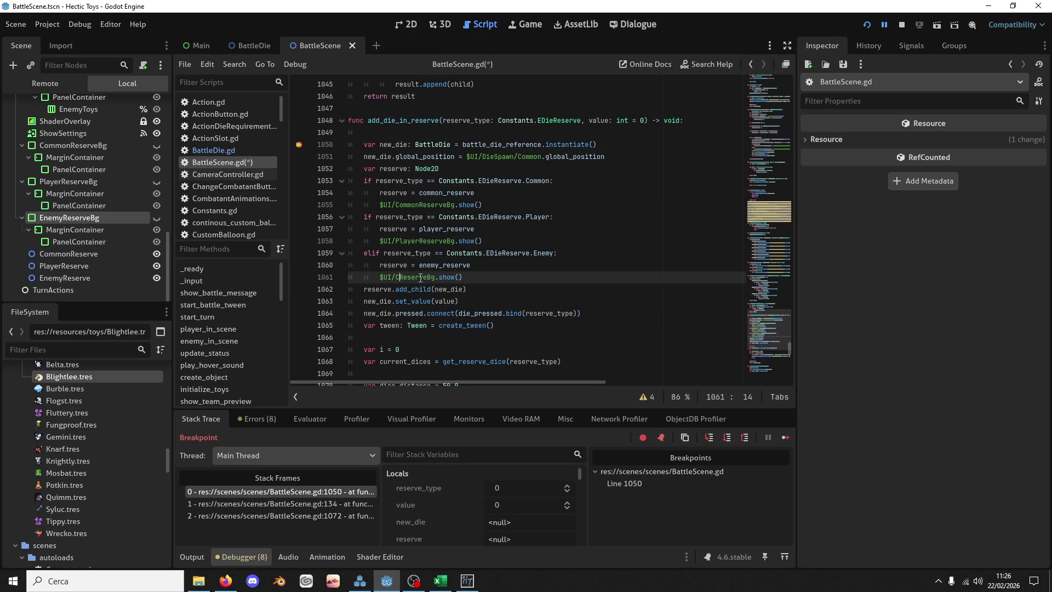
{"action": "key", "text": "ctrl+s"}
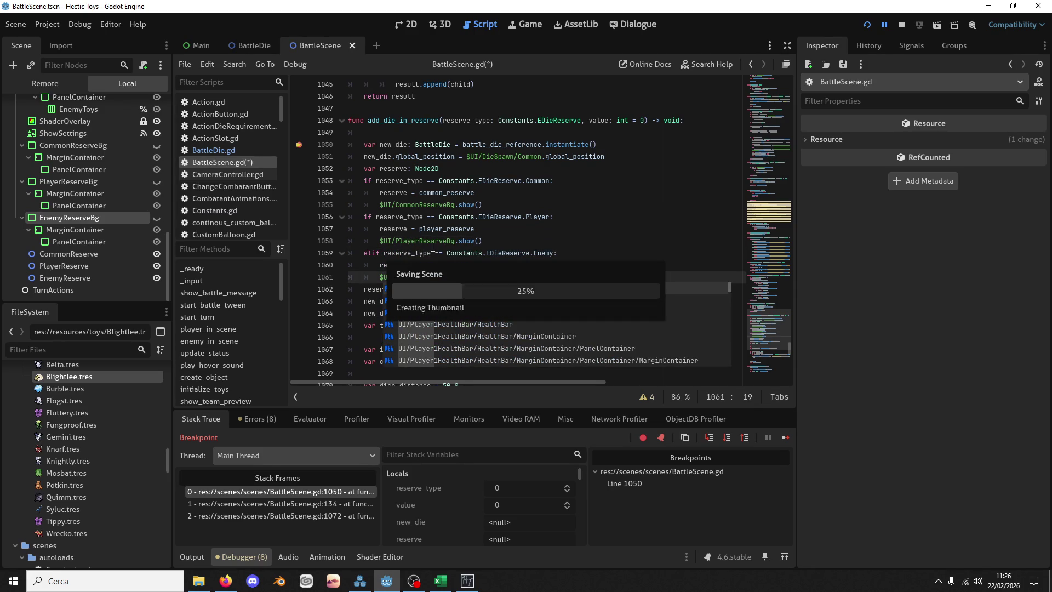
{"action": "left_click", "coordinate": [439, 241]}
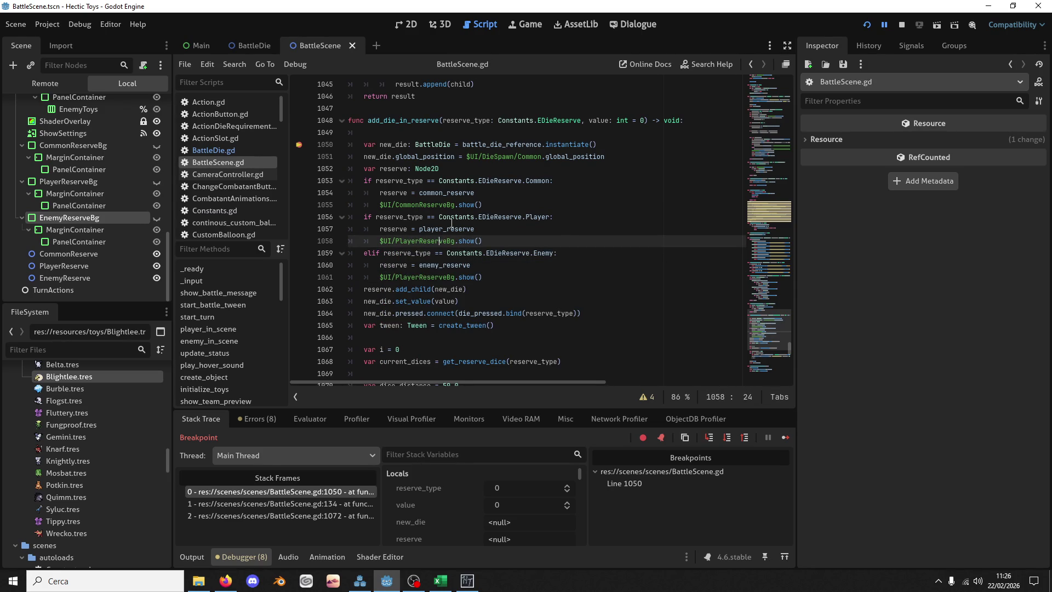
{"action": "scroll", "coordinate": [445, 238], "scroll_direction": "down", "scroll_amount": 9}
Step: Add an 'if current_dices.size() == 0:' check after the repositioning loop in remove_die_in_common_reserve
{"action": "left_click", "coordinate": [451, 234]}
{"action": "key", "text": "ctrl+f"}
{"action": "type", "text": "re"}
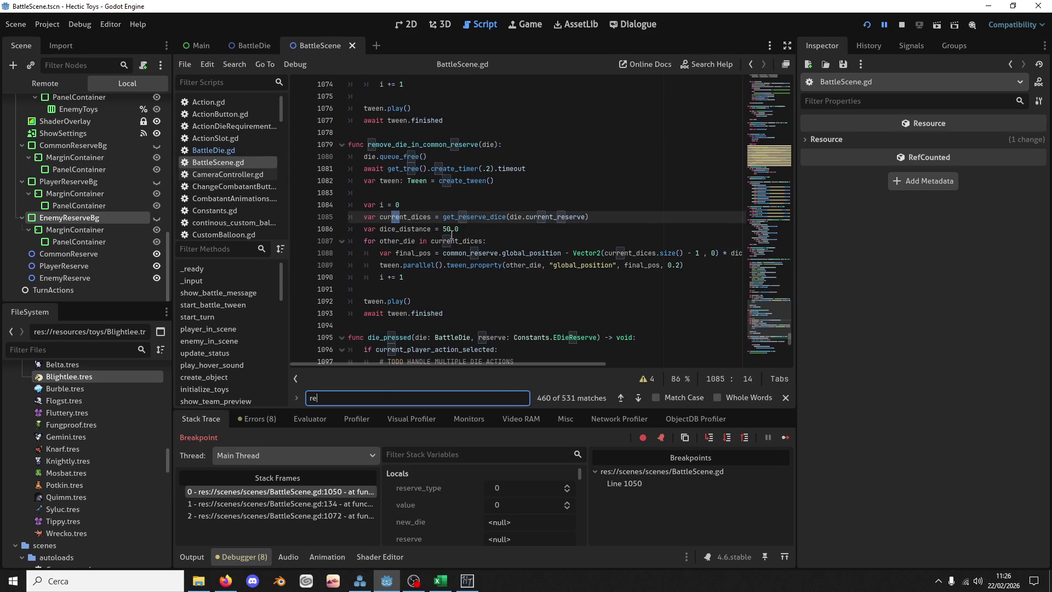
{"action": "left_click", "coordinate": [452, 230]}
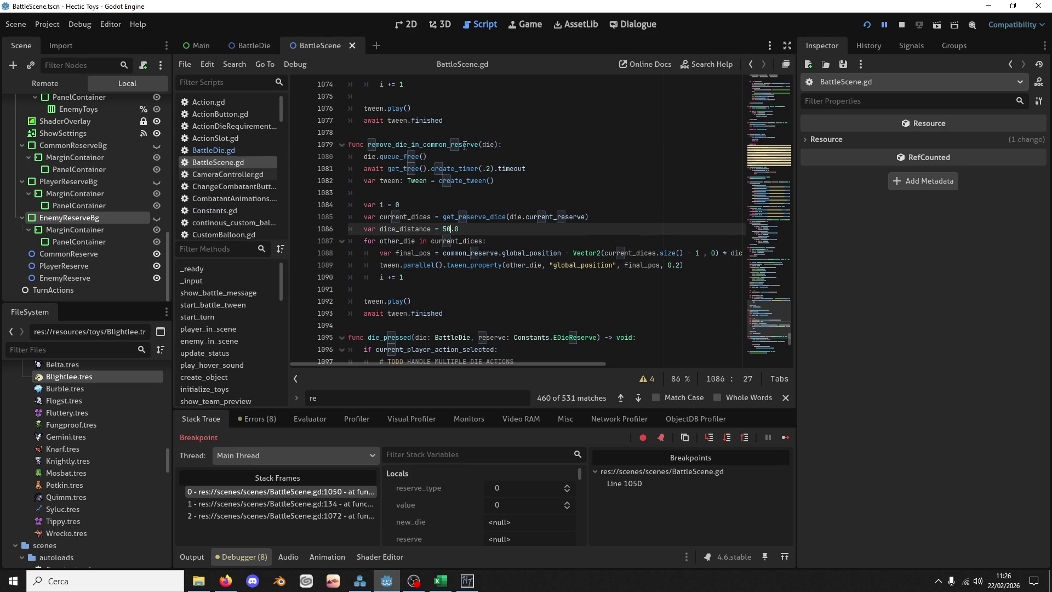
{"action": "left_click", "coordinate": [414, 194]}
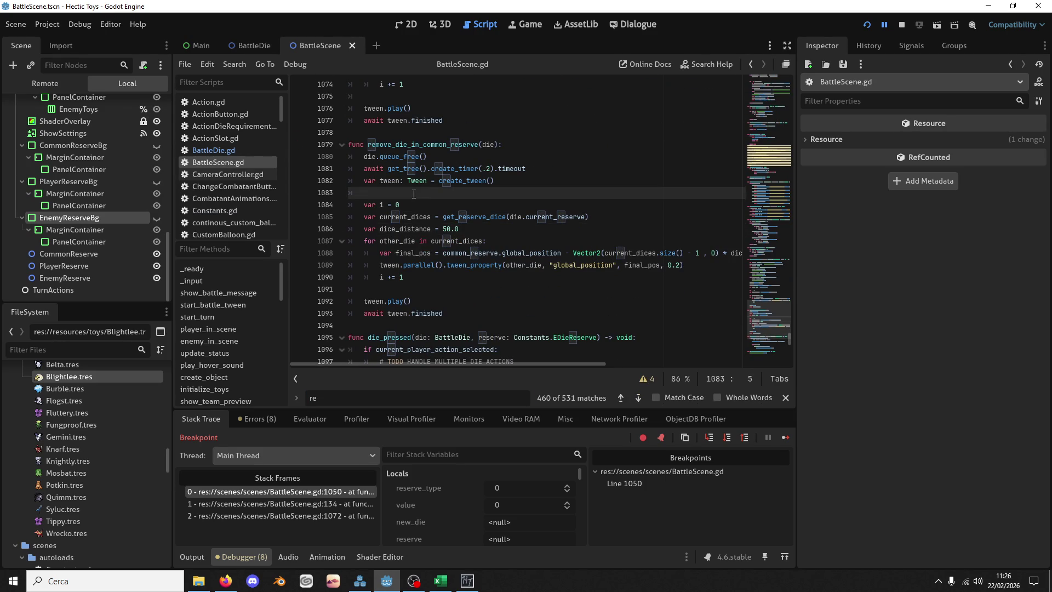
{"action": "left_click", "coordinate": [464, 251]}
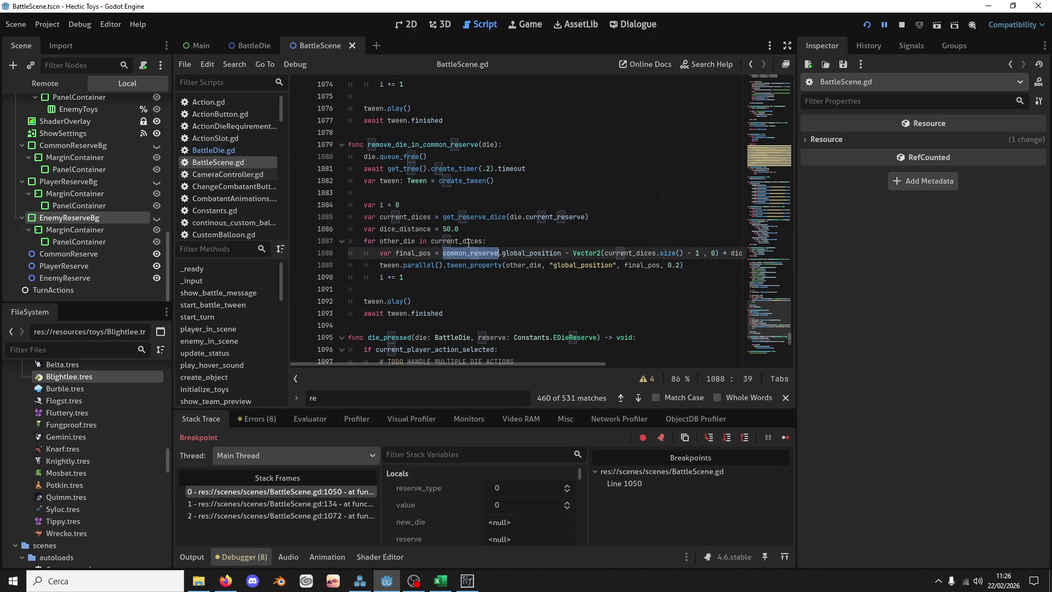
{"action": "double_click", "coordinate": [466, 241]}
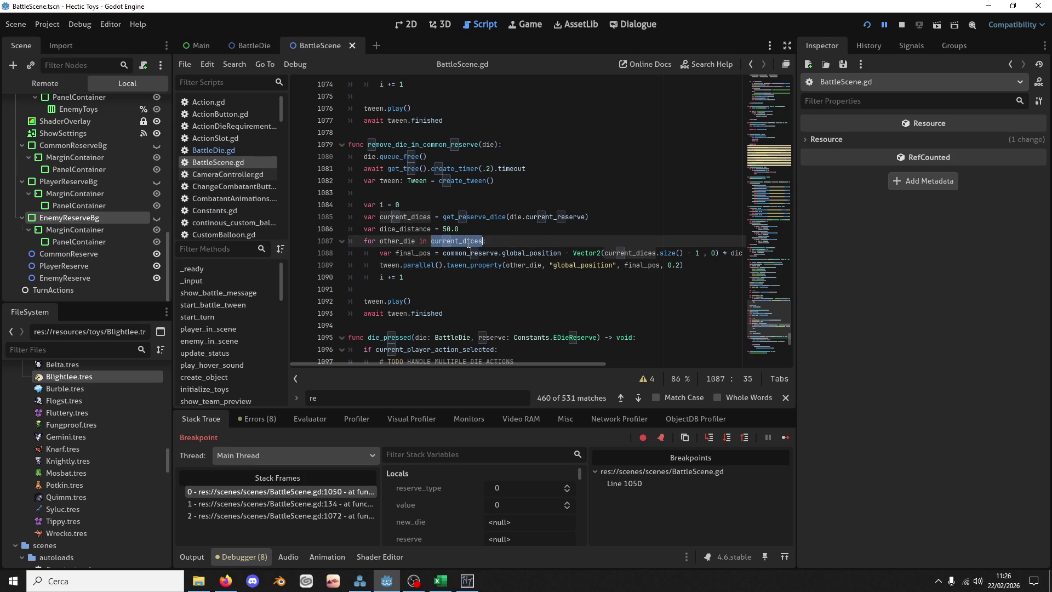
{"action": "left_click", "coordinate": [422, 277]}
{"action": "left_click", "coordinate": [423, 289]}
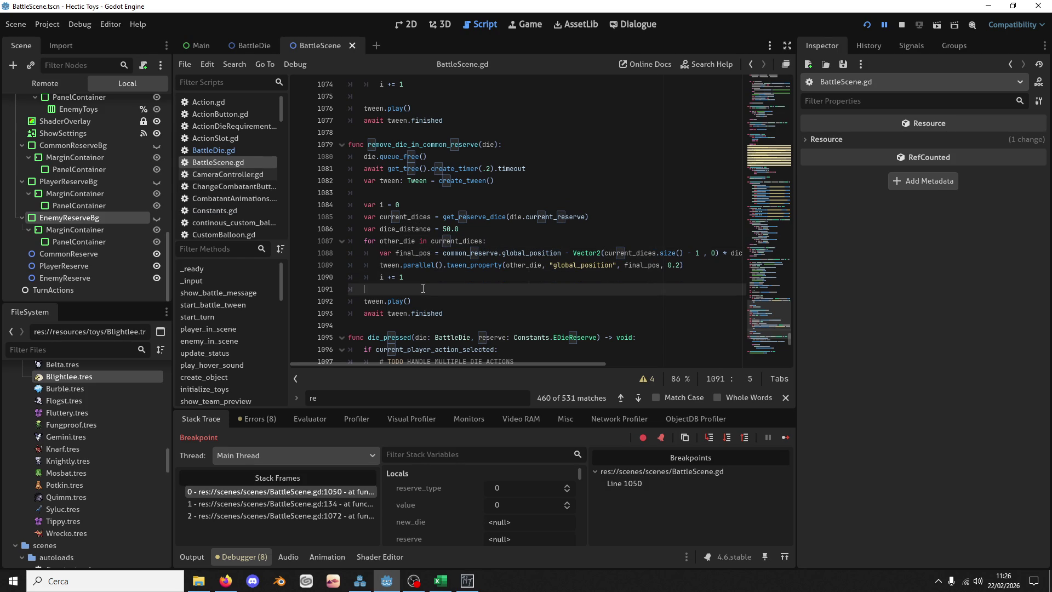
{"action": "left_click", "coordinate": [373, 156]}
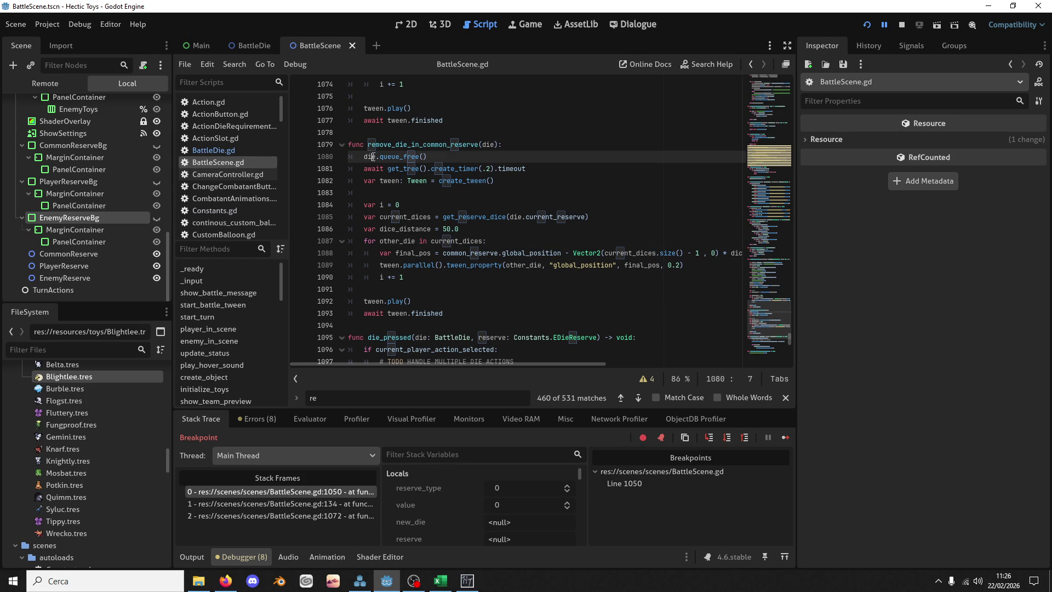
{"action": "left_click", "coordinate": [393, 289]}
{"action": "key", "text": "Return"}
{"action": "key", "text": "Return"}
{"action": "key", "text": "Up"}
{"action": "type", "text": "if"}
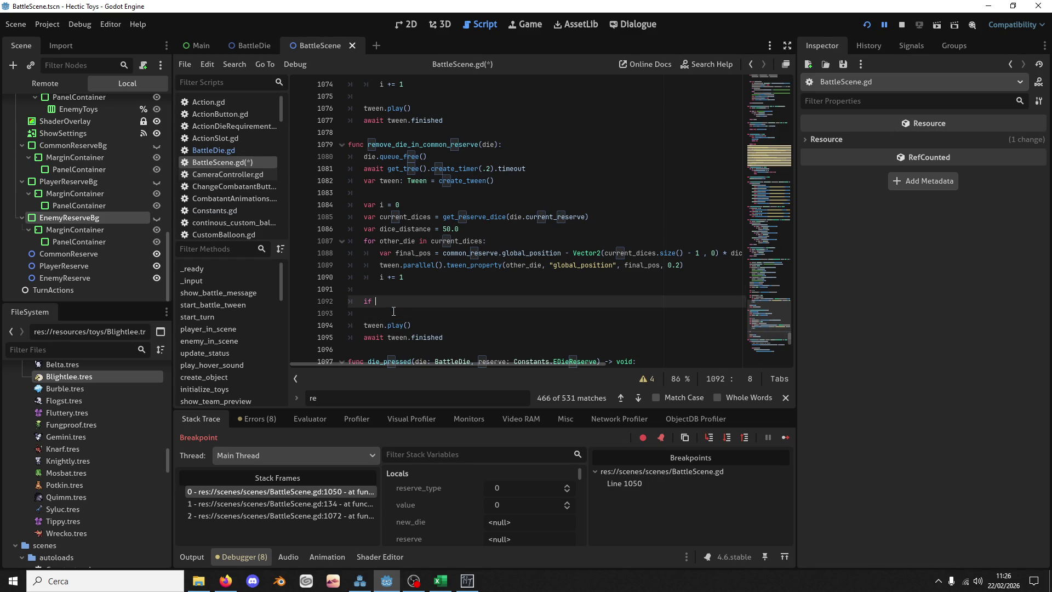
{"action": "type", "text": "current_dices "}
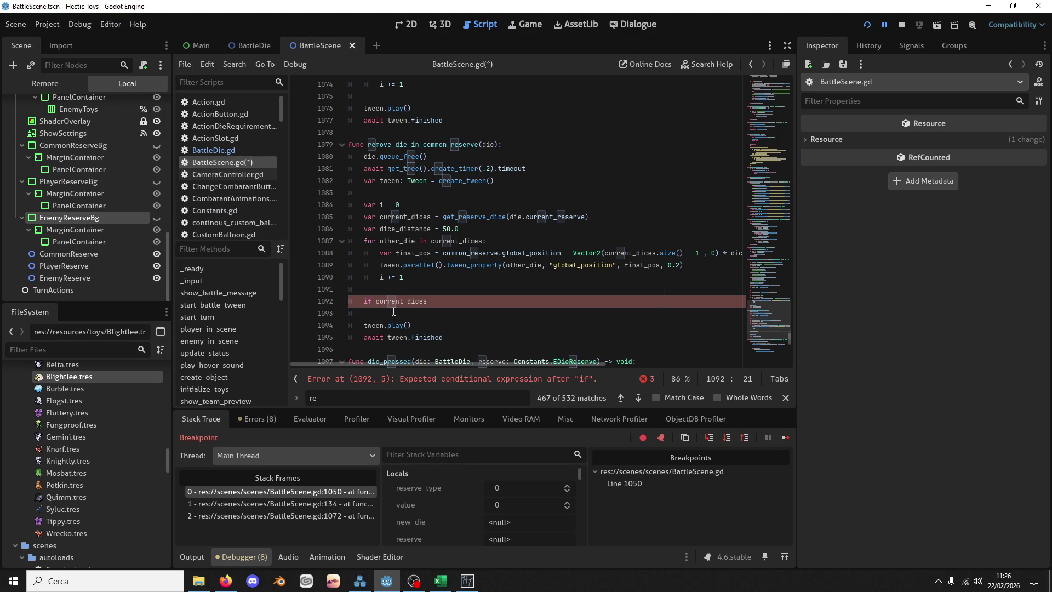
{"action": "type", "text": ".size() ="}
{"action": "type", "text": "= 0:"}
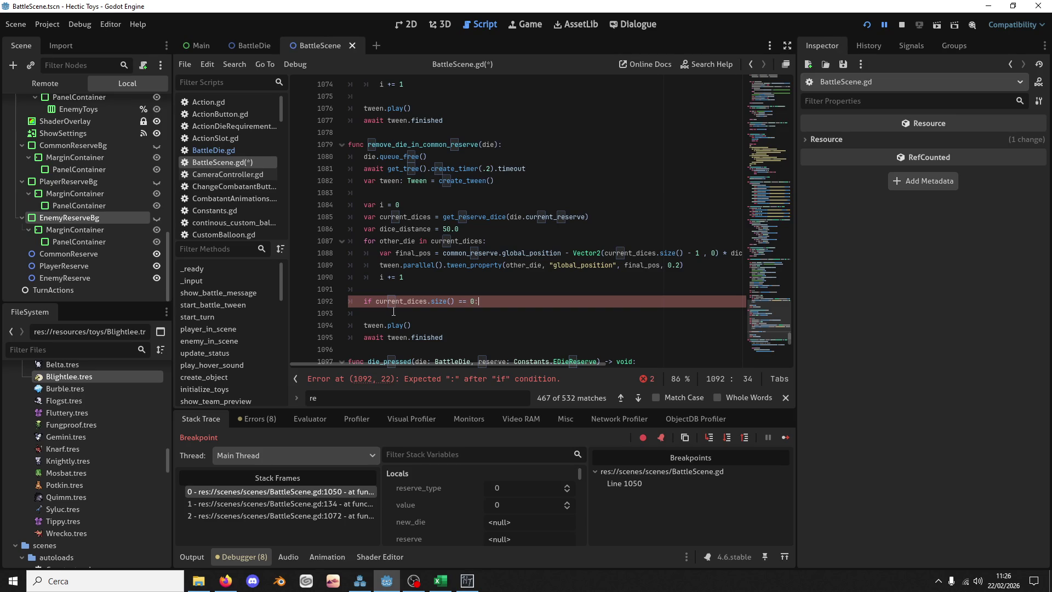
Step: Inside it, hide $UI/PlayerReserveBg when die.current_reserve == Constants.EDieReserve.Player
{"action": "key", "text": "Return"}
{"action": "type", "text": "if"}
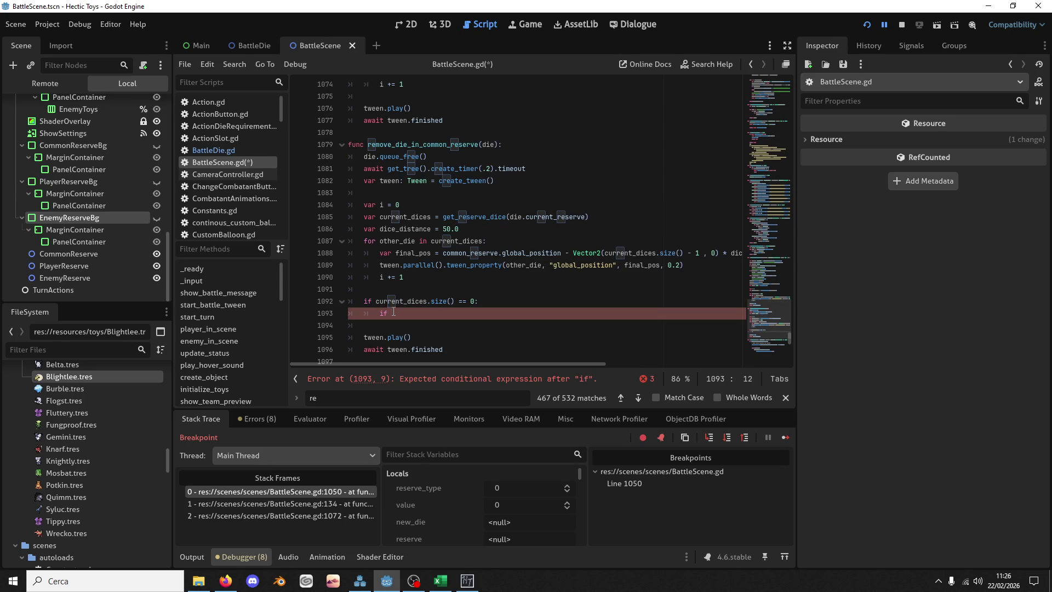
{"action": "key", "text": "ctrl+space"}
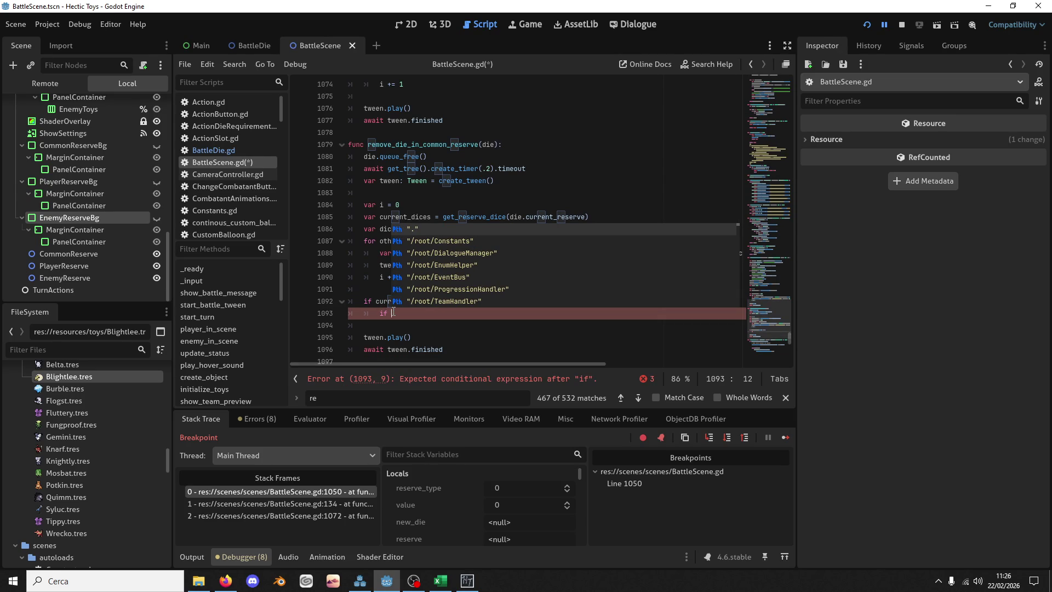
{"action": "type", "text": "die."}
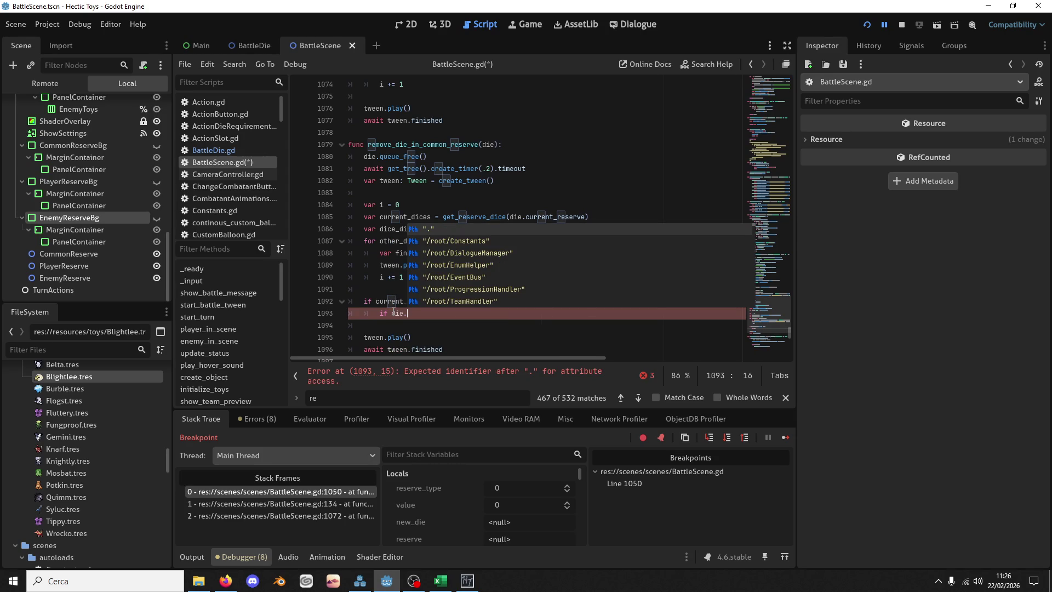
{"action": "type", "text": "cu"}
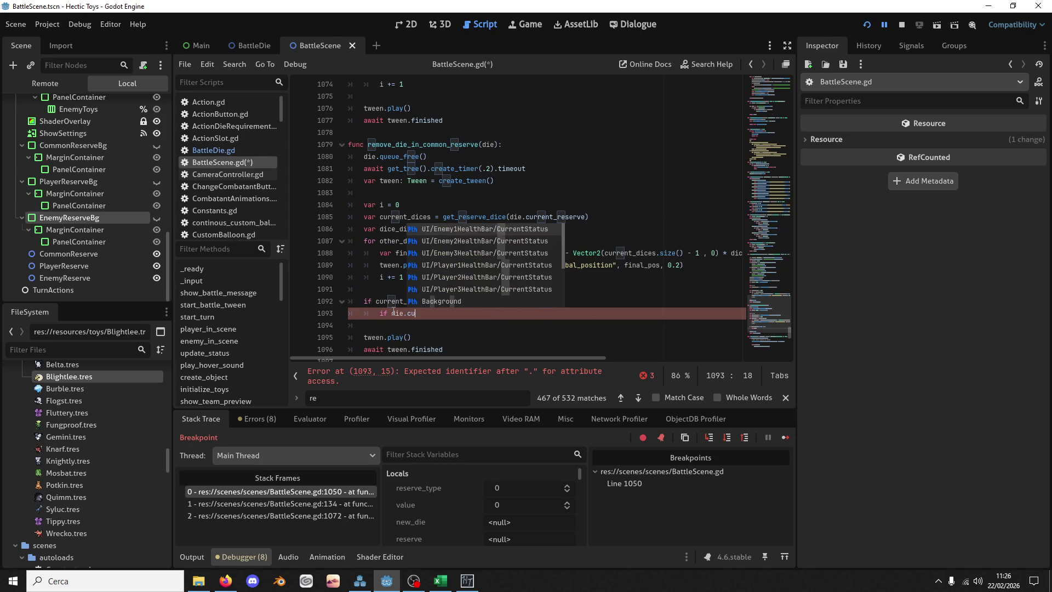
{"action": "type", "text": "rrent_reserve ="}
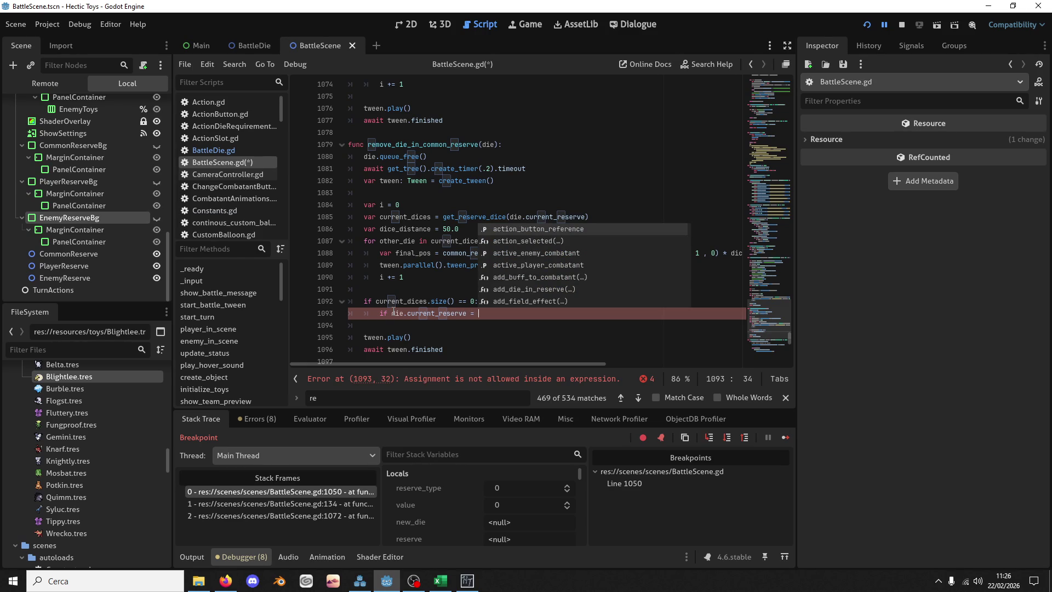
{"action": "key", "text": "BackSpace"}
{"action": "type", "text": "= C"}
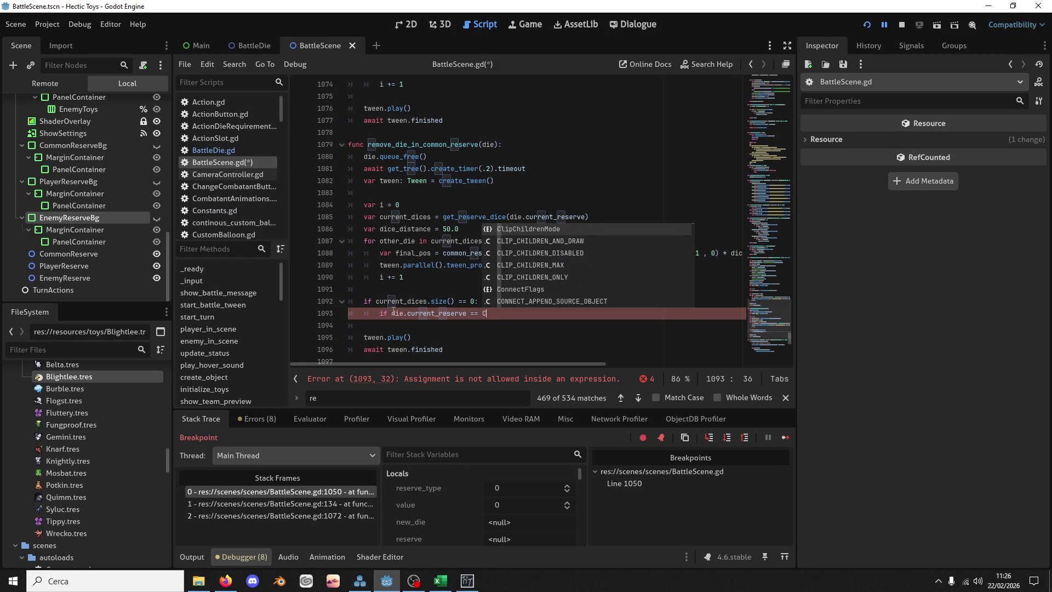
{"action": "type", "text": "onstants."}
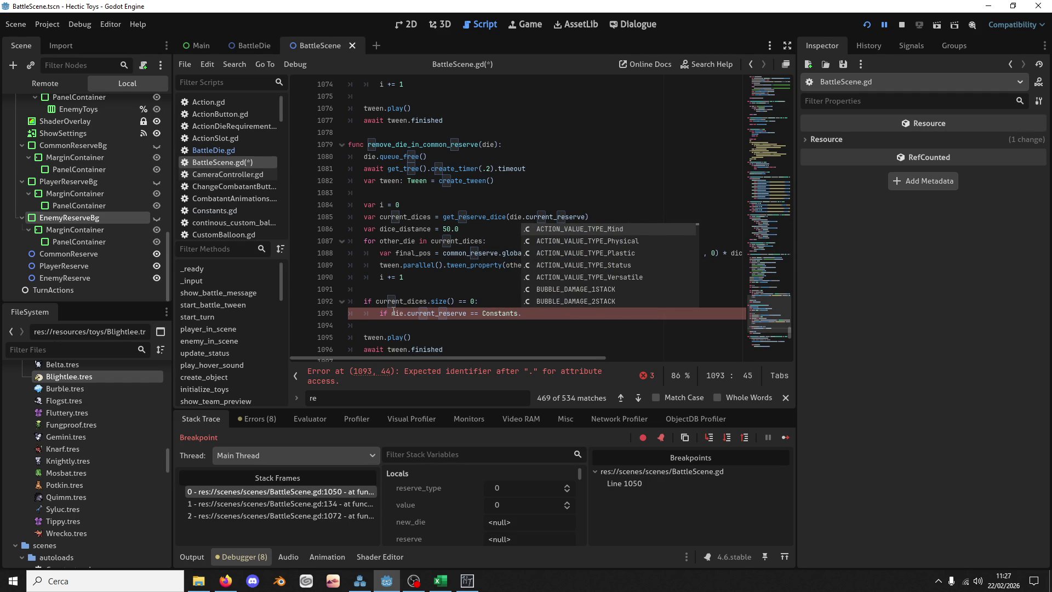
{"action": "type", "text": "Edie"}
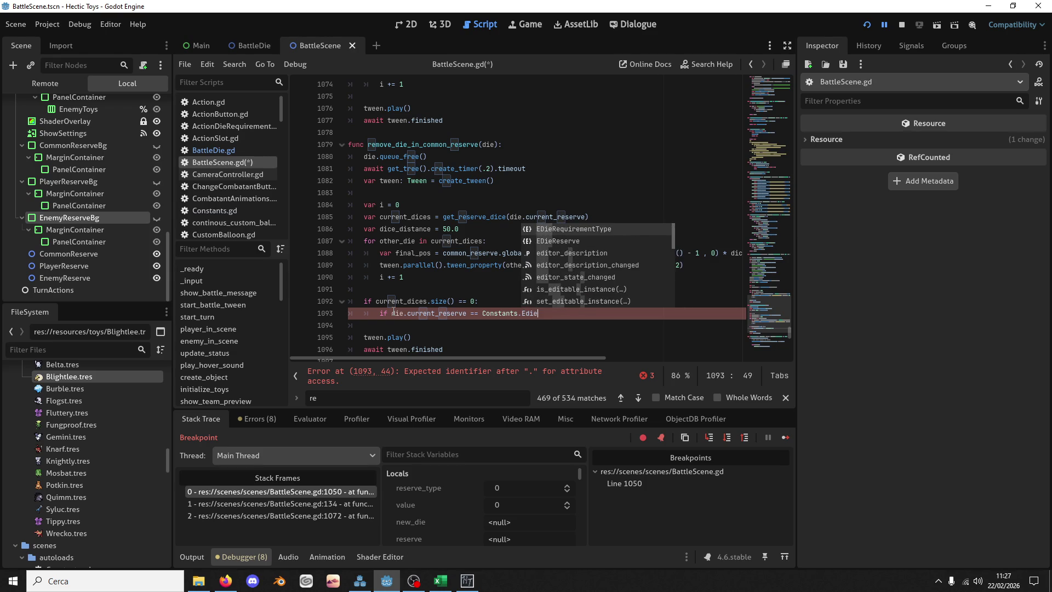
{"action": "type", "text": "res"}
{"action": "key", "text": "Return"}
{"action": "type", "text": ".pl"}
{"action": "key", "text": "Return"}
{"action": "key", "text": "Return"}
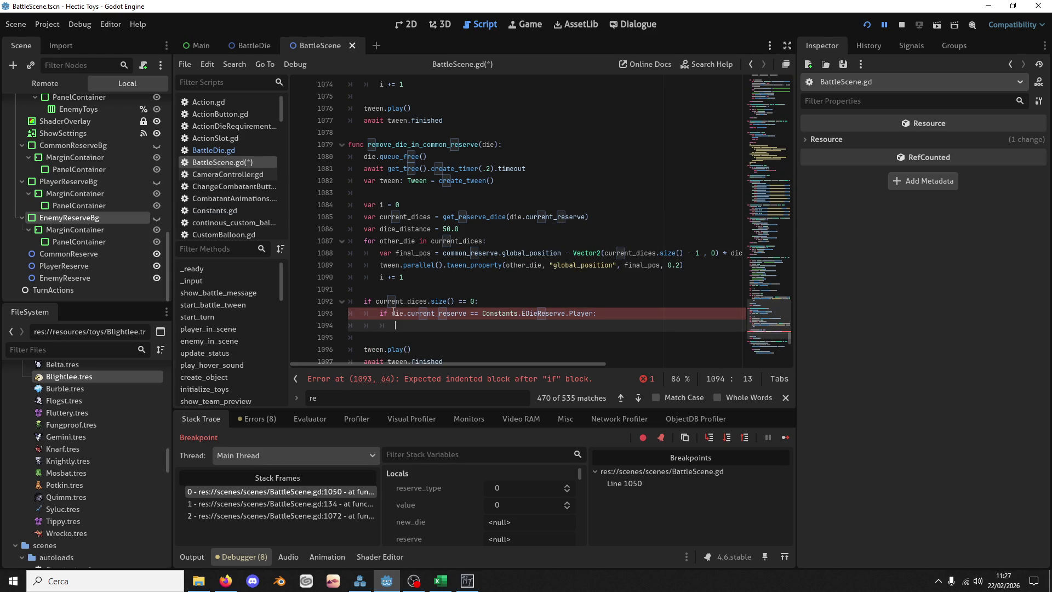
{"action": "type", "text": "$"}
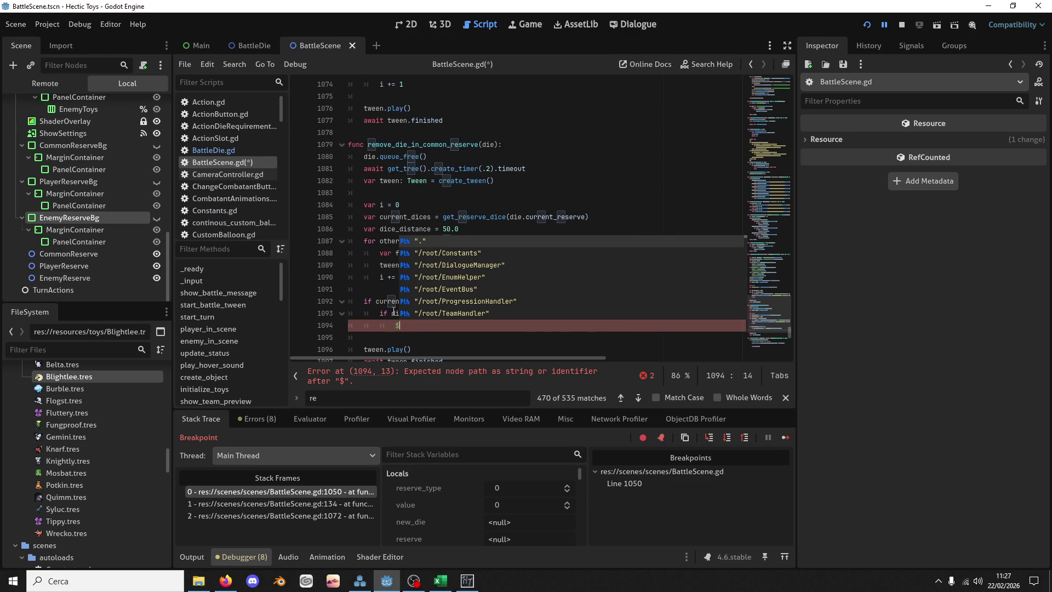
{"action": "type", "text": "UI/Player"}
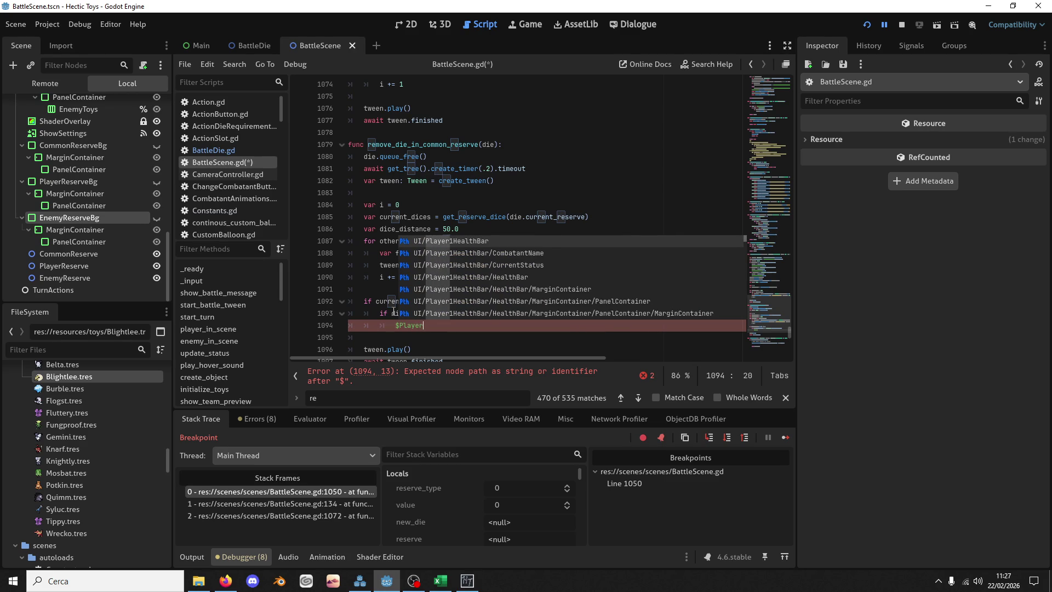
{"action": "type", "text": "Reserve"}
{"action": "key", "text": "Return"}
{"action": "type", "text": ".hi"}
{"action": "key", "text": "Down"}
{"action": "key", "text": "Return"}
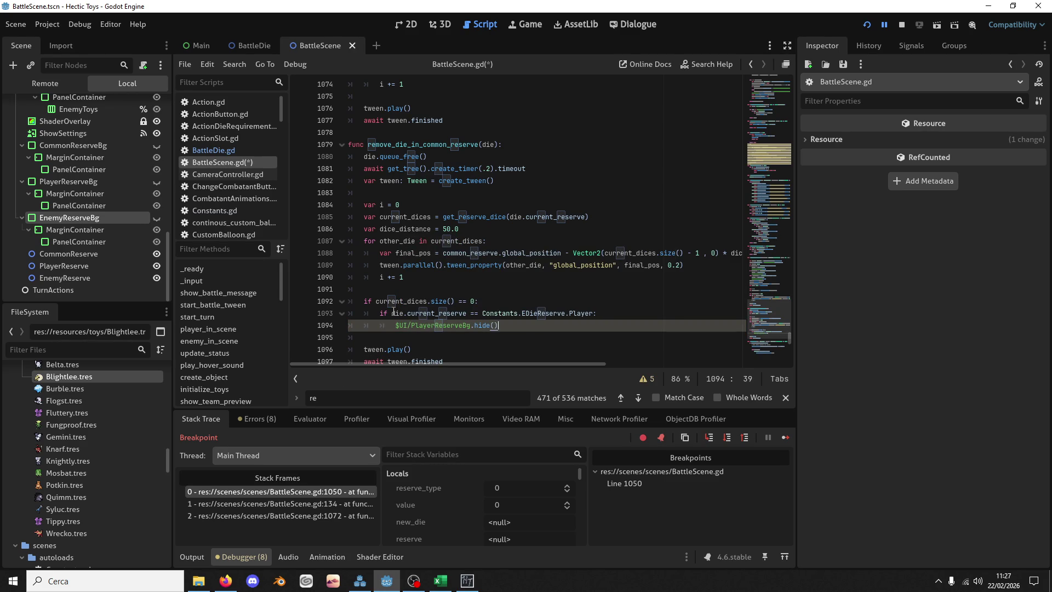
Step: Duplicate that branch for the Enemy reserve hiding $UI/EnemyReserveBg, and save the script
{"action": "left_click_drag", "start_coordinate": [525, 326], "coordinate": [525, 305]}
{"action": "key", "text": "ctrl+shift+d"}
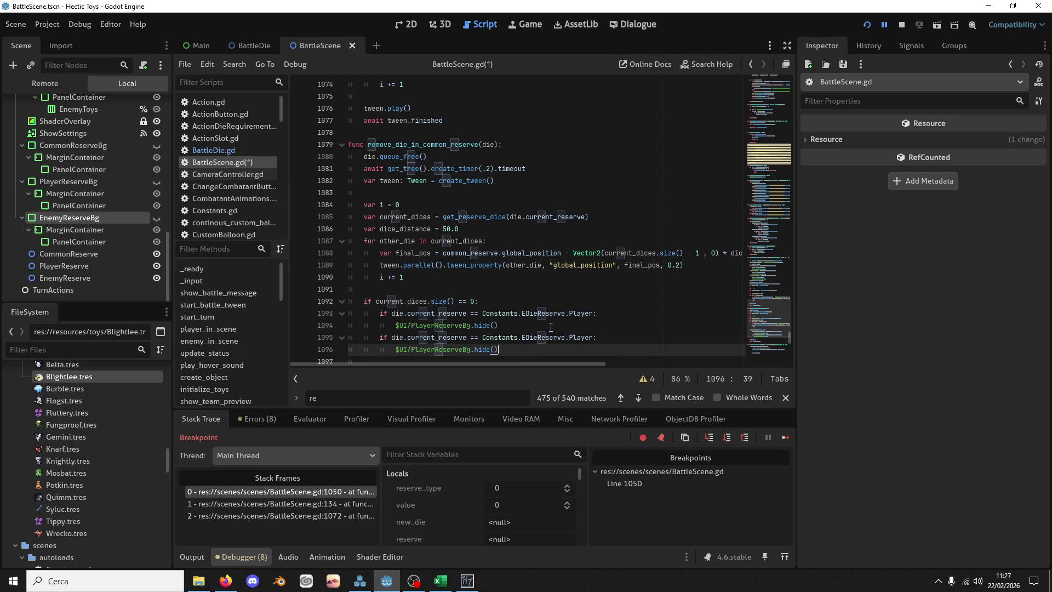
{"action": "left_click", "coordinate": [567, 337]}
{"action": "key", "text": "Return"}
{"action": "left_click", "coordinate": [413, 349]}
{"action": "left_click", "coordinate": [437, 349]}
{"action": "type", "text": "Enemy"}
{"action": "key", "text": "ctrl+s"}
{"action": "left_click", "coordinate": [432, 349]}
{"action": "key", "text": "BackSpace"}
{"action": "key", "text": "BackSpace"}
{"action": "key", "text": "BackSpace"}
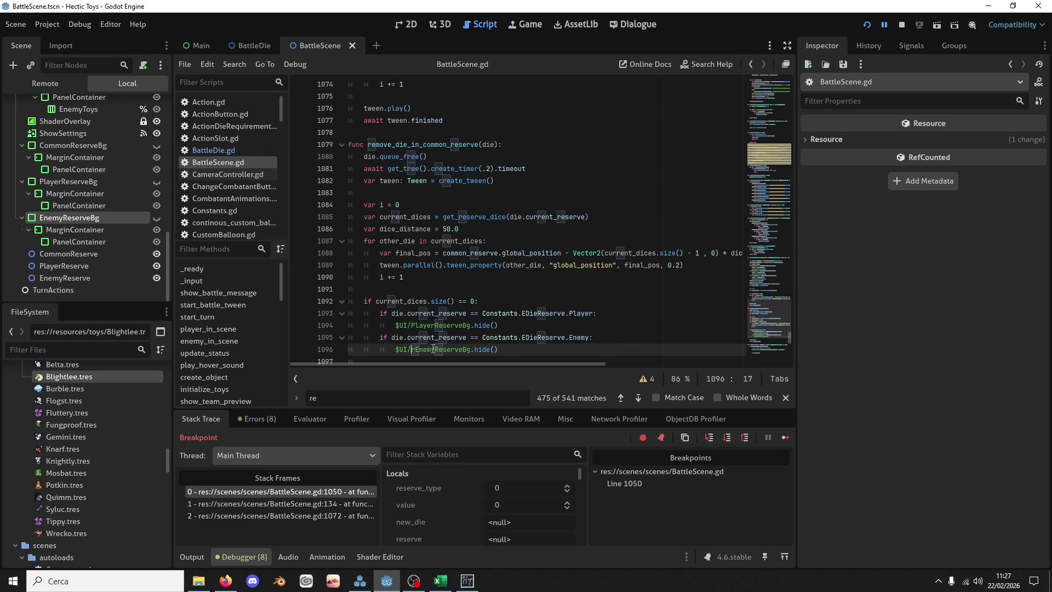
{"action": "key", "text": "ctrl+s"}
{"action": "left_click", "coordinate": [861, 27]}
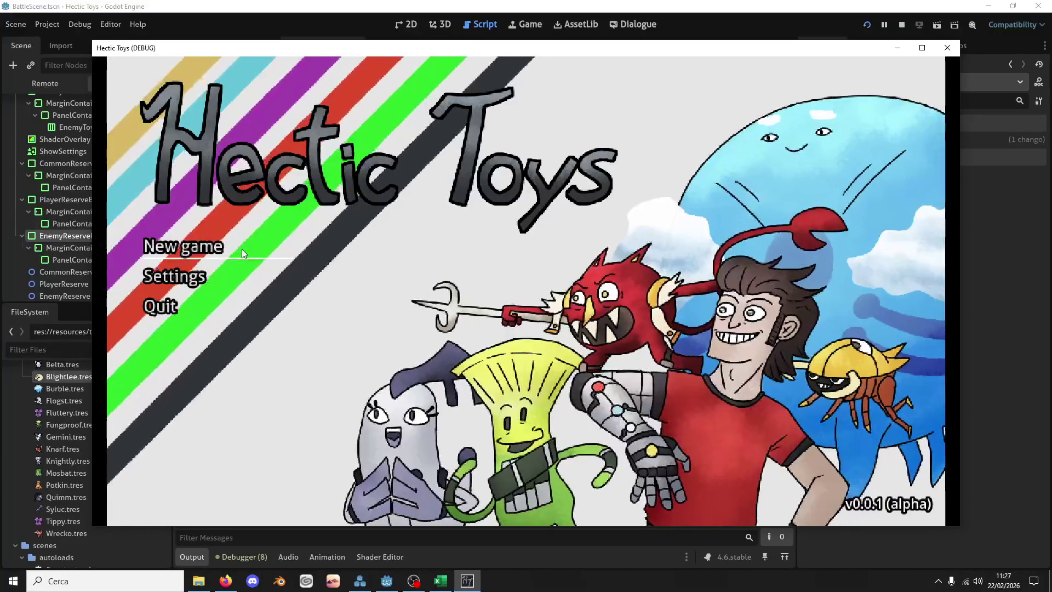
Step: Start a new game with the Offense Deck starters and enter the first tourney battle
{"action": "left_click", "coordinate": [241, 249]}
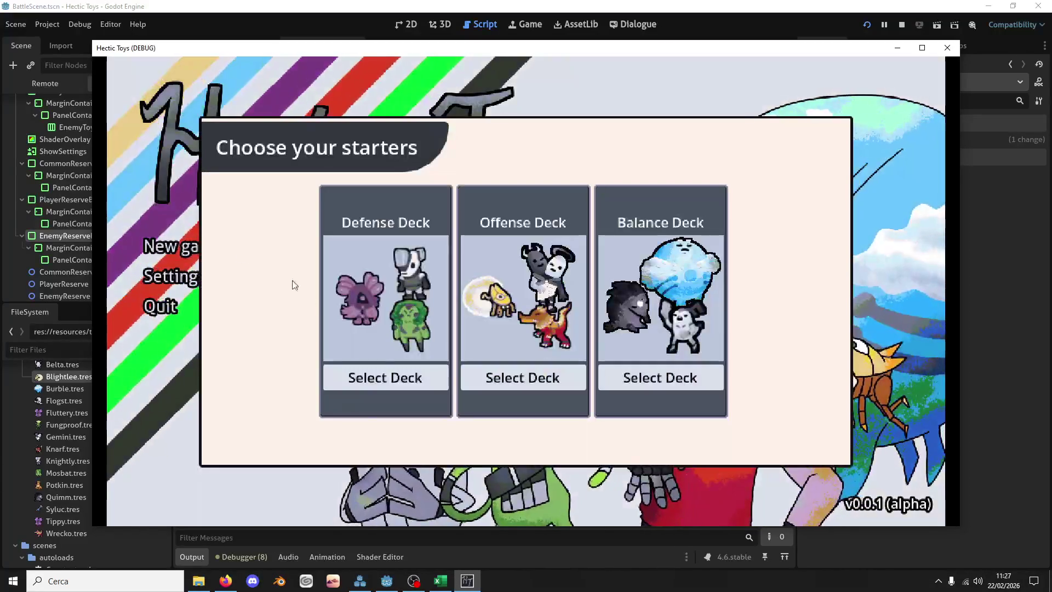
{"action": "left_click", "coordinate": [377, 367]}
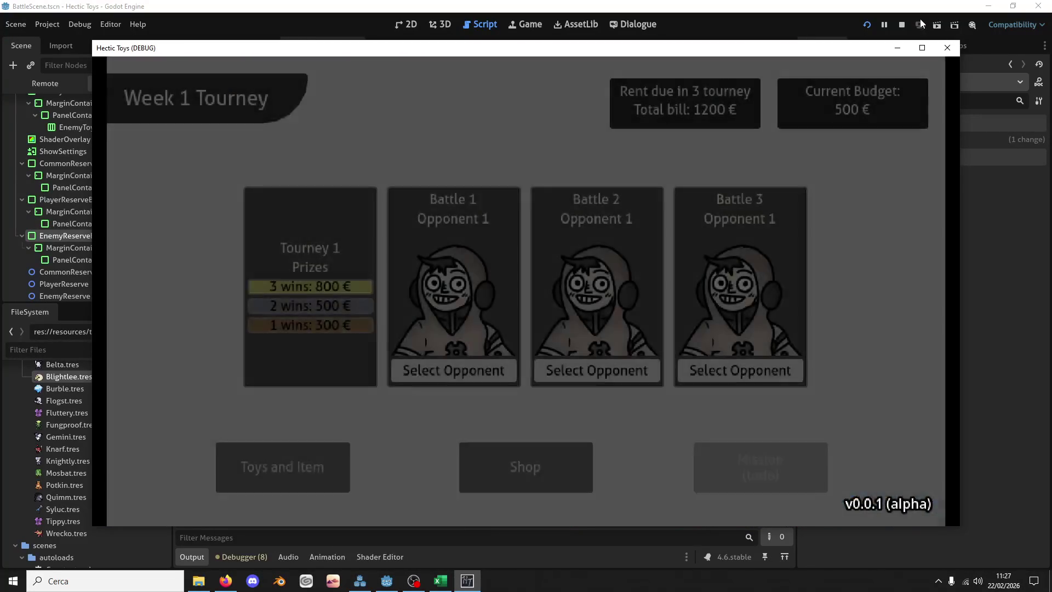
{"action": "left_click", "coordinate": [867, 24]}
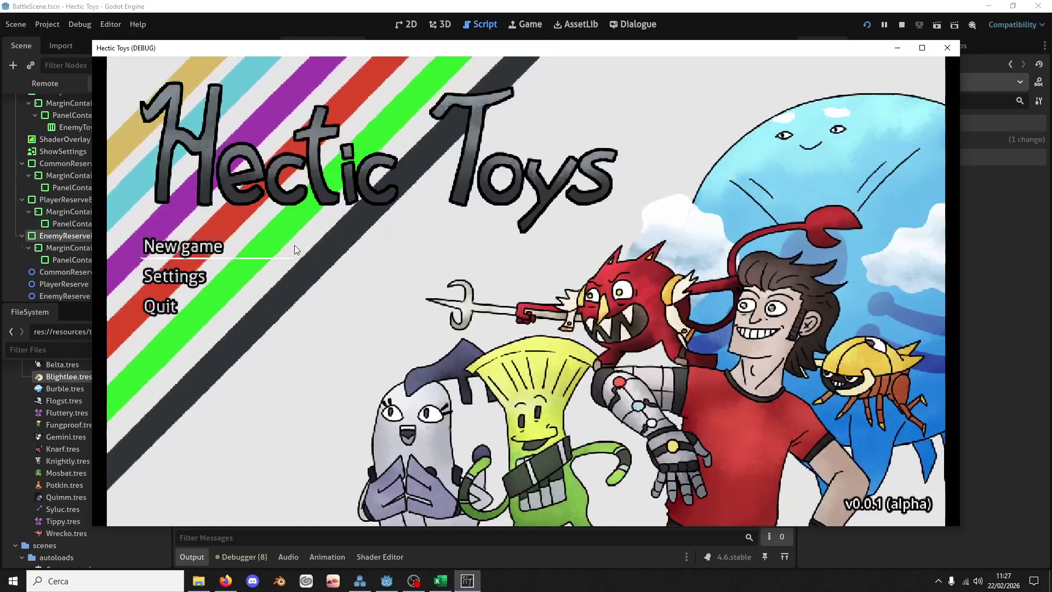
{"action": "left_click", "coordinate": [295, 245]}
{"action": "left_click", "coordinate": [514, 382]}
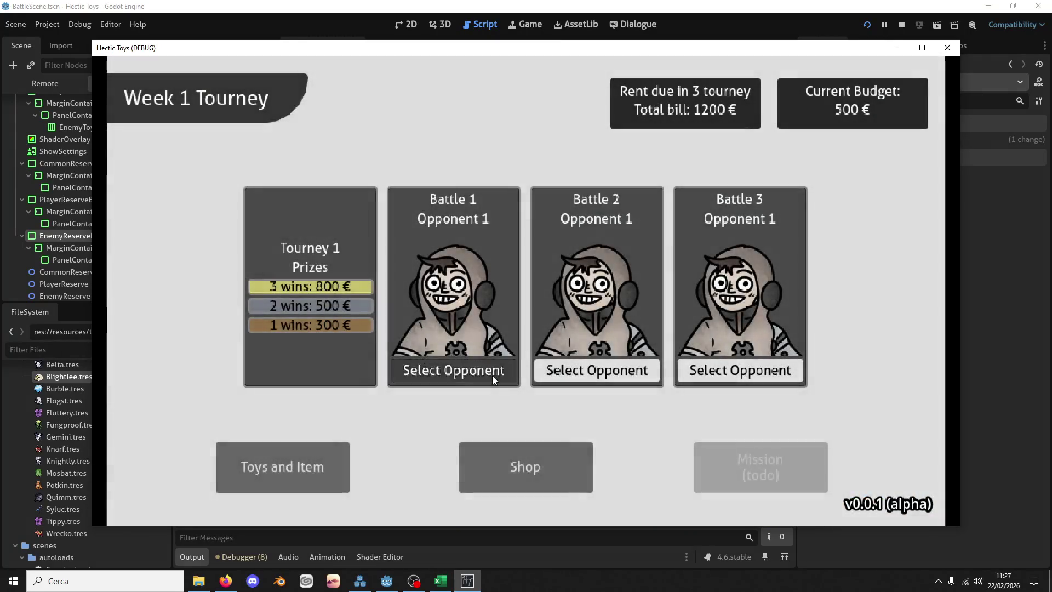
{"action": "left_click", "coordinate": [492, 376]}
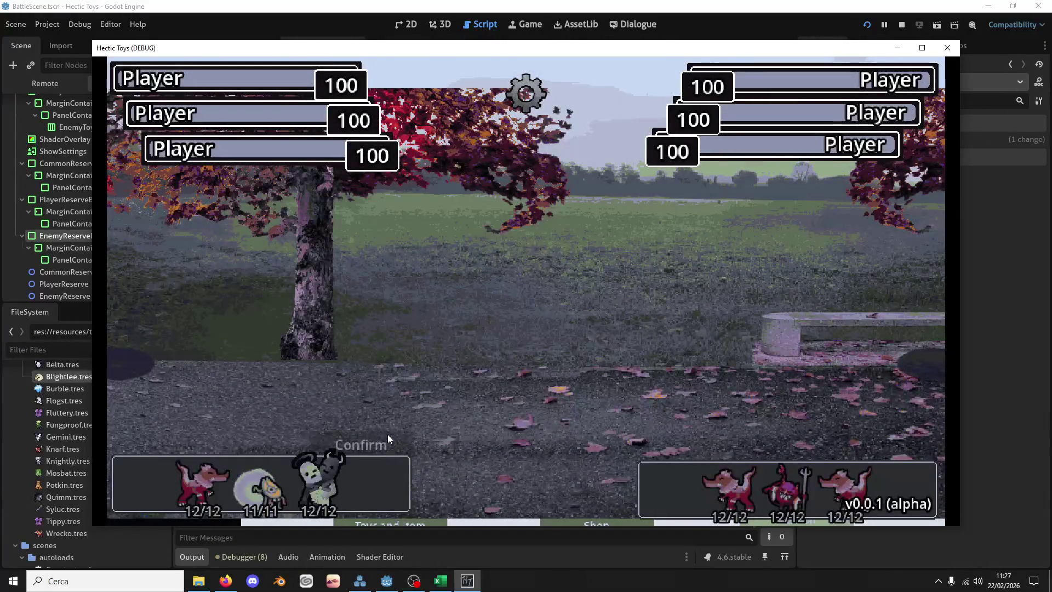
Step: Pick Blightlee, Gemini and Wrecko, resume past the line 1050 breakpoint, and spend a die
{"action": "left_click", "coordinate": [268, 488]}
{"action": "left_click", "coordinate": [317, 483]}
{"action": "left_click", "coordinate": [205, 478]}
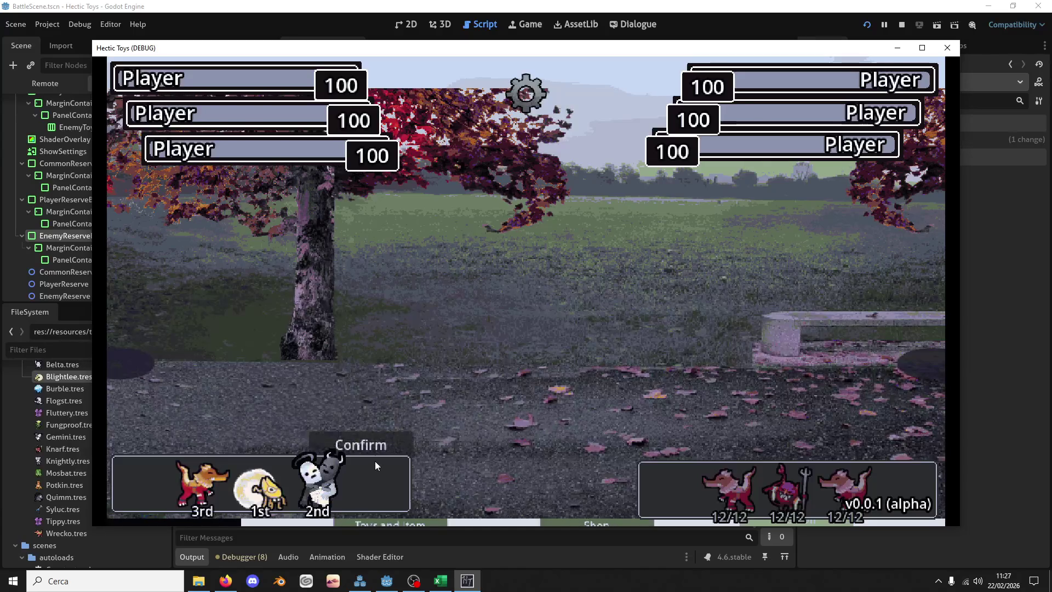
{"action": "left_click", "coordinate": [377, 445]}
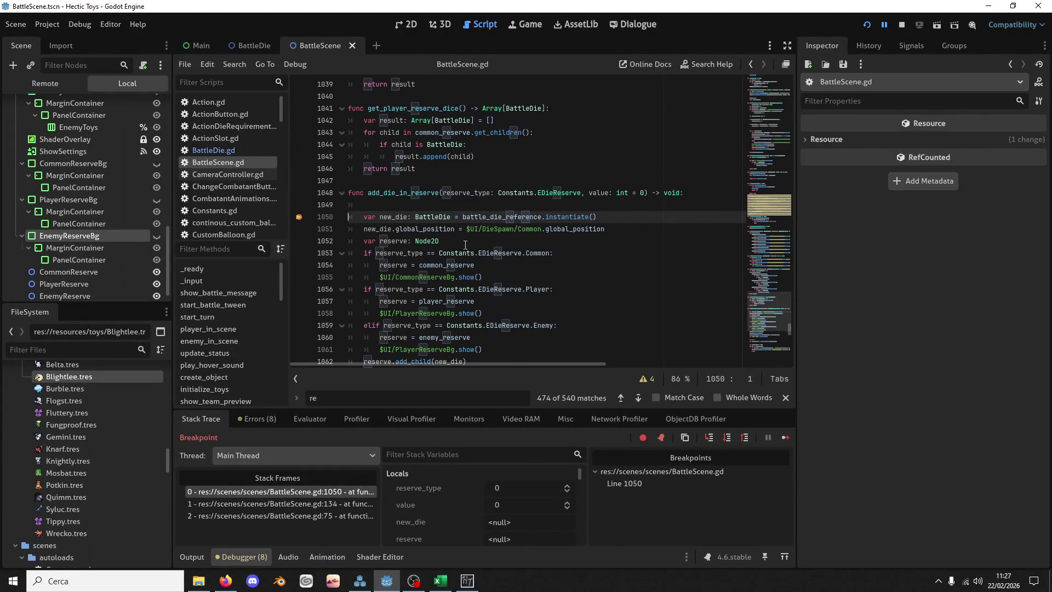
{"action": "key", "text": "F12"}
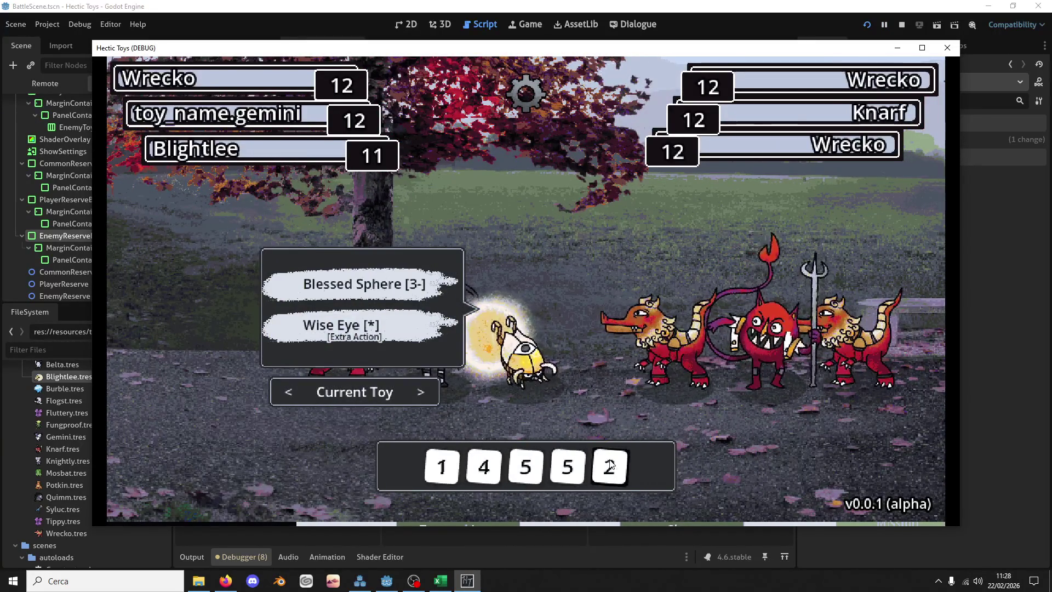
{"action": "left_click", "coordinate": [593, 470]}
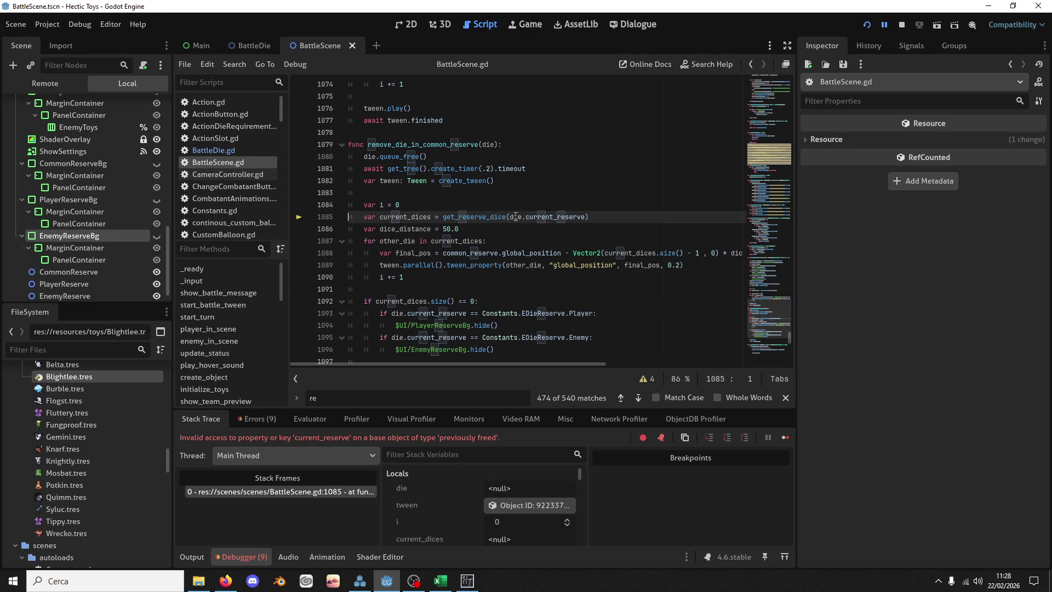
Step: Move die.queue_free() below the current_dices line and save the script
{"action": "mouse_move", "coordinate": [501, 219]}
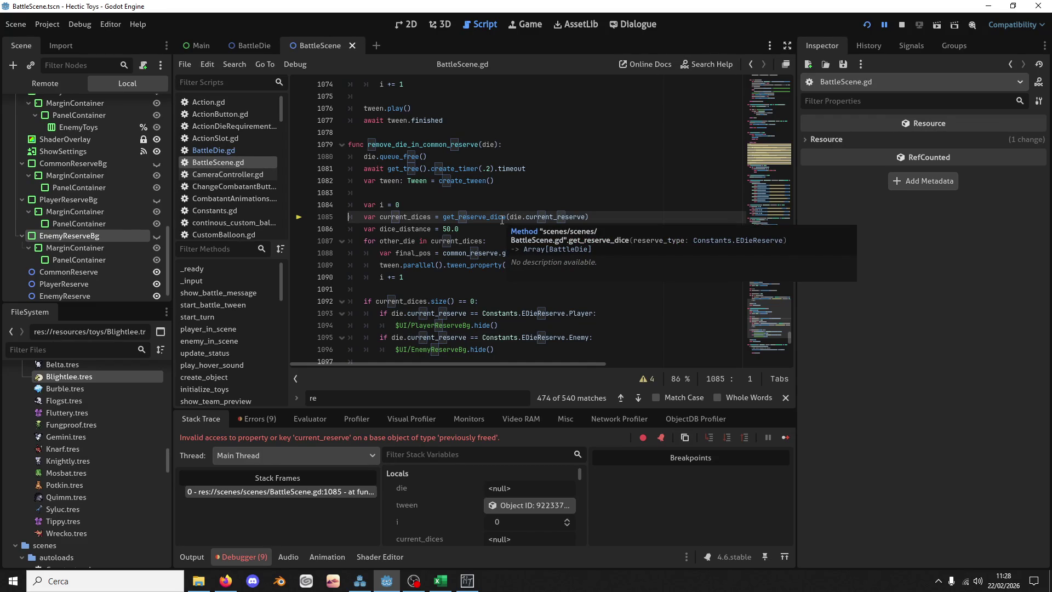
{"action": "double_click", "coordinate": [493, 217]}
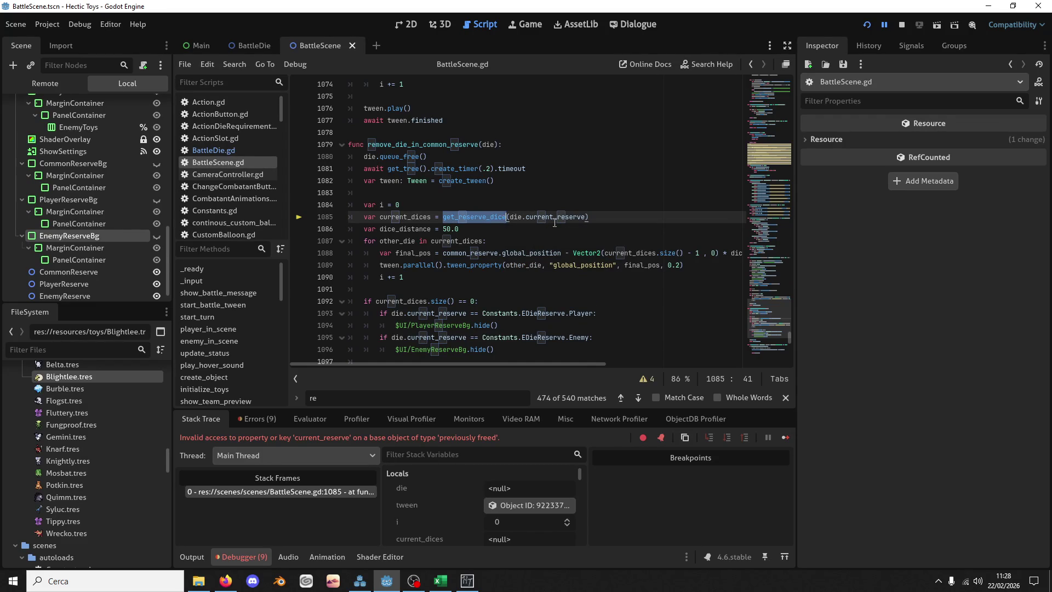
{"action": "left_click", "coordinate": [485, 157]}
{"action": "key", "text": "alt+Down"}
{"action": "key", "text": "alt+Down"}
{"action": "key", "text": "alt+Down"}
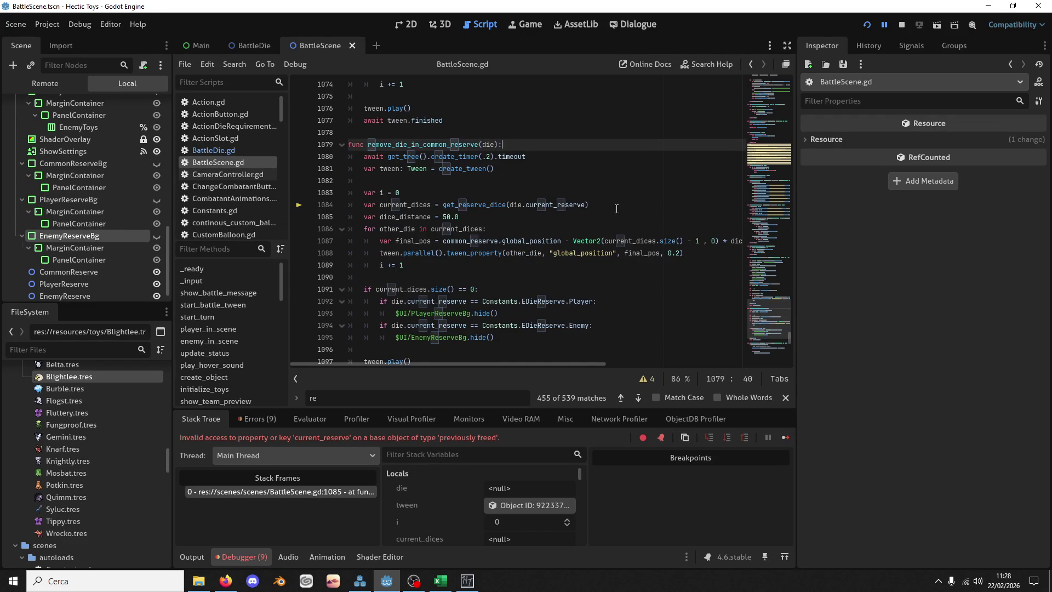
{"action": "key", "text": "ctrl+s"}
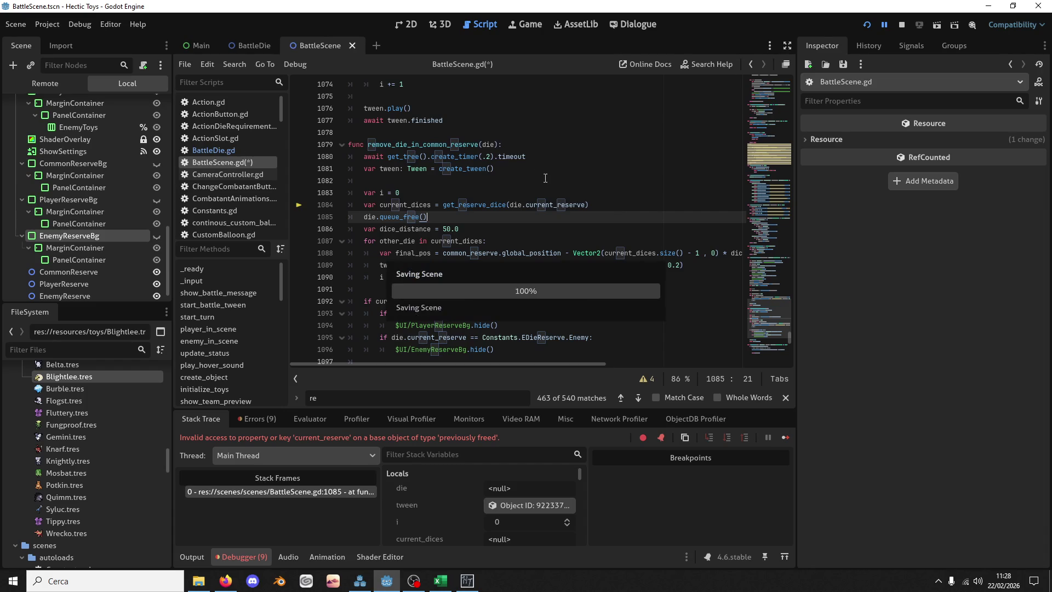
Step: Delete the 0.2-second timer wait line and save the script
{"action": "left_click_drag", "start_coordinate": [539, 158], "coordinate": [530, 147]}
{"action": "key", "text": "ctrl+c"}
{"action": "key", "text": "Delete"}
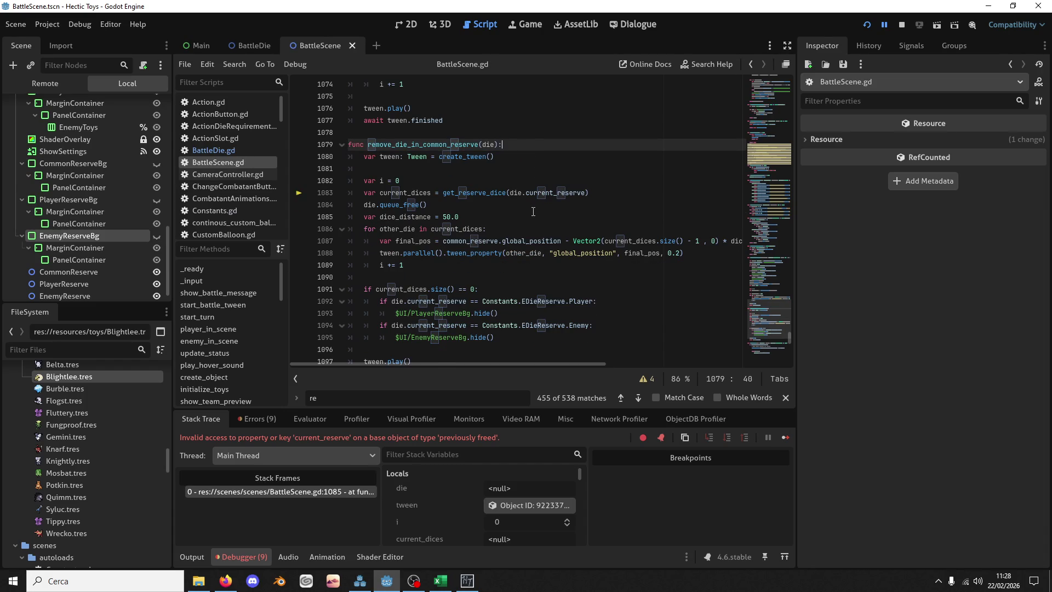
{"action": "left_click", "coordinate": [513, 207]}
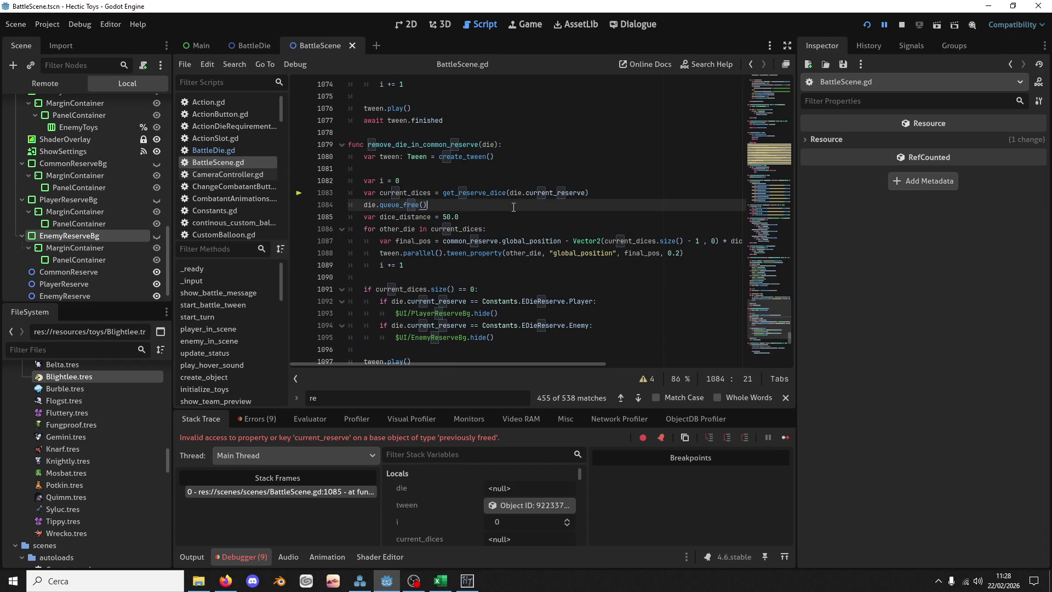
{"action": "key", "text": "ctrl+s"}
{"action": "left_click", "coordinate": [868, 25]}
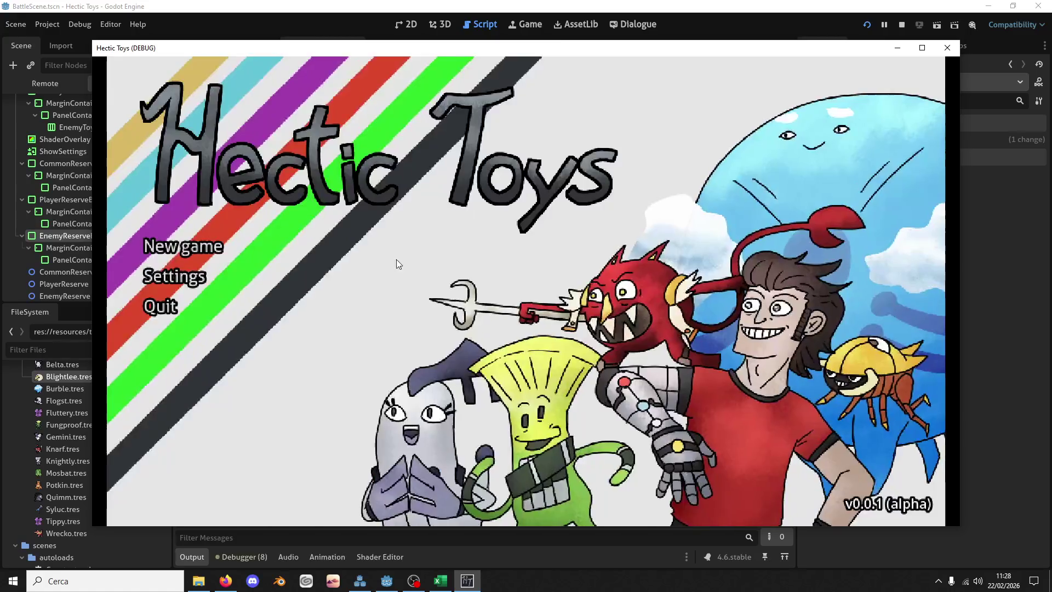
Step: Start a new game, enter the tourney battle, spend die 4, and return to the script editor
{"action": "left_click", "coordinate": [176, 246]}
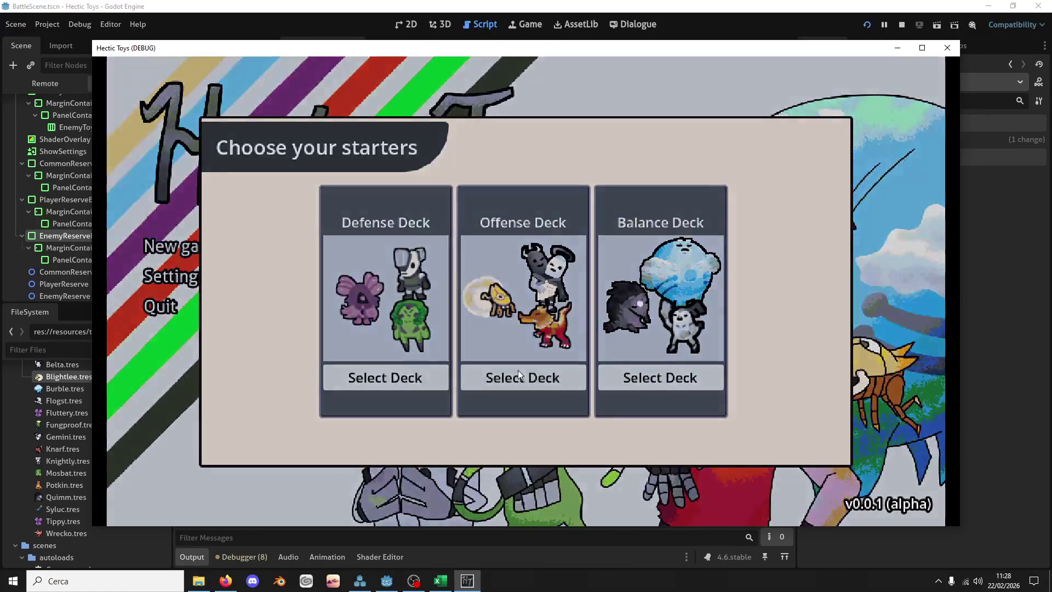
{"action": "left_click", "coordinate": [518, 374]}
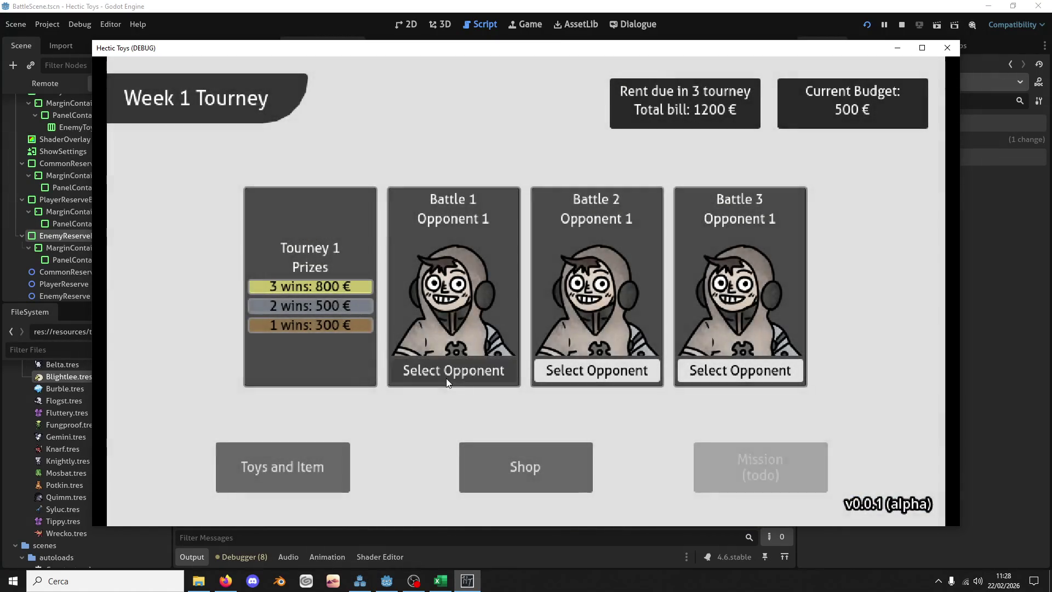
{"action": "left_click", "coordinate": [446, 378]}
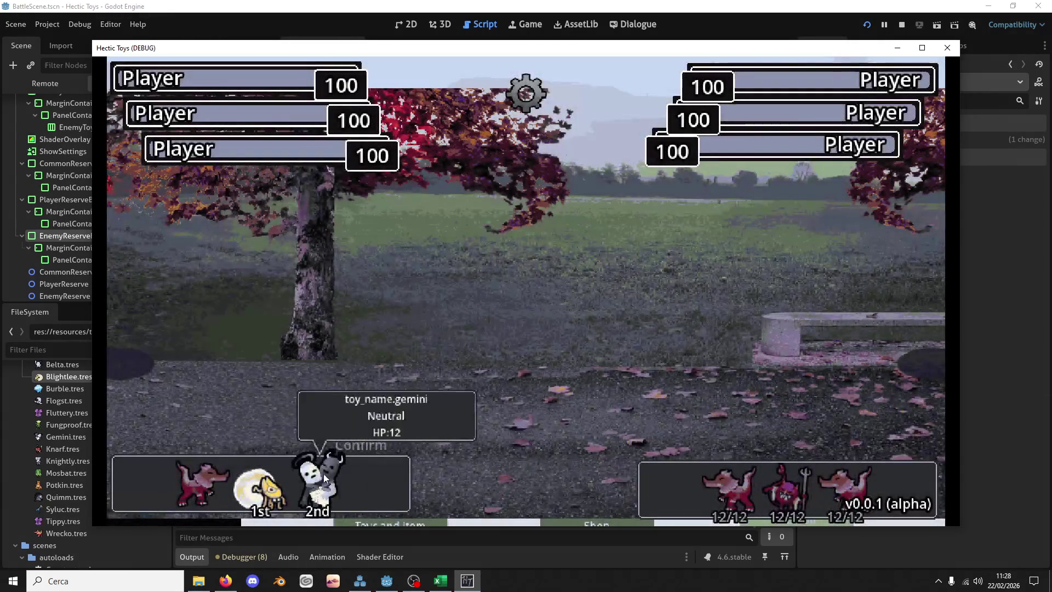
{"action": "left_click", "coordinate": [351, 444]}
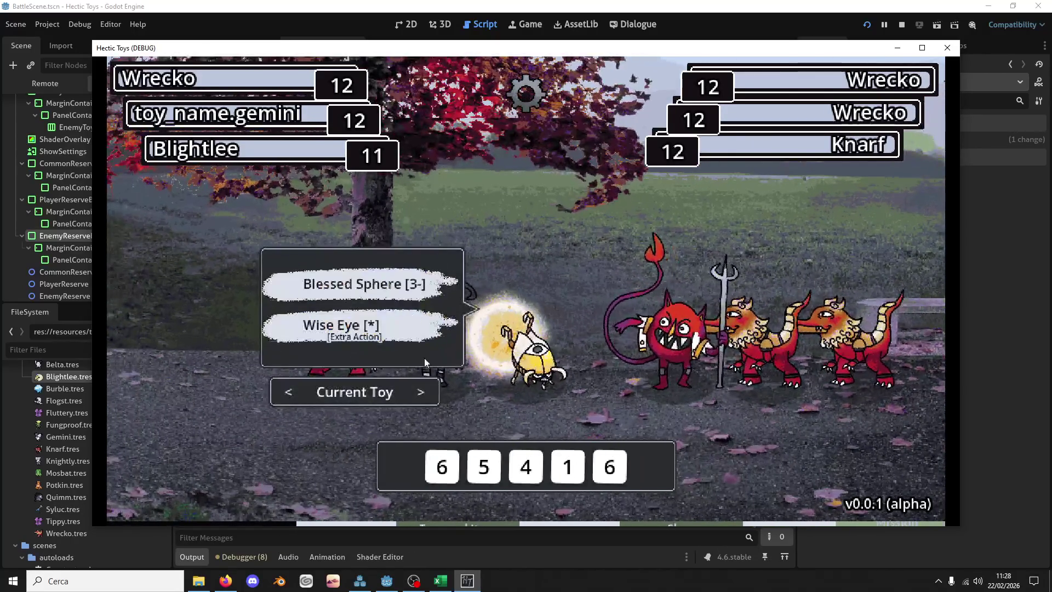
{"action": "left_click", "coordinate": [526, 466]}
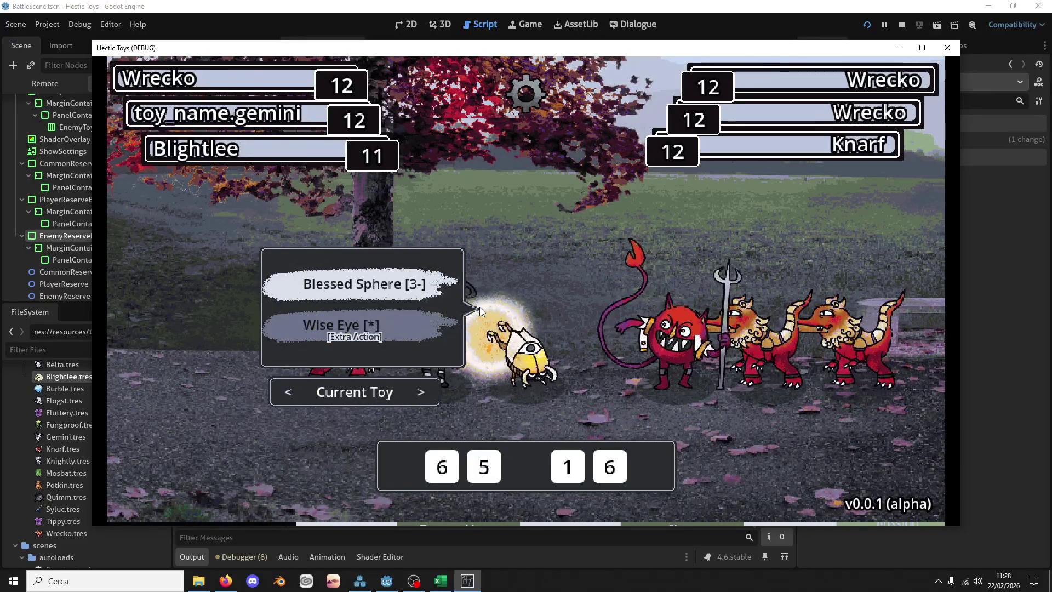
{"action": "left_click", "coordinate": [632, 5]}
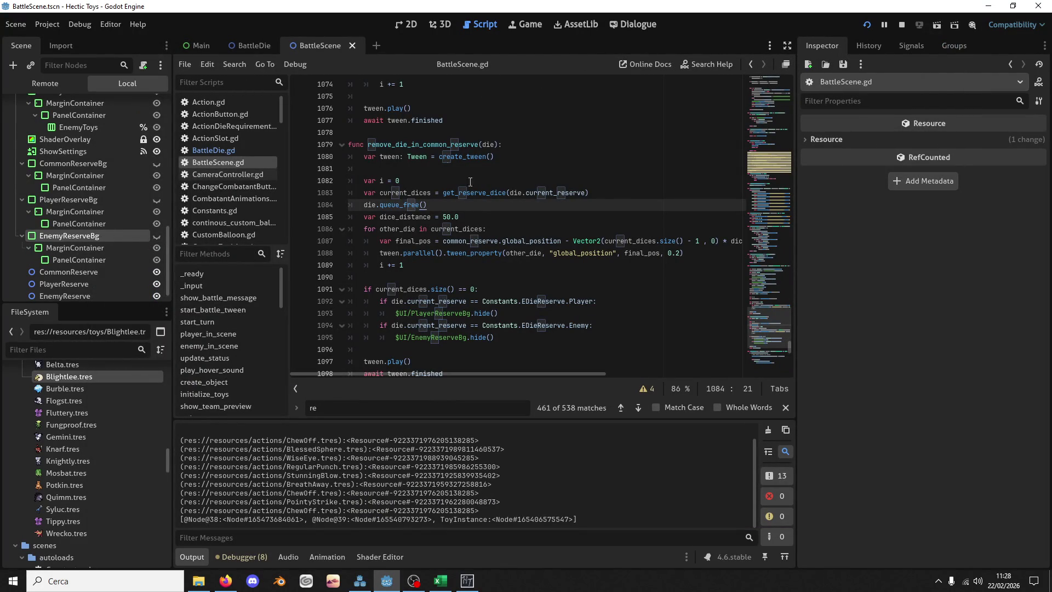
Step: Paste the timer await line just below die.queue_free() and save
{"action": "key", "text": "ctrl+z"}
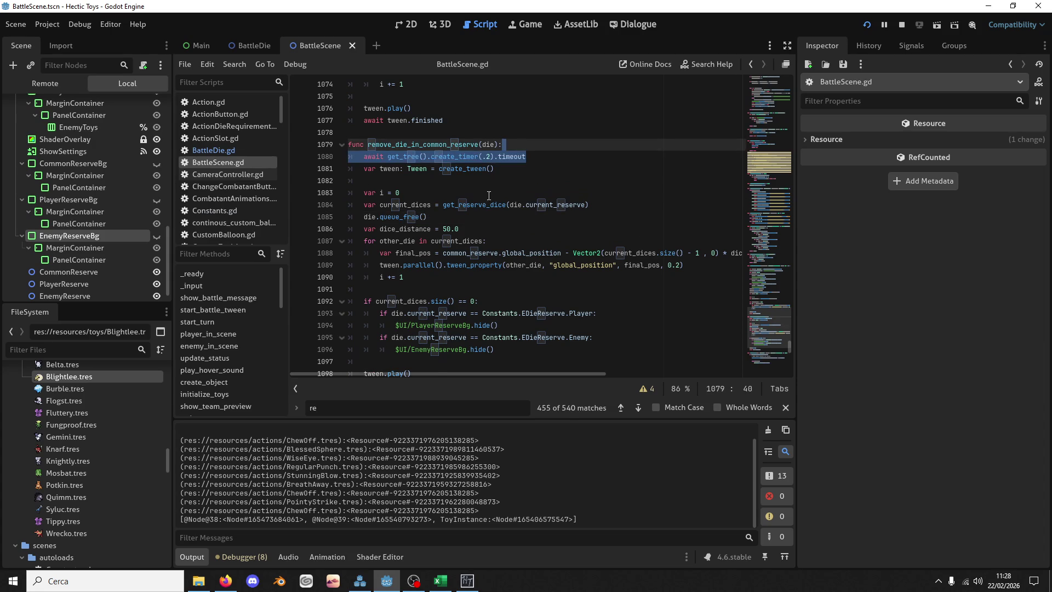
{"action": "key", "text": "ctrl+y"}
{"action": "left_click", "coordinate": [445, 205]}
{"action": "key", "text": "Return"}
{"action": "key", "text": "ctrl+v"}
{"action": "key", "text": "ctrl+s"}
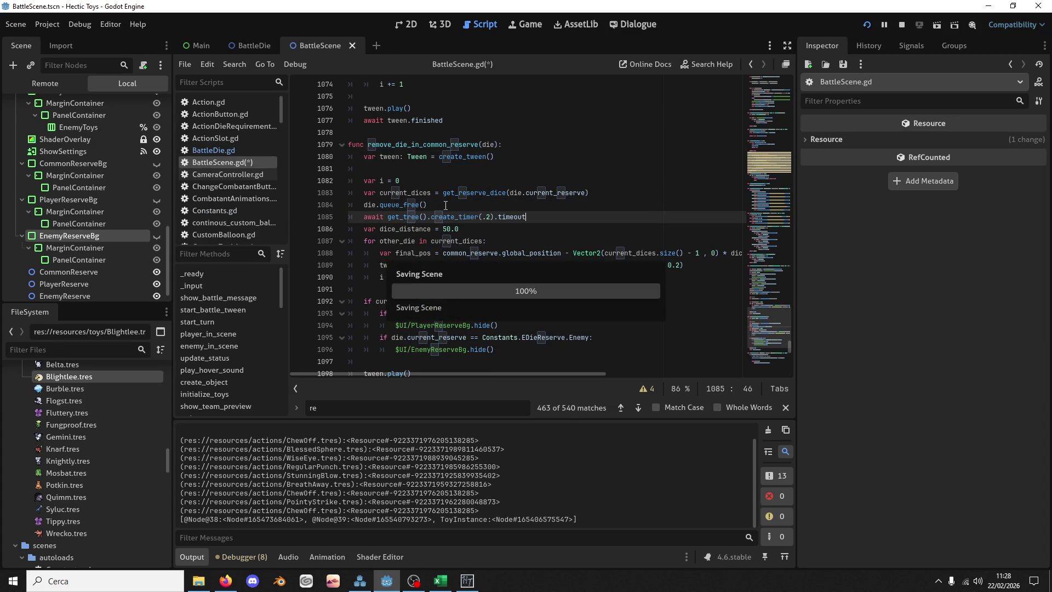
Step: Shorten the timer delay to .1 seconds and save the script
{"action": "type", "text": "1"}
{"action": "key", "text": "Delete"}
{"action": "key", "text": "ctrl+s"}
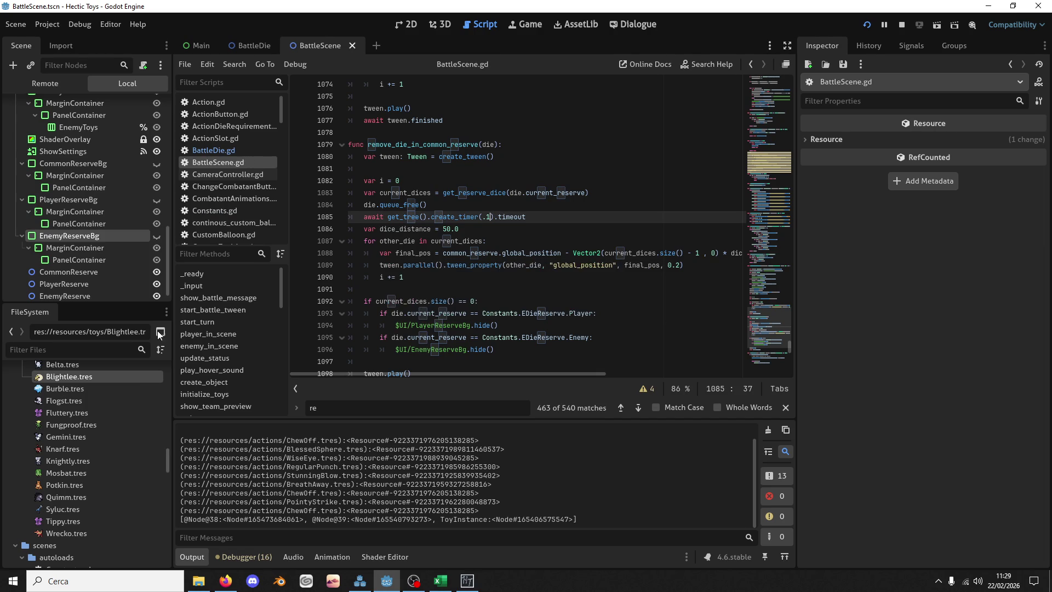
{"action": "scroll", "coordinate": [461, 228], "scroll_direction": "down", "scroll_amount": 2}
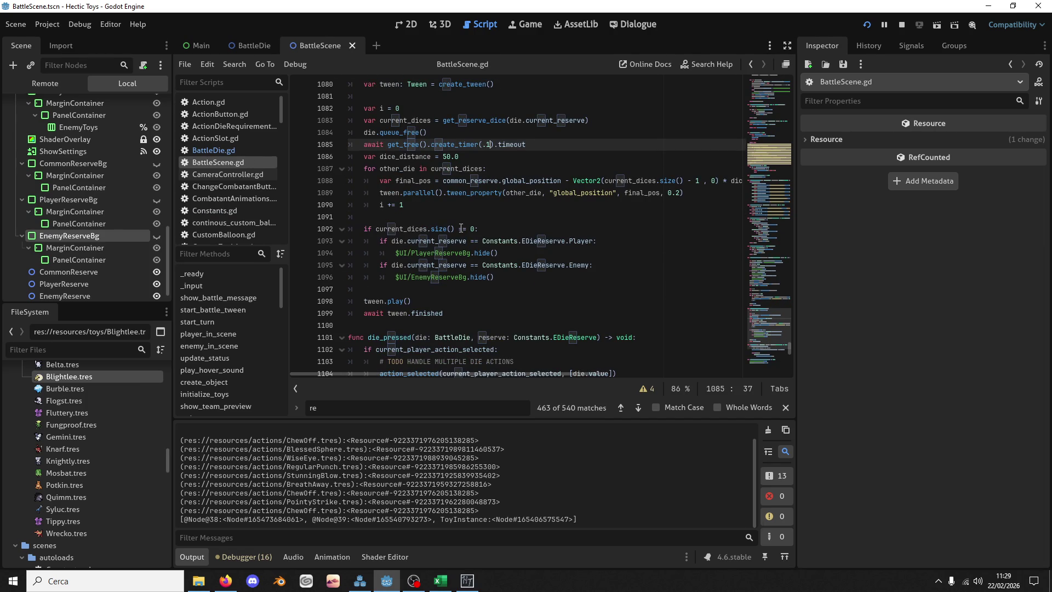
{"action": "scroll", "coordinate": [457, 232], "scroll_direction": "up", "scroll_amount": 2}
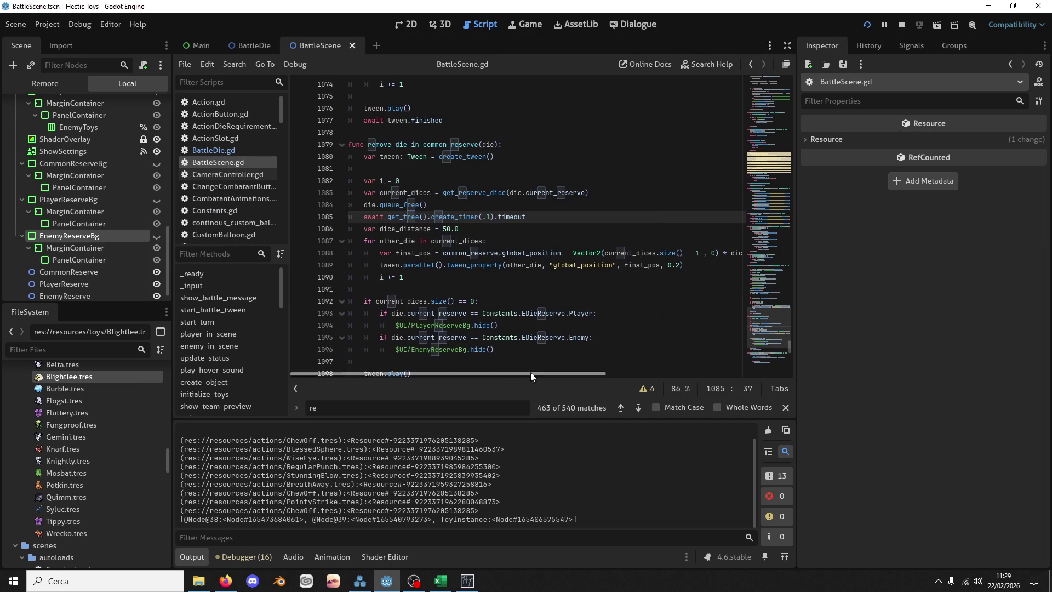
{"action": "type", "text": "add_"}
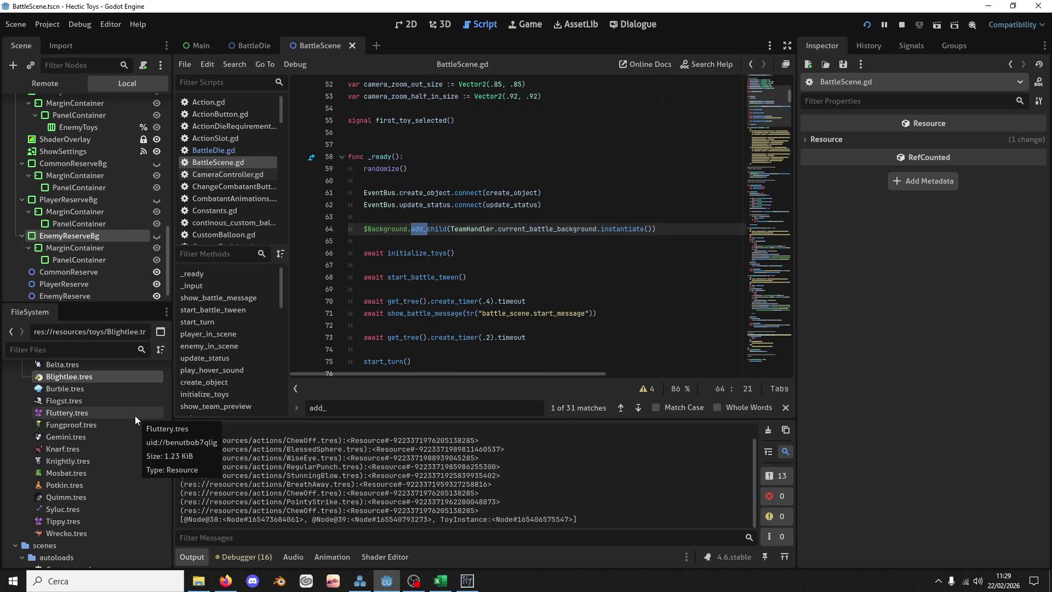
{"action": "type", "text": "die"}
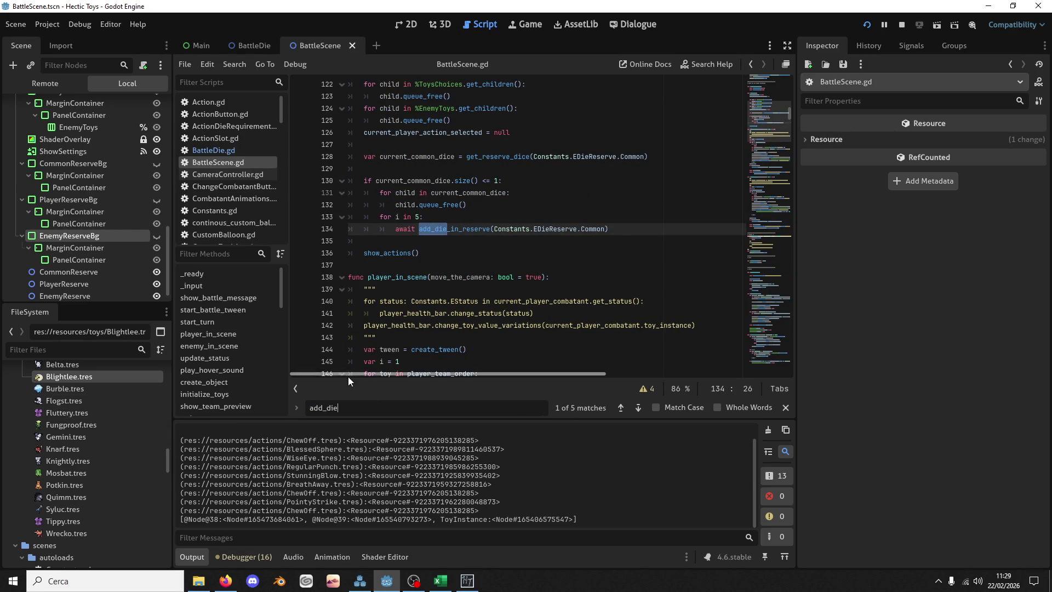
Step: In the EffectAddDie add_die_in_reserve call, replace the Player argument with effect.reserve_type
{"action": "double_click", "coordinate": [453, 229]}
{"action": "key", "text": "ctrl+f"}
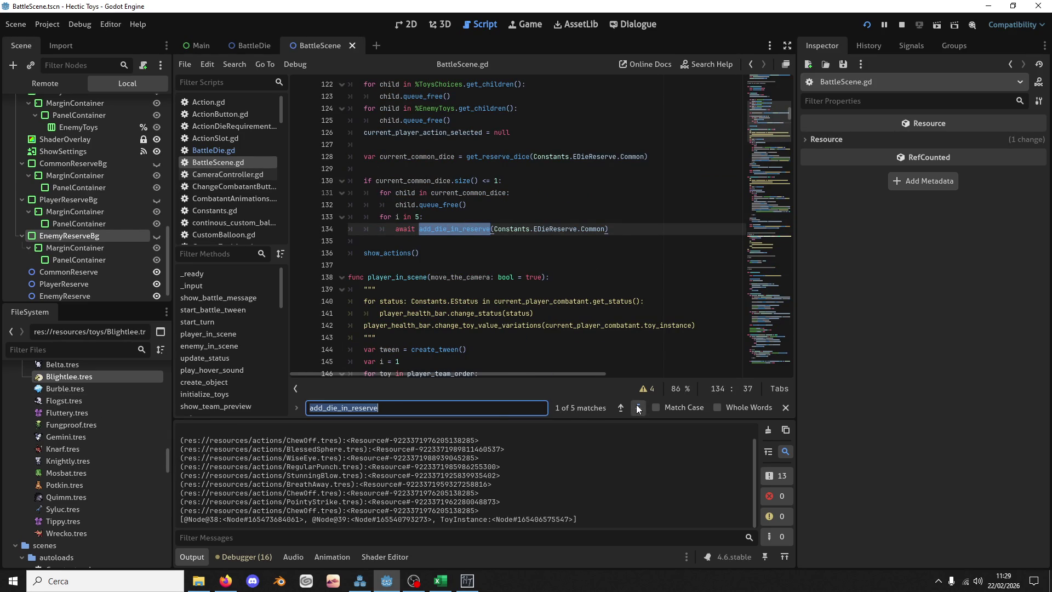
{"action": "left_click", "coordinate": [639, 409]}
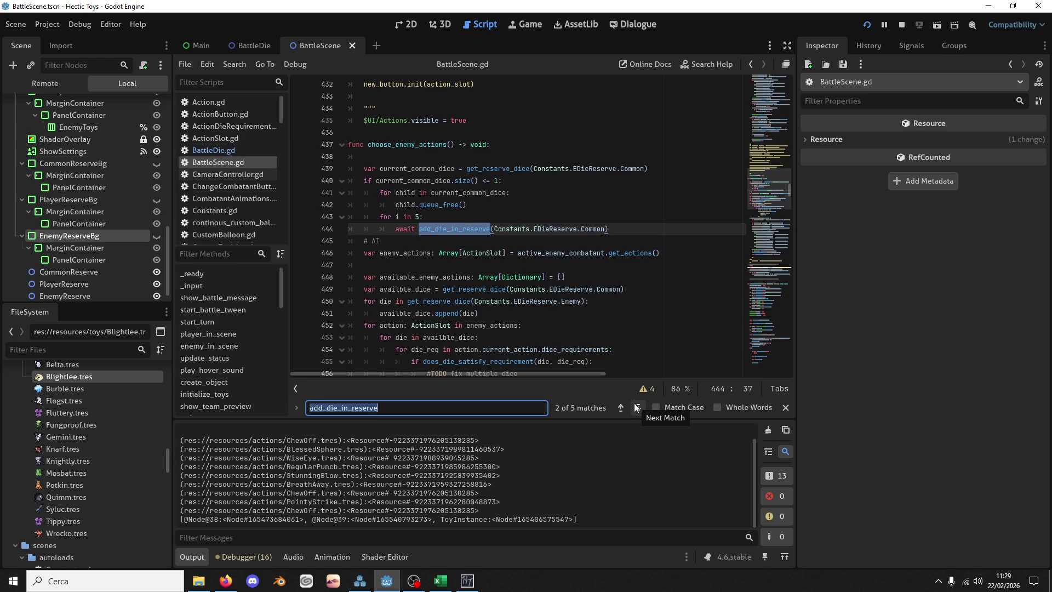
{"action": "left_click", "coordinate": [638, 408]}
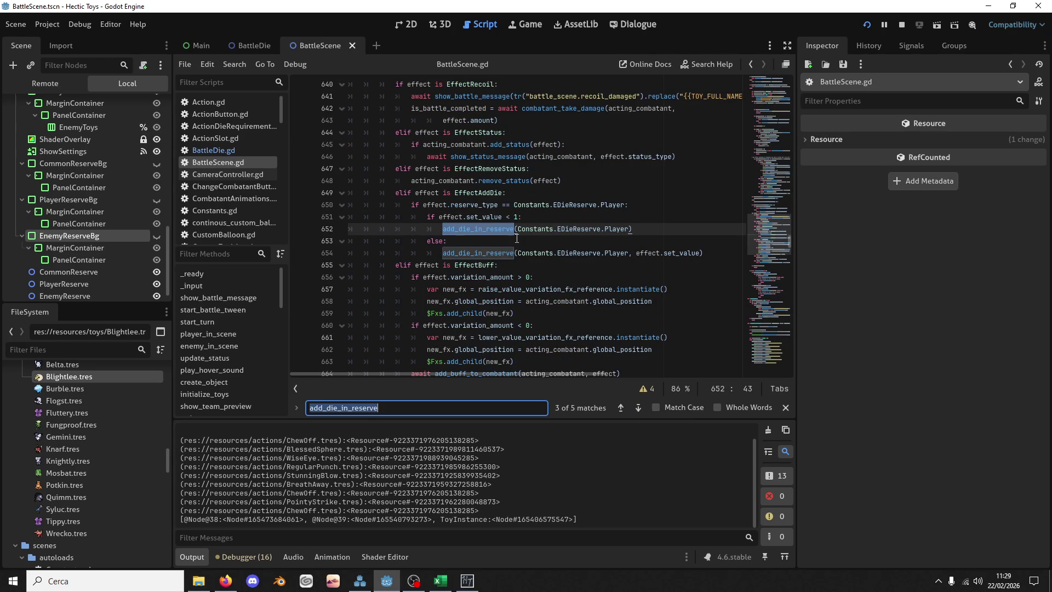
{"action": "double_click", "coordinate": [619, 229]}
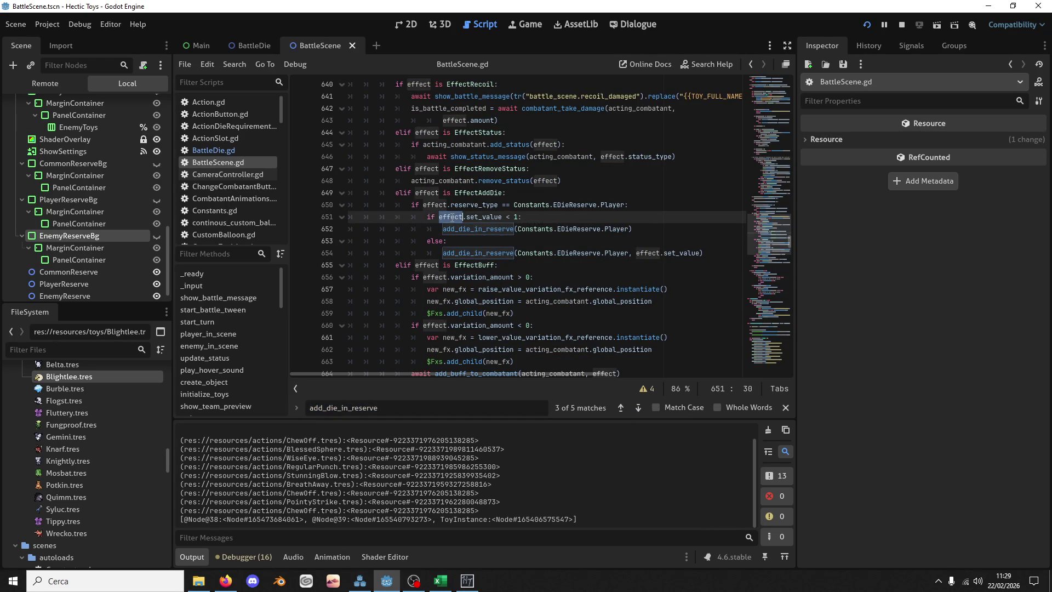
{"action": "left_click_drag", "start_coordinate": [519, 229], "coordinate": [611, 235]}
{"action": "type", "text": "effect"}
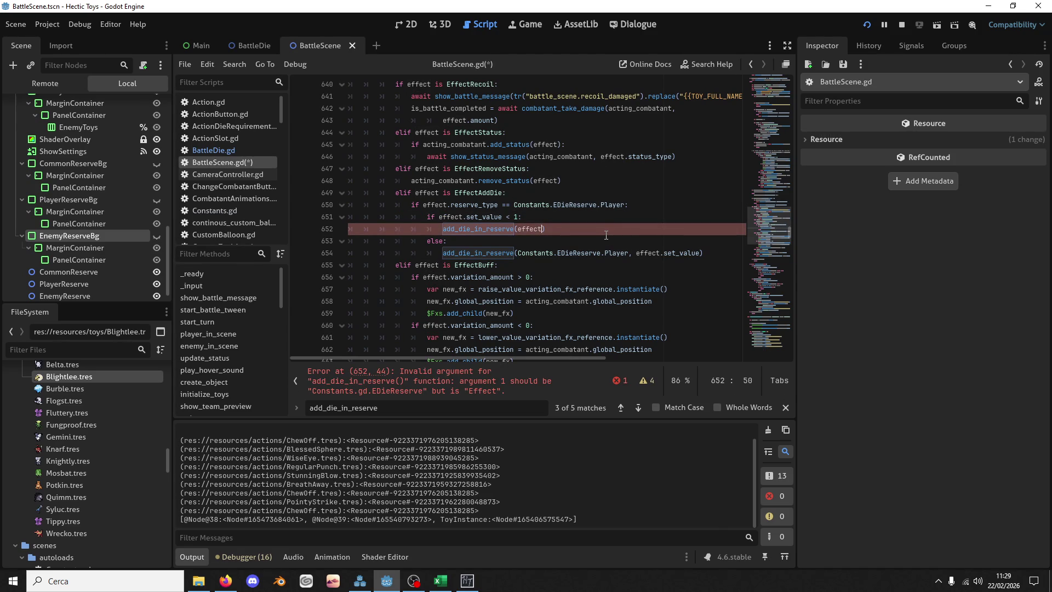
{"action": "type", "text": ".reserve_type"}
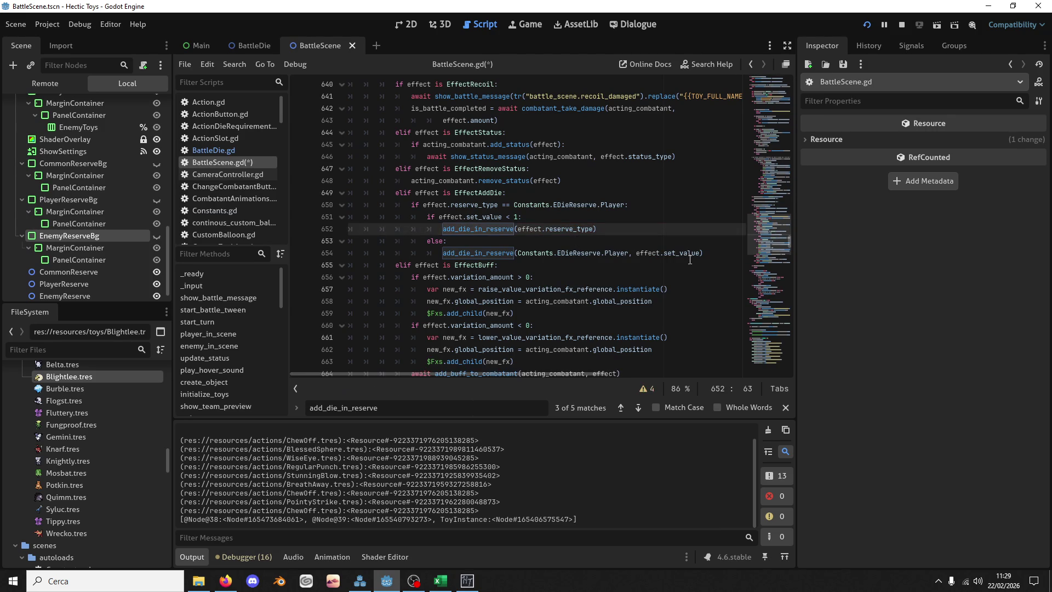
Step: Add effect.set_value to that call, delete the nested if checks and else branch, and save
{"action": "left_click_drag", "start_coordinate": [702, 254], "coordinate": [636, 253]}
{"action": "key", "text": "BackSpace"}
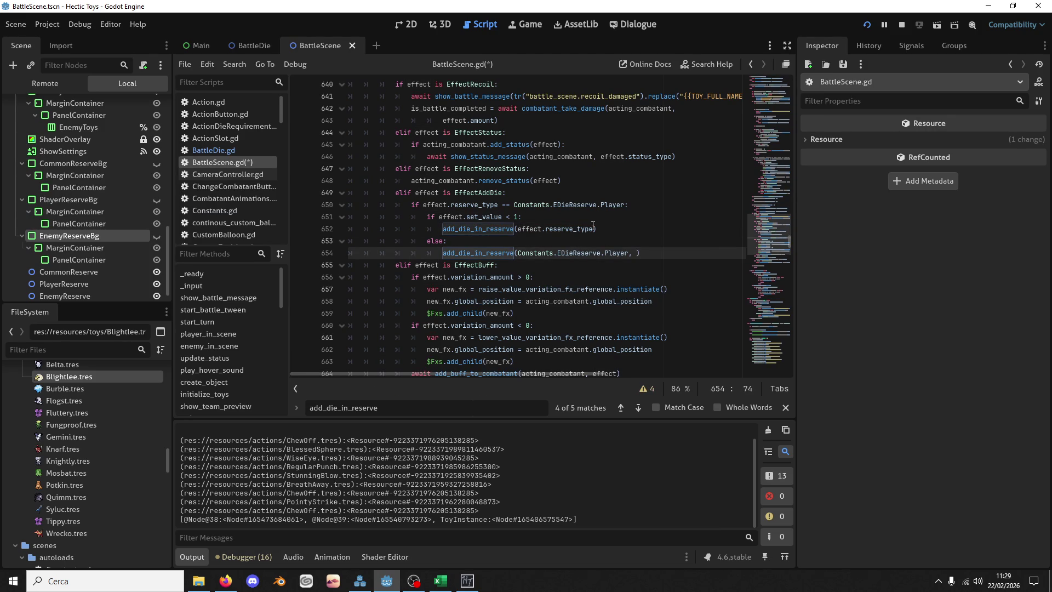
{"action": "left_click", "coordinate": [593, 228]}
{"action": "type", "text": ", effect.set_value"}
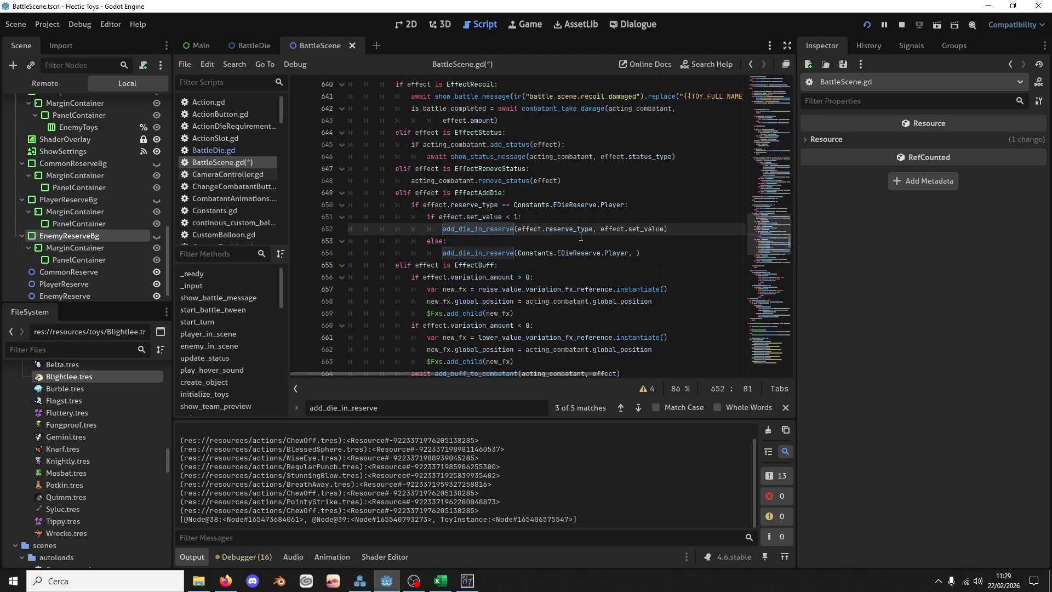
{"action": "left_click_drag", "start_coordinate": [633, 216], "coordinate": [633, 192]}
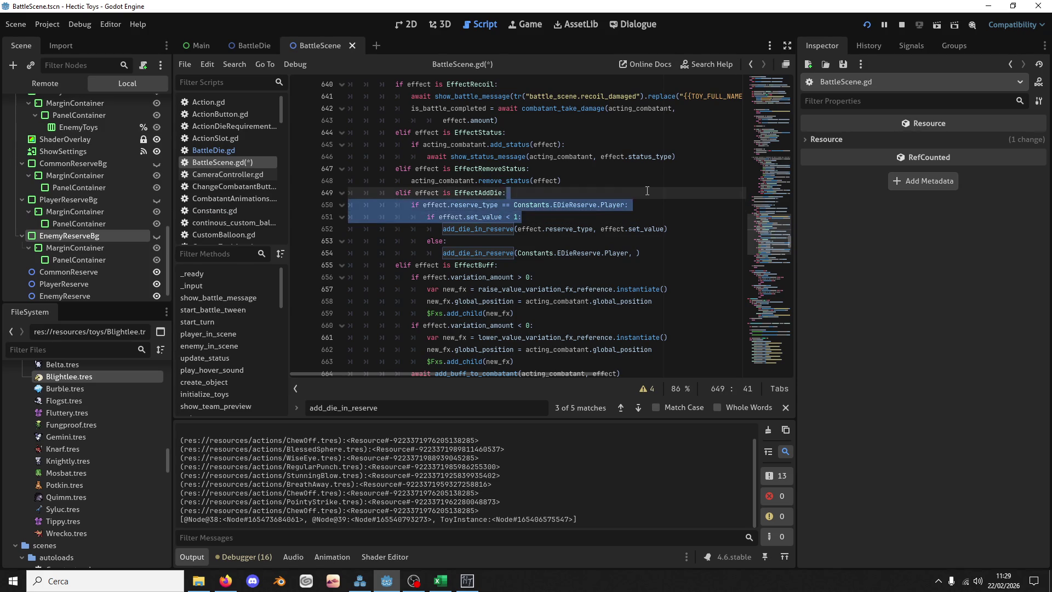
{"action": "key", "text": "BackSpace"}
{"action": "left_click_drag", "start_coordinate": [671, 228], "coordinate": [684, 206]}
{"action": "key", "text": "BackSpace"}
{"action": "key", "text": "shift+Tab"}
{"action": "key", "text": "shift+Tab"}
{"action": "key", "text": "ctrl+s"}
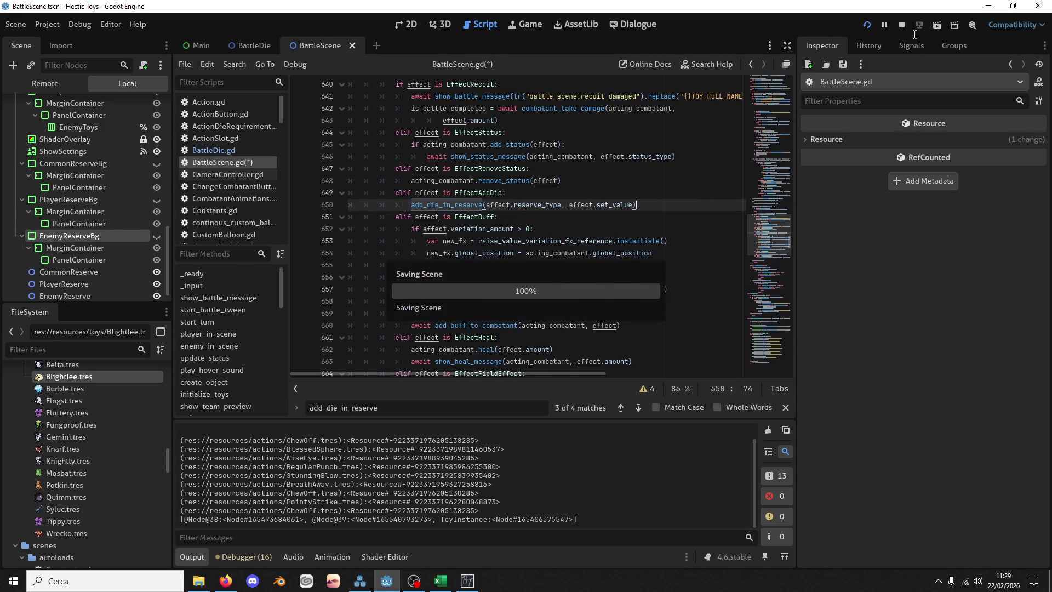
Step: Launch the game, start a new game with the Offense Deck, and select the first opponent
{"action": "left_click", "coordinate": [867, 25]}
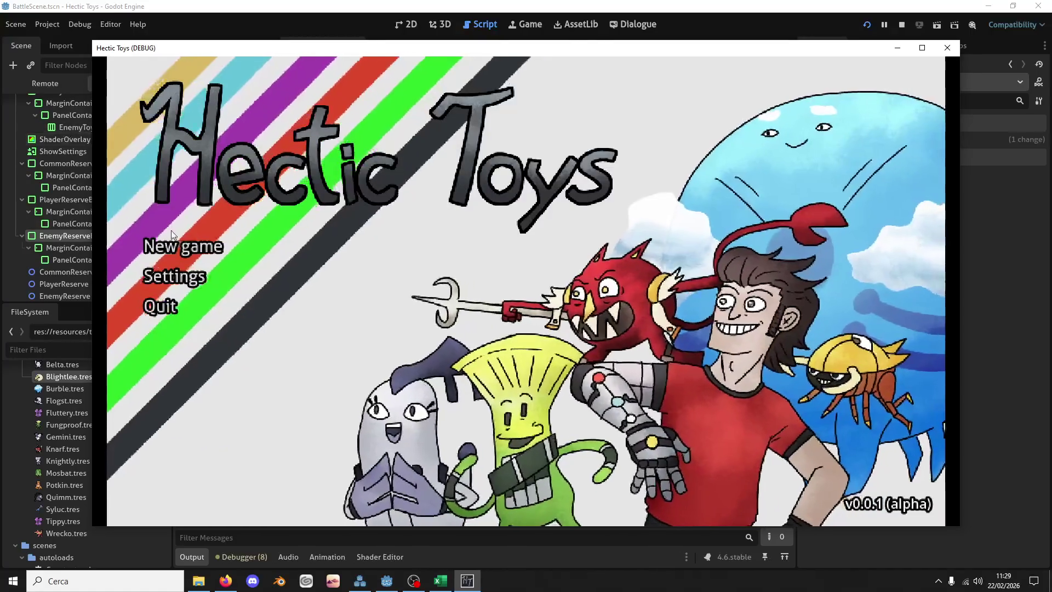
{"action": "left_click", "coordinate": [183, 244]}
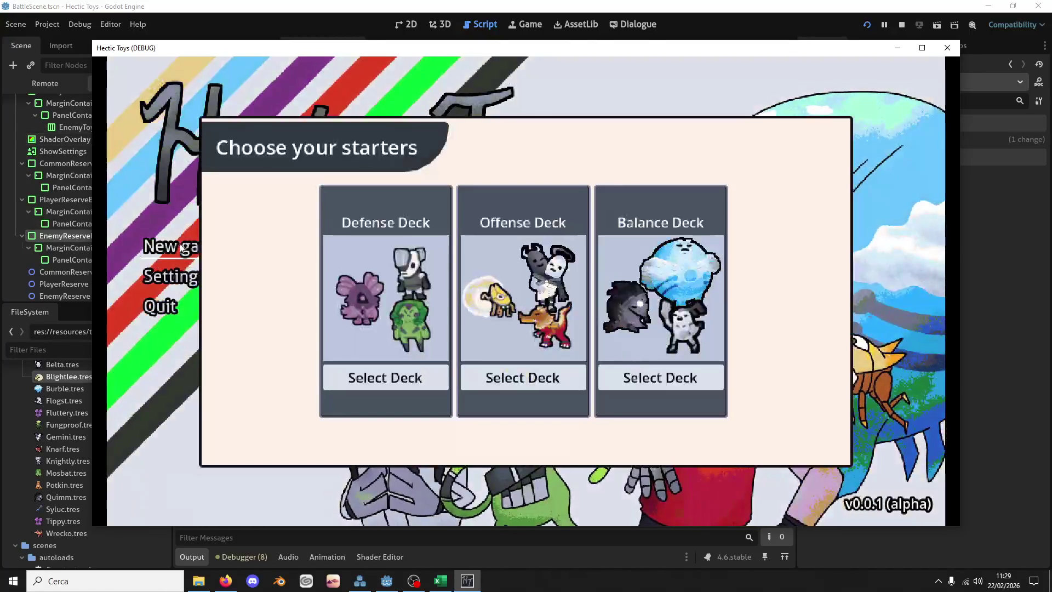
{"action": "left_click", "coordinate": [489, 375]}
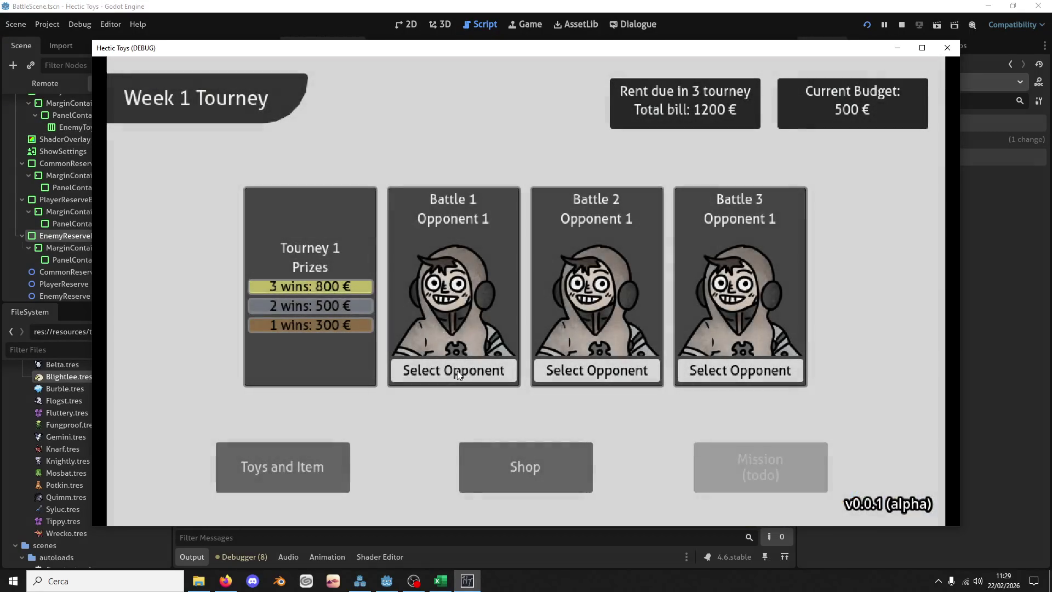
{"action": "left_click", "coordinate": [457, 370]}
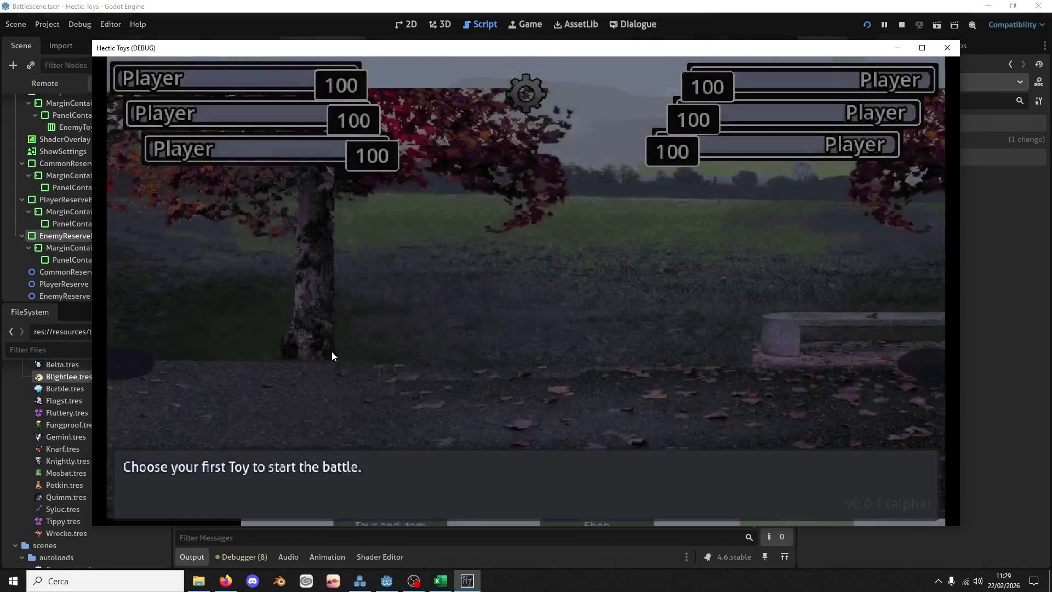
Step: Pick Blightlee, the skeleton toy and Wrecko, then spend a die of 1 on Wise Eye
{"action": "left_click", "coordinate": [331, 351]}
{"action": "left_click", "coordinate": [258, 487]}
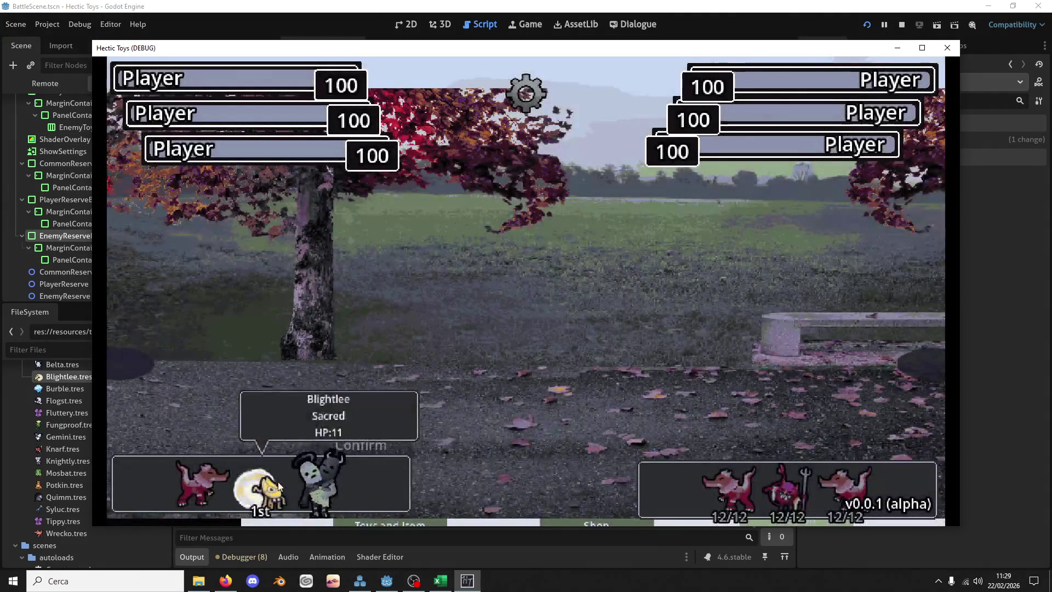
{"action": "left_click", "coordinate": [215, 489]}
{"action": "left_click", "coordinate": [364, 444]}
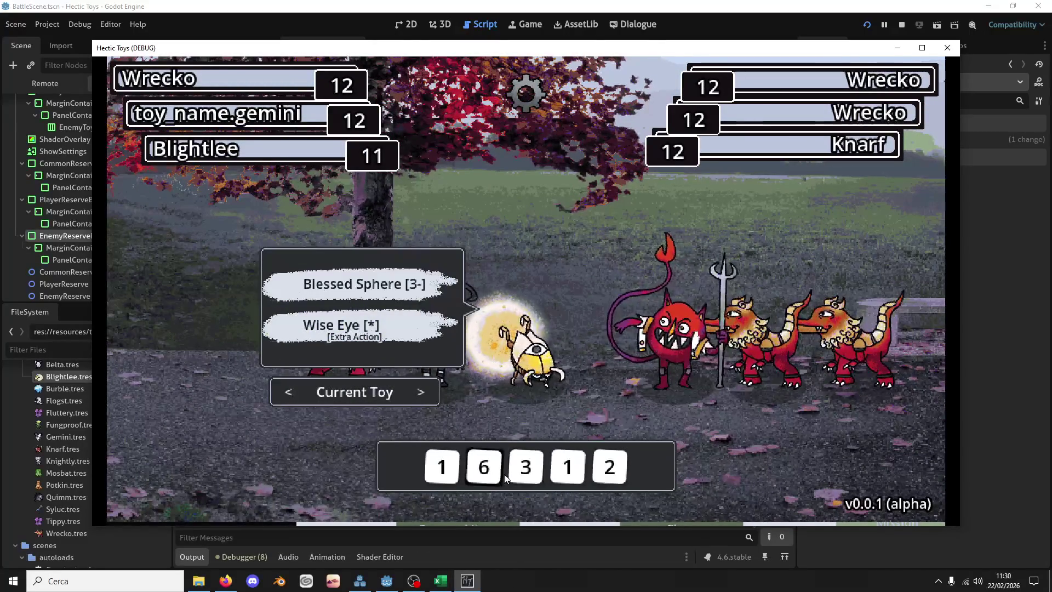
{"action": "left_click", "coordinate": [558, 474]}
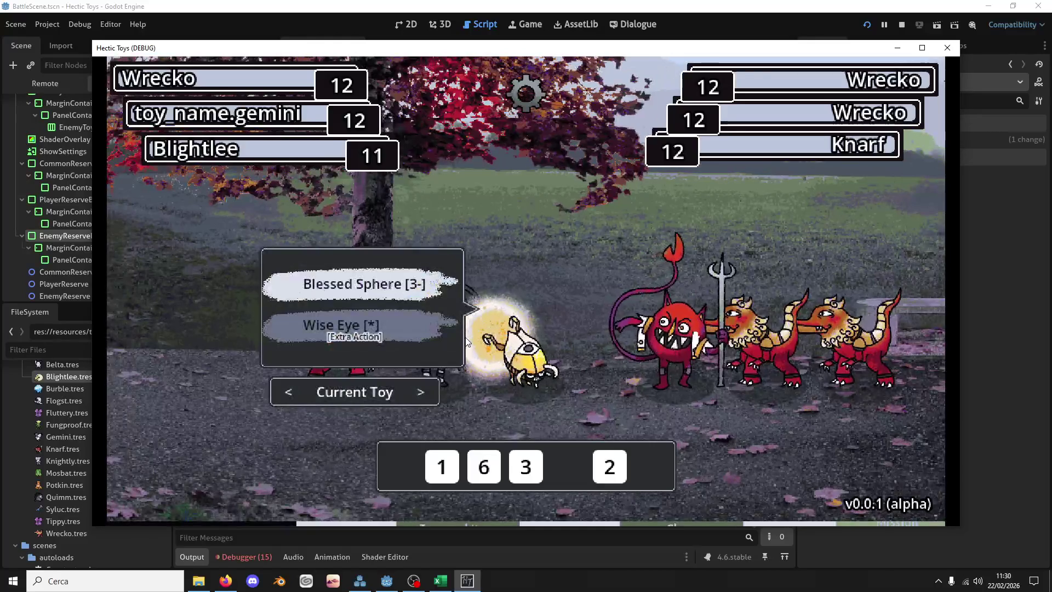
{"action": "left_click", "coordinate": [386, 580]}
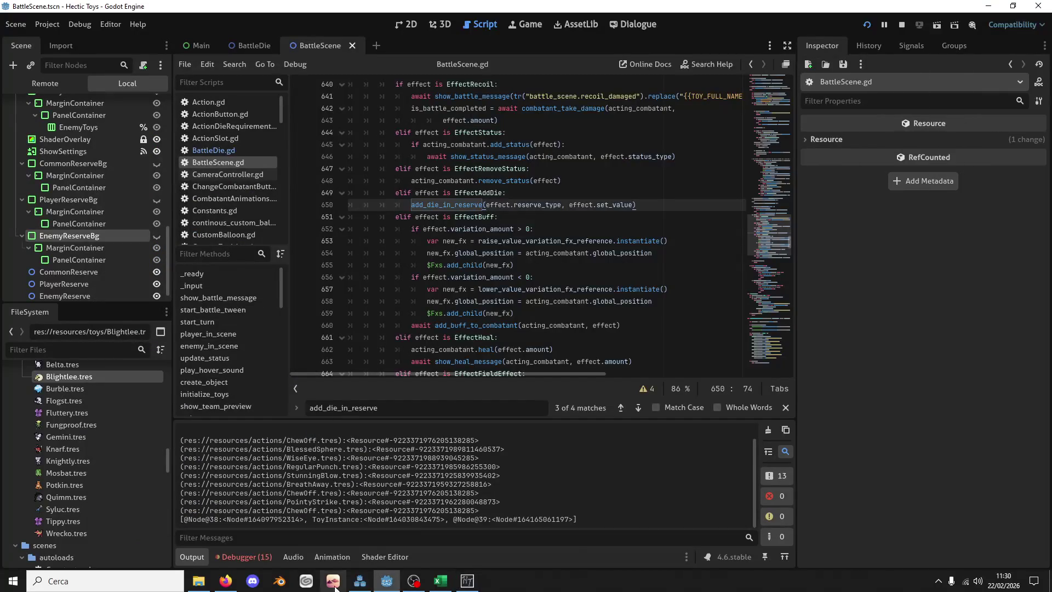
Step: Jump from the Debugger's Errors list to line 1085 and move queue_free and the timer await above create_tween
{"action": "left_click", "coordinate": [238, 556]}
{"action": "left_click", "coordinate": [261, 400]}
{"action": "left_click", "coordinate": [348, 511]}
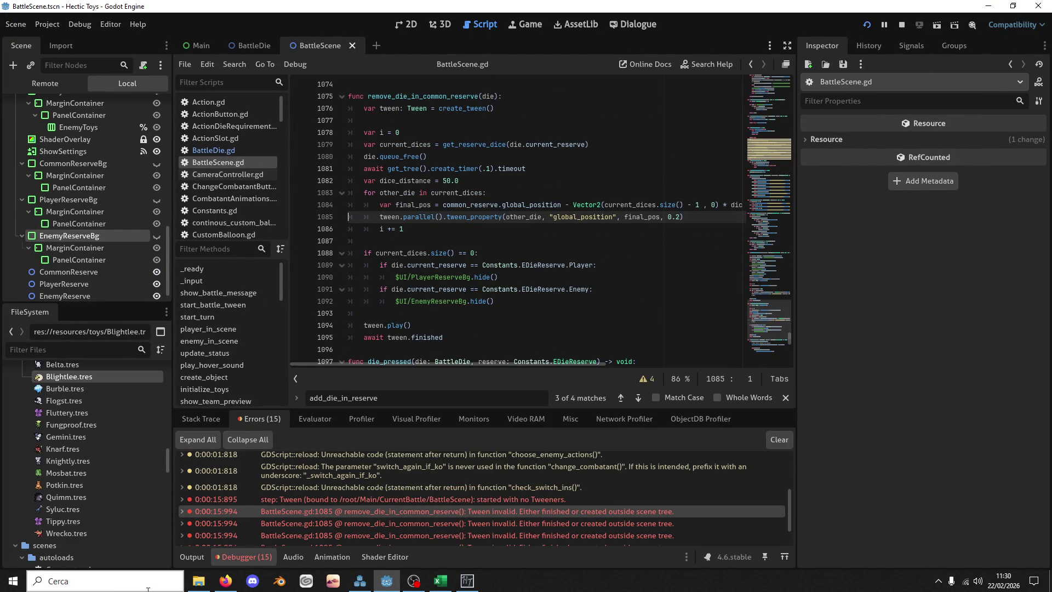
{"action": "double_click", "coordinate": [448, 195]}
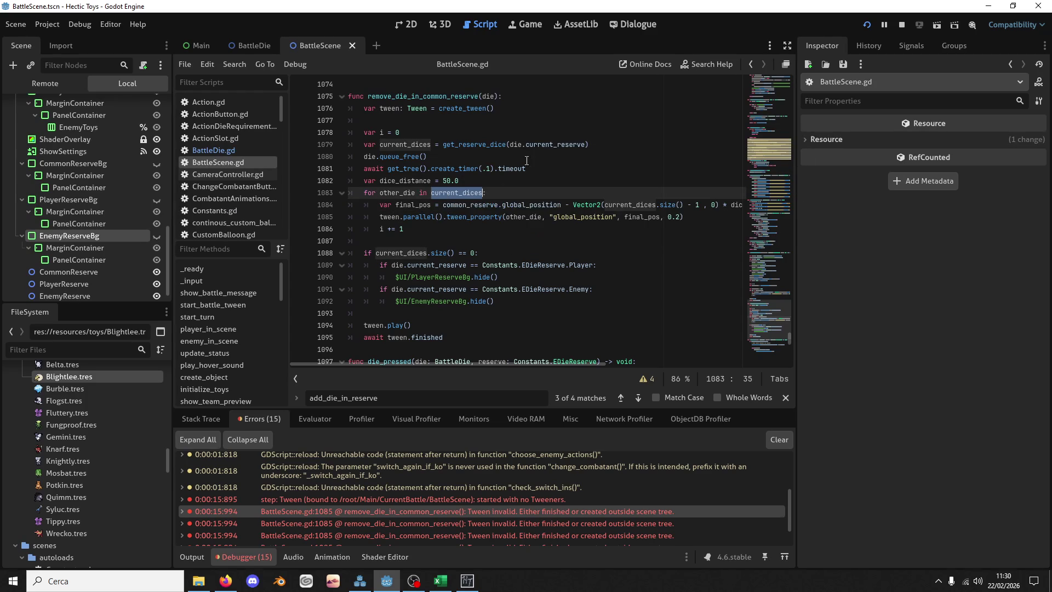
{"action": "left_click", "coordinate": [610, 143]}
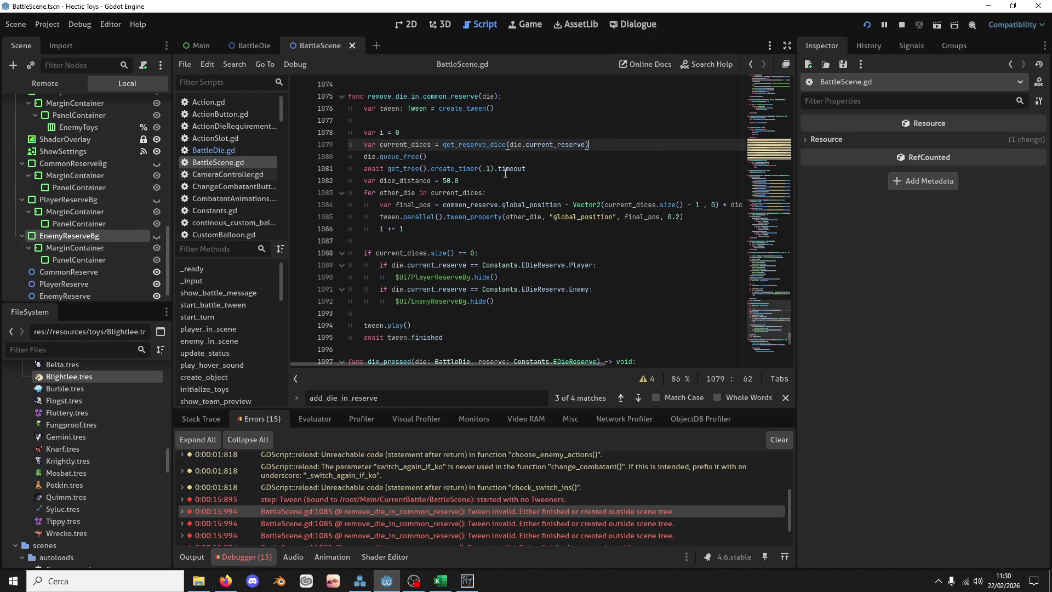
{"action": "mouse_move", "coordinate": [585, 144]}
{"action": "left_mouse_down"}
{"action": "mouse_move", "coordinate": [519, 144]}
{"action": "mouse_move", "coordinate": [612, 157]}
{"action": "left_mouse_up"}
{"action": "key", "text": "alt+Up"}
{"action": "key", "text": "alt+Up"}
{"action": "key", "text": "alt+Up"}
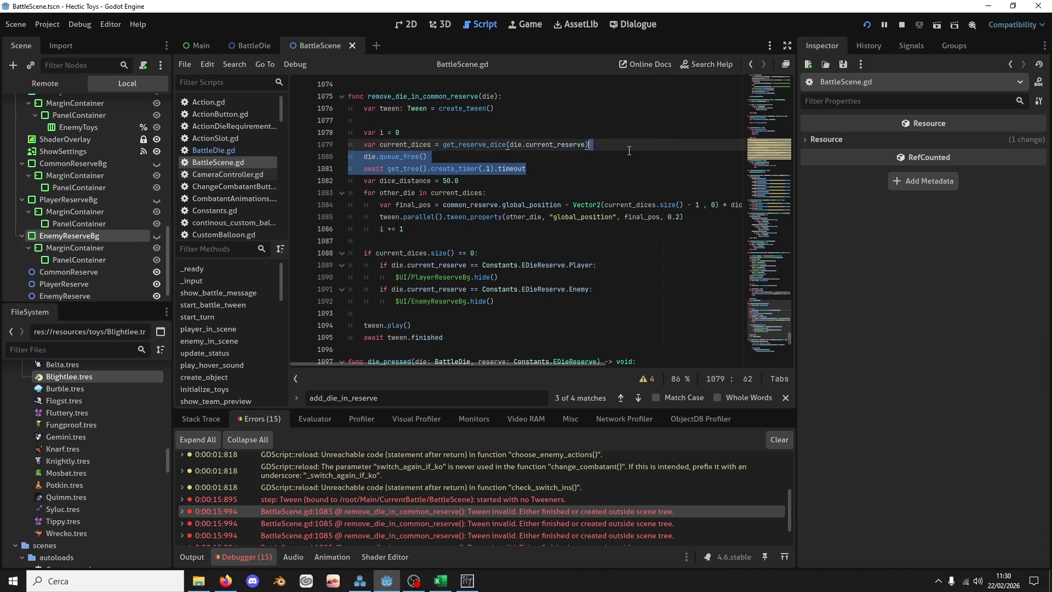
Step: Start replacing die.current_reserve in the get_reserve_dice lookup with target_reserve
{"action": "left_click", "coordinate": [528, 98]}
{"action": "left_click_drag", "start_coordinate": [585, 170], "coordinate": [509, 170]}
{"action": "type", "text": "ta"}
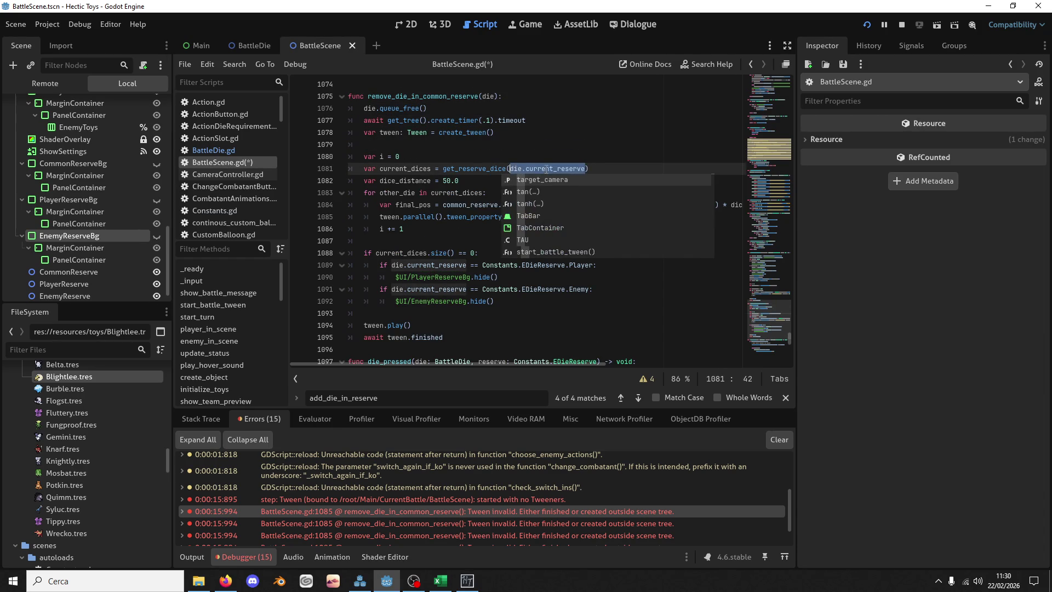
{"action": "key", "text": "ctrl+z"}
{"action": "left_click", "coordinate": [558, 168]}
{"action": "left_click_drag", "start_coordinate": [510, 170], "coordinate": [585, 170]}
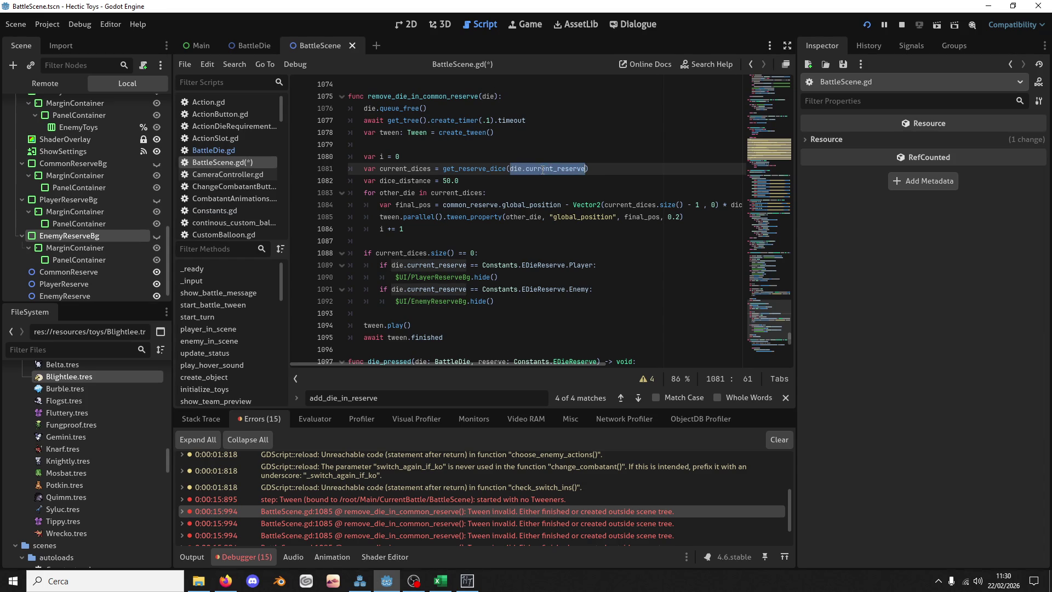
{"action": "left_click_drag", "start_coordinate": [510, 170], "coordinate": [553, 169]}
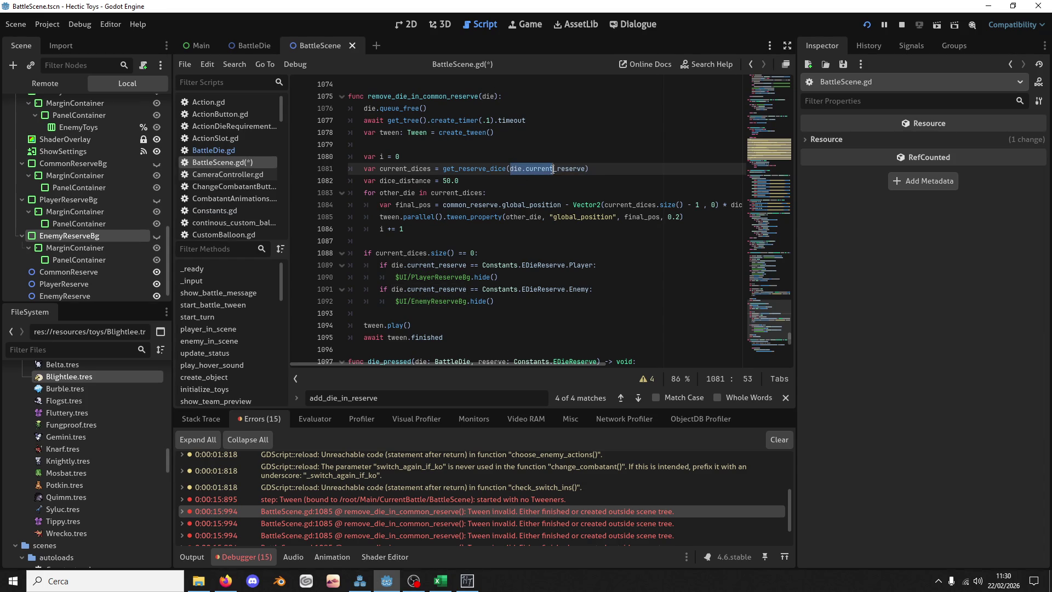
{"action": "type", "text": "targ"}
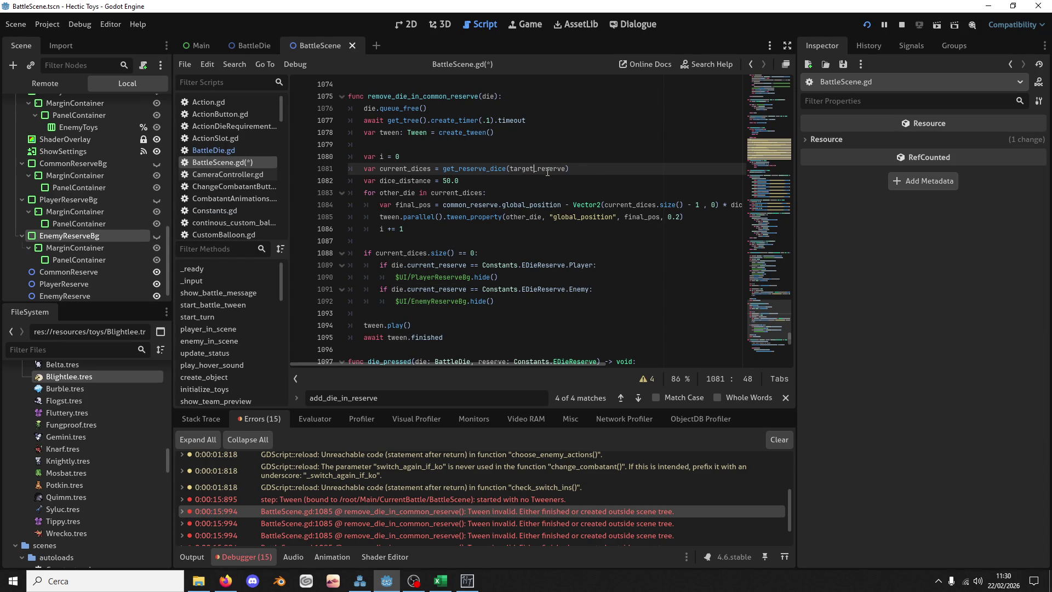
{"action": "key", "text": "Escape"}
{"action": "key", "text": "Up"}
{"action": "key", "text": "Up"}
{"action": "key", "text": "Up"}
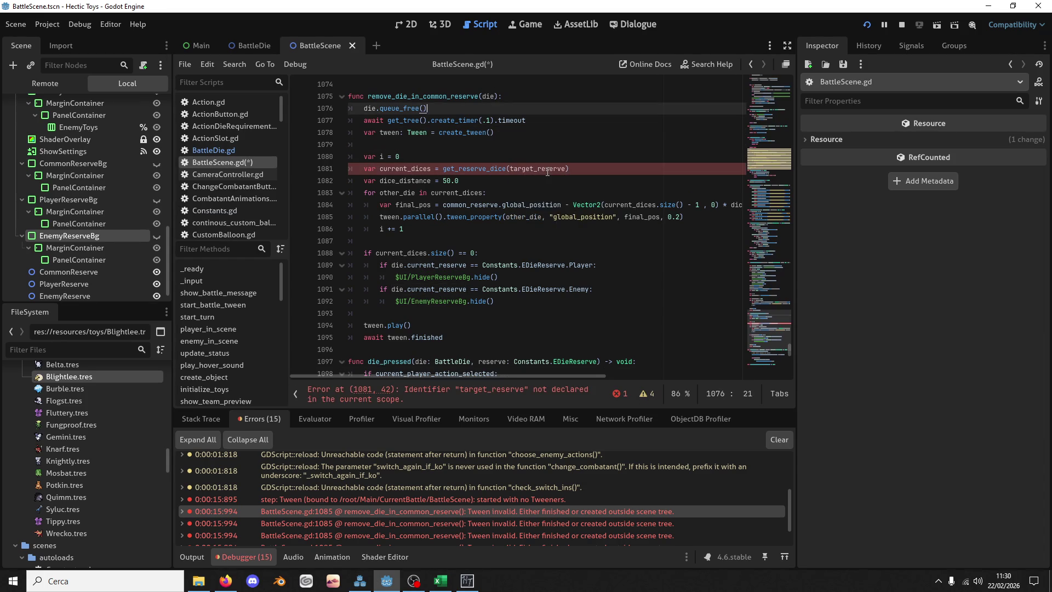